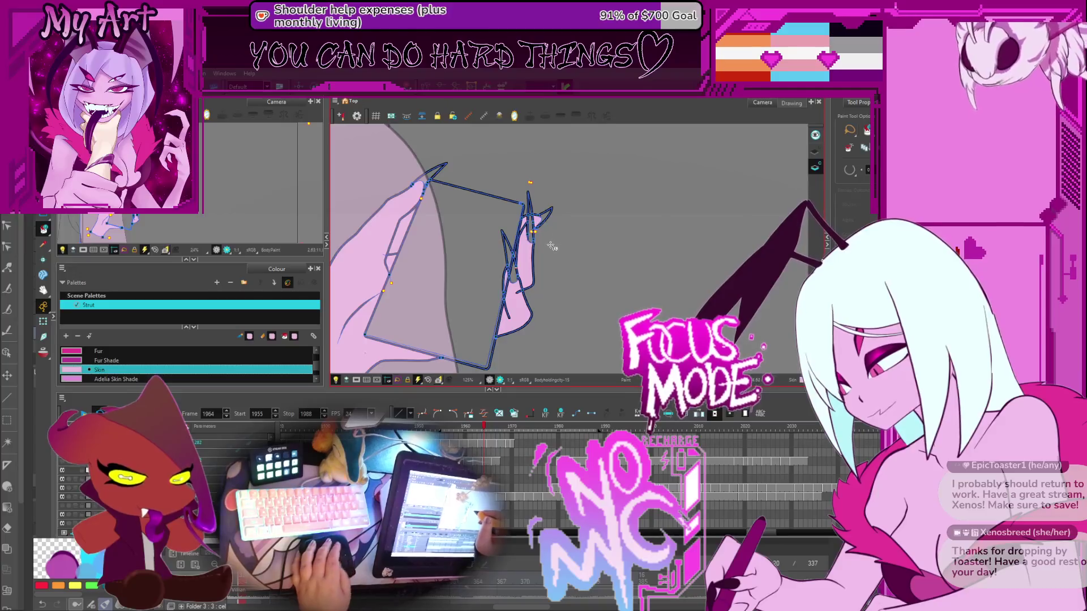
# Step forward to drawing Bodyholdingcity-14 and fill its arm with pink Skin
pyautogui.press('.')
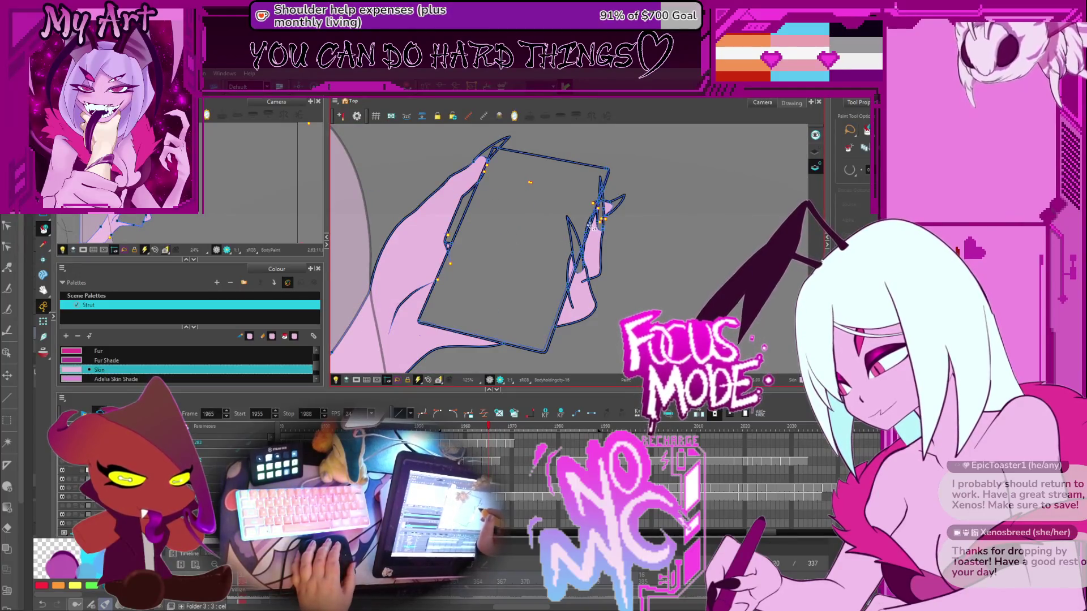
pyautogui.press('.')
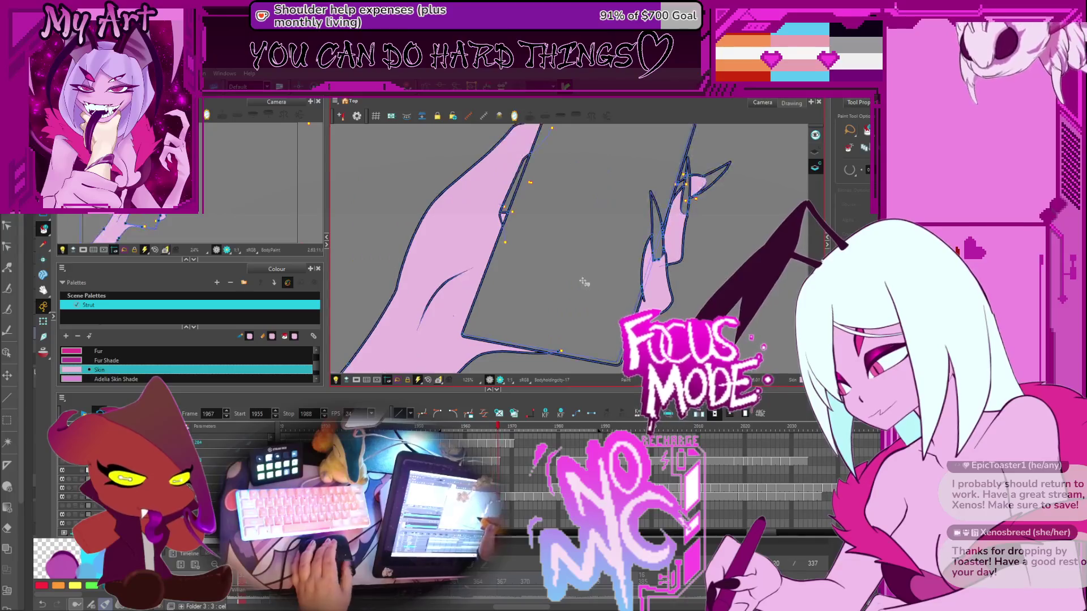
pyautogui.press('.')
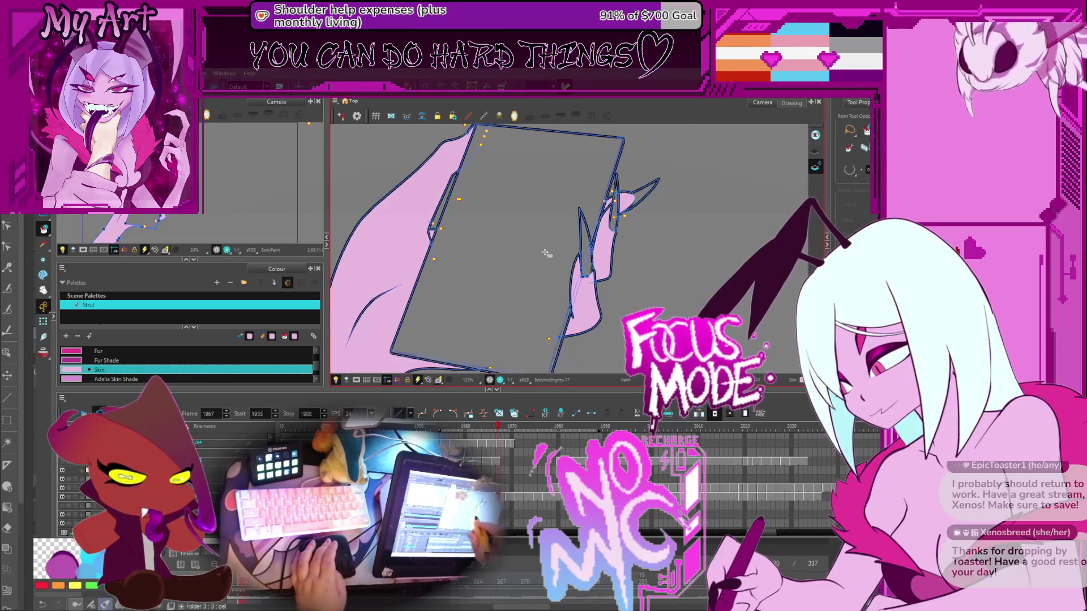
pyautogui.press('.')
pyautogui.moveTo(627, 285); pyautogui.dragTo(536, 332)
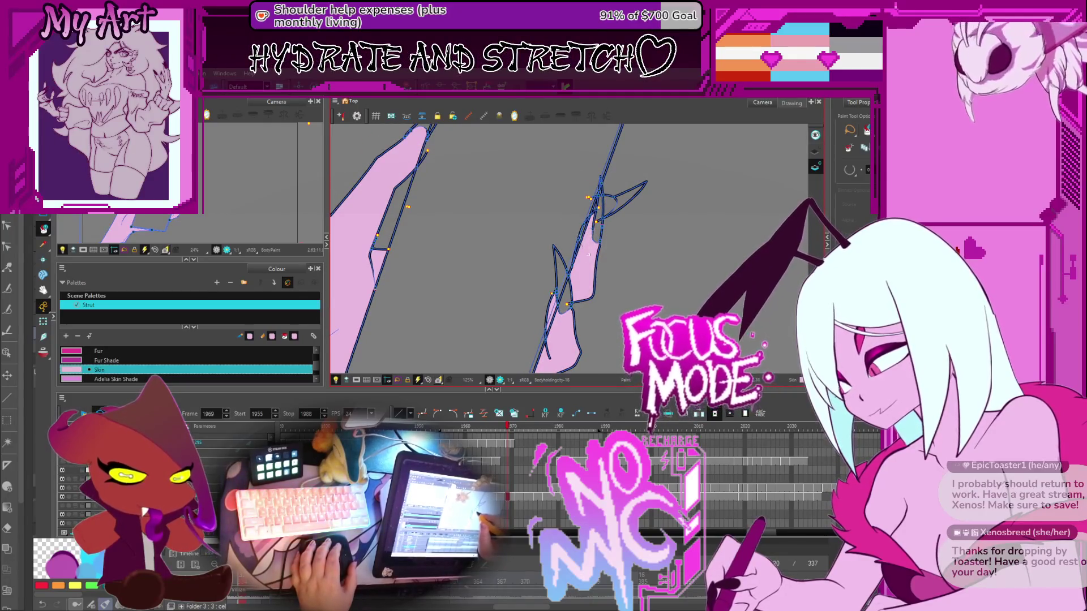
pyautogui.moveTo(593, 235); pyautogui.dragTo(549, 282)
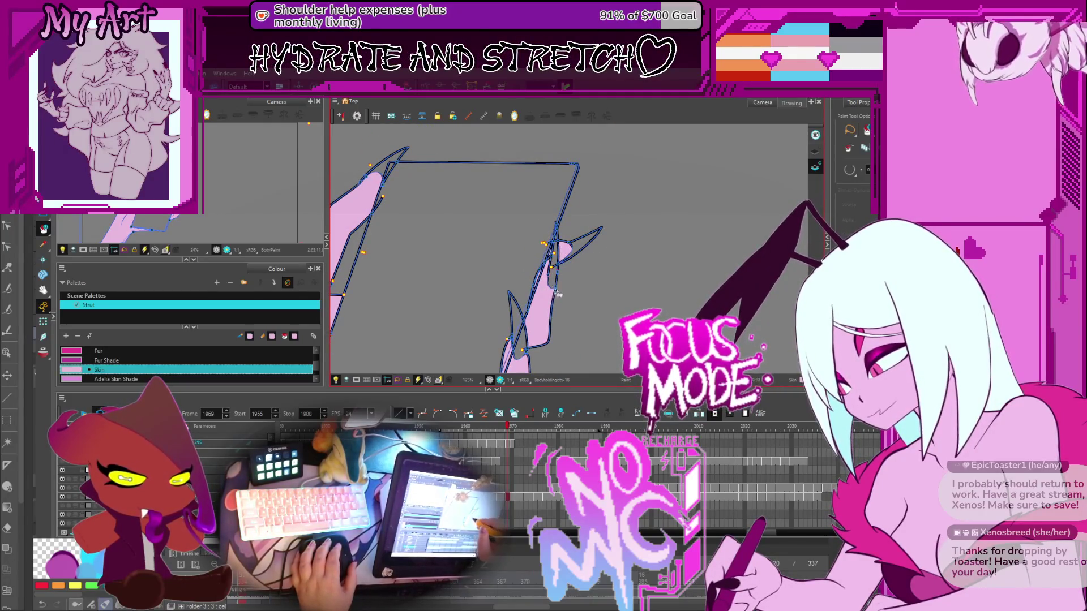
pyautogui.press('.')
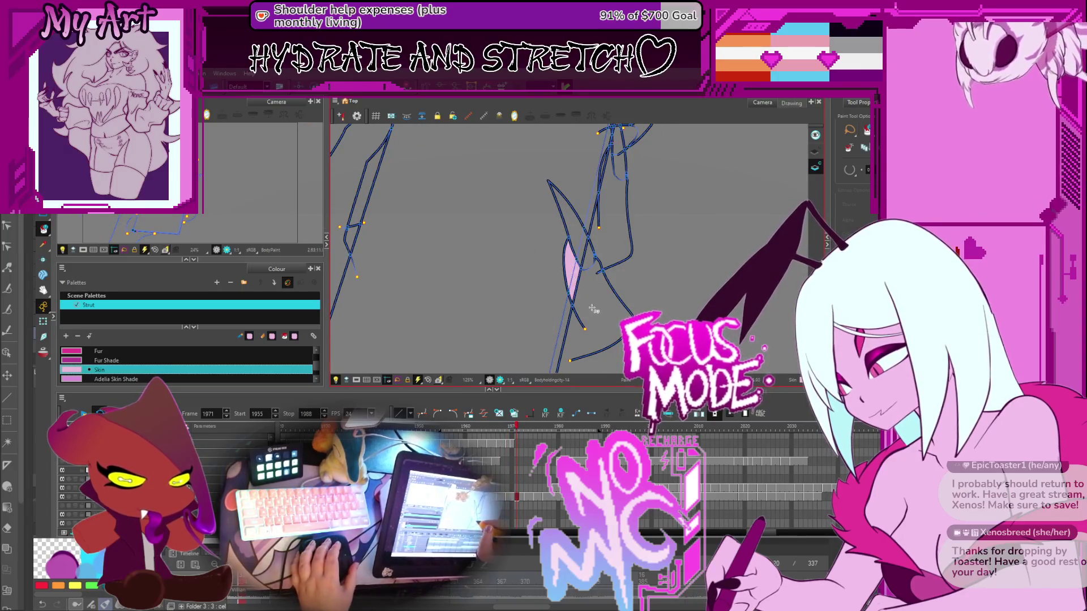
pyautogui.moveTo(577, 335); pyautogui.dragTo(553, 327)
pyautogui.click(589, 215)
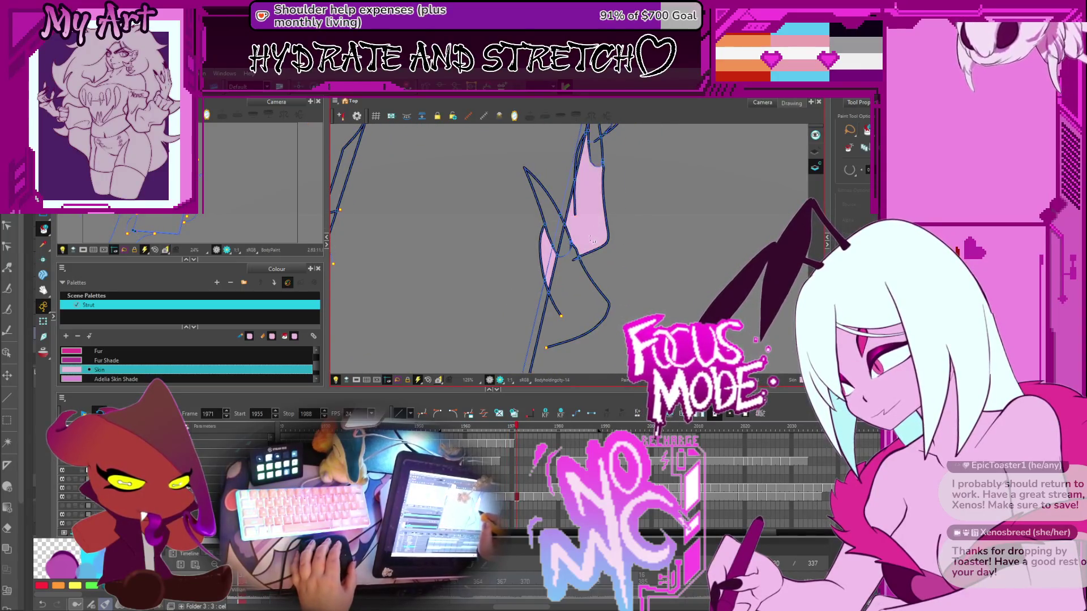
pyautogui.moveTo(589, 215); pyautogui.dragTo(566, 270)
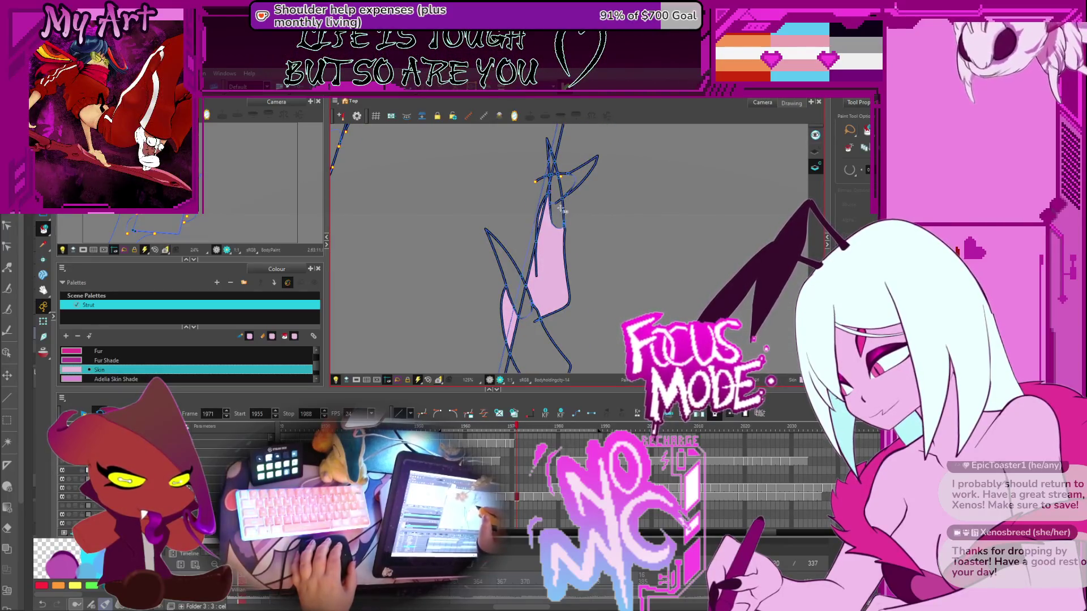
pyautogui.scroll(-4, 522, 235)
pyautogui.scroll(3, 521, 235)
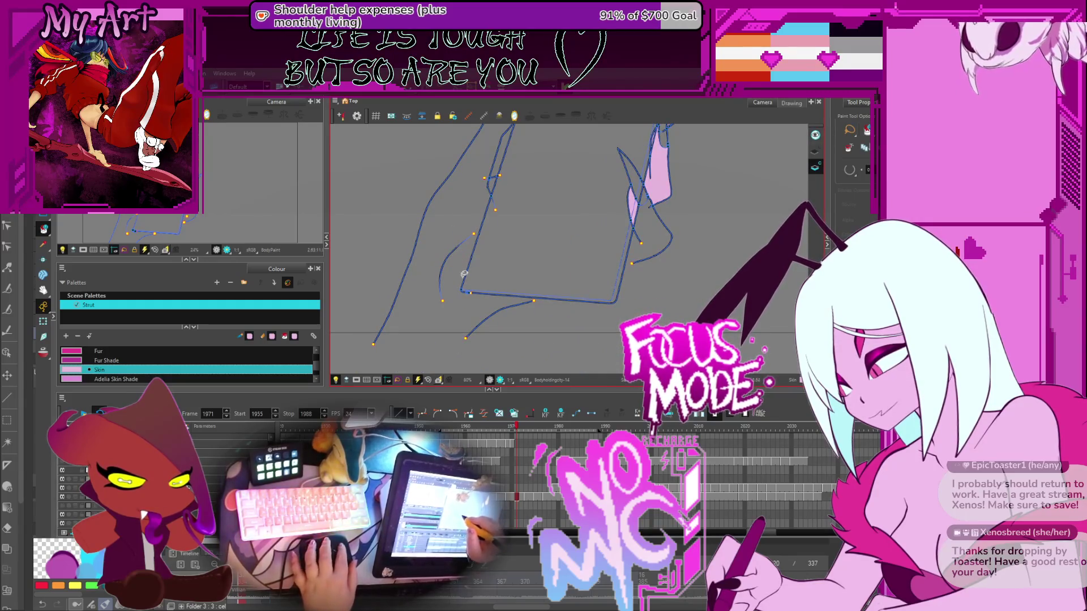
pyautogui.scroll(-3, 464, 274)
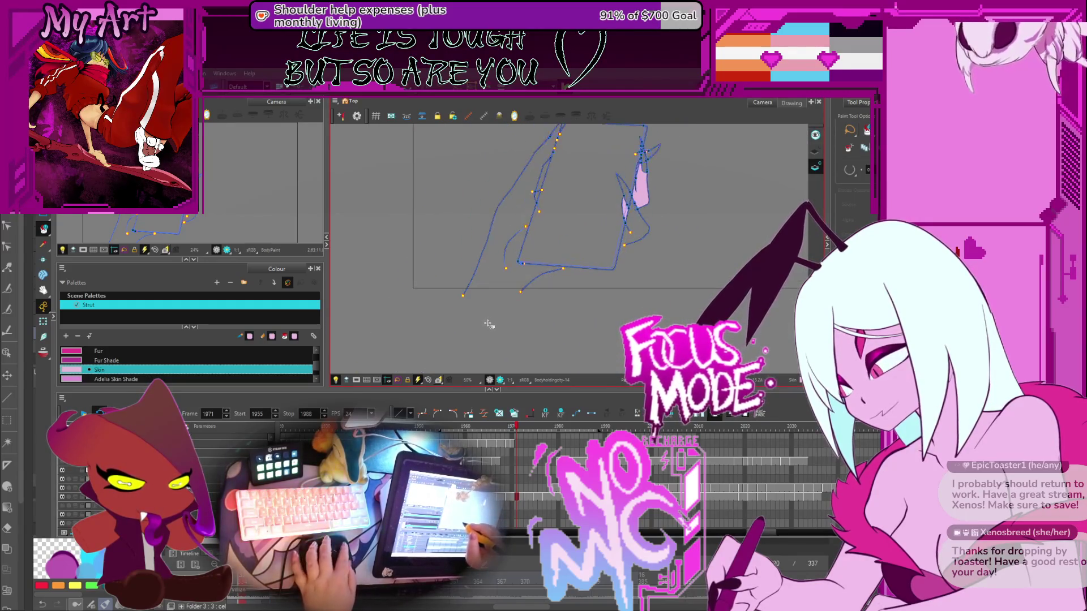
# Draw a stroke closing the bottom of the hand outline
pyautogui.press('2')
pyautogui.hotkey('alt', 'v')
pyautogui.moveTo(399, 302); pyautogui.dragTo(563, 305)
pyautogui.press('.')
pyautogui.press('.')
pyautogui.press('.')
pyautogui.press('.')
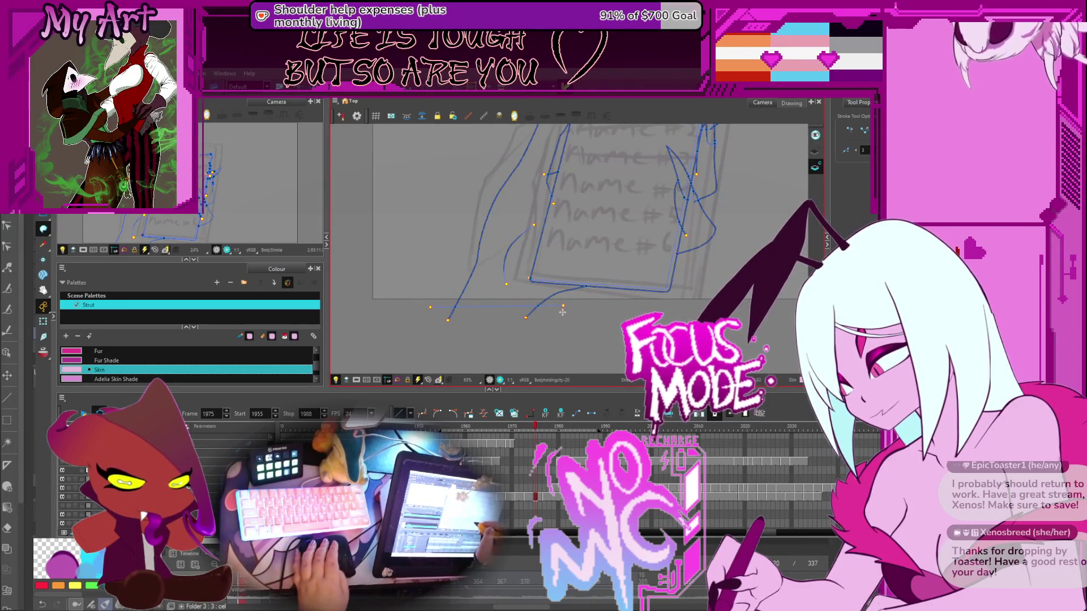
# On the next drawing, fill the hand with pink Skin, keeping the fill after several undo/redo checks
pyautogui.press('.')
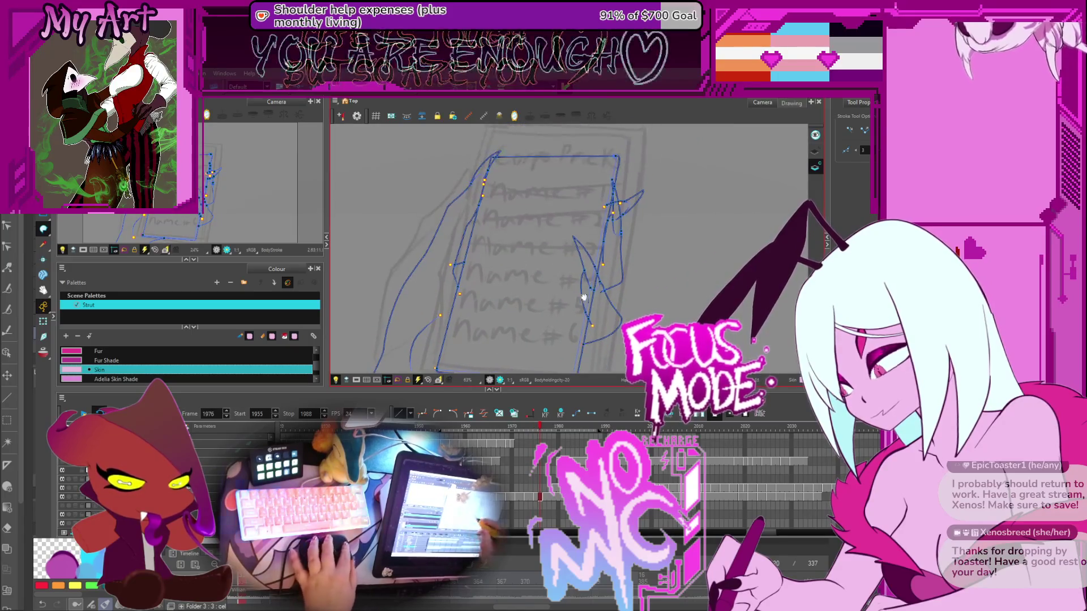
pyautogui.hotkey('alt', 'i')
pyautogui.click(475, 244)
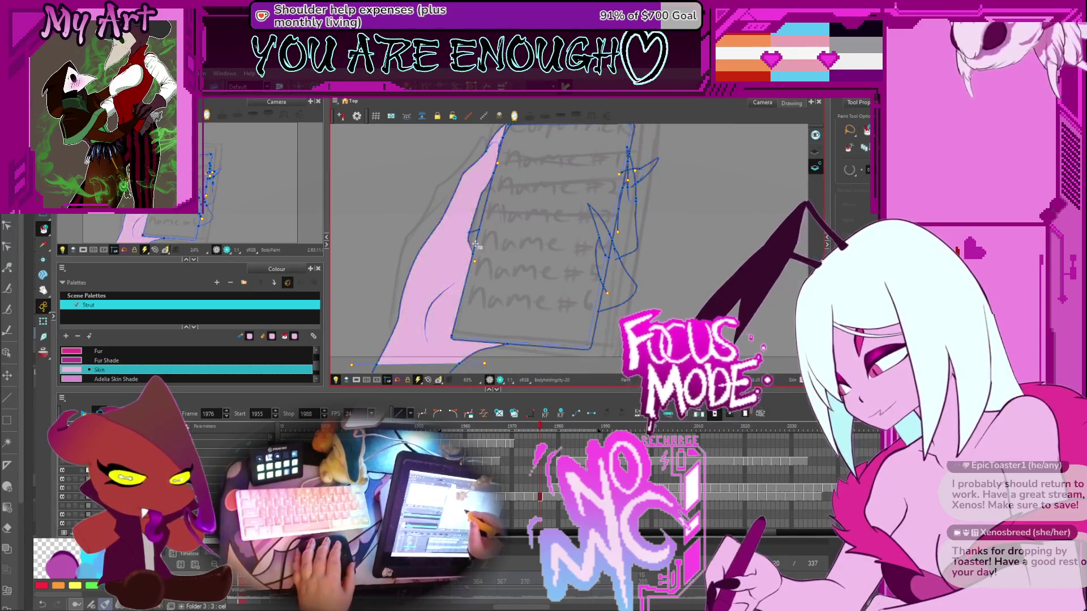
pyautogui.hotkey('ctrl', 'z')
pyautogui.hotkey('ctrl', 'shift', 'z')
pyautogui.hotkey('ctrl', 'z')
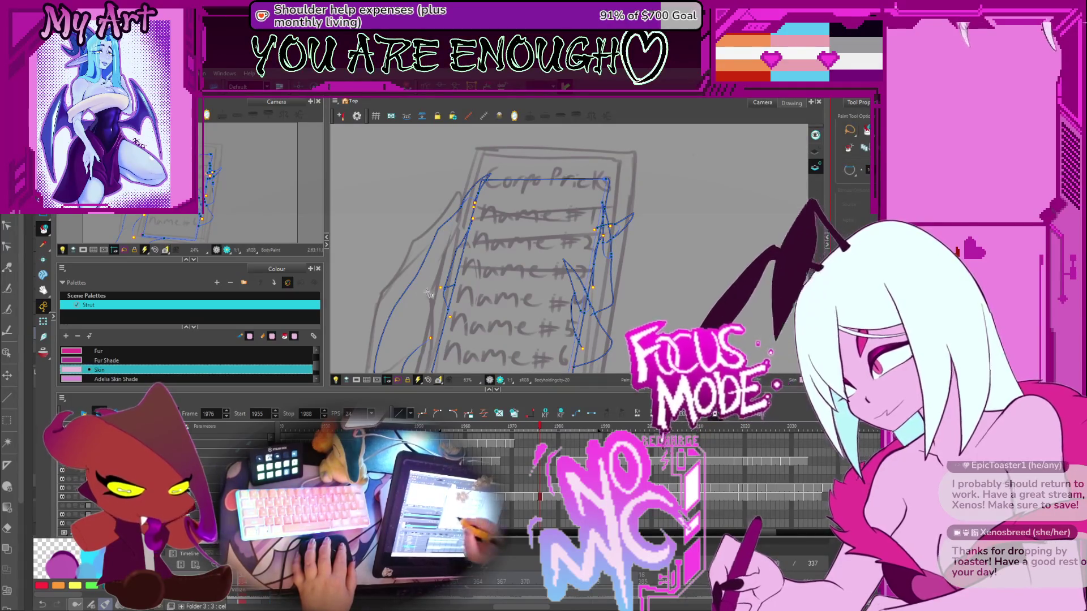
pyautogui.hotkey('ctrl', 'shift', 'z')
pyautogui.hotkey('ctrl', 'z')
pyautogui.hotkey('ctrl', 'shift', 'z')
pyautogui.hotkey('ctrl', 'z')
pyautogui.hotkey('ctrl', 'shift', 'z')
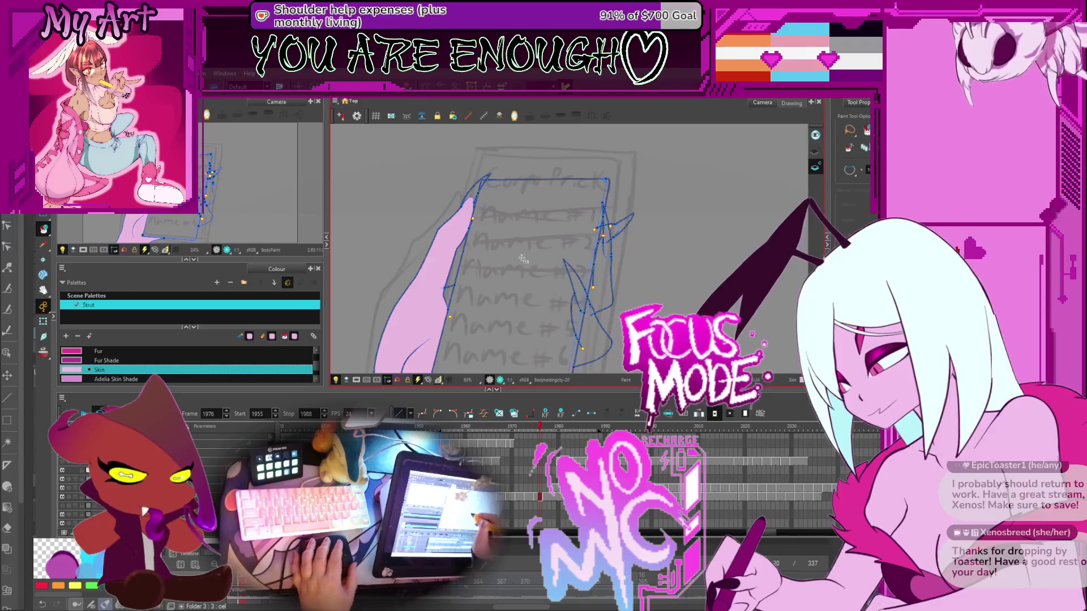
# Fill the thumb beside the list with pink Skin
pyautogui.scroll(-2, 522, 258)
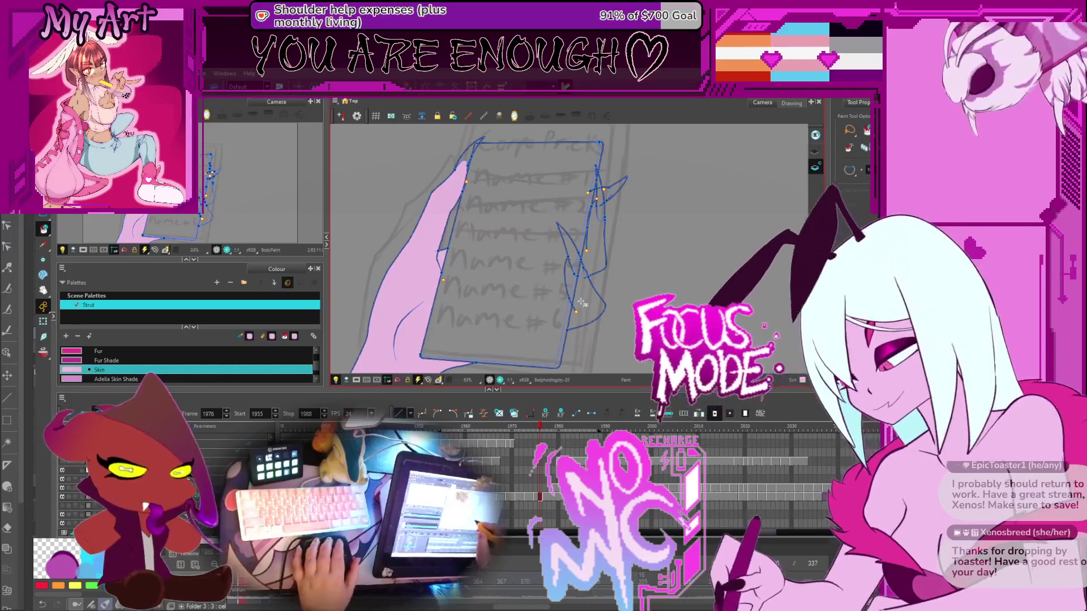
pyautogui.click(591, 261)
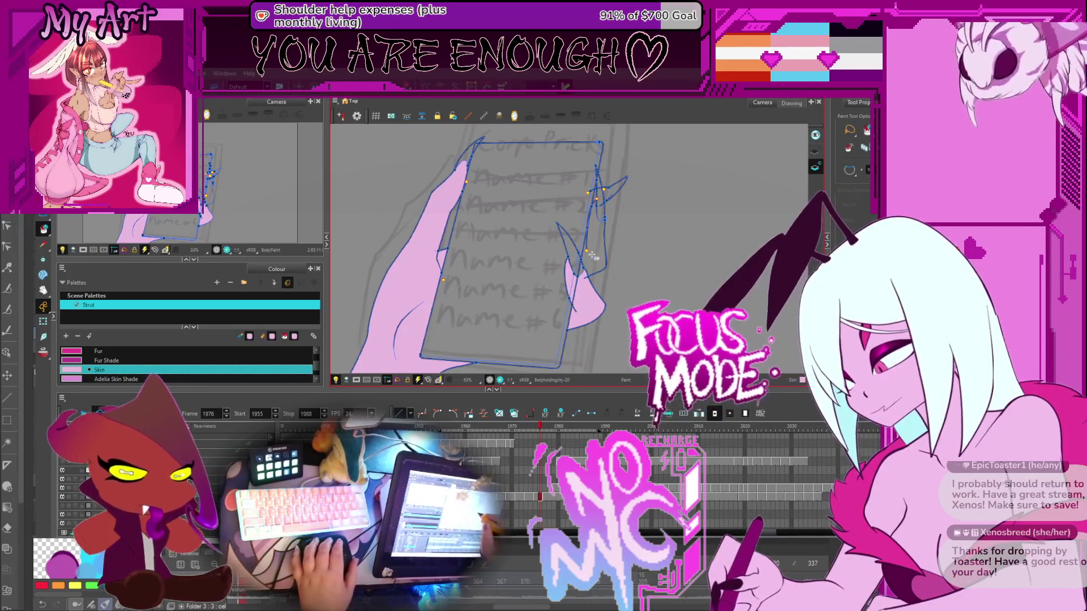
pyautogui.scroll(5, 593, 257)
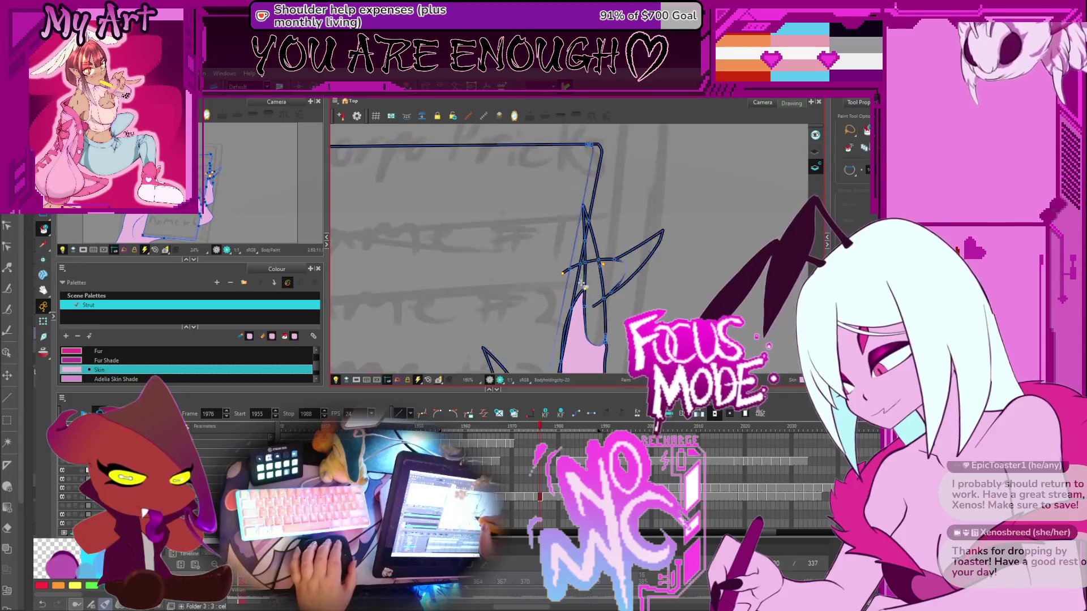
pyautogui.scroll(-6, 595, 292)
pyautogui.press(',')
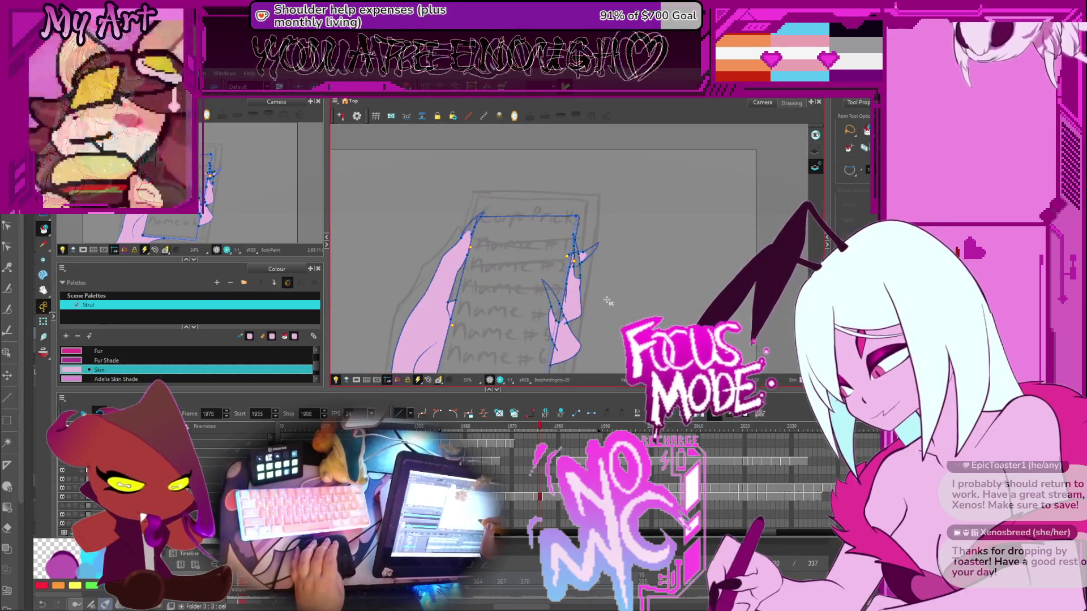
# On the following drawing, fill the upper hand and the left hand with pink Skin
pyautogui.press('.')
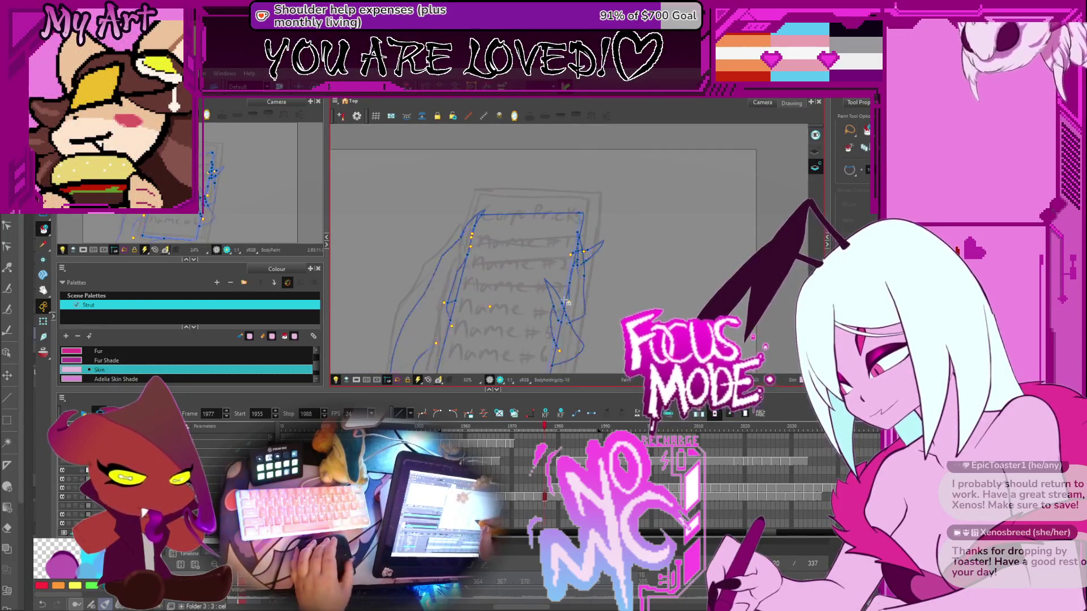
pyautogui.click(606, 249)
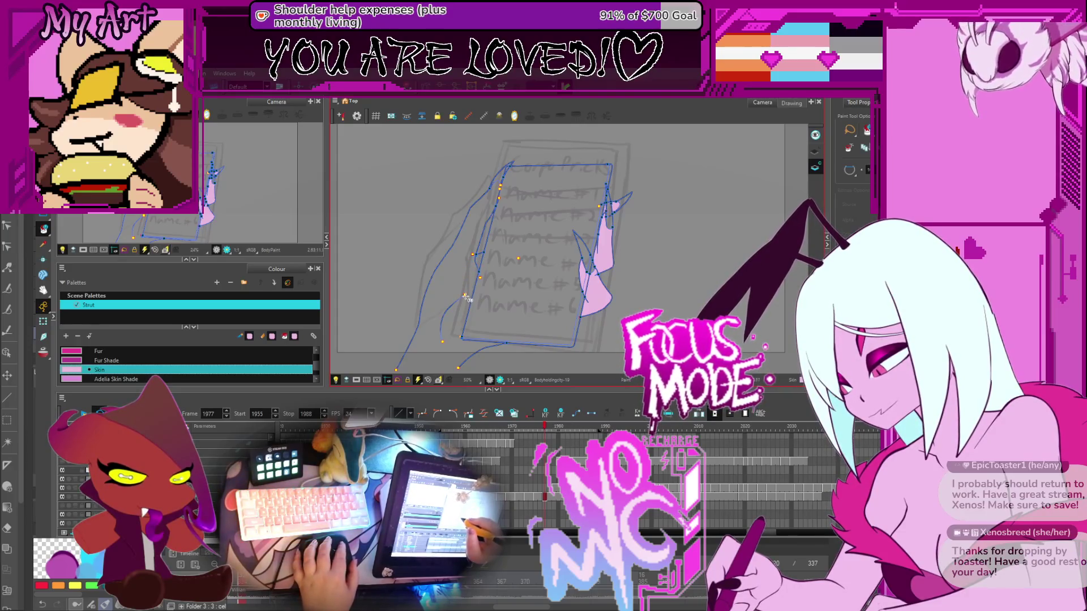
pyautogui.moveTo(455, 304); pyautogui.dragTo(493, 265)
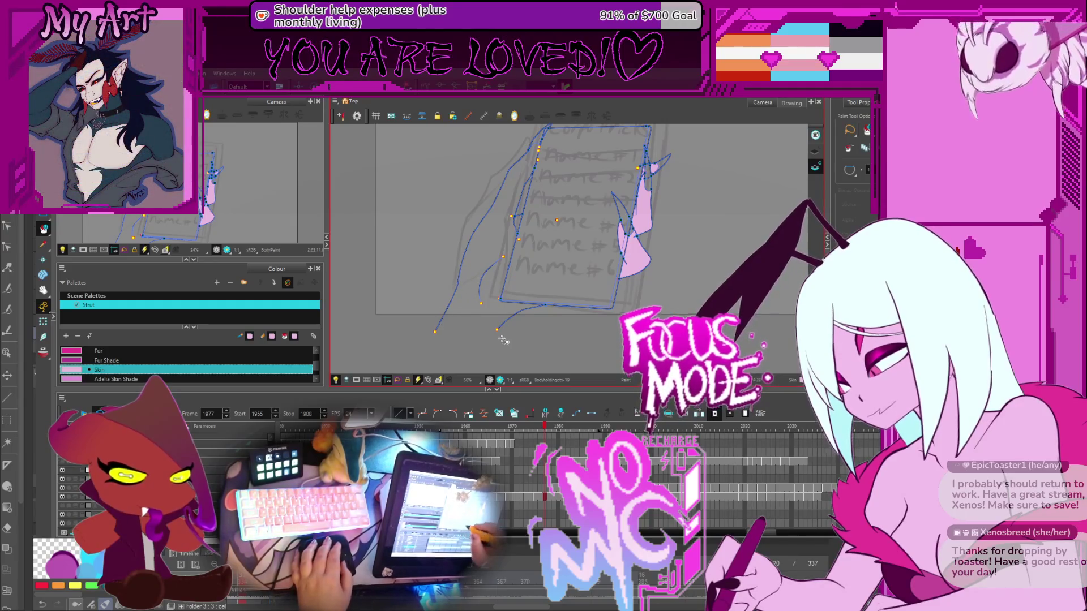
pyautogui.hotkey('alt', 'k')
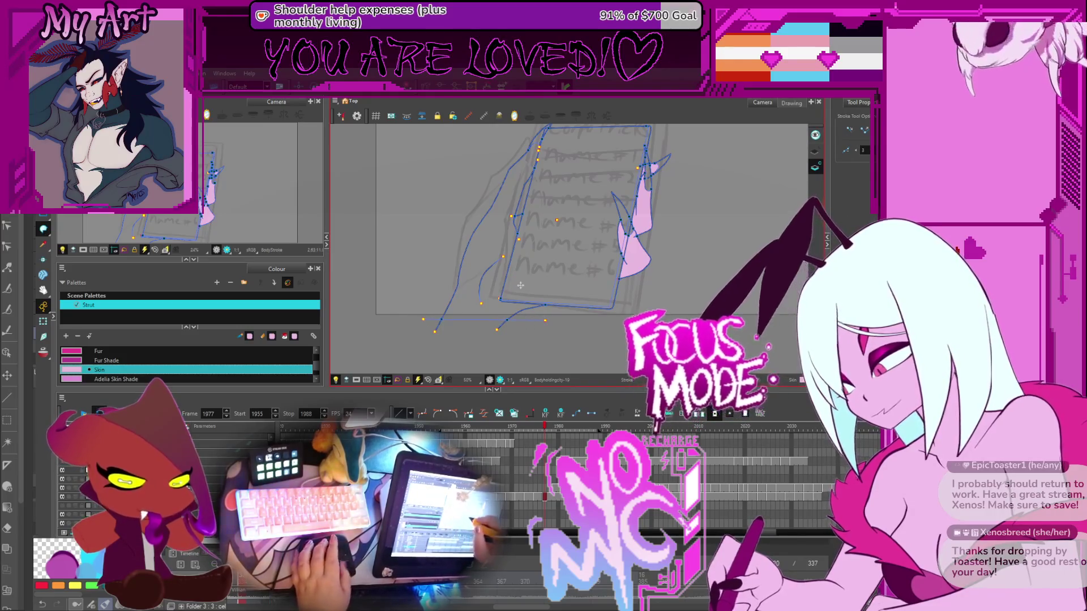
pyautogui.hotkey('alt', 'i')
pyautogui.click(503, 227)
pyautogui.moveTo(519, 220); pyautogui.dragTo(488, 292)
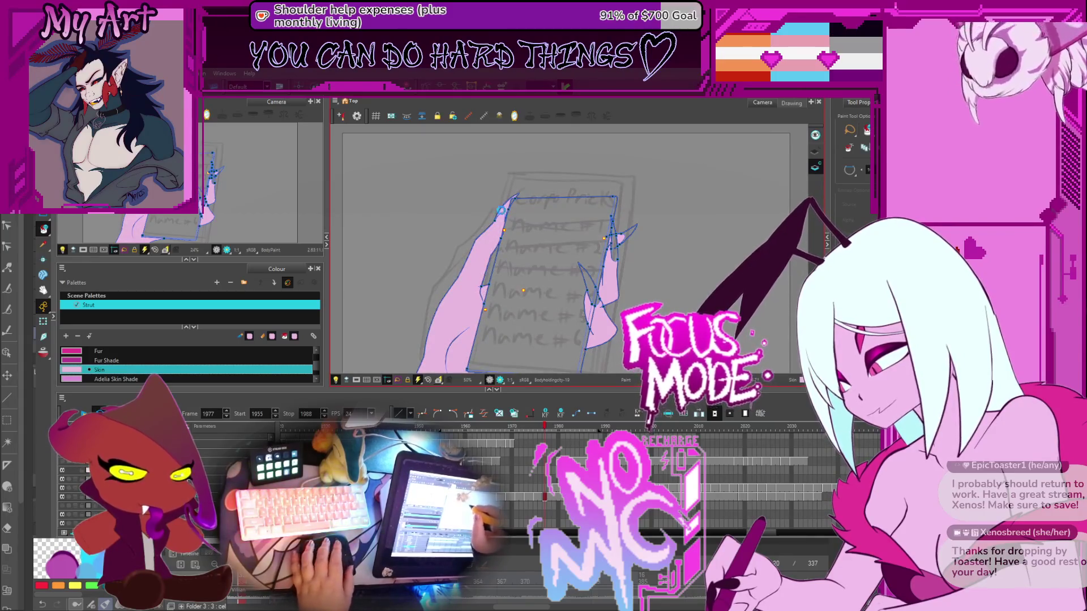
# Back on drawing 1974, fill the hand and the right-hand finger beside the list pink
pyautogui.press(',')
pyautogui.press(',')
pyautogui.press(',')
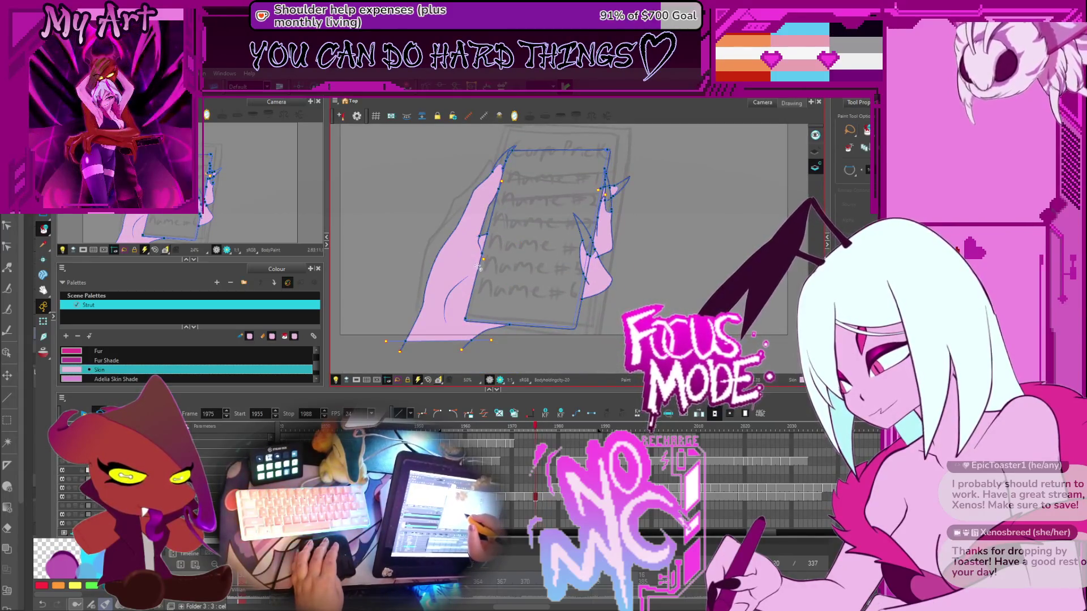
pyautogui.click(448, 303)
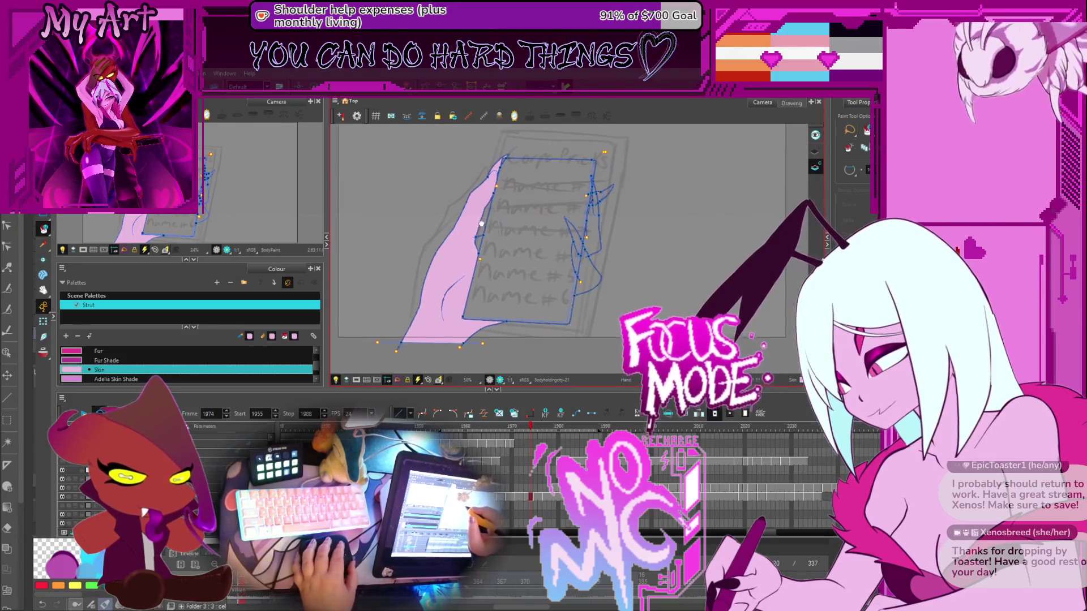
pyautogui.moveTo(481, 224); pyautogui.dragTo(465, 278)
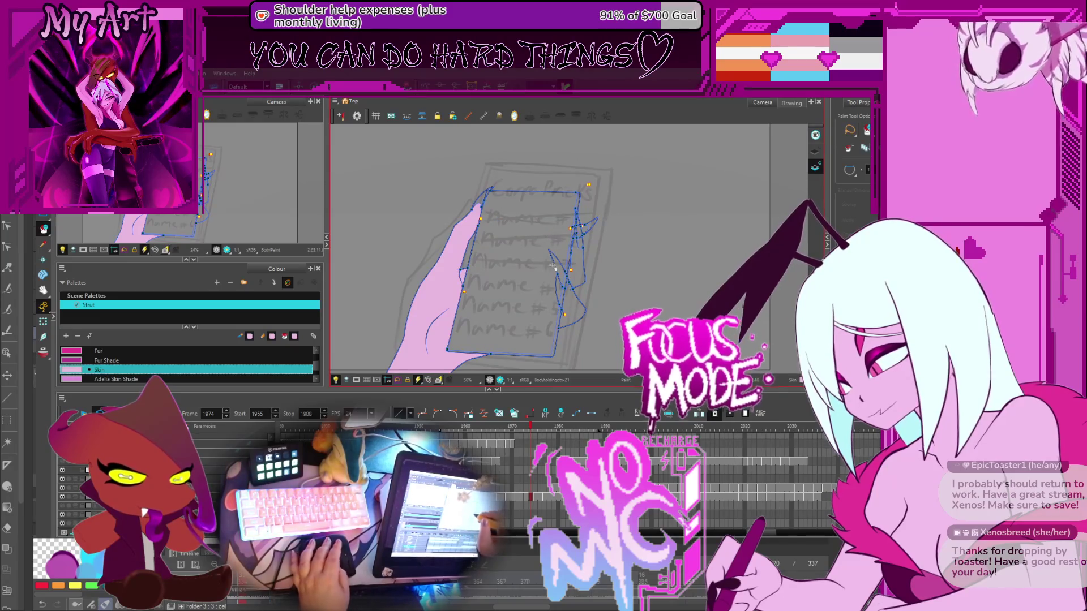
pyautogui.click(581, 232)
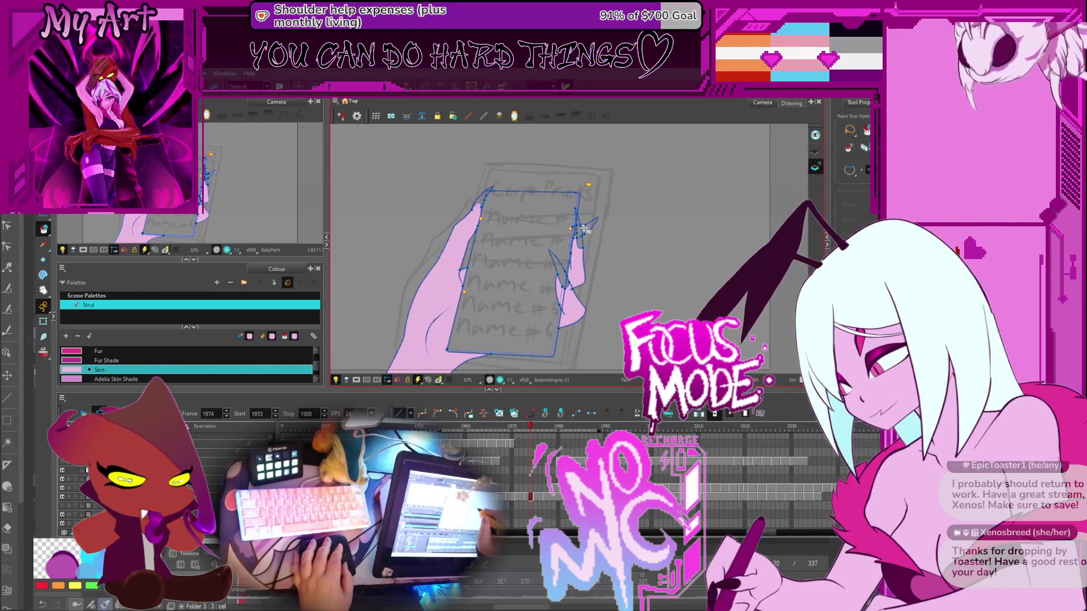
pyautogui.press(',')
pyautogui.press(',')
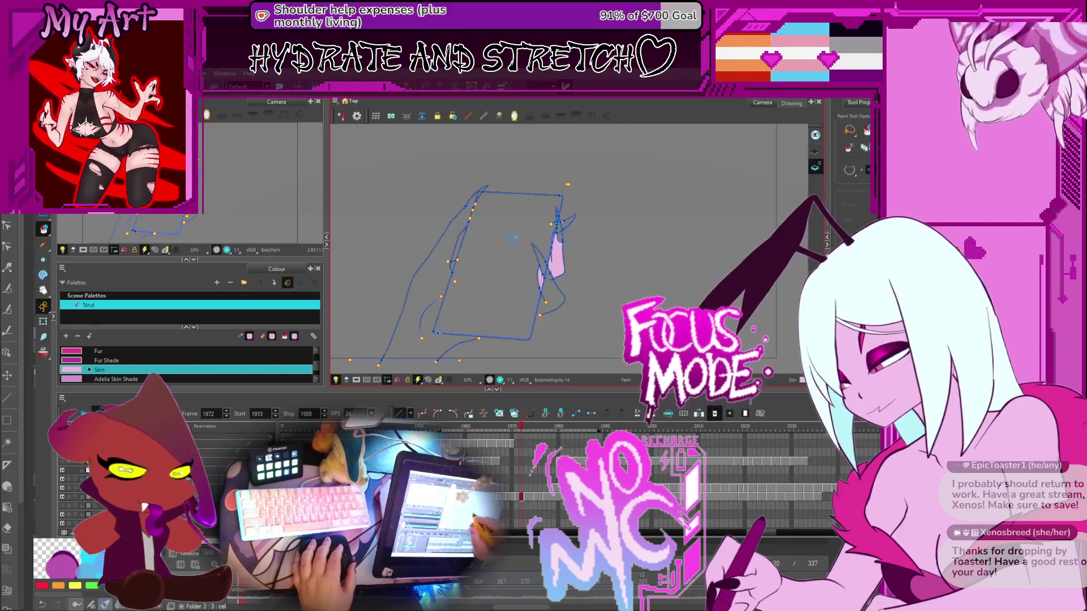
# Fill the left hand and the lower right-hand finger with pink Skin
pyautogui.click(431, 306)
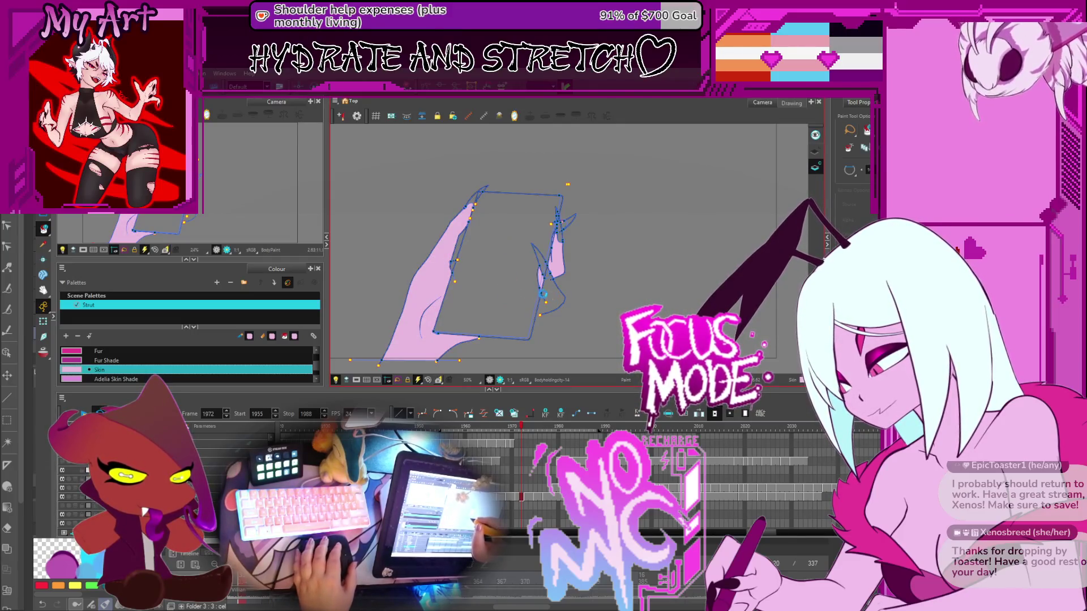
pyautogui.click(542, 299)
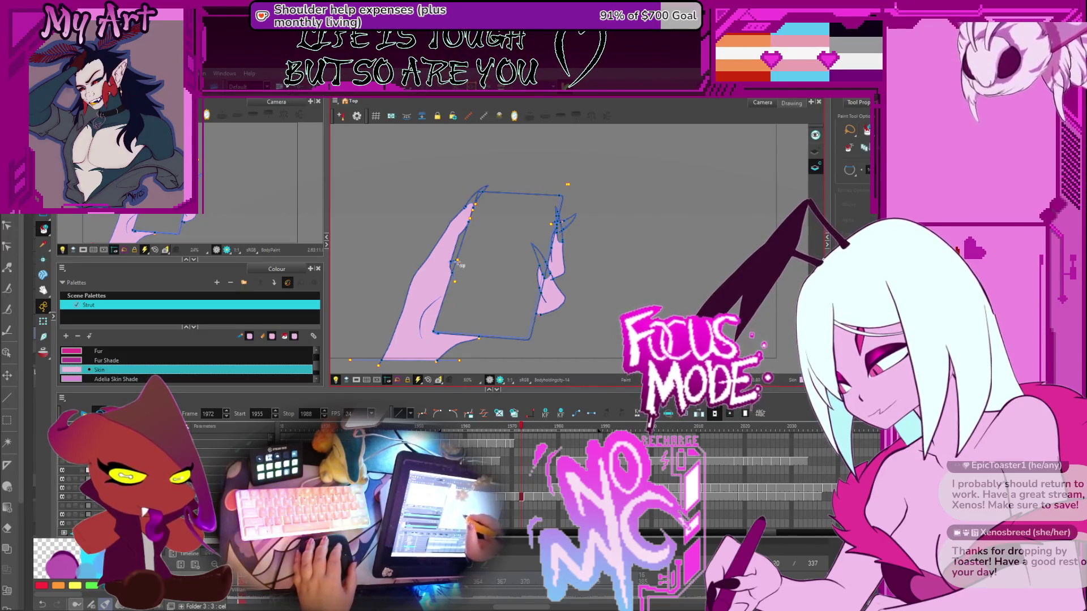
pyautogui.press(',')
pyautogui.press(',')
pyautogui.press(',')
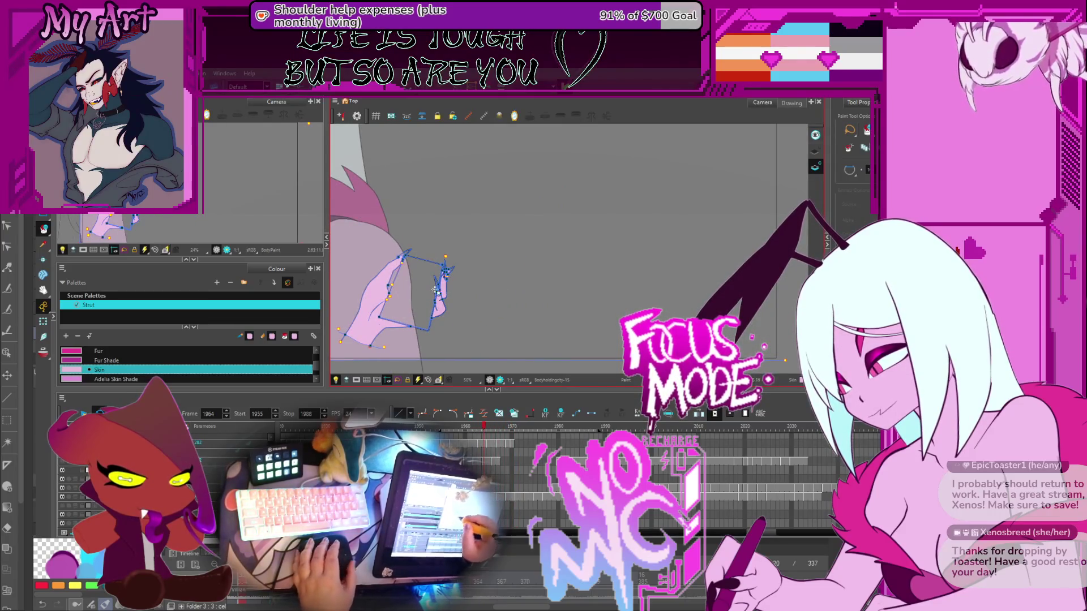
# On frame 1964, fill the strip between the arm lines with the darker skin pink
pyautogui.press('2')
pyautogui.press('2')
pyautogui.press('2')
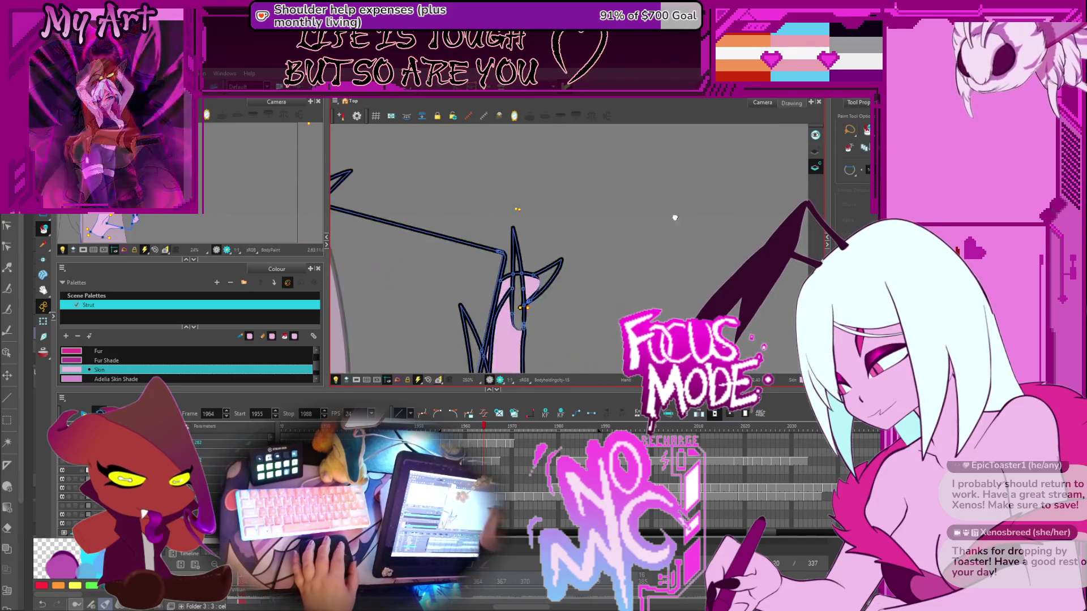
pyautogui.moveTo(675, 218); pyautogui.dragTo(479, 276)
pyautogui.click(541, 270)
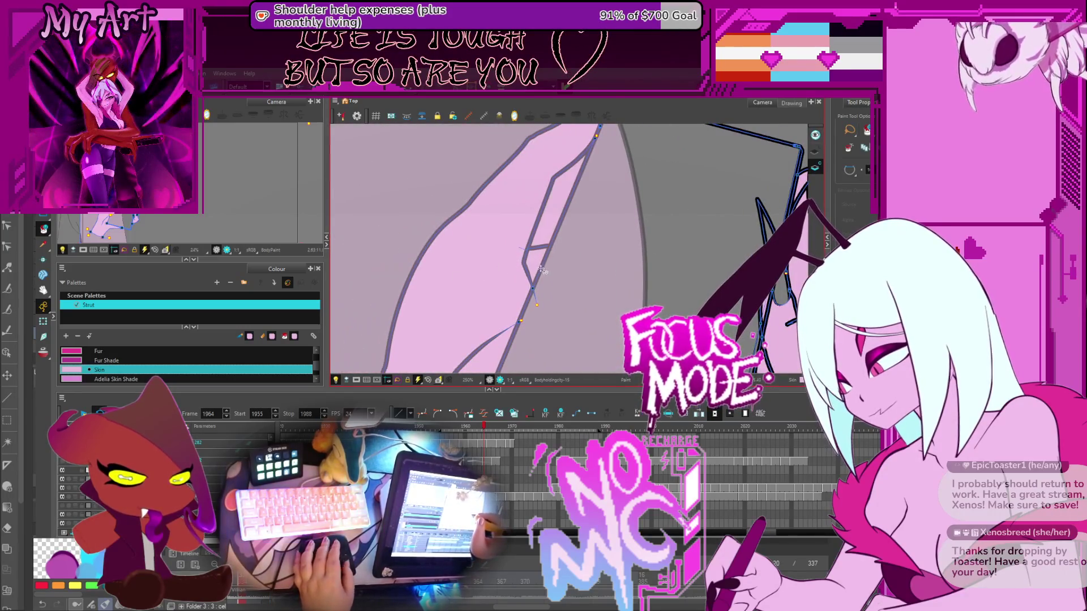
pyautogui.click(557, 231)
pyautogui.scroll(-5, 565, 240)
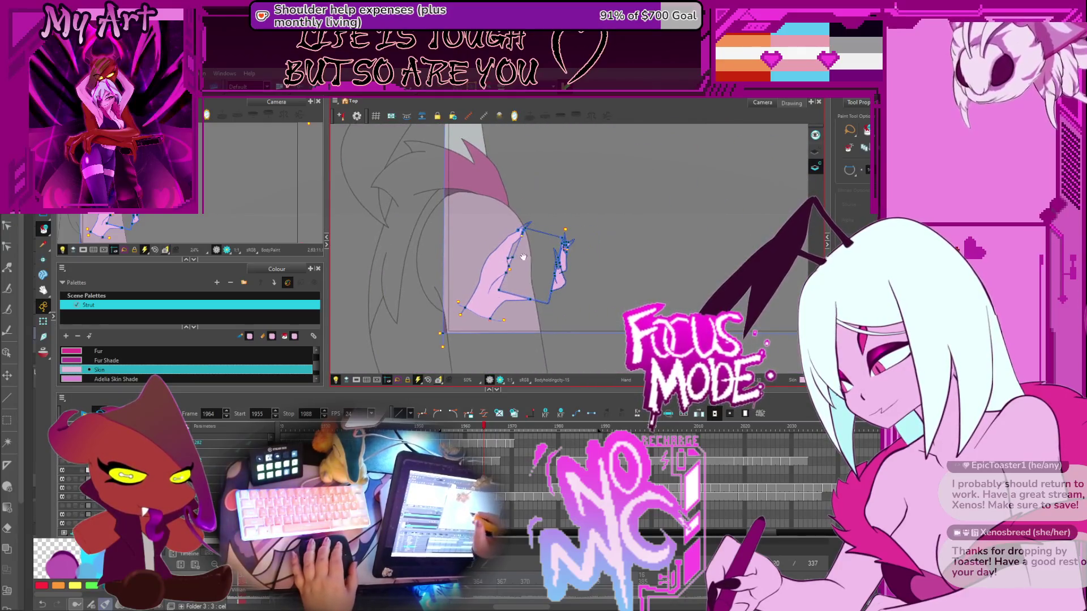
pyautogui.scroll(5, 570, 254)
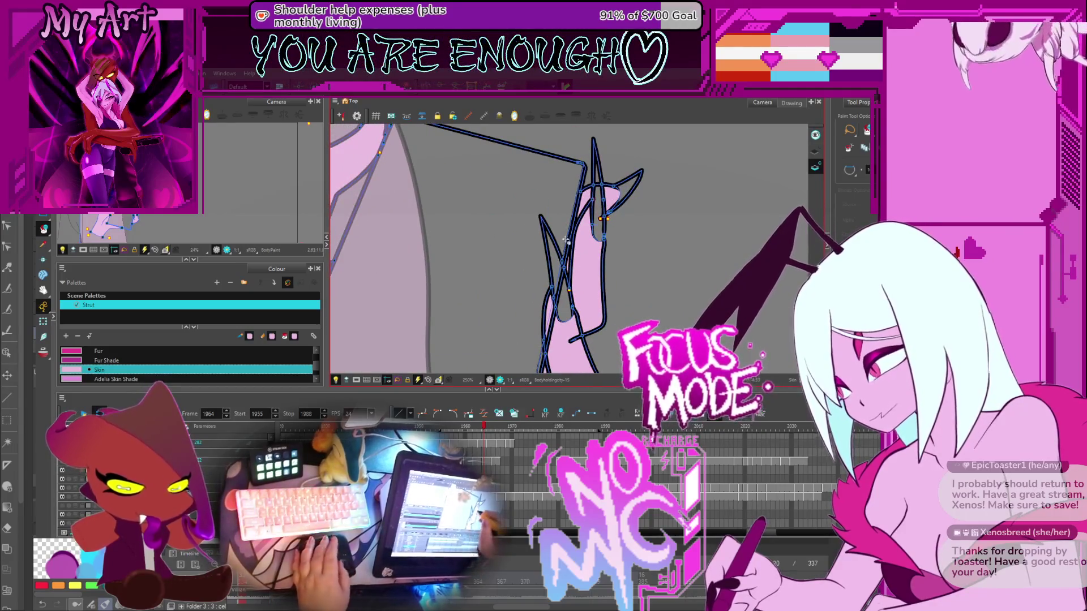
pyautogui.press('space')
# With the Cutter tool on frame 1965, trim the overshooting line end at the fingernail
pyautogui.hotkey('alt', 't')
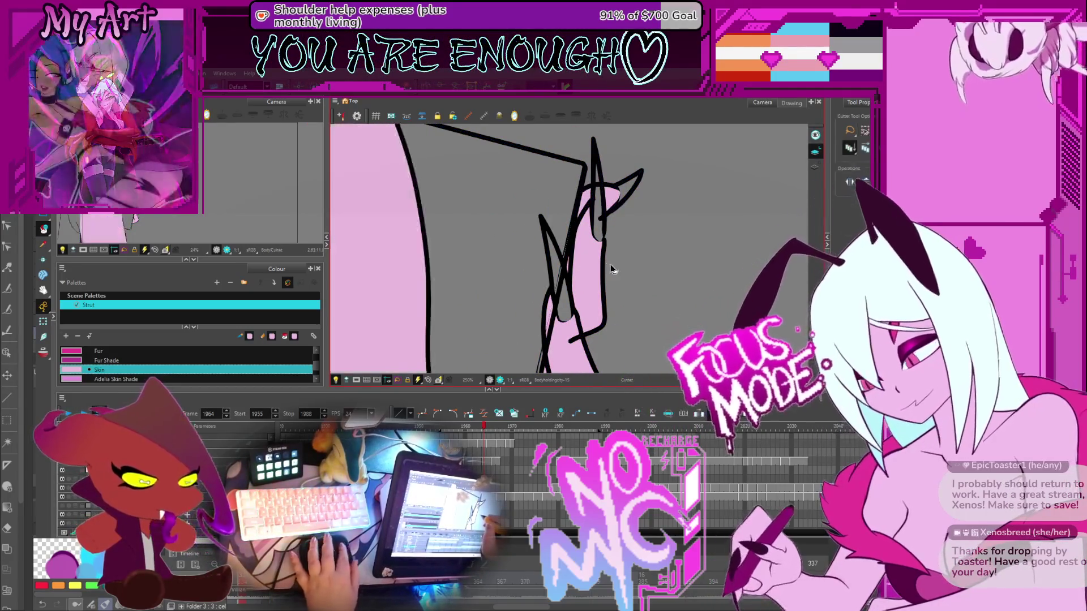
pyautogui.scroll(-2, 566, 294)
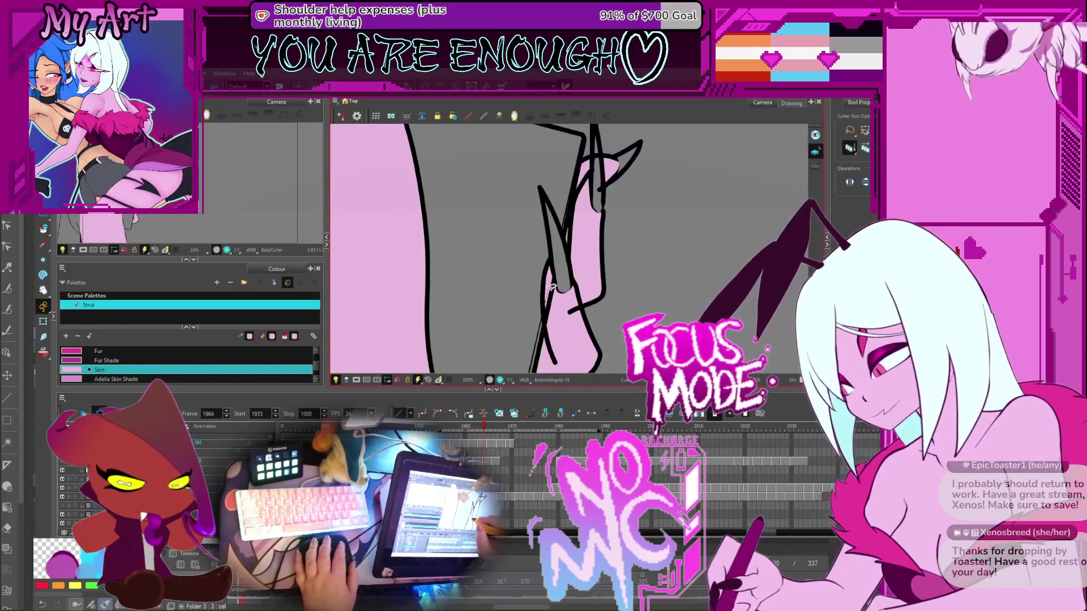
pyautogui.scroll(2, 575, 234)
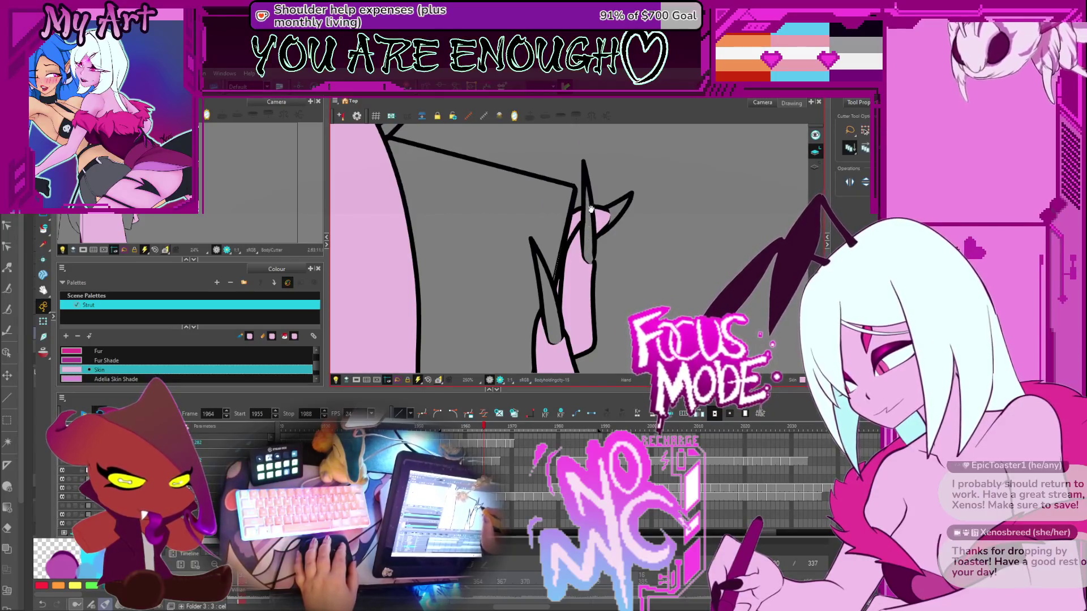
pyautogui.scroll(-6, 591, 210)
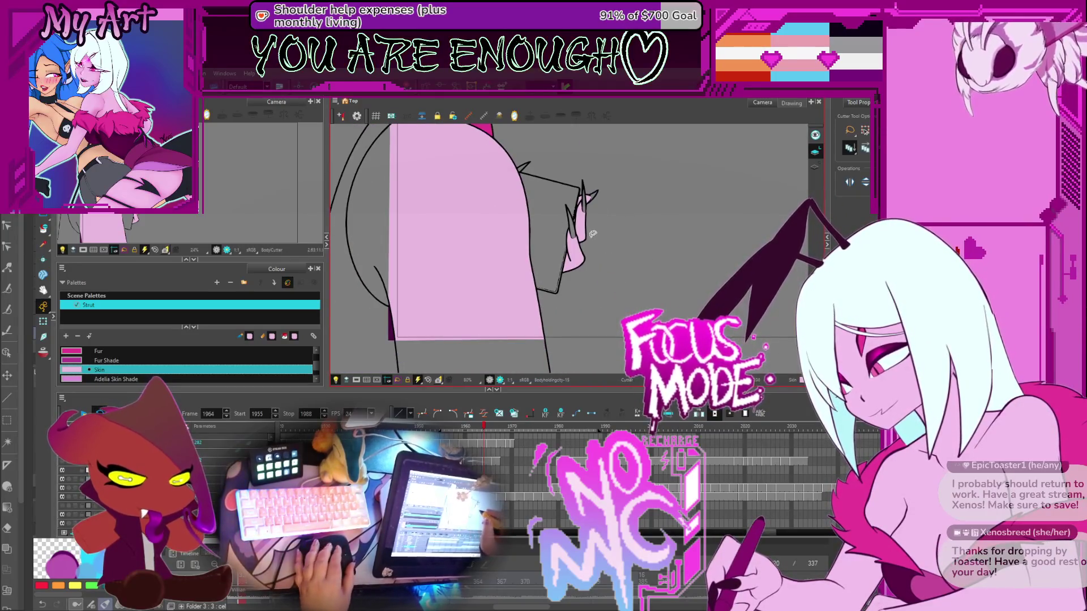
pyautogui.press('.')
pyautogui.scroll(5, 583, 322)
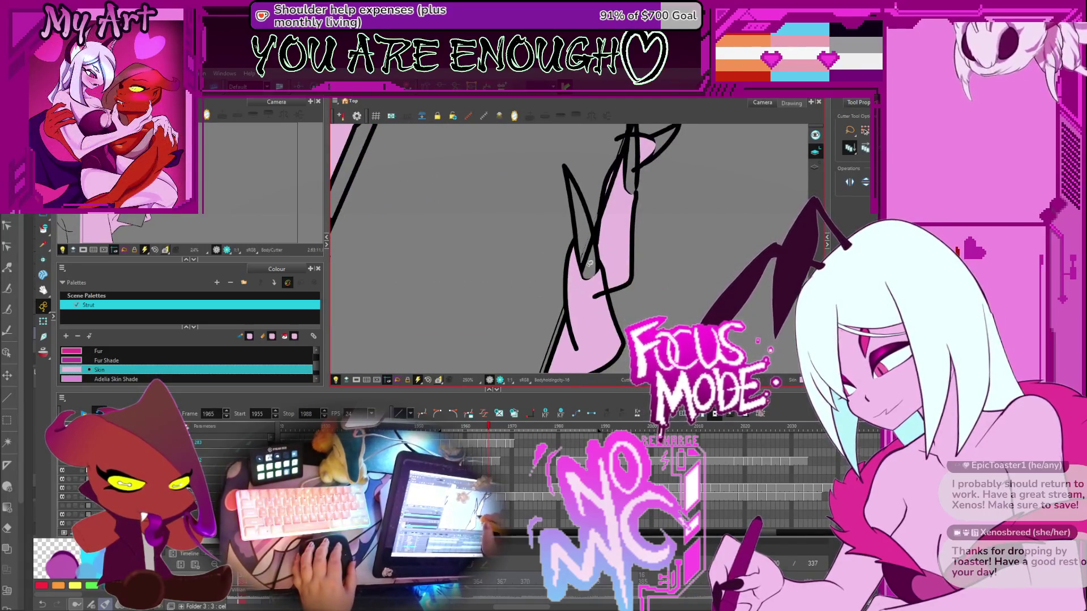
pyautogui.click(623, 235)
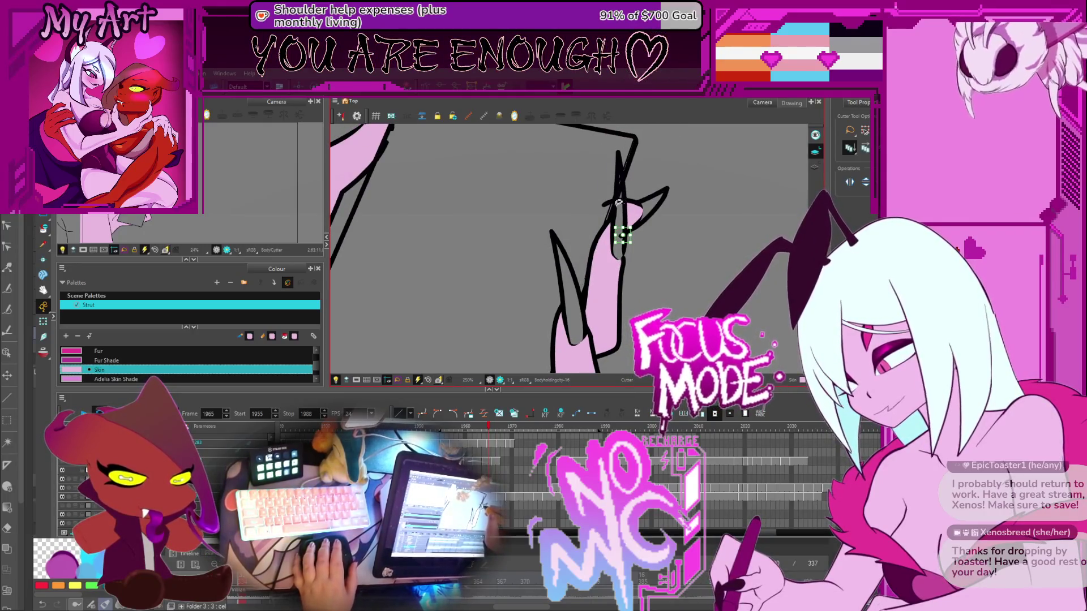
pyautogui.moveTo(609, 223); pyautogui.dragTo(599, 251)
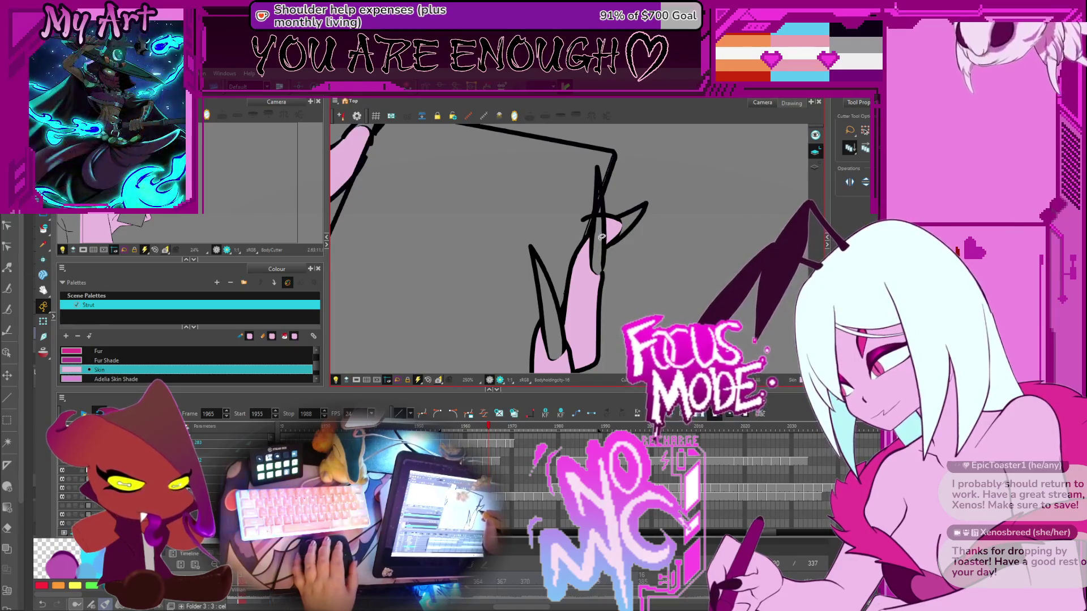
pyautogui.scroll(2, 604, 213)
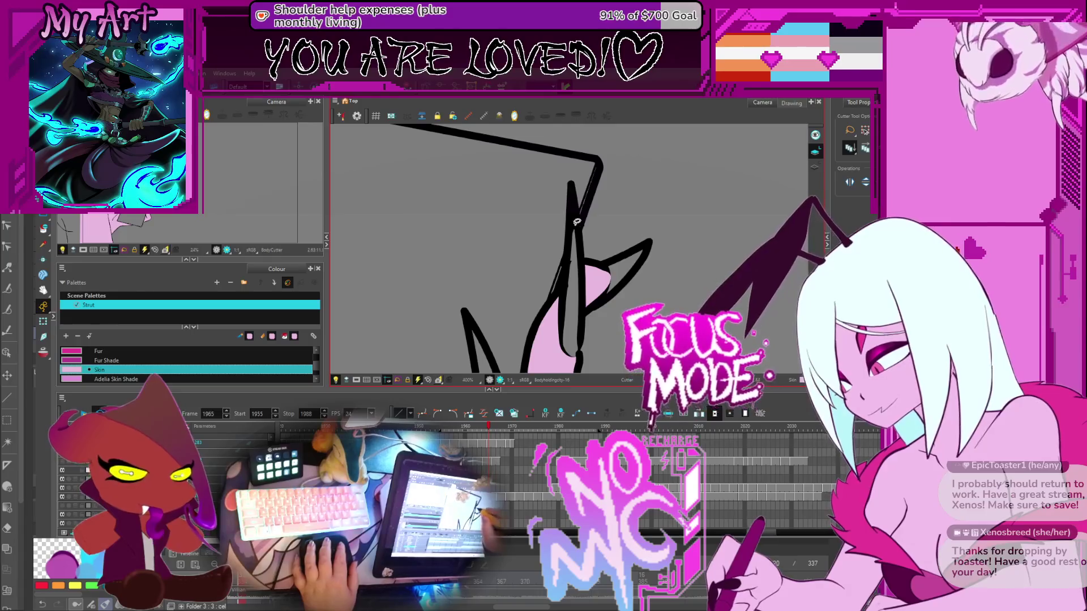
pyautogui.moveTo(573, 238)
pyautogui.mouseDown()
pyautogui.moveTo(515, 237)
pyautogui.moveTo(611, 280)
pyautogui.mouseUp()
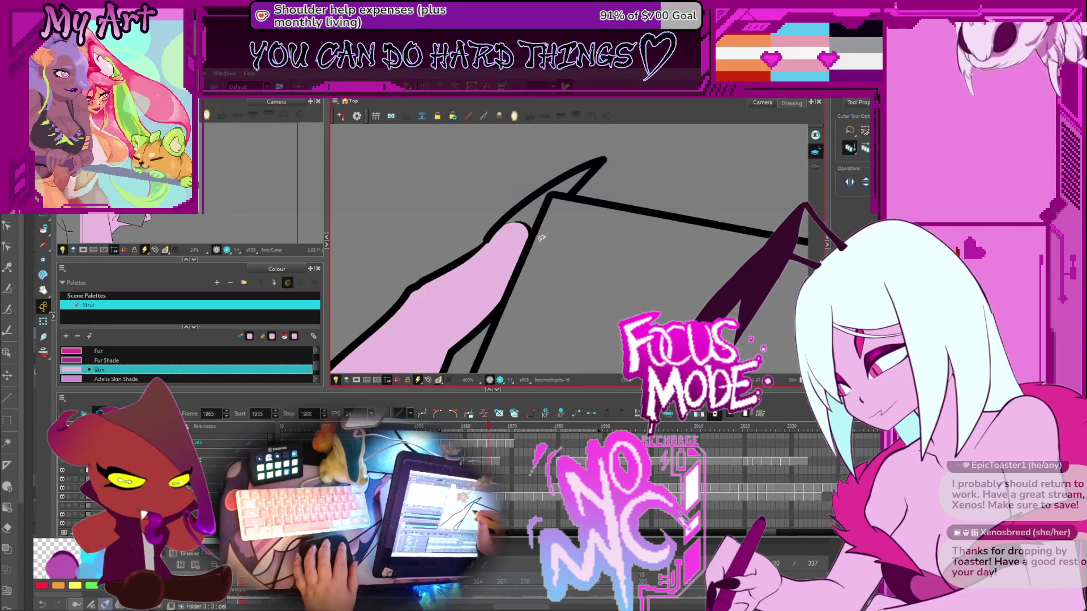
pyautogui.press('1')
pyautogui.press('1')
pyautogui.press('1')
pyautogui.press('1')
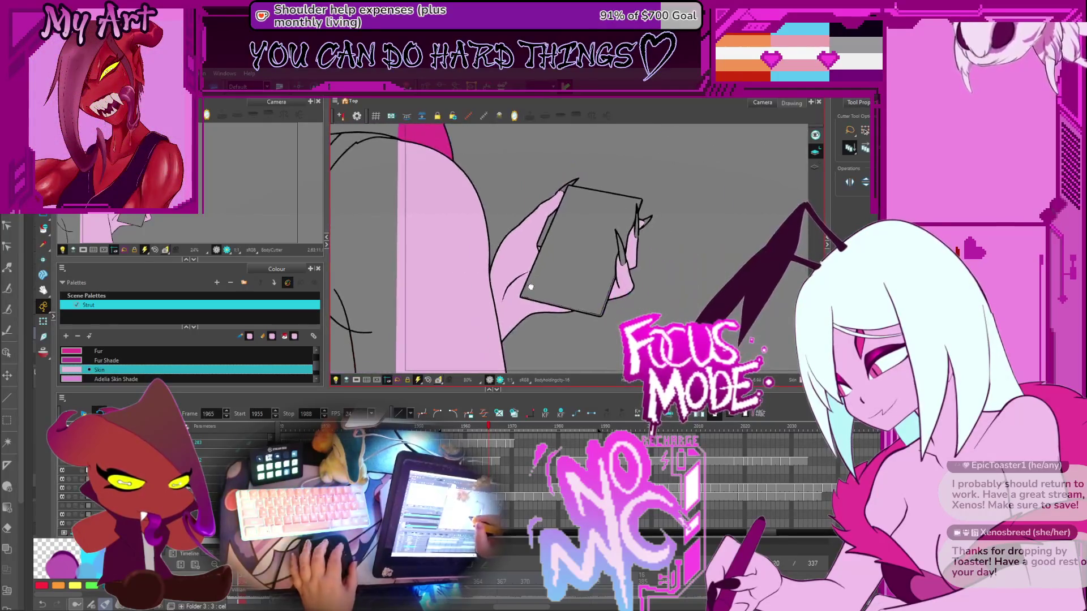
pyautogui.moveTo(599, 276); pyautogui.dragTo(574, 273)
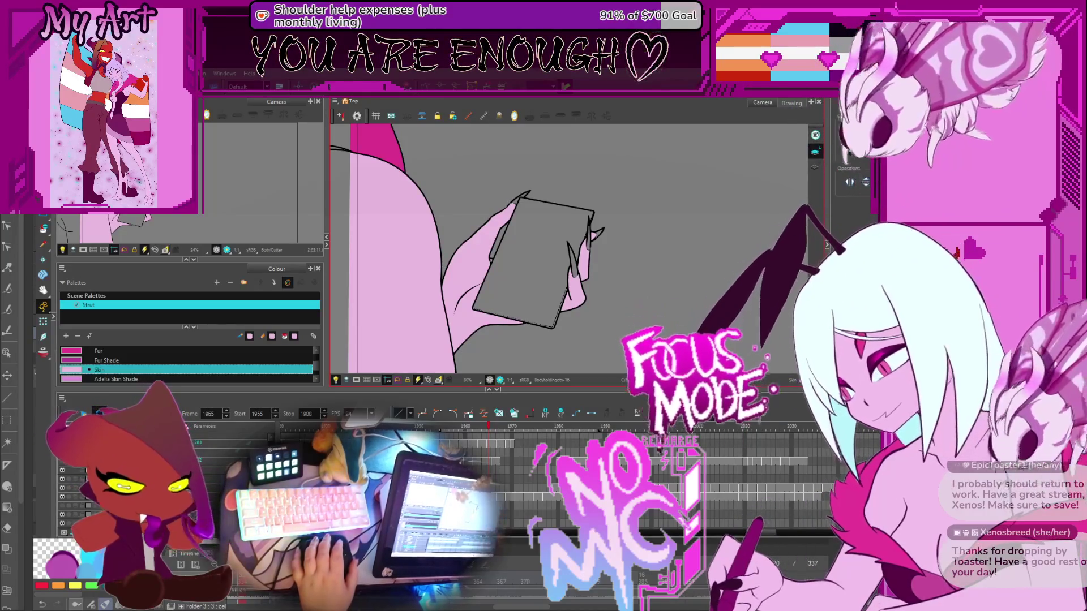
pyautogui.press('.')
pyautogui.press('.')
# Step between frames 1967–1969, rotating the view and zooming to 250% on the fingertip lines
pyautogui.scroll(1, 645, 244)
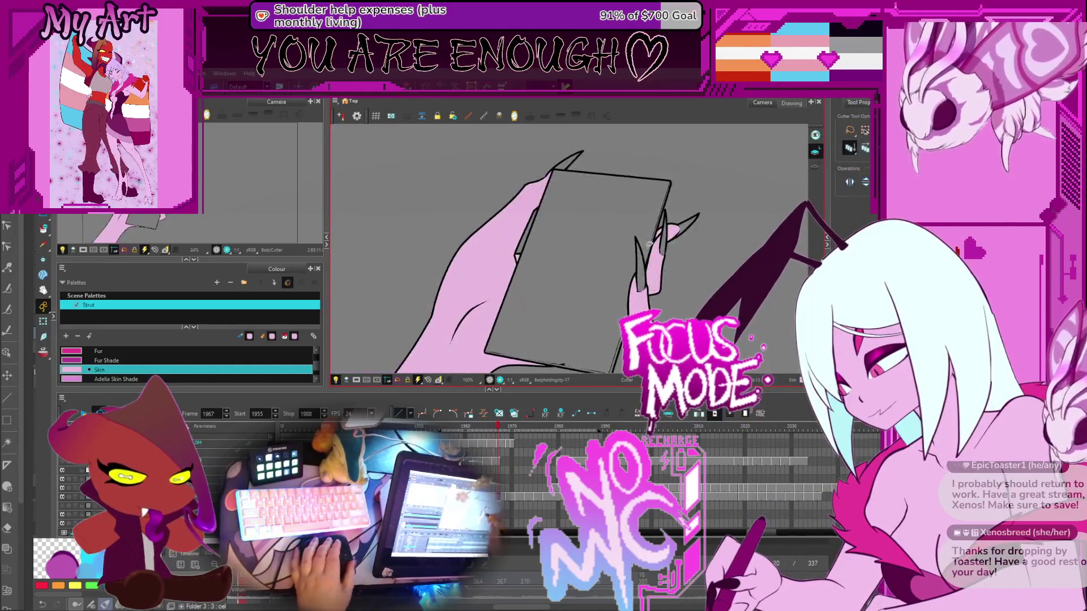
pyautogui.scroll(2, 599, 242)
pyautogui.moveTo(571, 238); pyautogui.dragTo(543, 289)
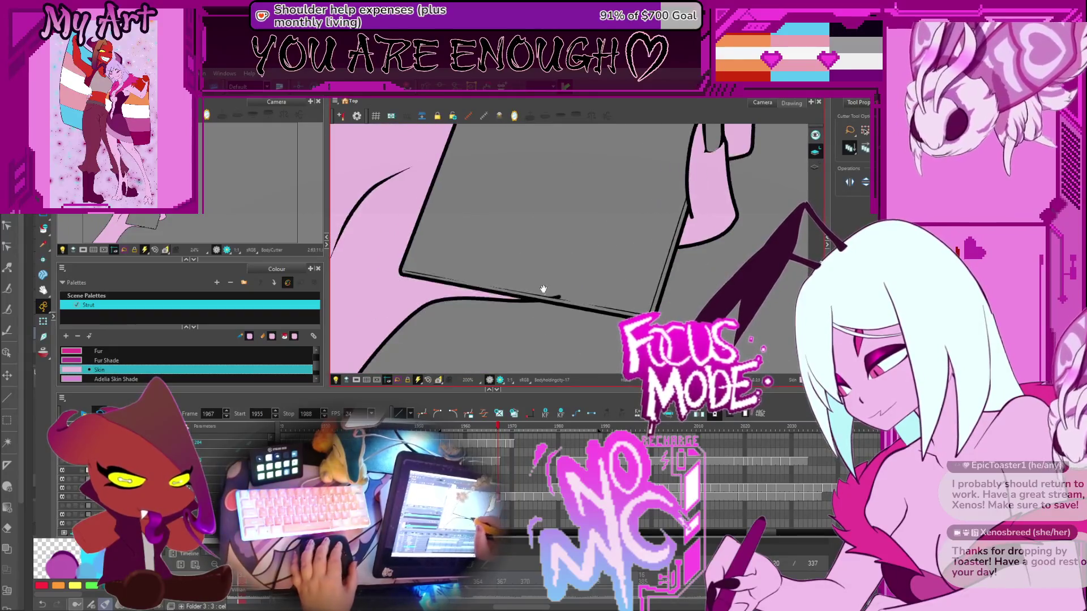
pyautogui.press('.')
pyautogui.press('.')
pyautogui.press('.')
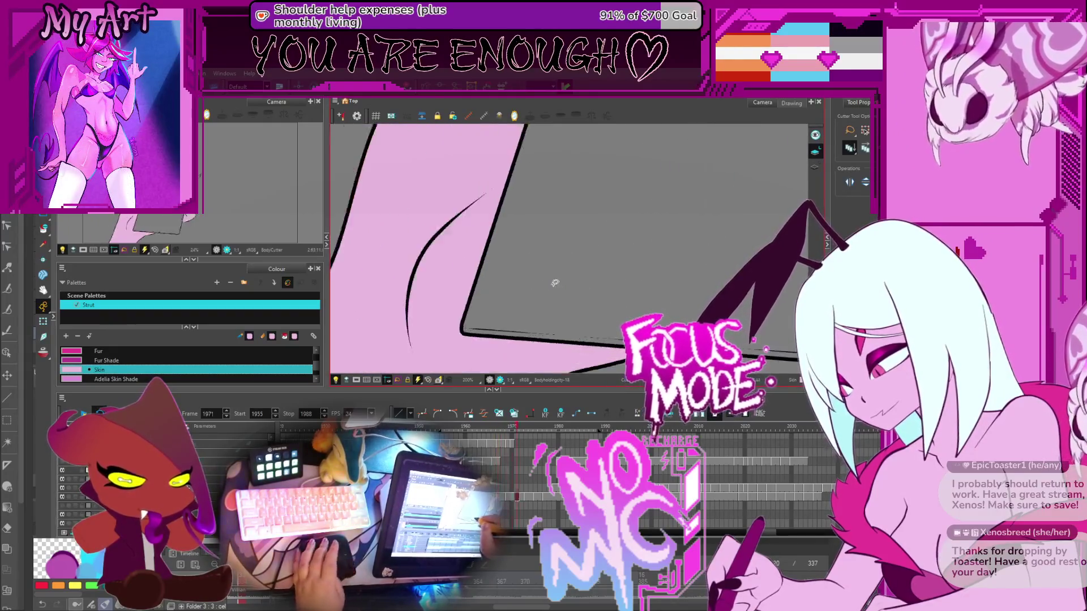
pyautogui.press(',')
pyautogui.press(',')
pyautogui.press(',')
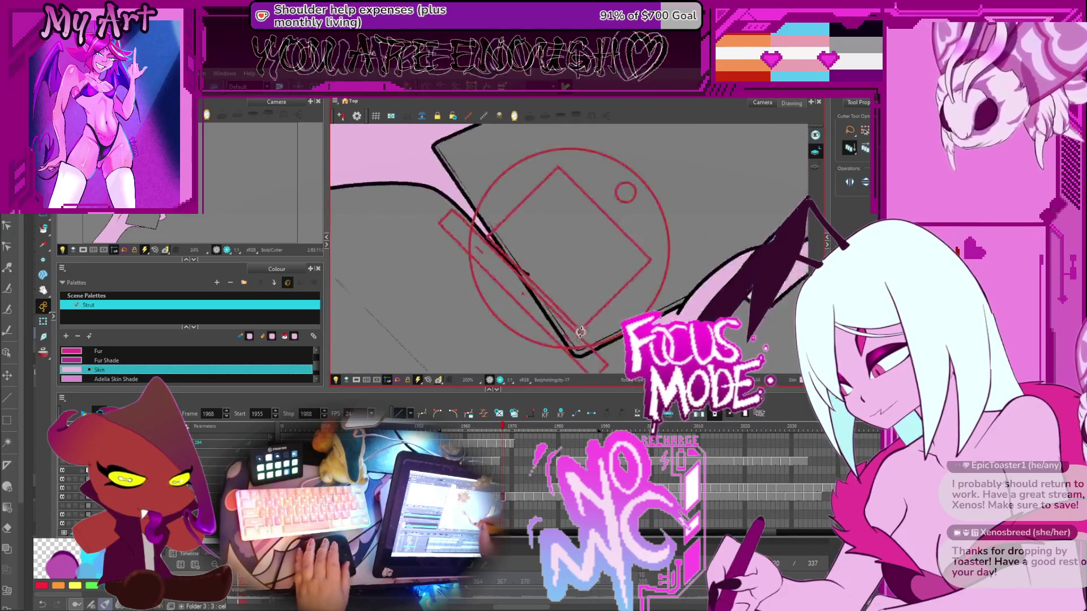
pyautogui.moveTo(532, 249); pyautogui.dragTo(593, 159)
pyautogui.press('.')
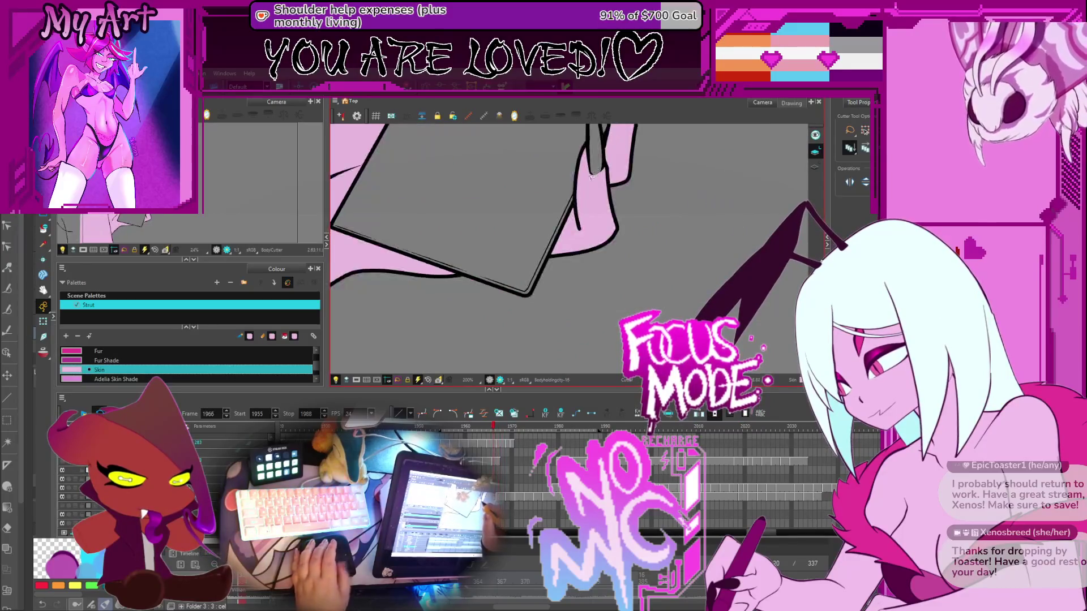
pyautogui.press(',')
pyautogui.press('.')
pyautogui.press('.')
pyautogui.scroll(-3, 615, 263)
pyautogui.moveTo(616, 263)
pyautogui.mouseDown()
pyautogui.moveTo(631, 221)
pyautogui.moveTo(569, 222)
pyautogui.moveTo(573, 272)
pyautogui.moveTo(583, 240)
pyautogui.mouseUp()
pyautogui.scroll(3, 631, 221)
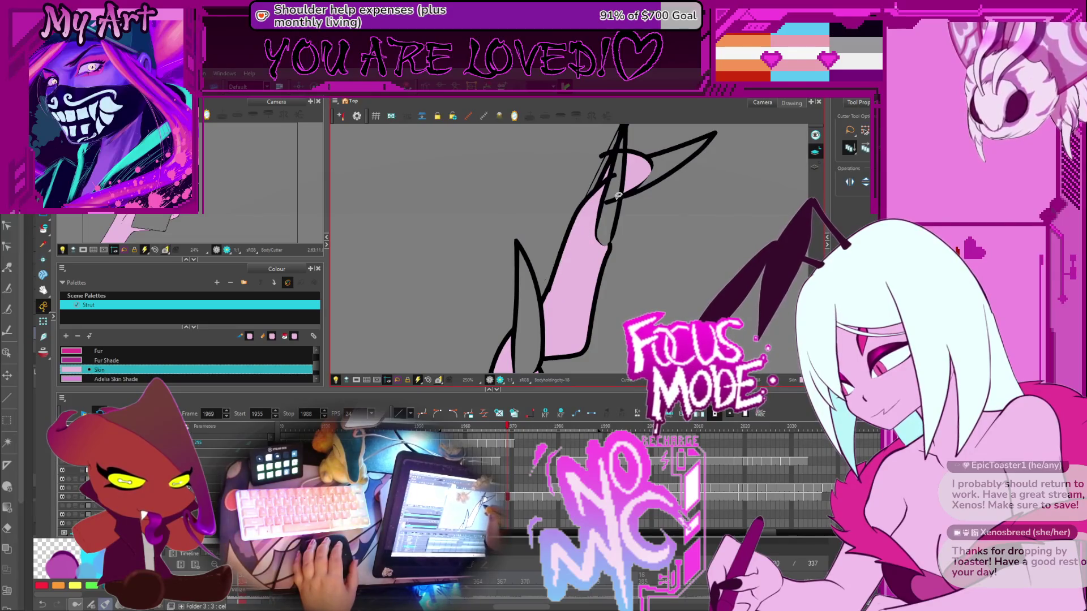
pyautogui.moveTo(621, 145); pyautogui.dragTo(611, 185)
# Rotate the view back and trim the small bump off the black outline
pyautogui.moveTo(600, 234); pyautogui.dragTo(597, 259)
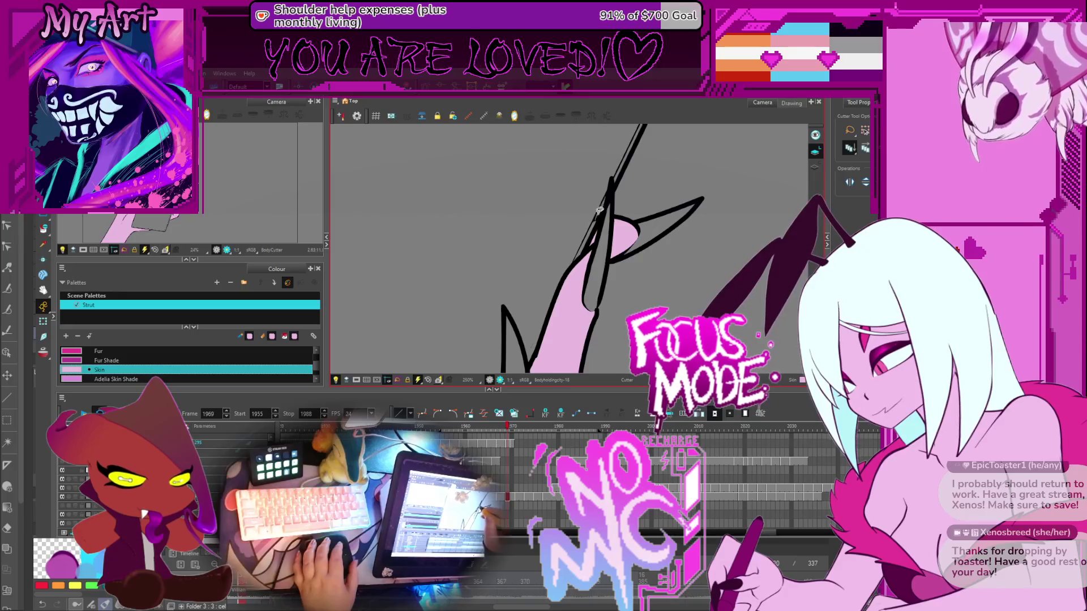
pyautogui.moveTo(603, 210)
pyautogui.mouseDown()
pyautogui.moveTo(578, 256)
pyautogui.moveTo(519, 240)
pyautogui.mouseUp()
pyautogui.scroll(3, 524, 242)
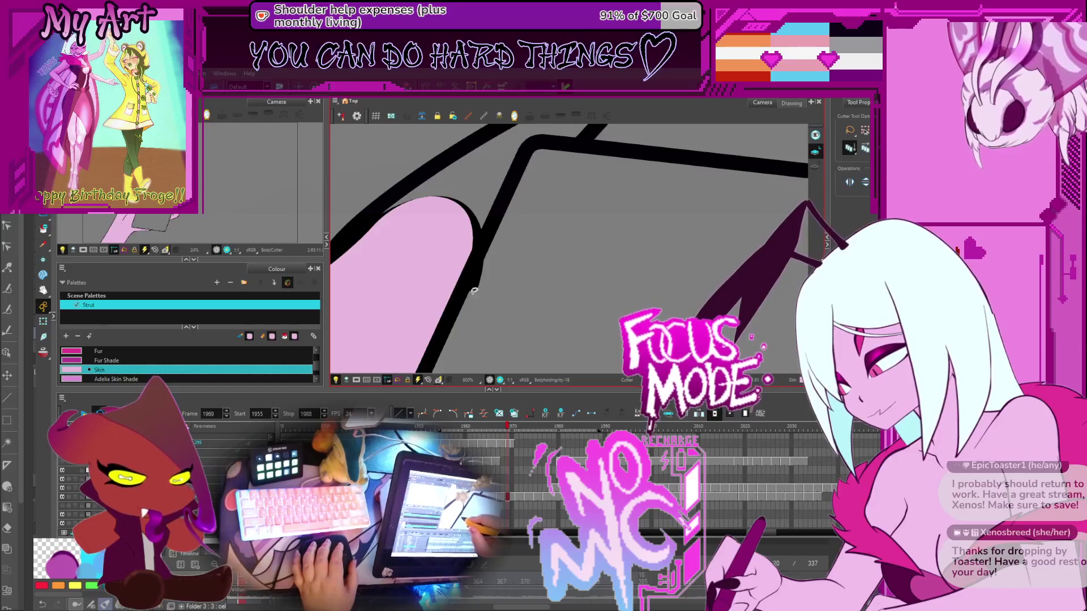
pyautogui.moveTo(468, 294)
pyautogui.mouseDown()
pyautogui.moveTo(505, 229)
pyautogui.moveTo(503, 291)
pyautogui.mouseUp()
pyautogui.hscroll(-2, 503, 255)
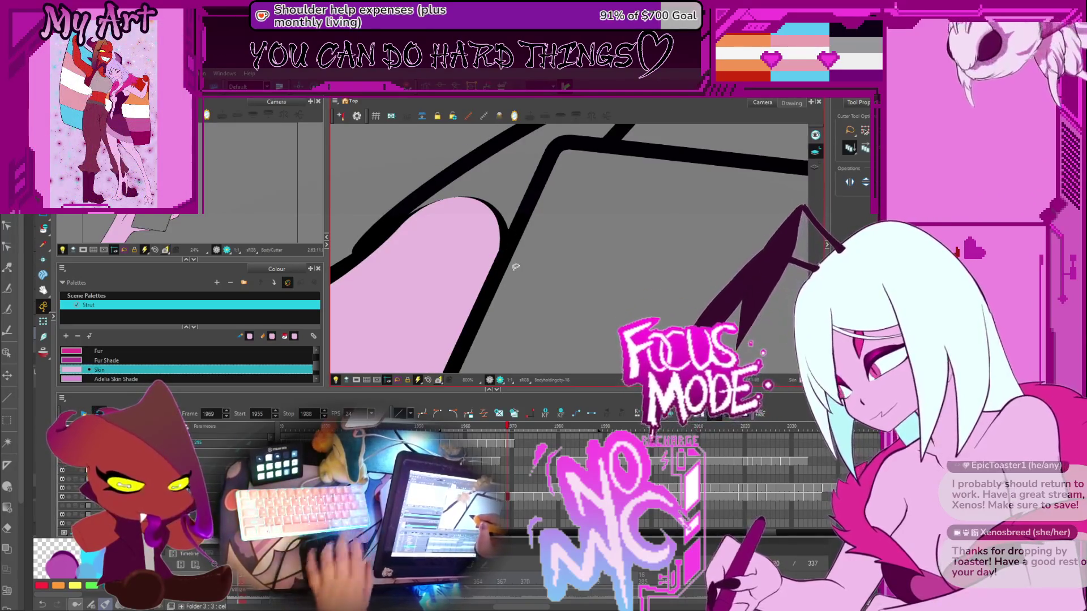
pyautogui.scroll(-9, 527, 283)
pyautogui.scroll(6, 566, 261)
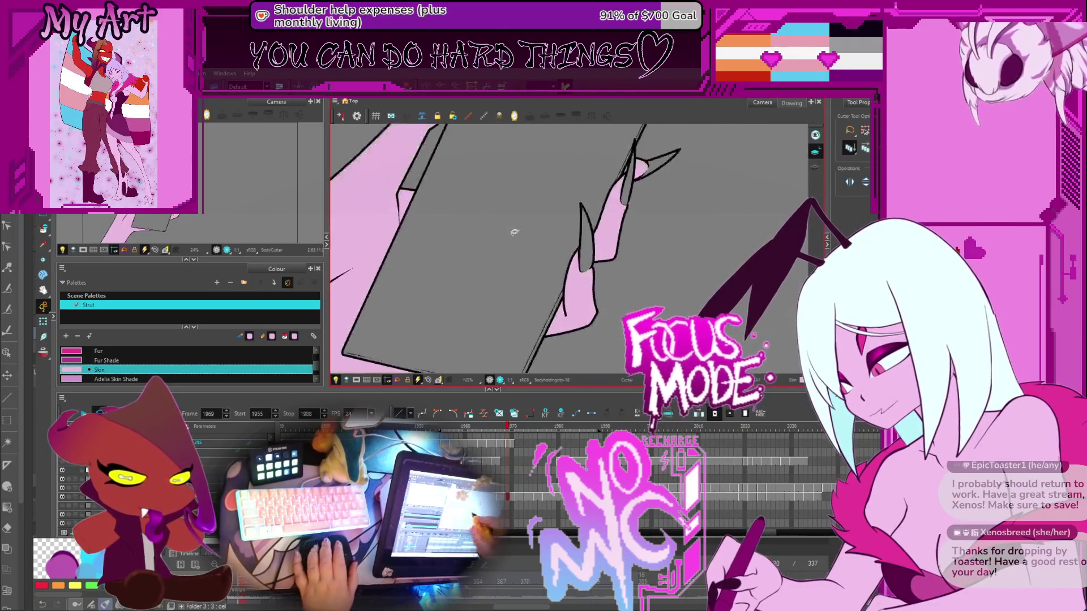
pyautogui.scroll(-4, 598, 247)
# On frame 1971, bring the whole paper outline into view and clear the cut selection
pyautogui.press('.')
pyautogui.press('.')
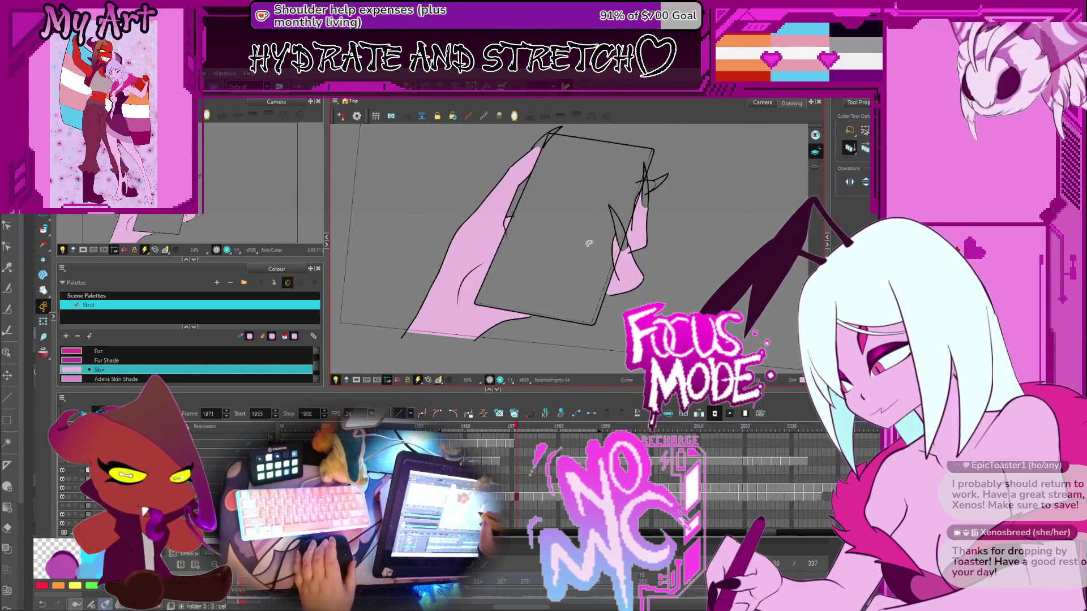
pyautogui.scroll(3, 612, 281)
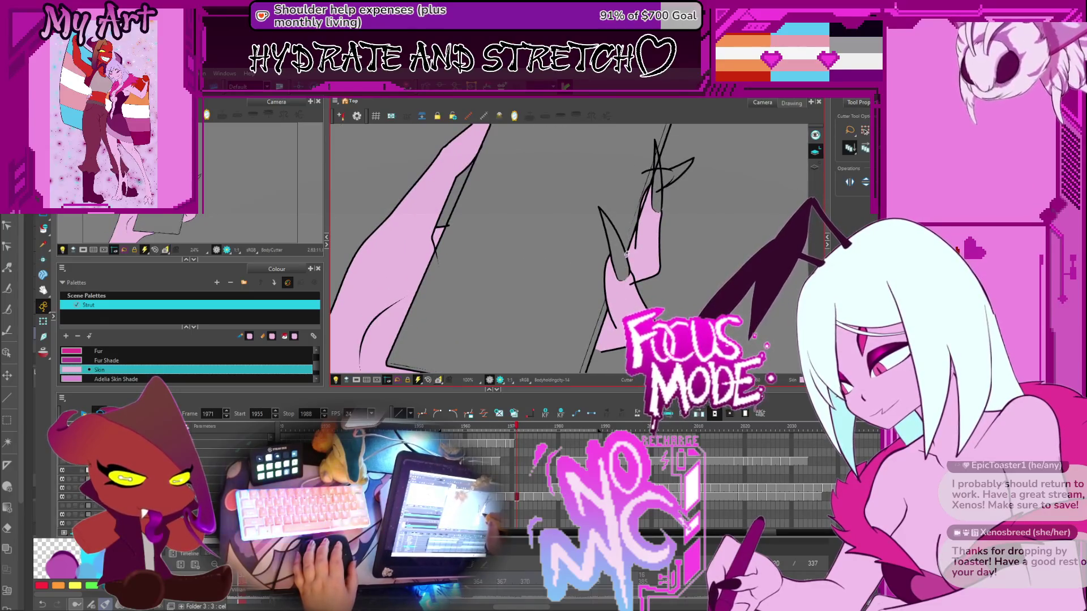
pyautogui.press('space')
pyautogui.moveTo(655, 220); pyautogui.dragTo(642, 245)
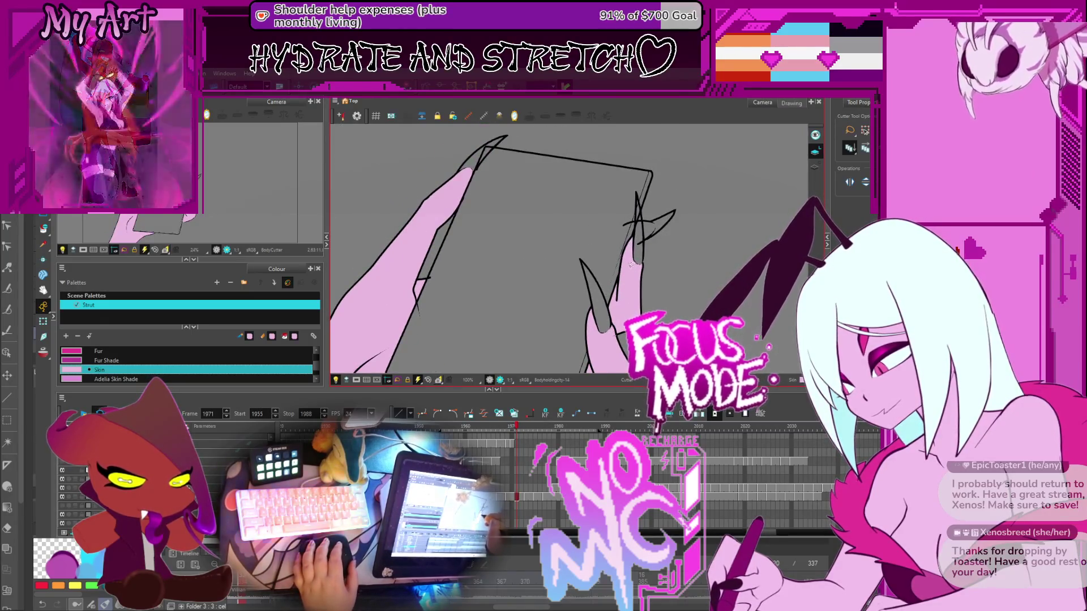
pyautogui.scroll(2, 643, 223)
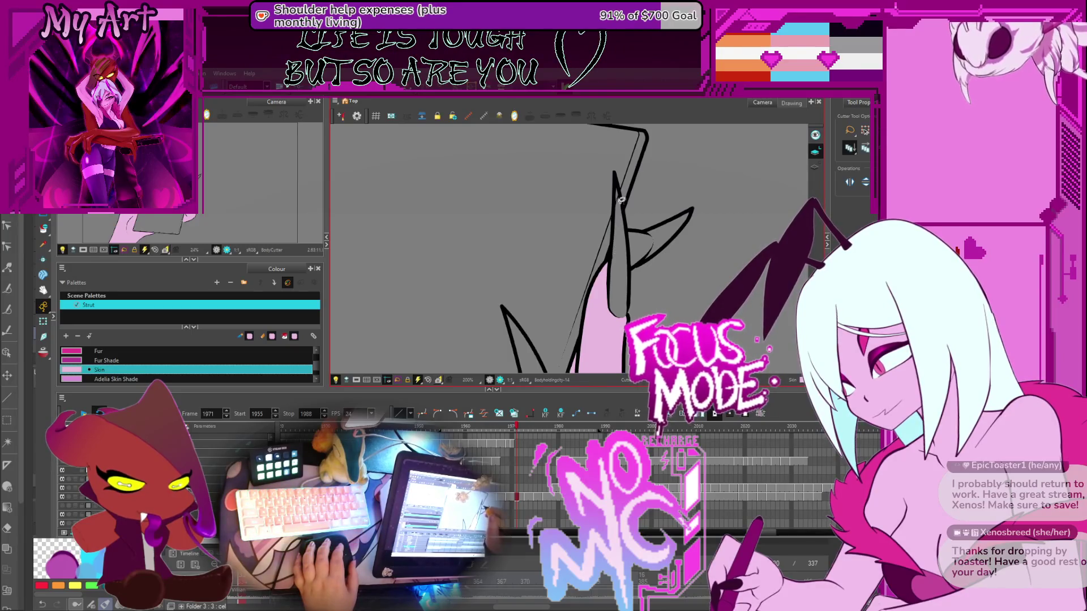
pyautogui.scroll(-3, 555, 240)
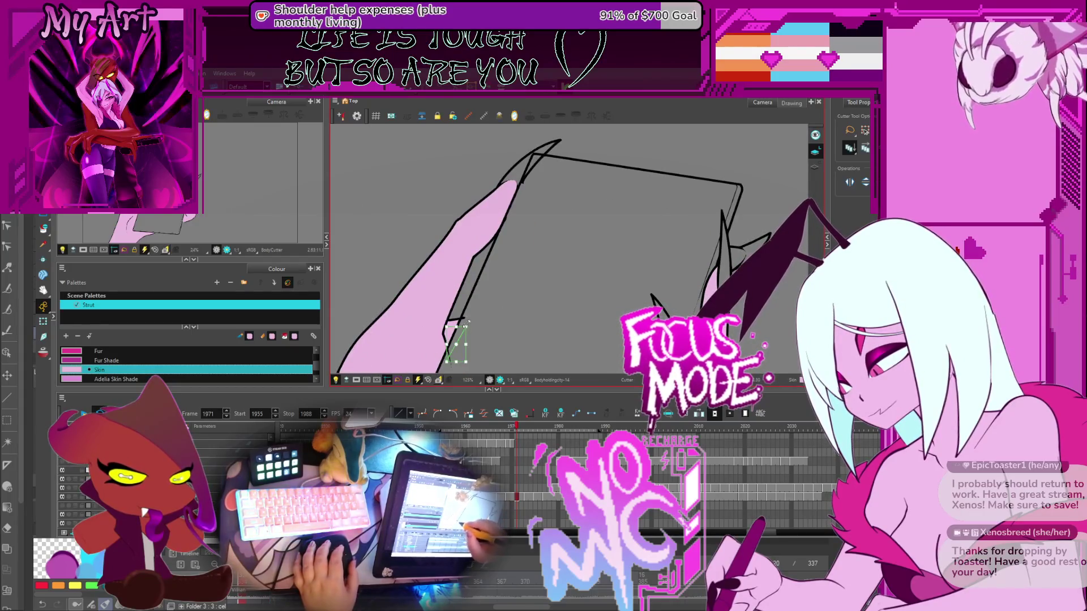
pyautogui.click(469, 331)
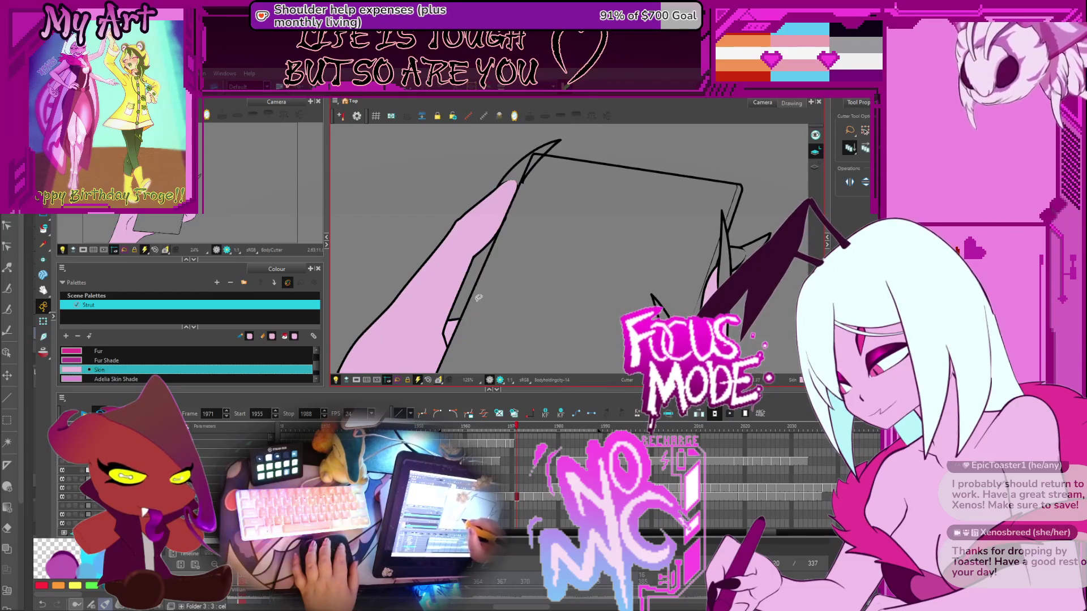
pyautogui.scroll(-5, 541, 174)
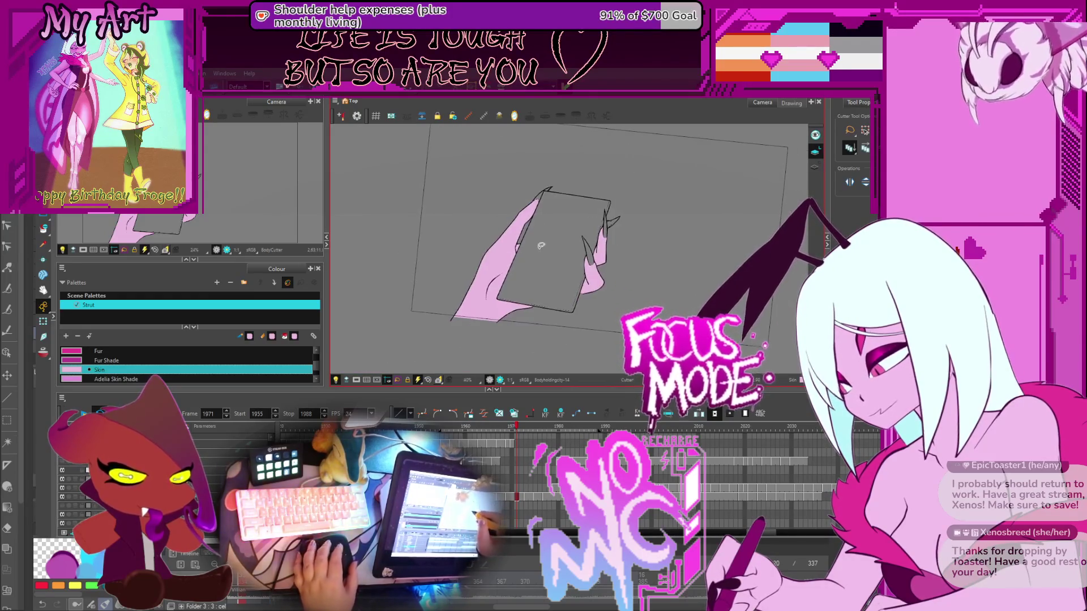
# On frame 1973, zoom onto the nails and name list and clear the cut selection
pyautogui.press('.')
pyautogui.scroll(3, 543, 255)
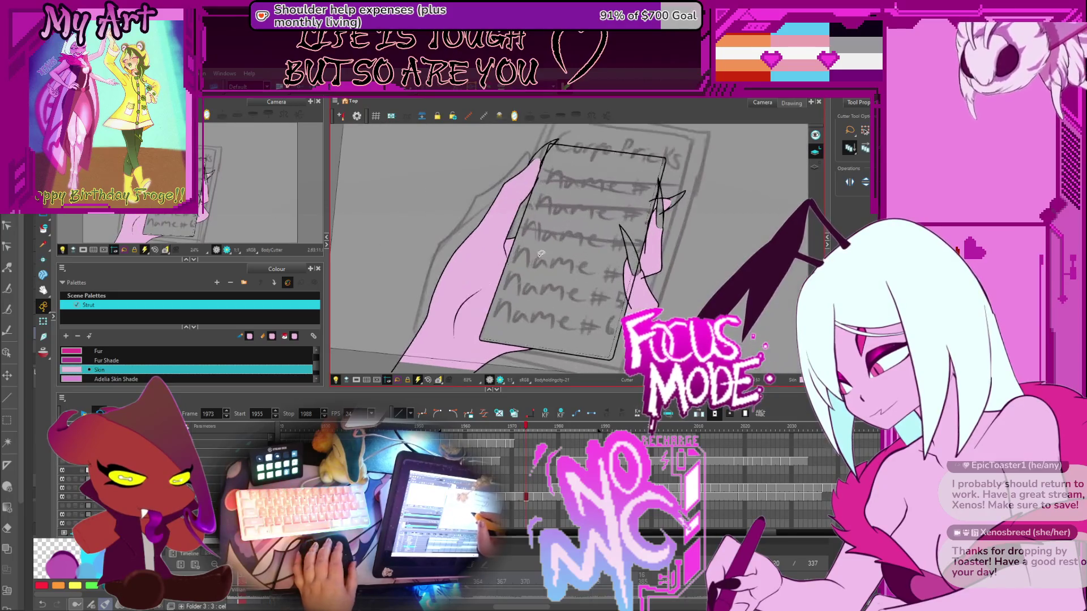
pyautogui.scroll(2, 599, 261)
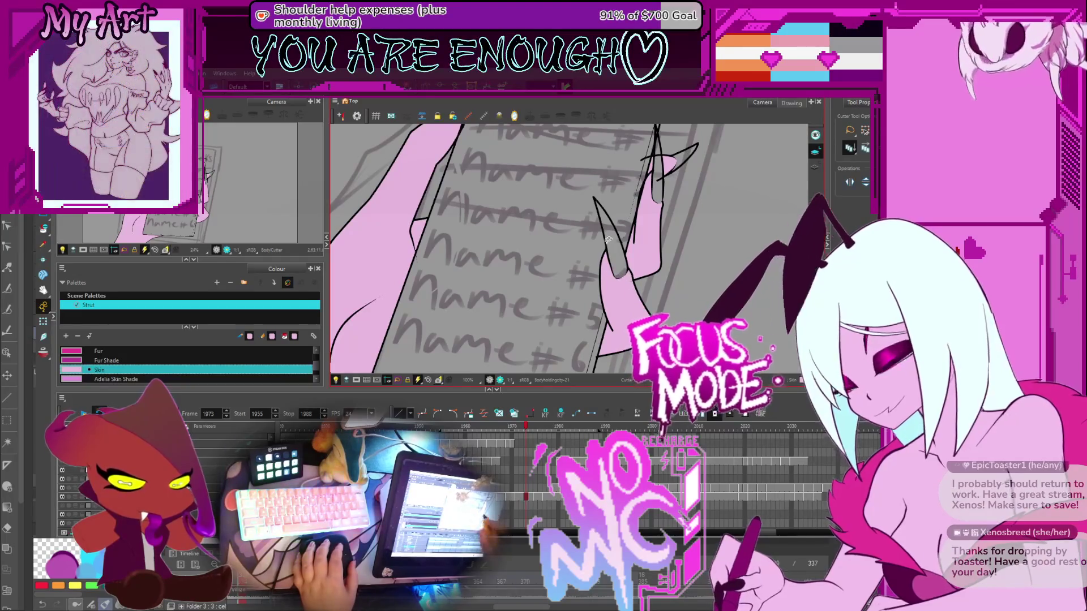
pyautogui.moveTo(663, 182); pyautogui.dragTo(630, 248)
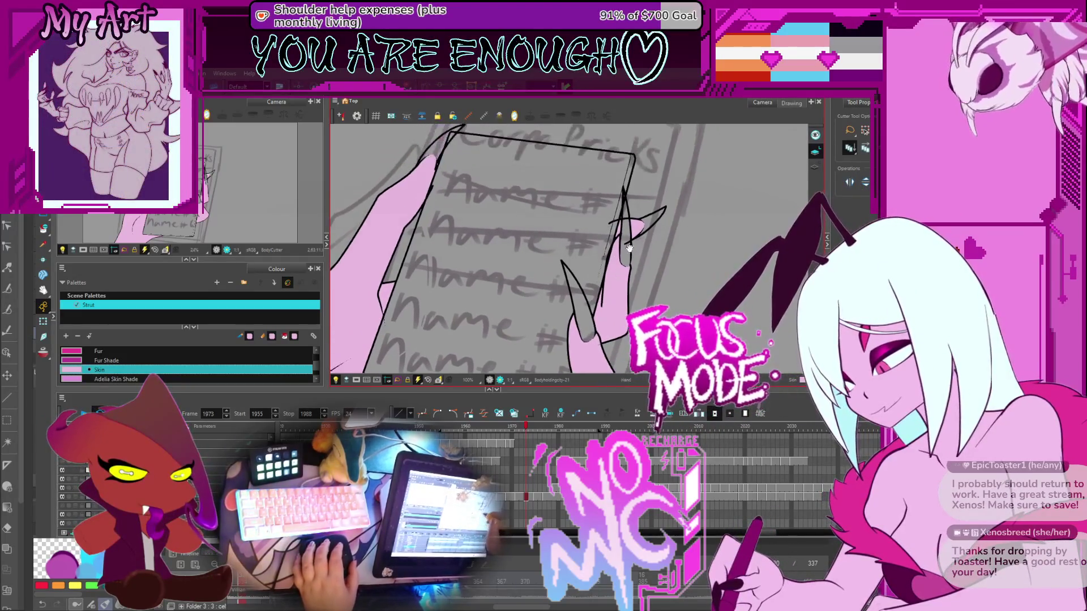
pyautogui.scroll(3, 629, 224)
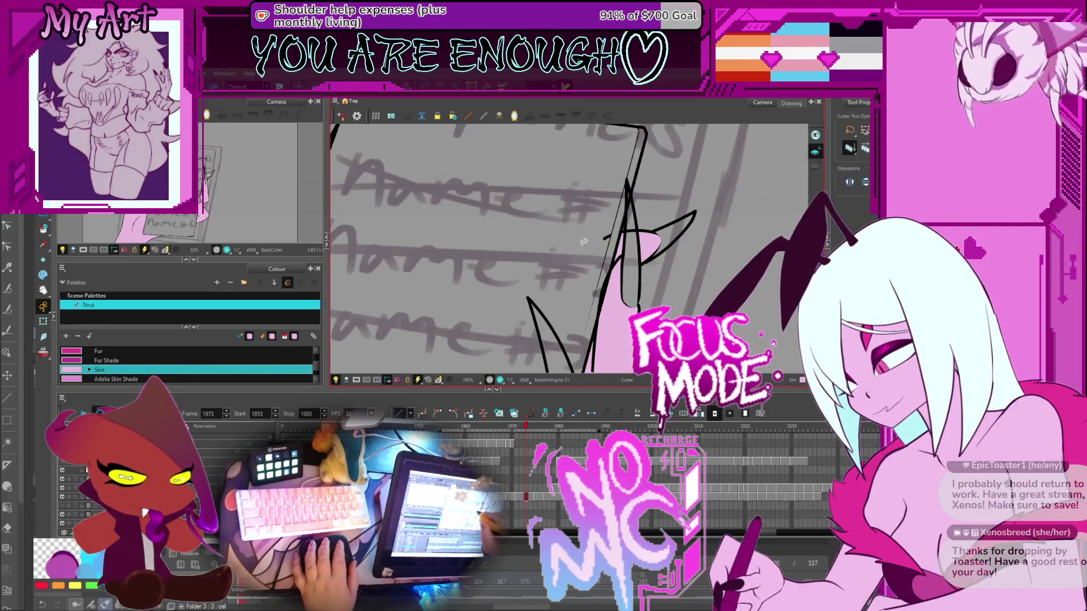
pyautogui.scroll(2, 634, 217)
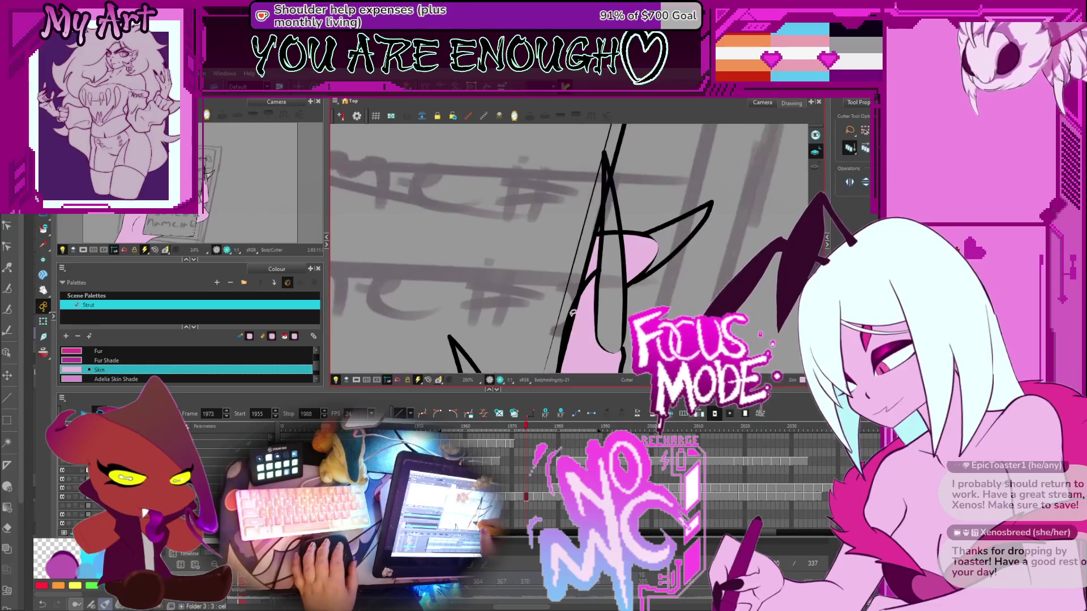
pyautogui.press('Escape')
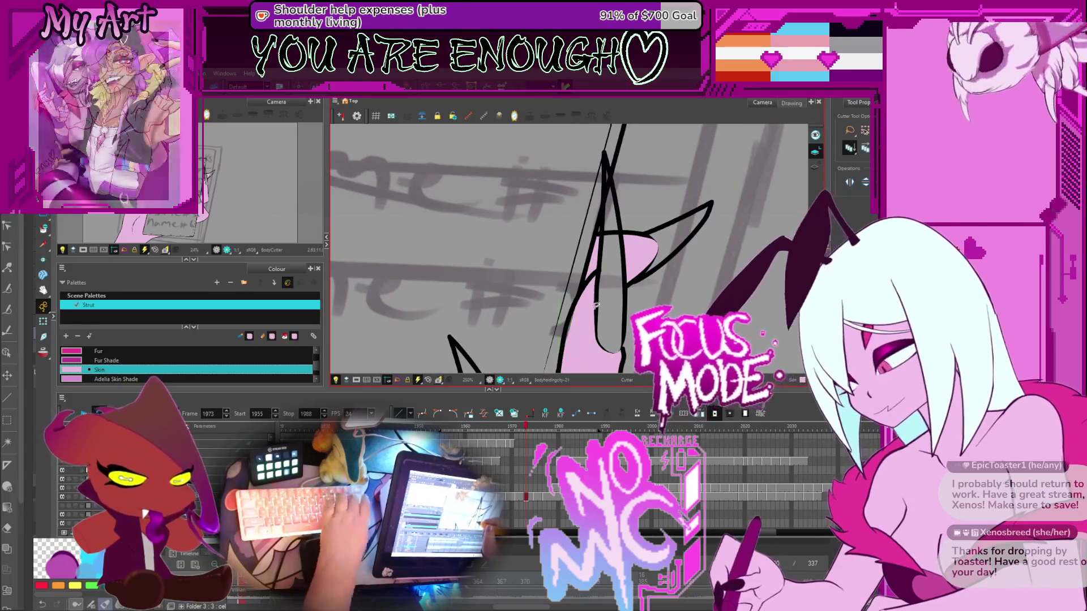
pyautogui.moveTo(617, 212); pyautogui.dragTo(600, 219)
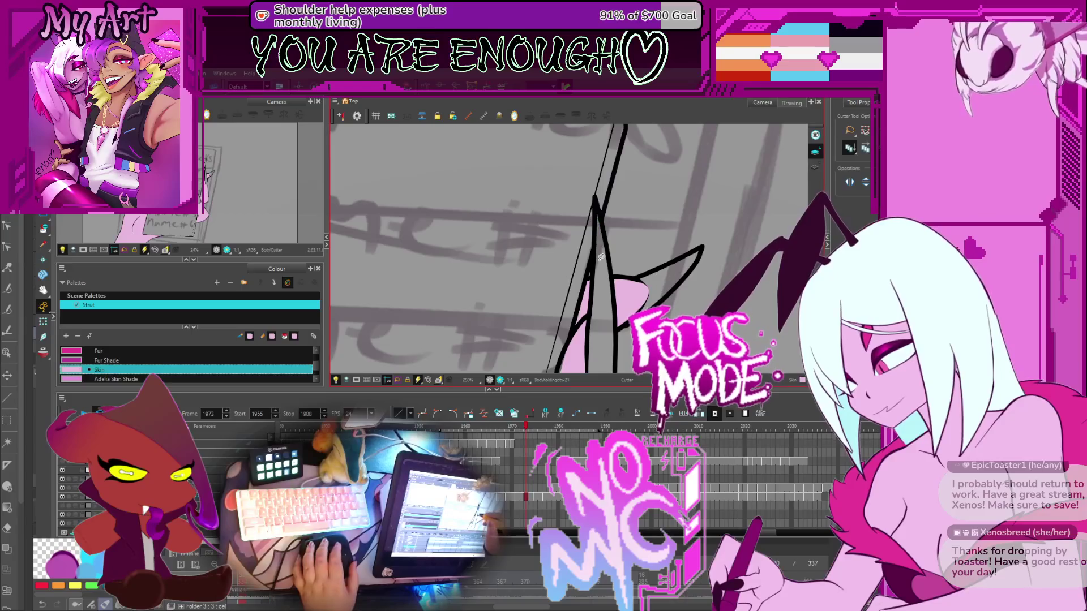
pyautogui.scroll(-6, 654, 281)
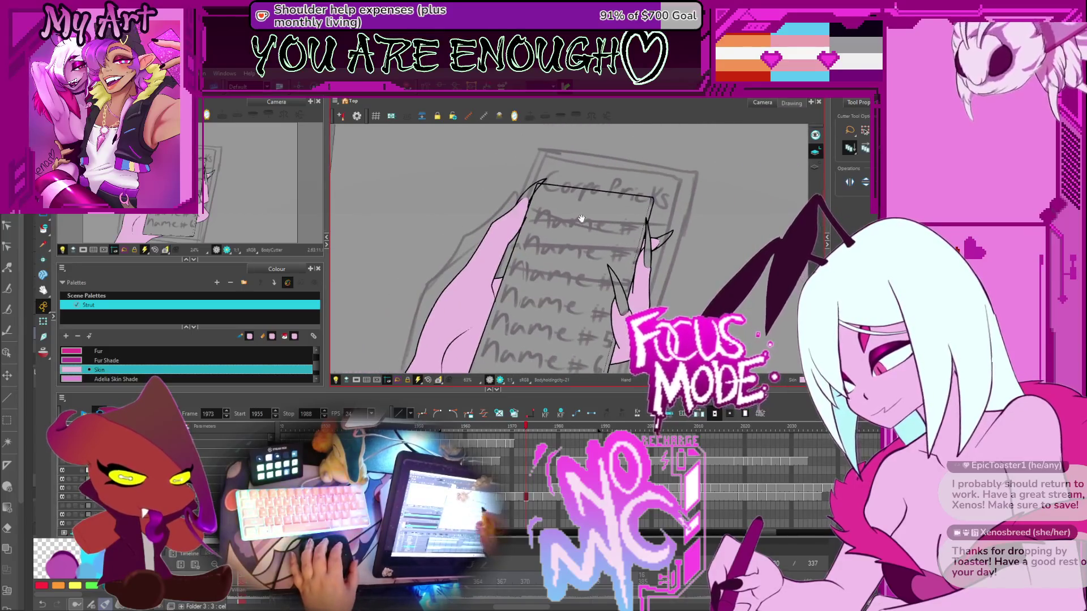
# Trim the thumb and paper-edge strokes, then advance to frame 1975
pyautogui.press('2')
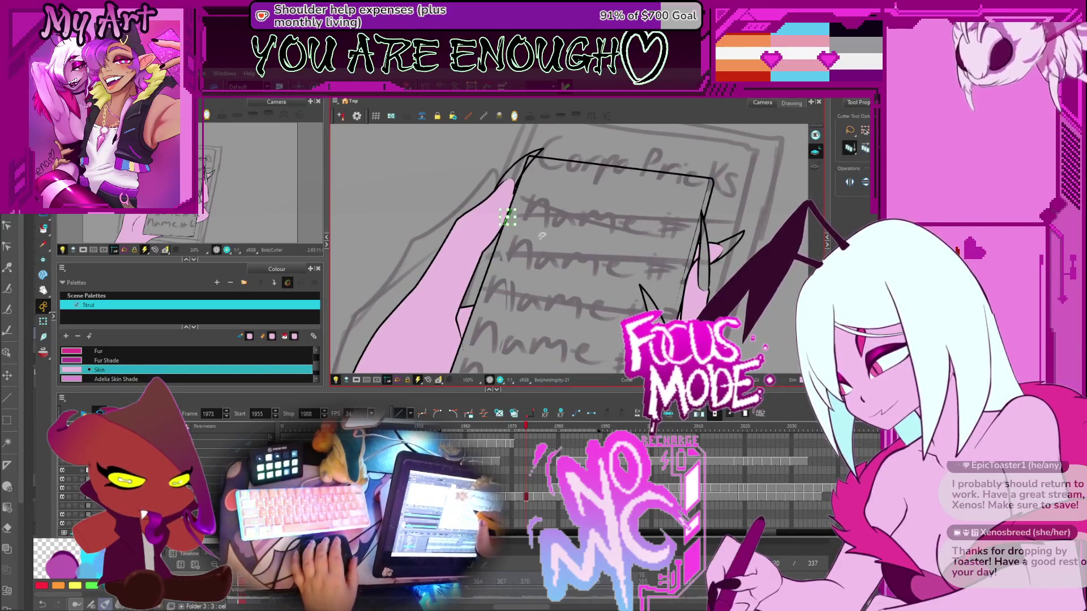
pyautogui.scroll(3, 469, 334)
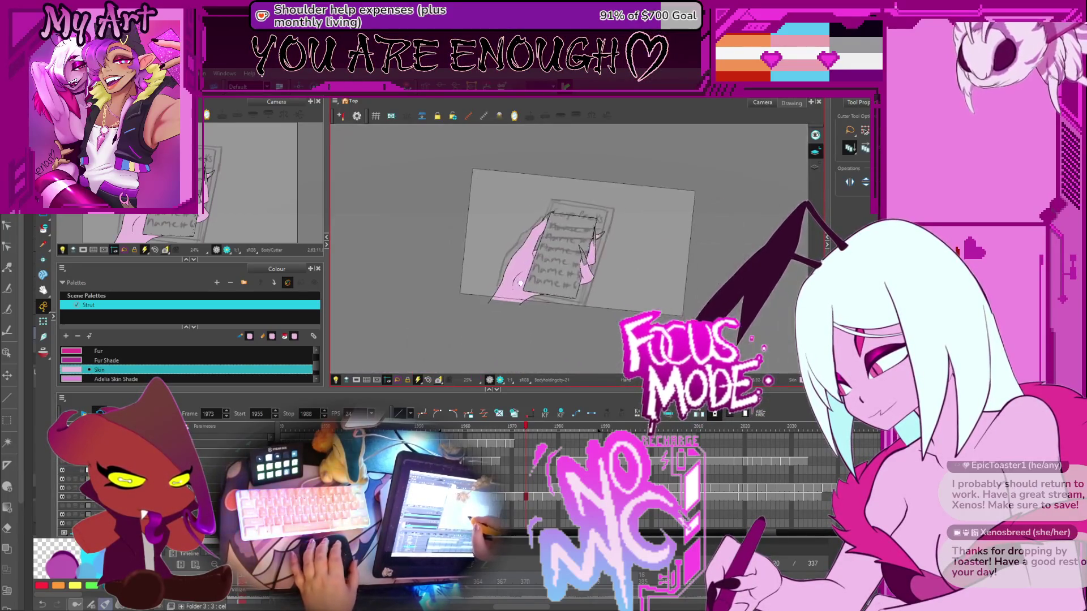
pyautogui.scroll(5, 526, 272)
pyautogui.moveTo(522, 252); pyautogui.dragTo(601, 280)
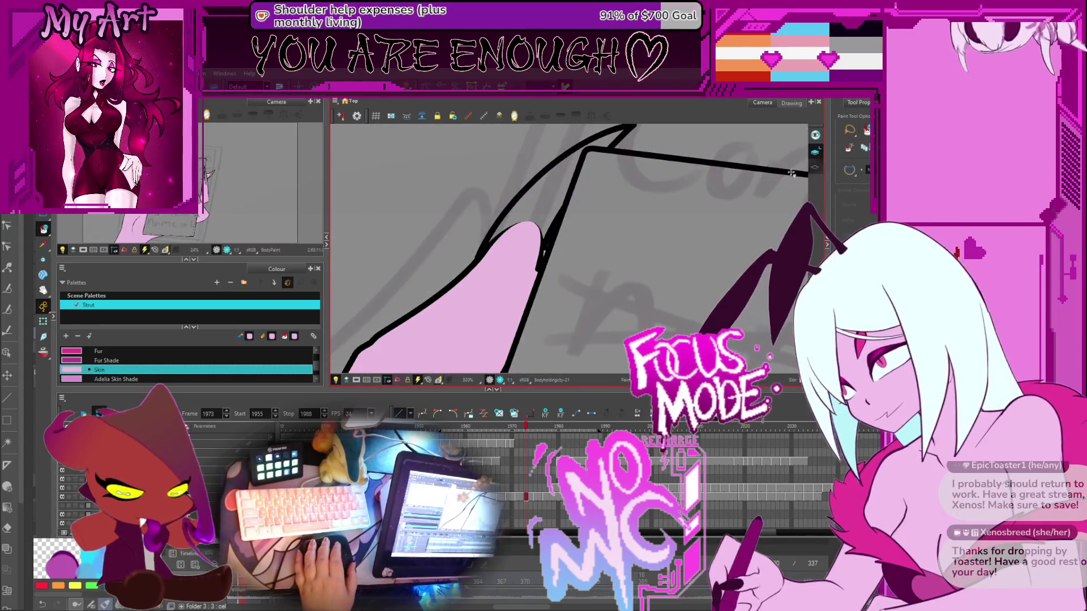
pyautogui.click(543, 255)
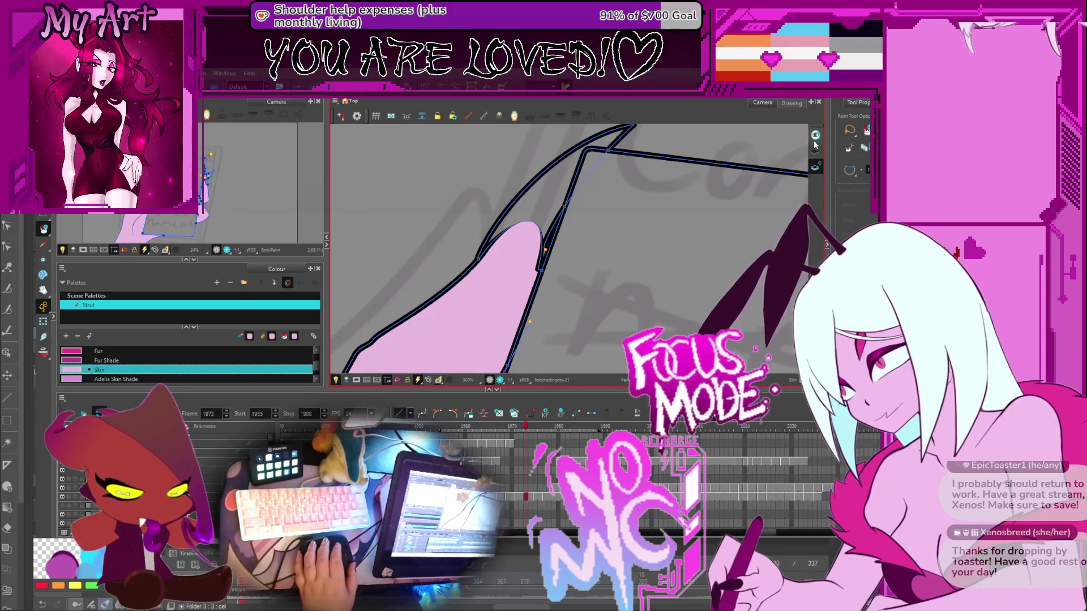
pyautogui.scroll(-9, 586, 268)
pyautogui.scroll(2, 583, 267)
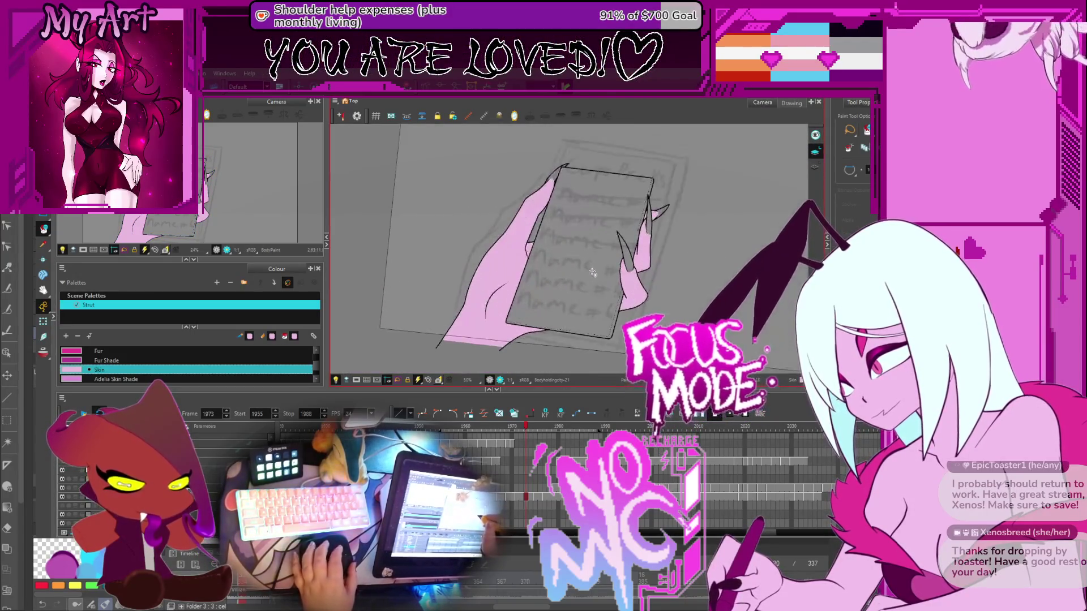
pyautogui.press('.')
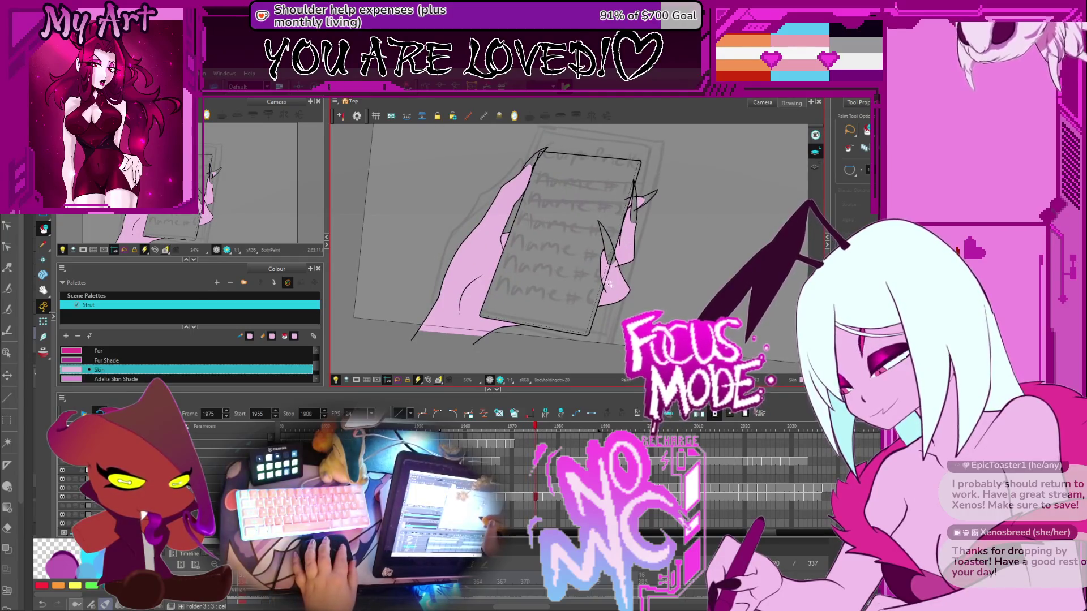
# Trim the stray line at the nail tip with the Cutter tool
pyautogui.scroll(1, 608, 284)
pyautogui.hotkey('alt', 't')
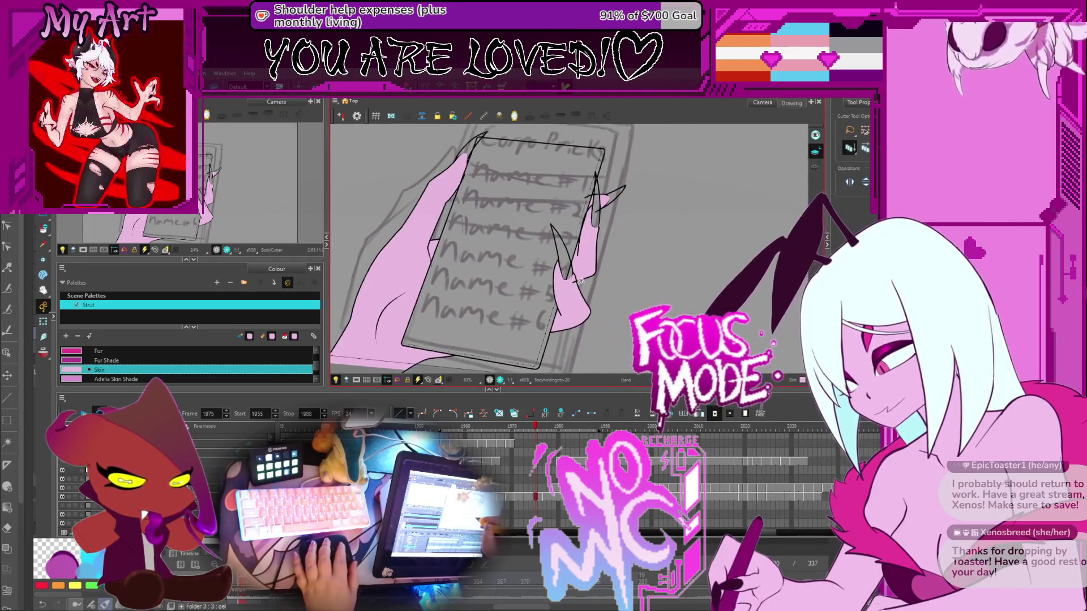
pyautogui.scroll(2, 580, 281)
pyautogui.scroll(2, 575, 298)
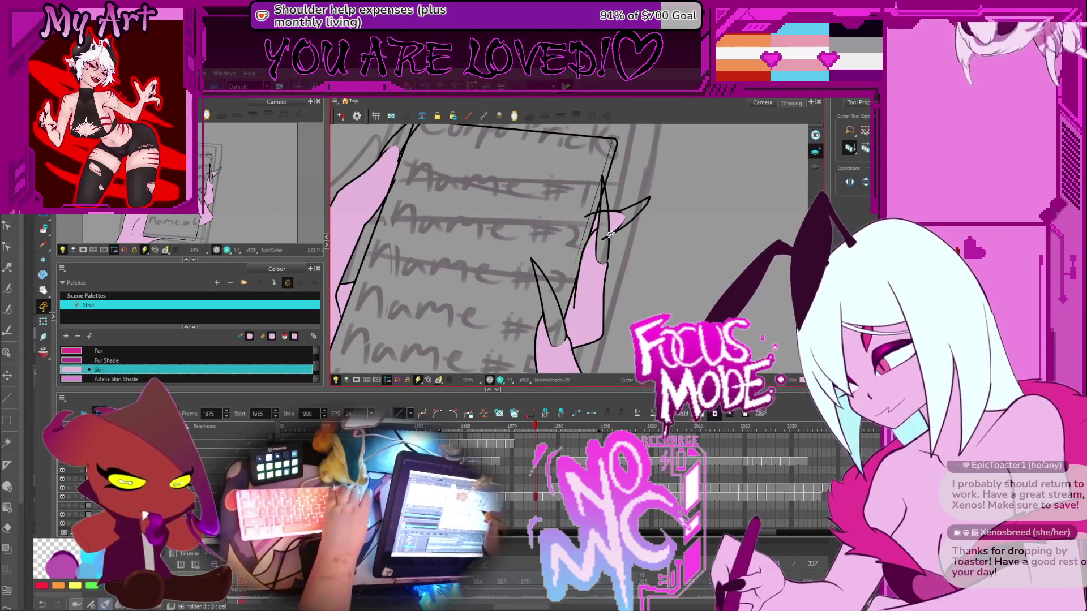
pyautogui.click(606, 215)
# Cut away and delete the line ends at the paper corner near the fingertip
pyautogui.scroll(3, 606, 225)
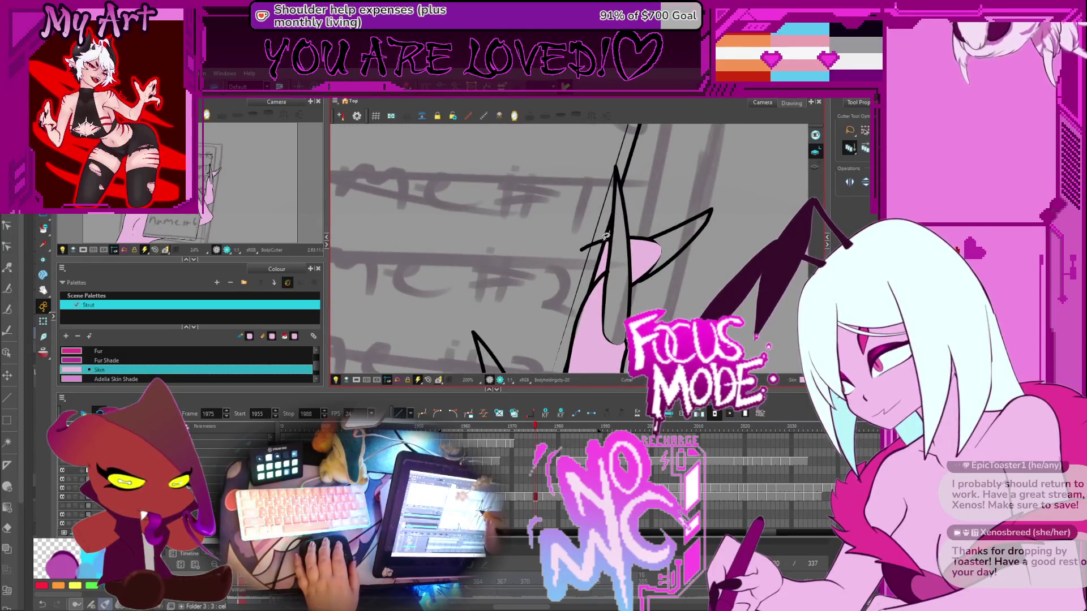
pyautogui.scroll(-5, 591, 229)
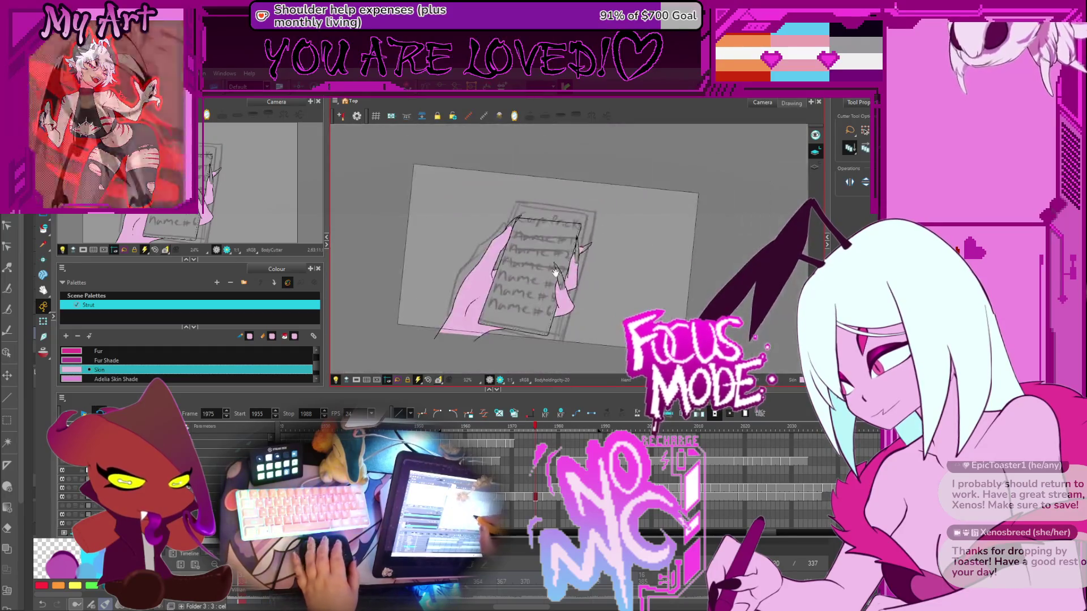
pyautogui.scroll(3, 573, 211)
pyautogui.scroll(3, 533, 262)
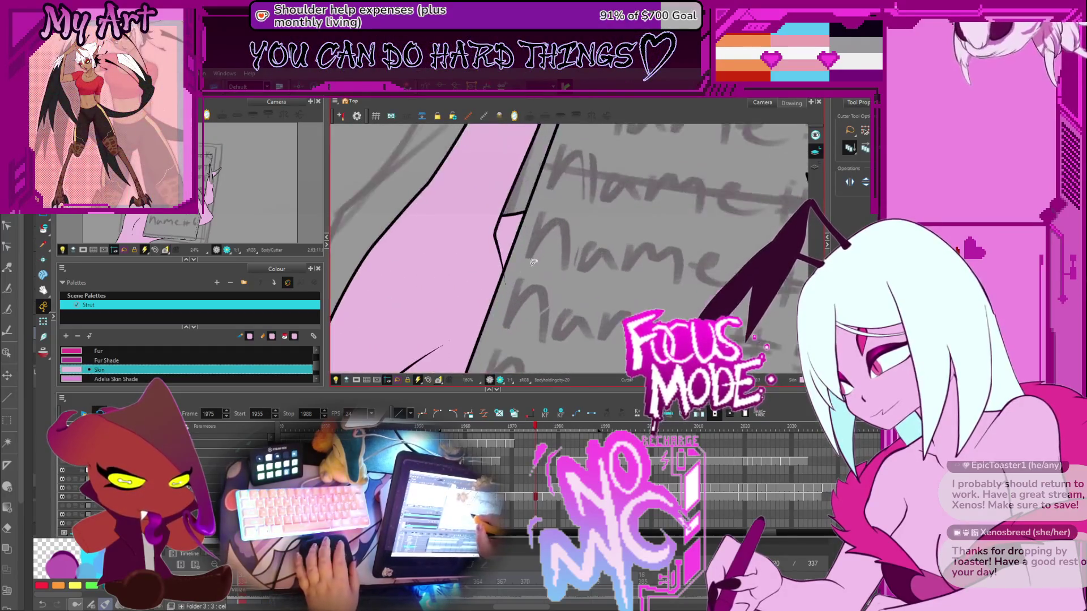
pyautogui.moveTo(533, 235); pyautogui.dragTo(545, 289)
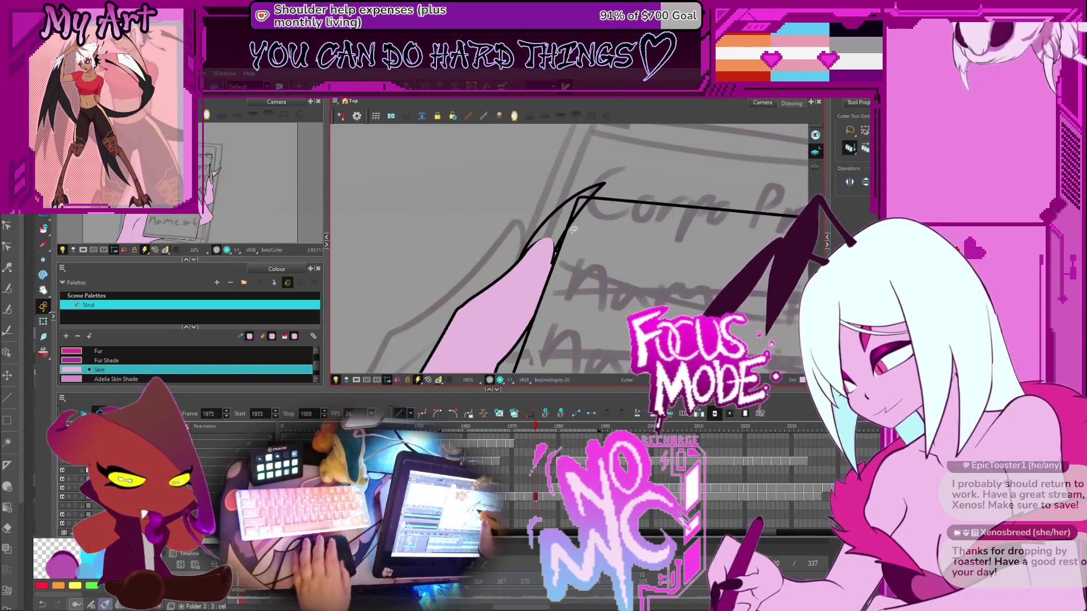
pyautogui.moveTo(575, 204); pyautogui.dragTo(589, 221)
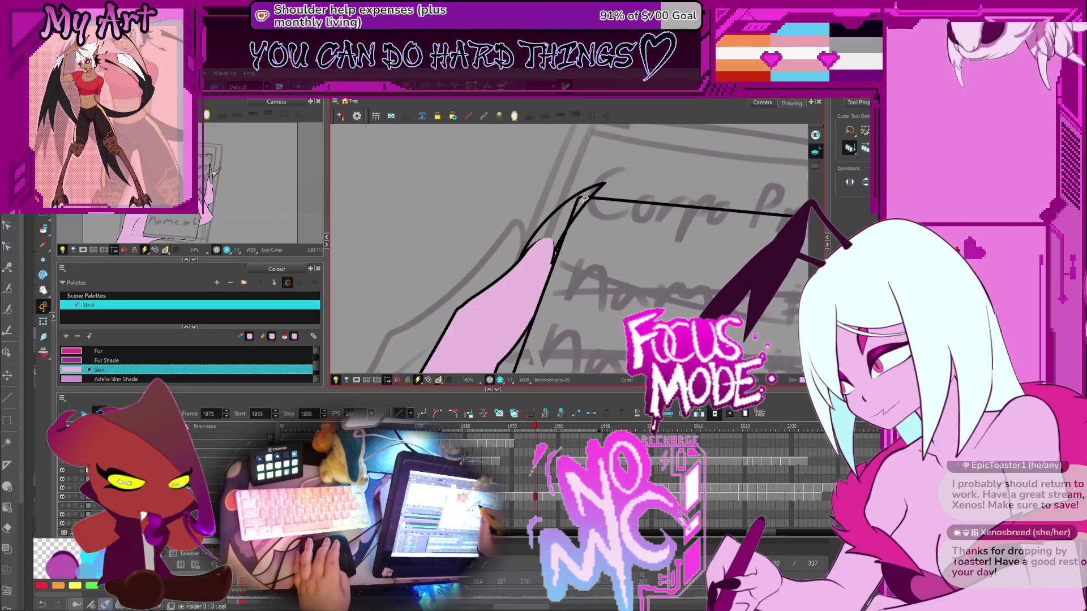
pyautogui.press('Delete')
# Restore the deleted corner lines and compare the strokes with and without the pink fill
pyautogui.hotkey('alt', 'i')
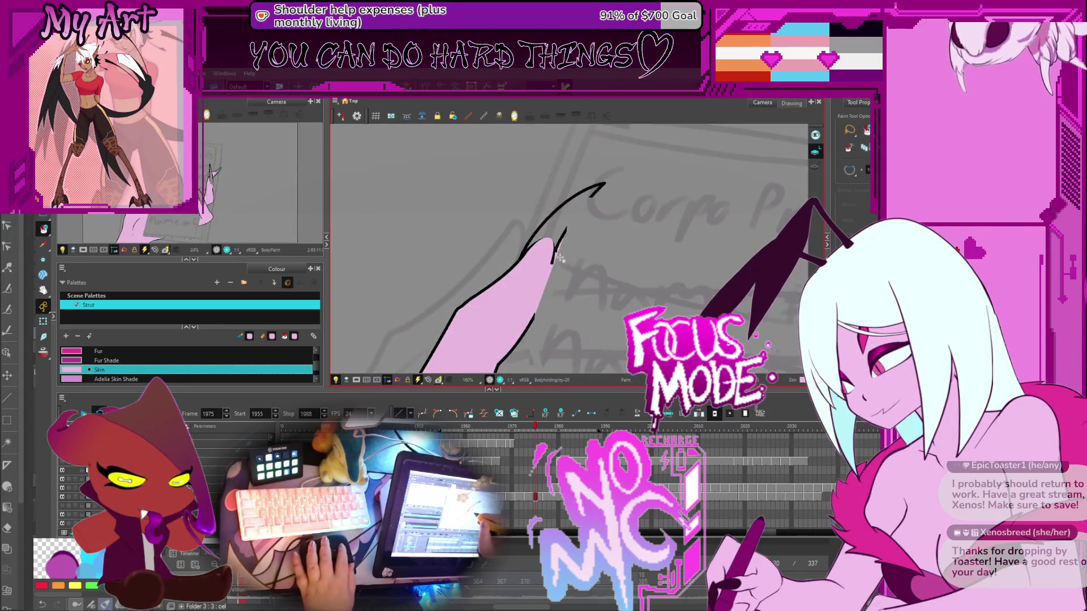
pyautogui.hotkey('ctrl', 'z')
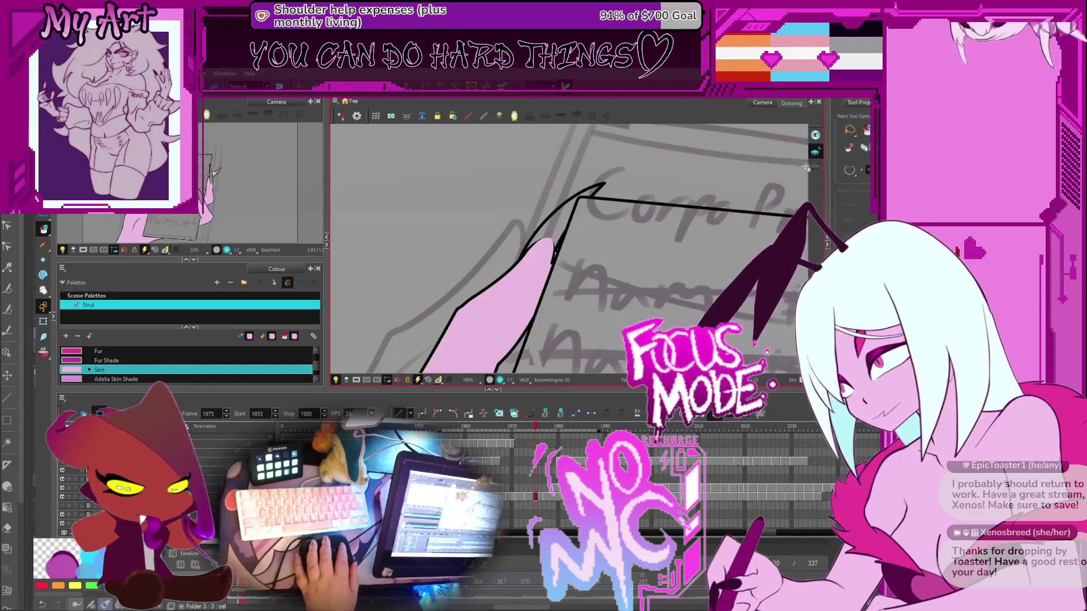
pyautogui.hotkey('ctrl', 'a')
pyautogui.scroll(10, 556, 255)
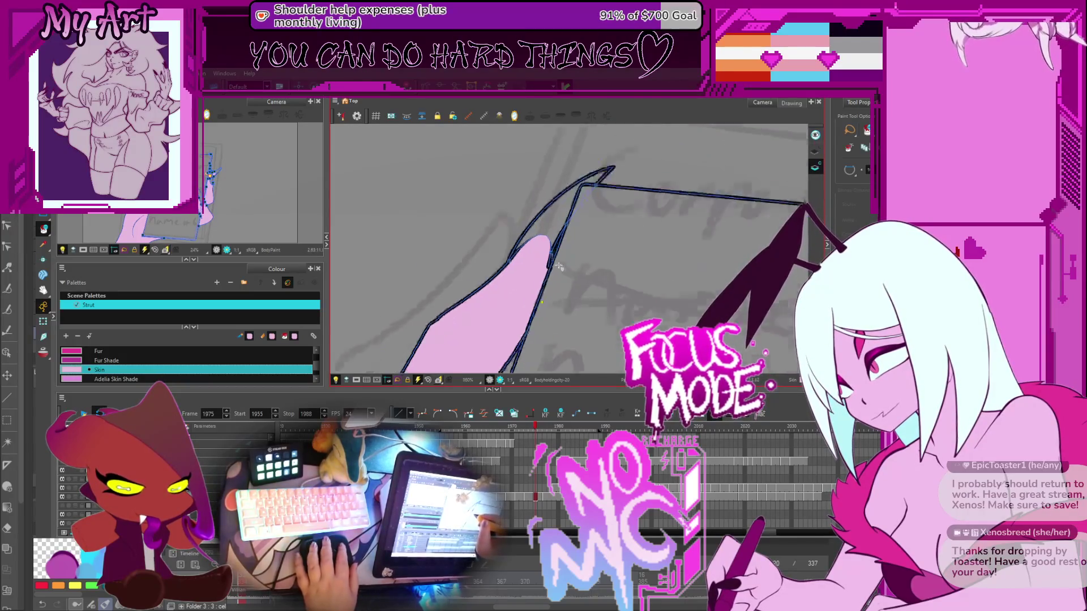
pyautogui.scroll(-1, 464, 304)
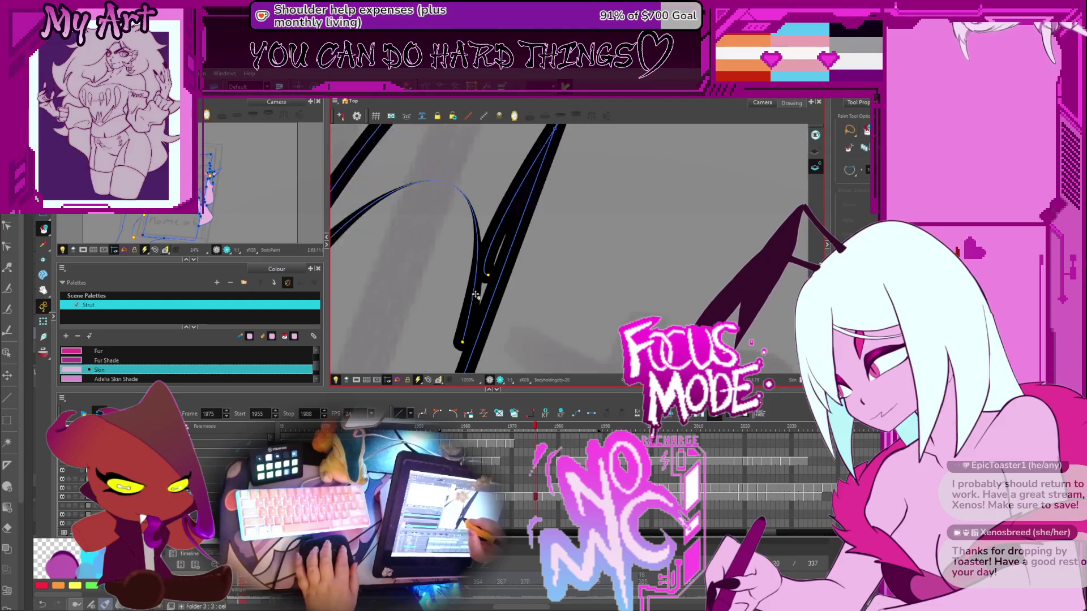
pyautogui.moveTo(477, 298); pyautogui.dragTo(565, 242)
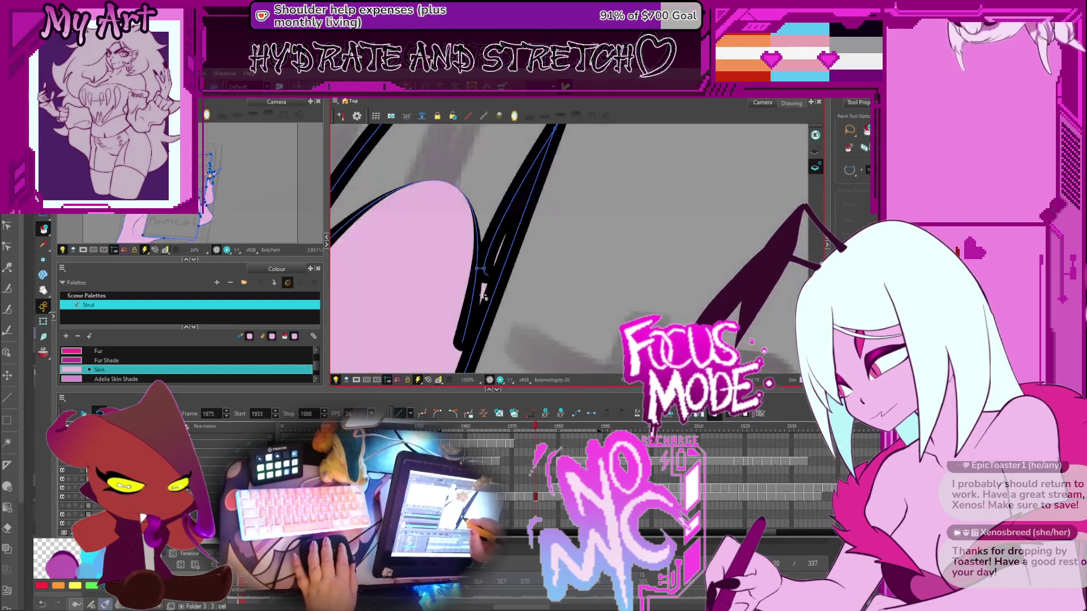
pyautogui.hotkey('ctrl', 'z')
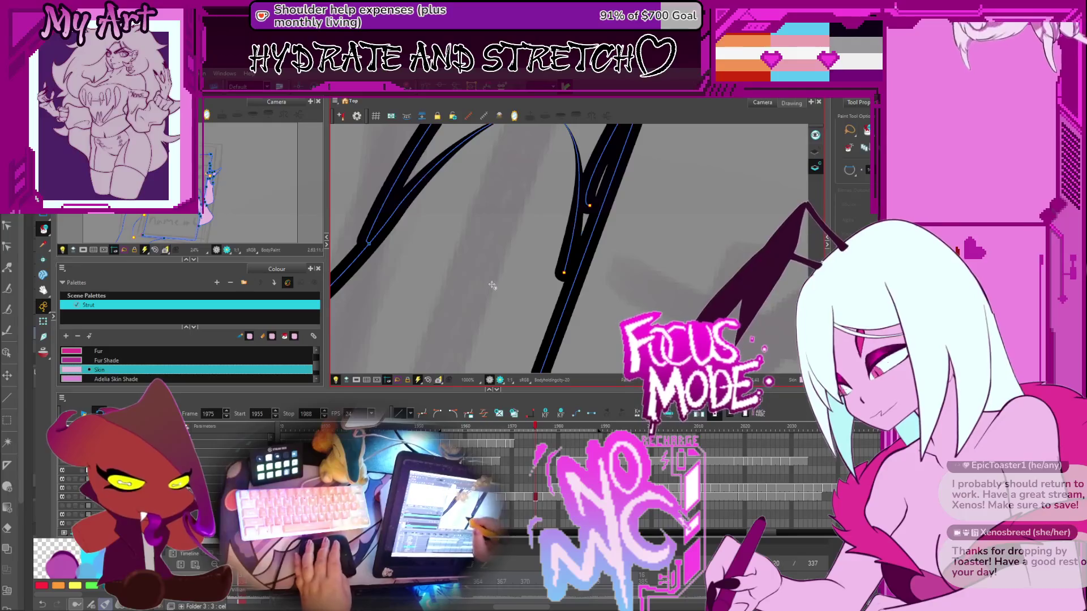
# Delete the overshooting stroke piece where the stroke ends overlap
pyautogui.scroll(-1, 495, 286)
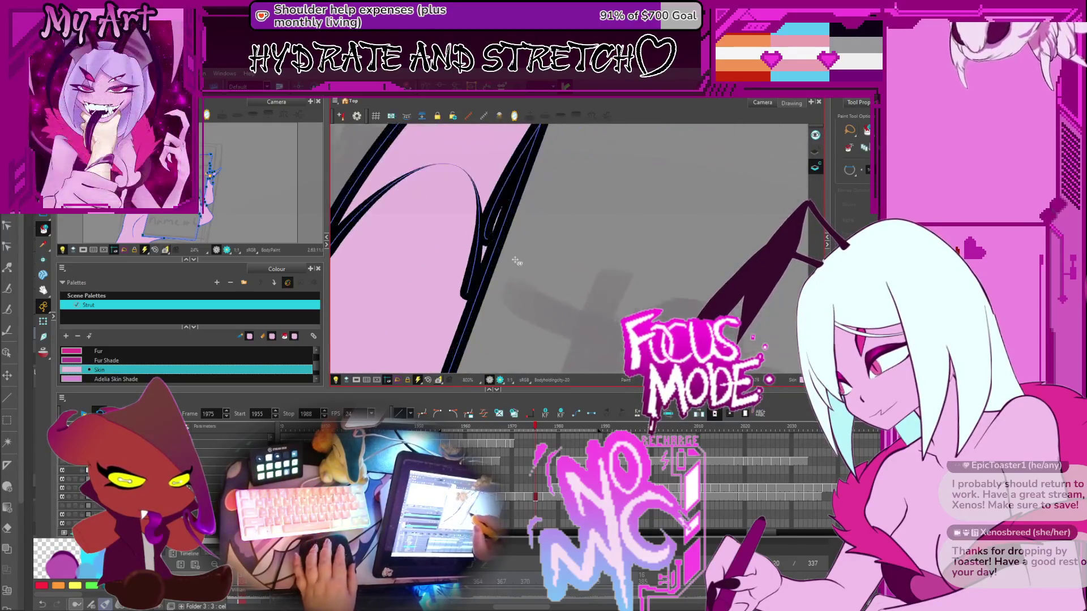
pyautogui.moveTo(508, 270); pyautogui.dragTo(529, 267)
pyautogui.hotkey('alt', 't')
pyautogui.moveTo(530, 229); pyautogui.dragTo(512, 275)
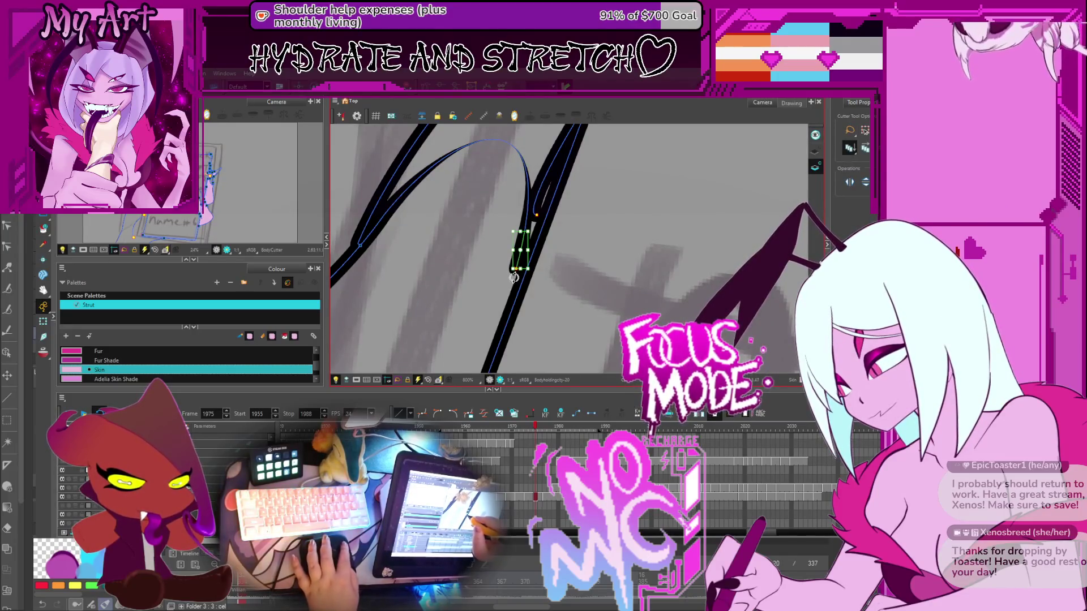
pyautogui.press('Delete')
pyautogui.hotkey('alt', 'q')
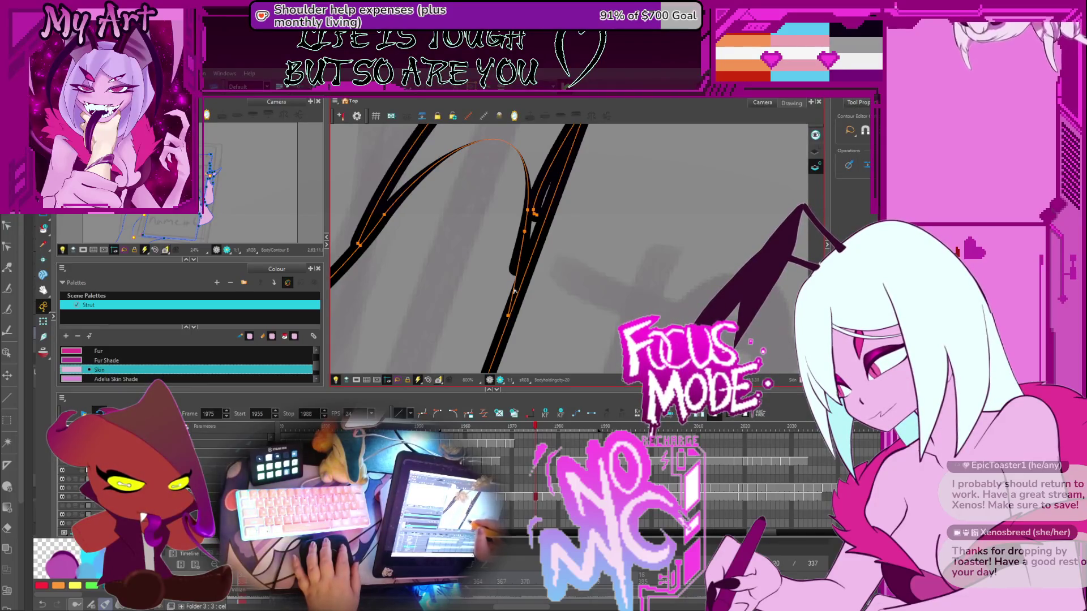
# Fill the fingertip region with pink skin after one retry, then advance to frame 1976
pyautogui.scroll(-2, 513, 291)
pyautogui.hotkey('alt', 'i')
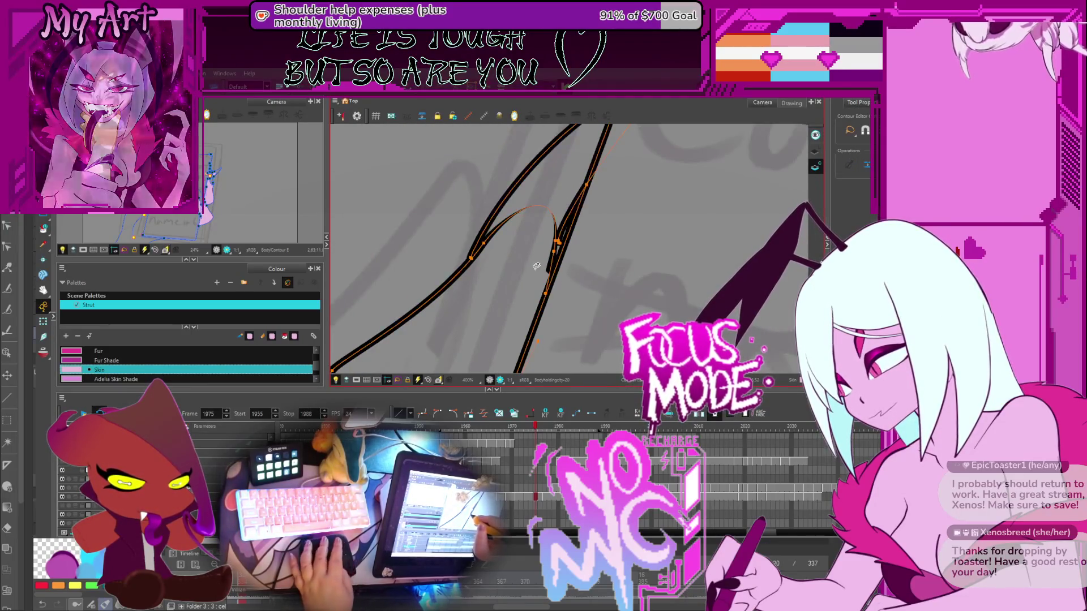
pyautogui.click(539, 264)
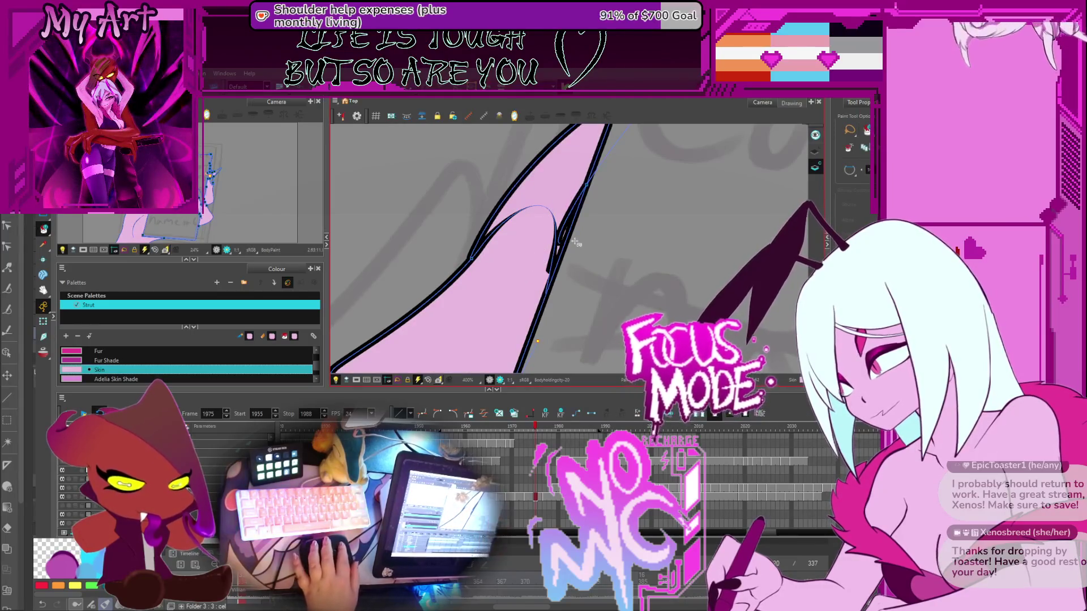
pyautogui.hotkey('ctrl', 'z')
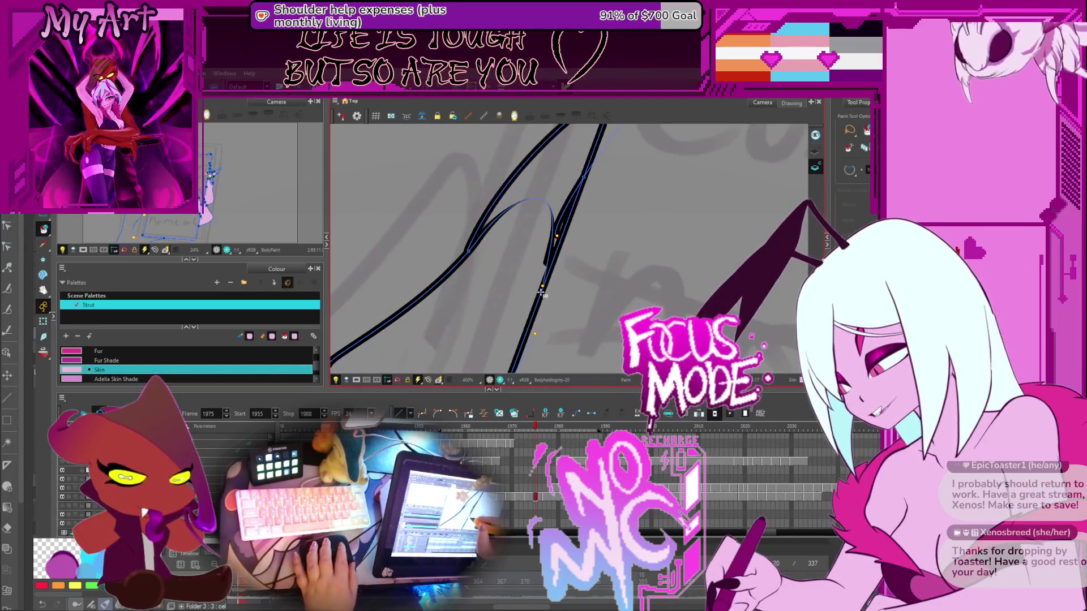
pyautogui.hotkey('alt', 'k')
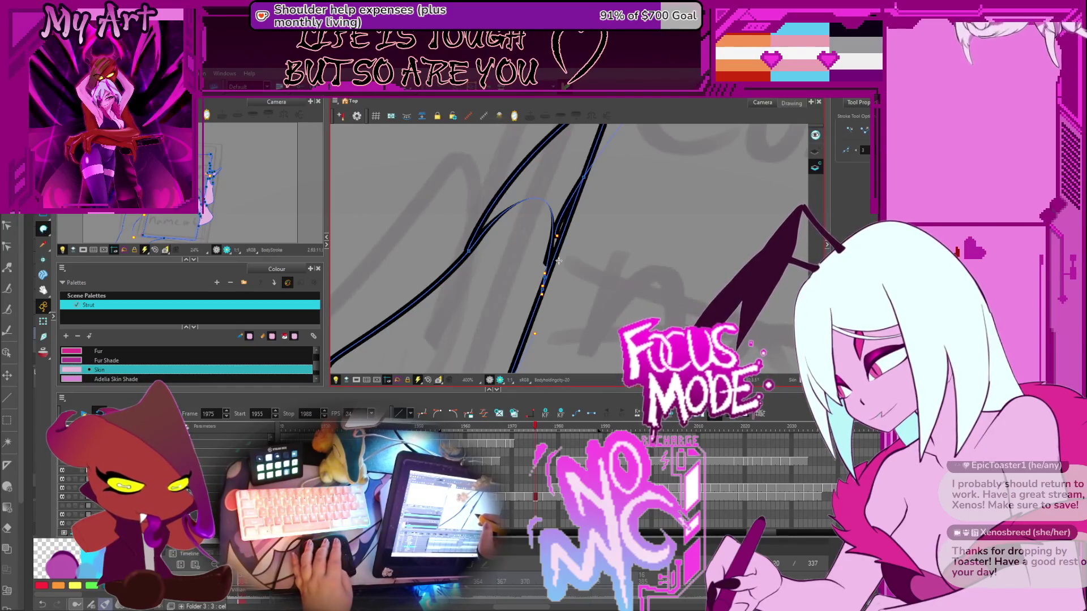
pyautogui.hotkey('alt', 'i')
pyautogui.click(542, 269)
pyautogui.scroll(-2, 541, 270)
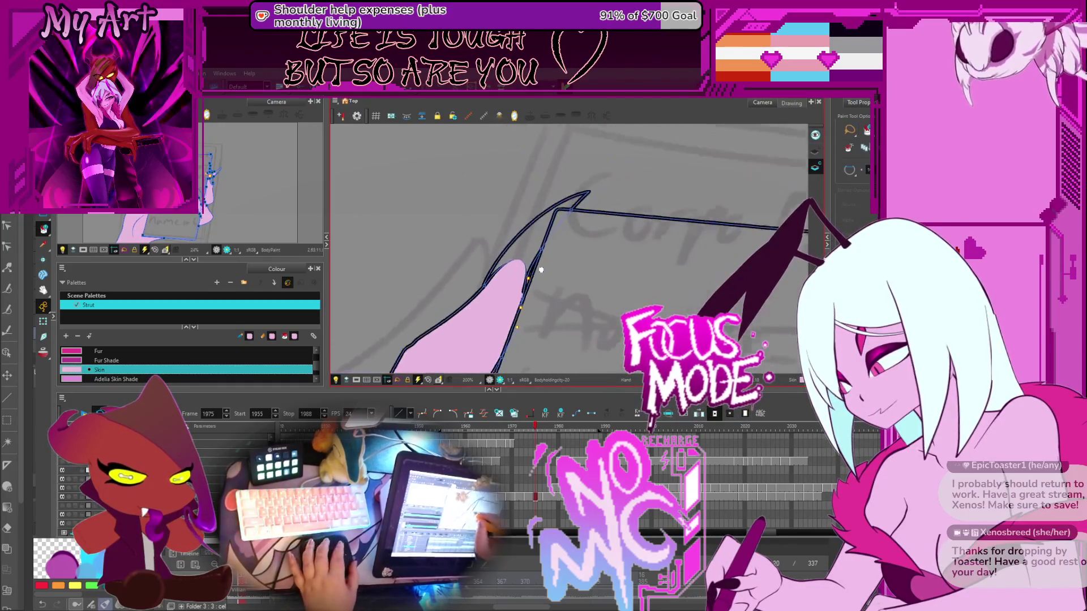
pyautogui.scroll(-5, 541, 270)
pyautogui.press('.')
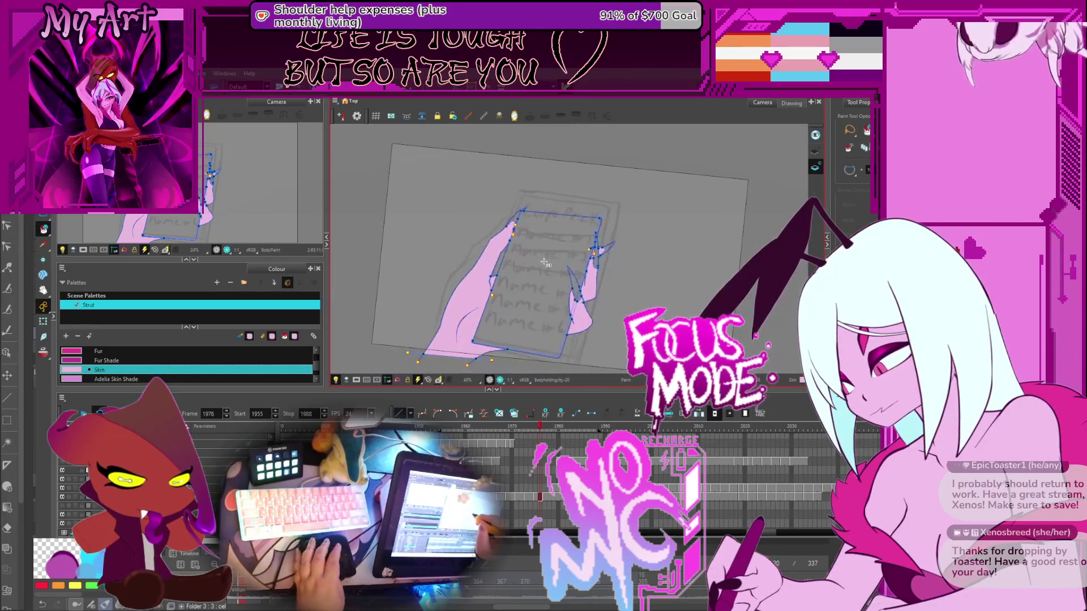
# On frame 1977, draw an invisible stroke closing the gap beside the finger outline
pyautogui.press('.')
pyautogui.scroll(2, 505, 234)
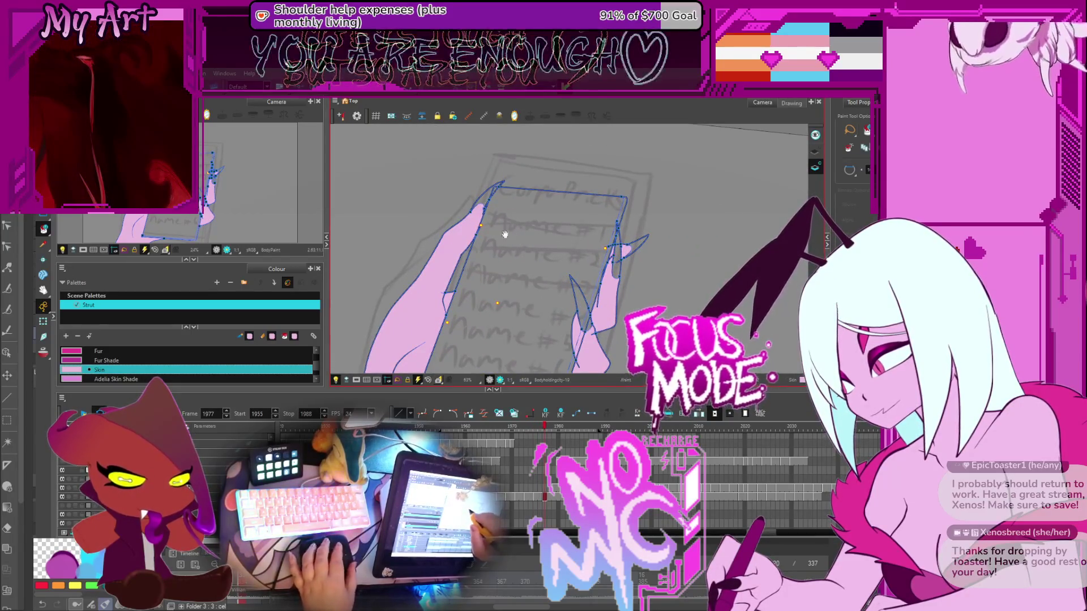
pyautogui.scroll(4, 505, 234)
pyautogui.scroll(3, 527, 251)
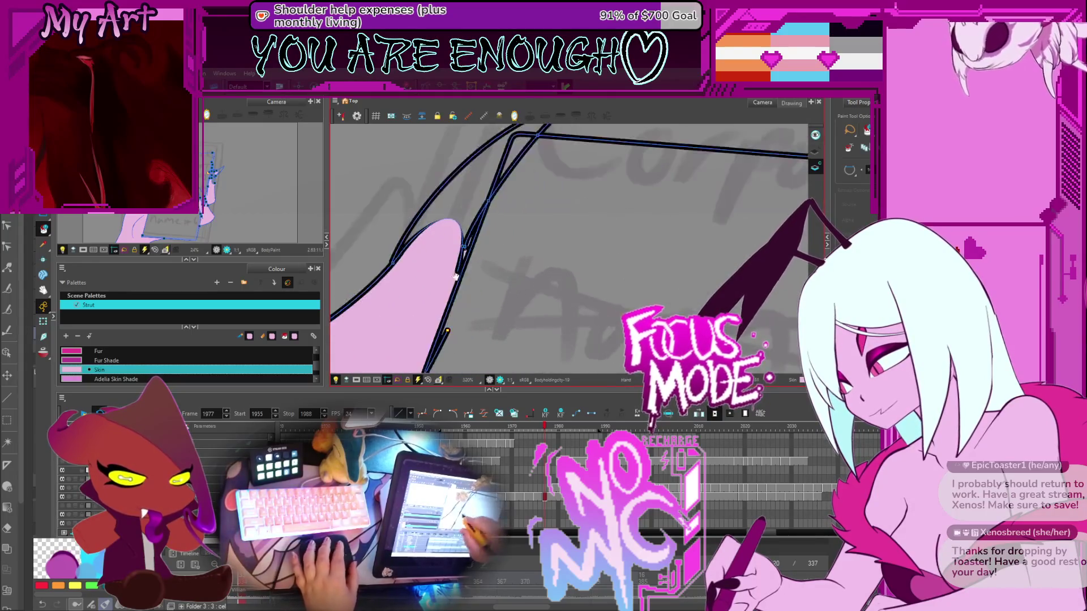
pyautogui.hotkey('alt', 'k')
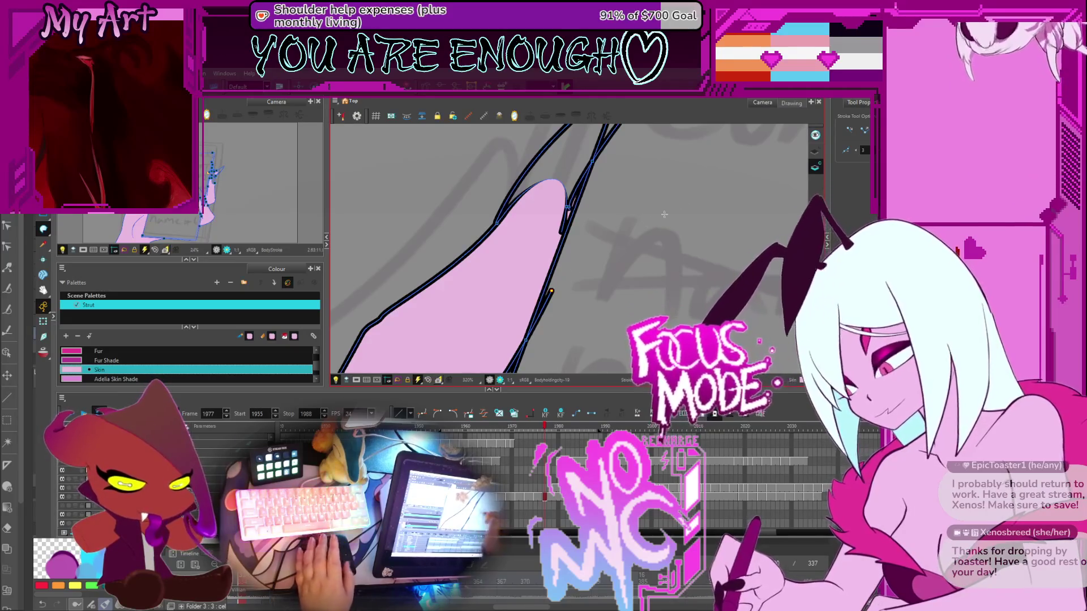
pyautogui.press('k')
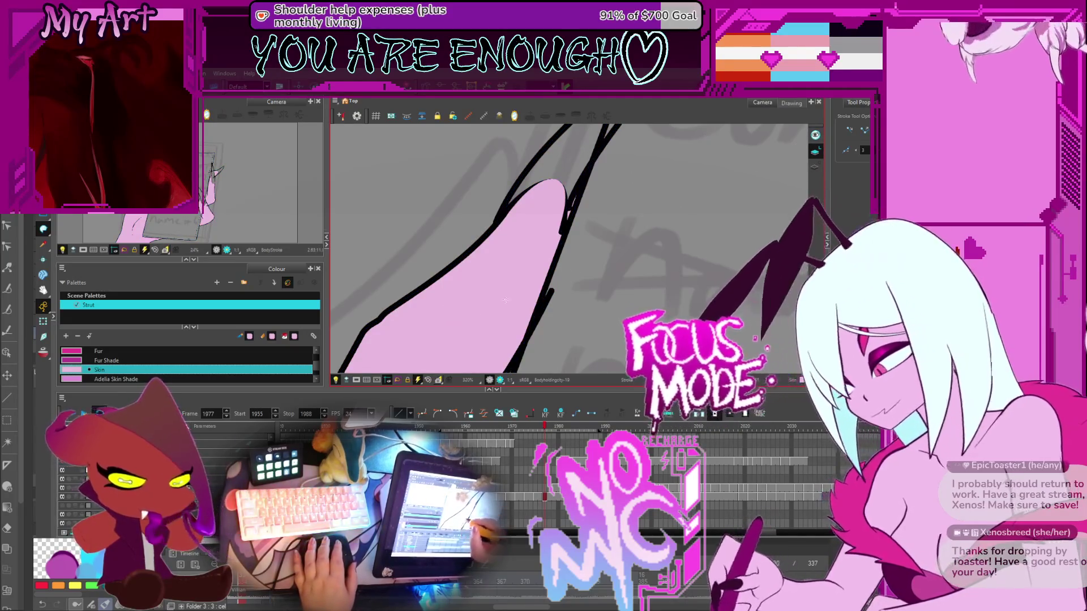
pyautogui.moveTo(552, 290); pyautogui.dragTo(545, 310)
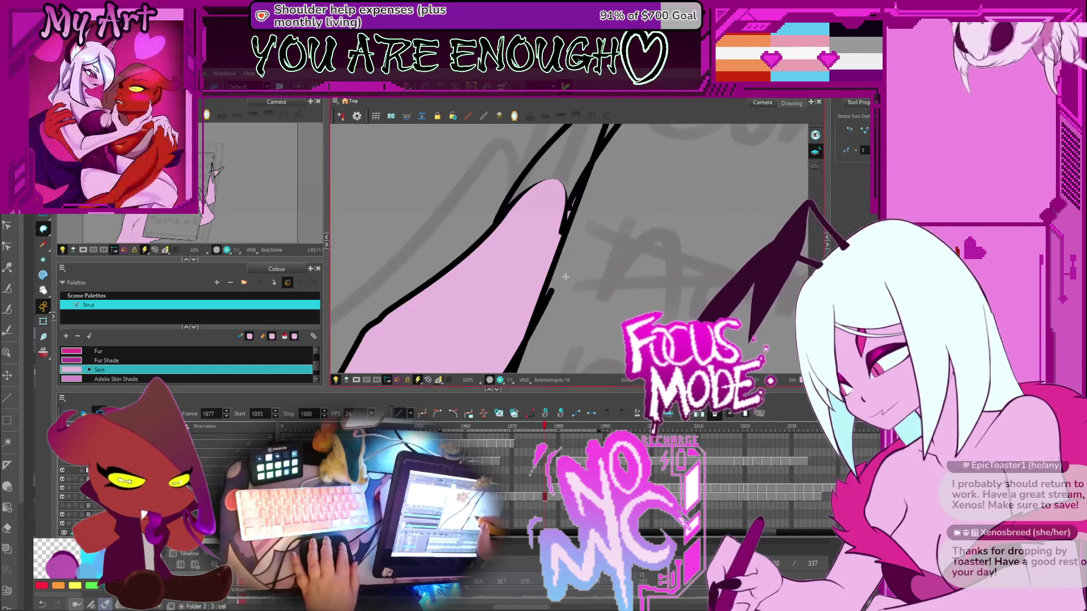
# Cut the overlapping line end near the finger and review all strokes in the drawing
pyautogui.hotkey('alt', 't')
pyautogui.moveTo(546, 312); pyautogui.dragTo(551, 291)
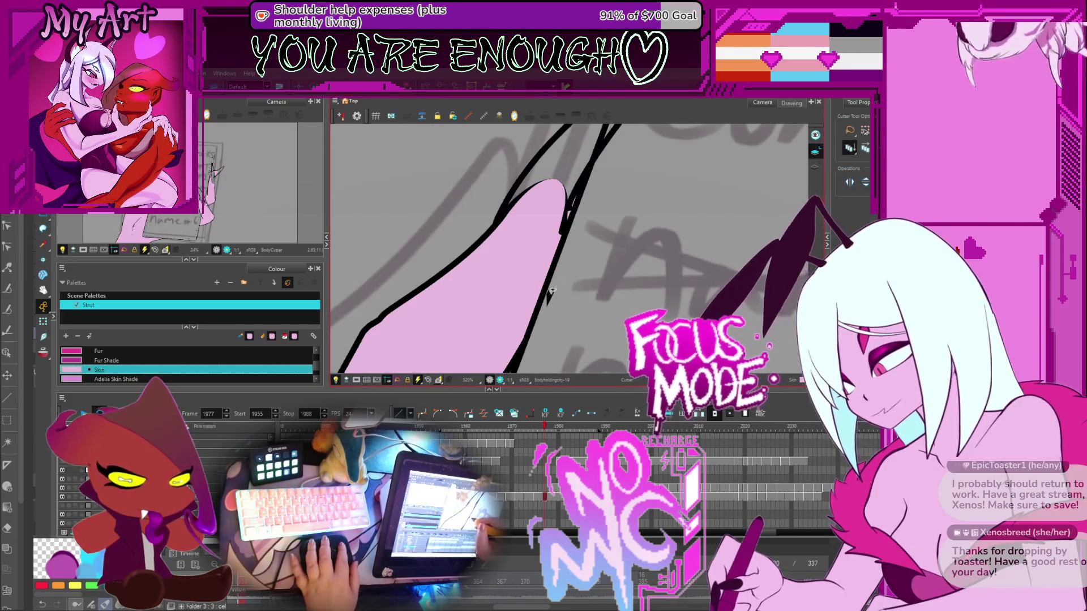
pyautogui.scroll(3, 573, 244)
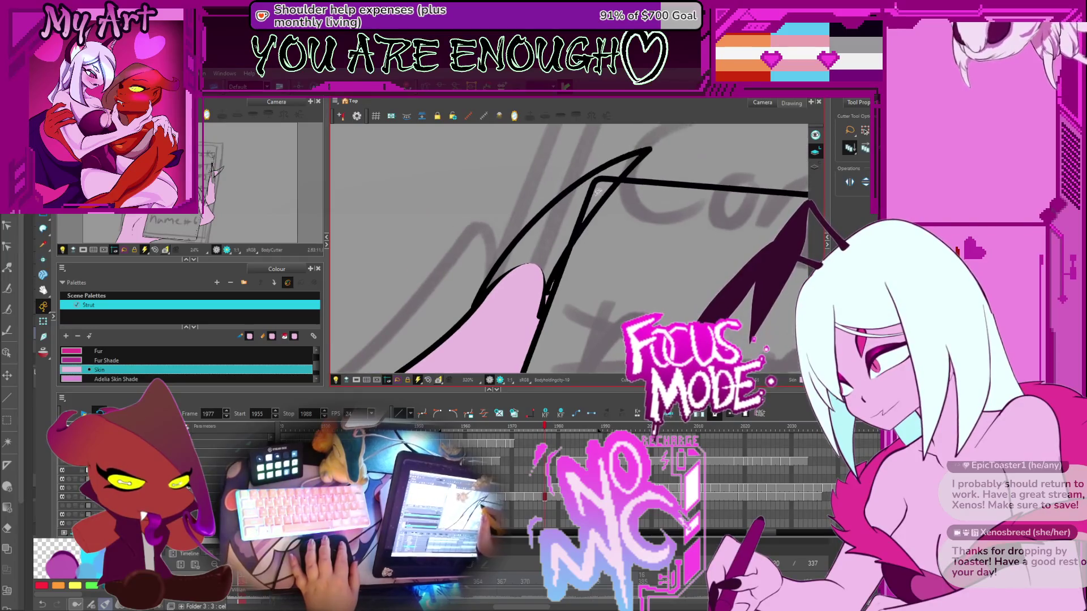
pyautogui.hotkey('alt', 'i')
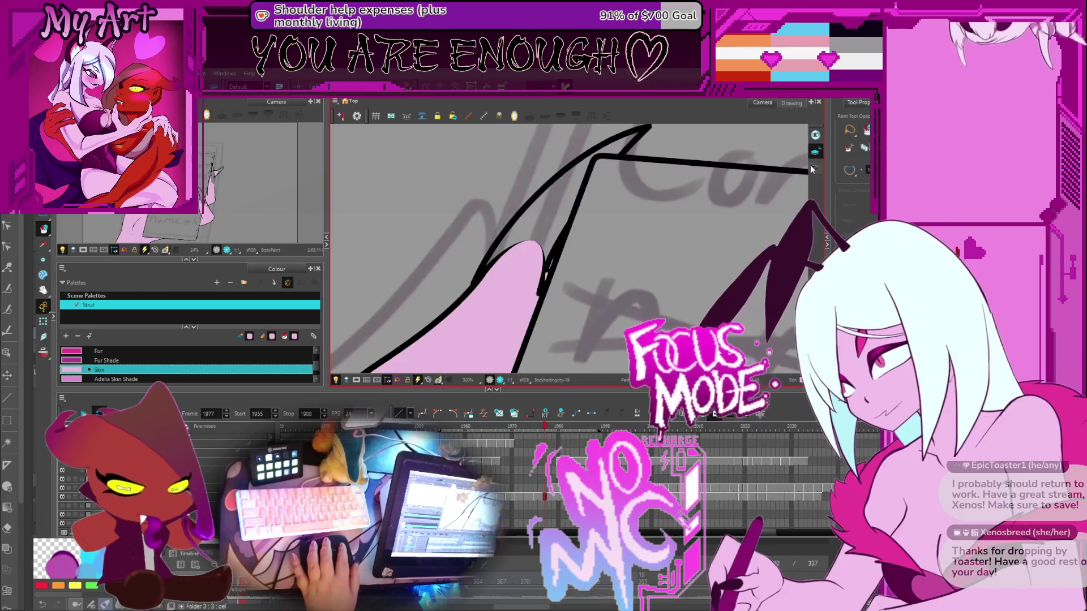
pyautogui.hotkey('ctrl', 'a')
pyautogui.scroll(-5, 544, 287)
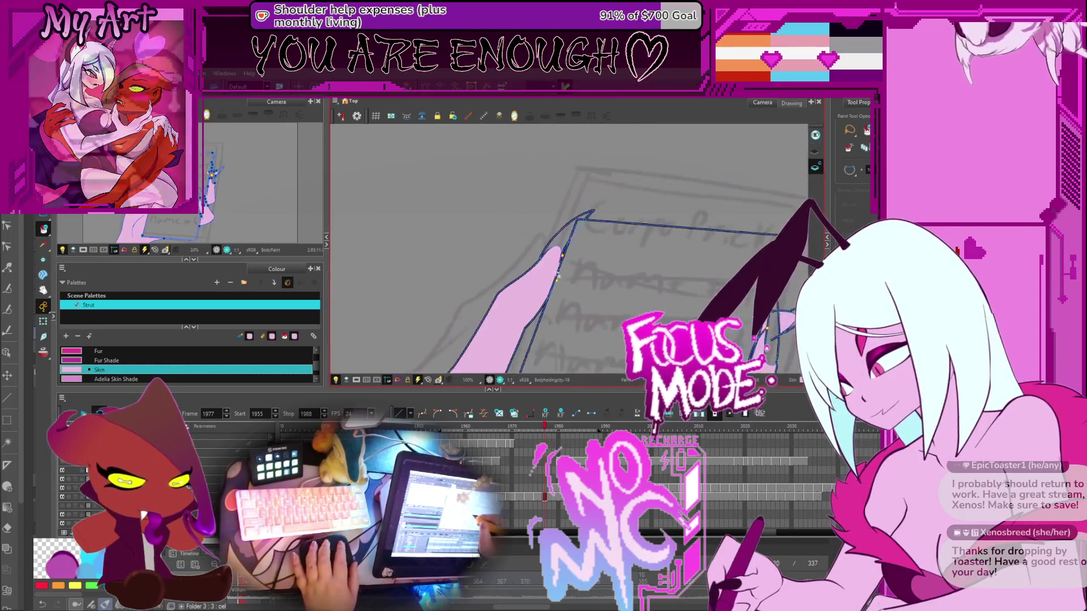
pyautogui.scroll(-1, 598, 239)
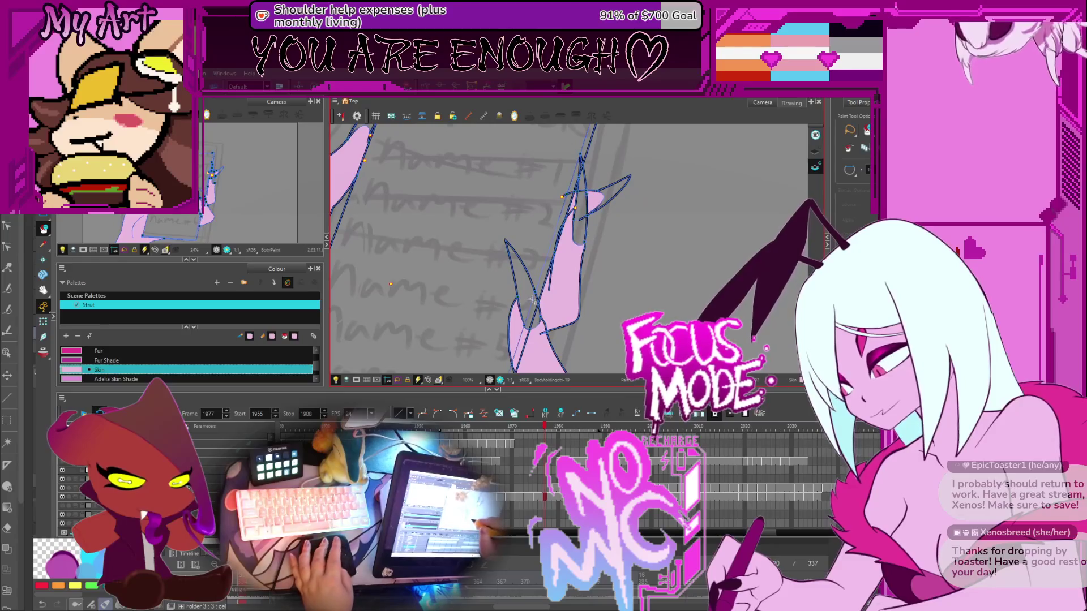
pyautogui.scroll(-1, 561, 265)
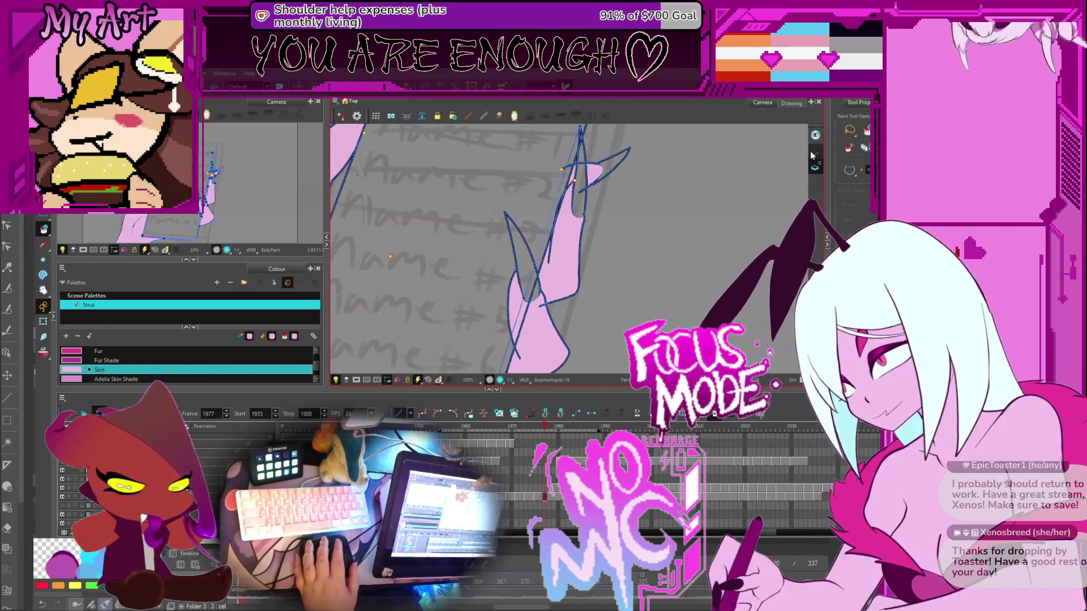
pyautogui.press('Escape')
# Trim the extra line pieces on the claw, then return to frame 1975
pyautogui.hotkey('alt', 't')
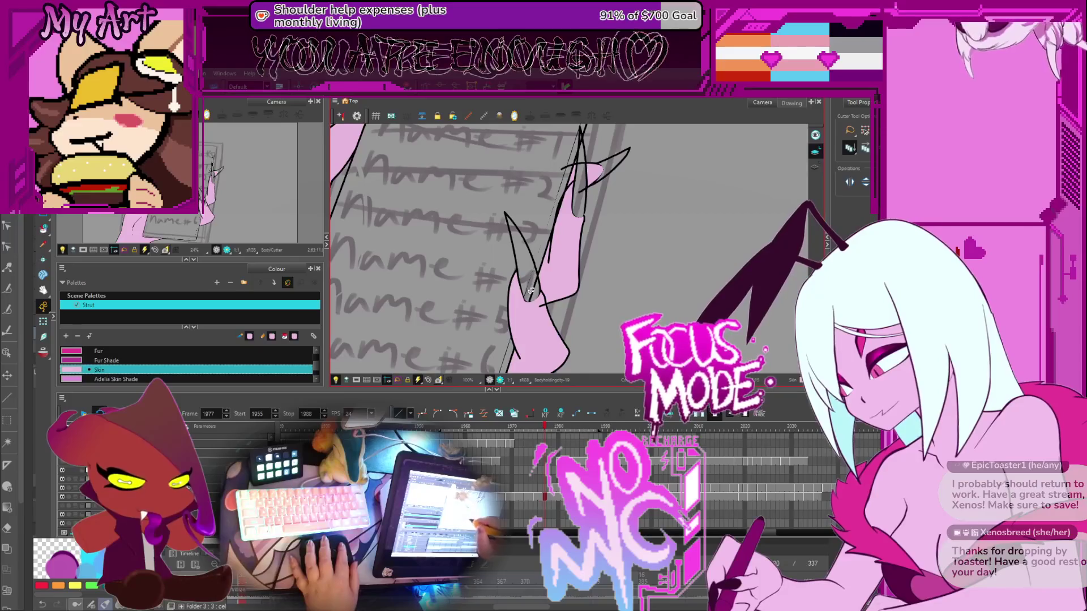
pyautogui.scroll(2, 549, 288)
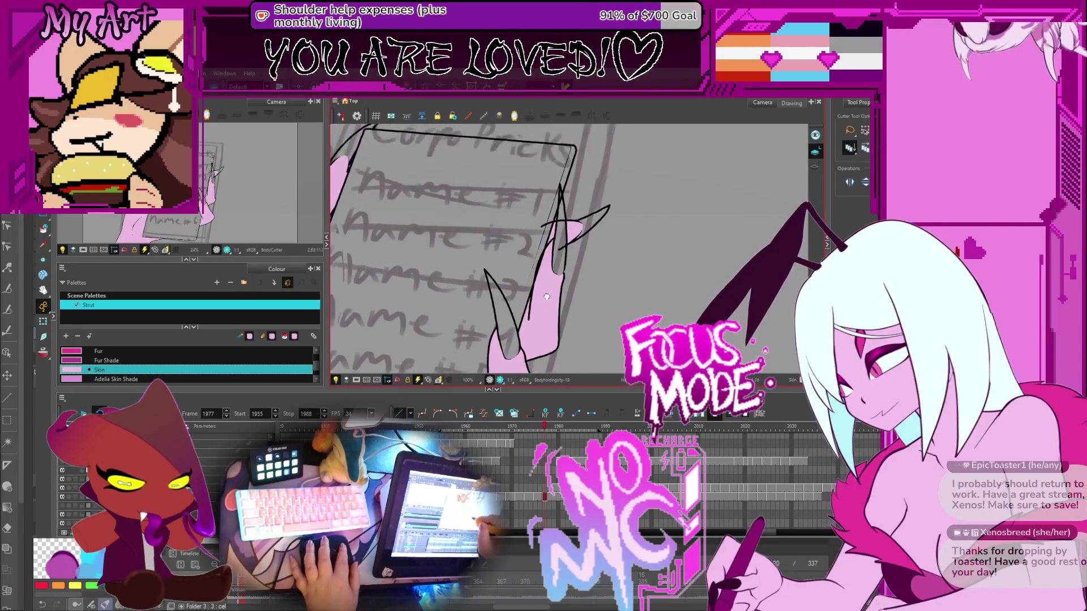
pyautogui.press('Delete')
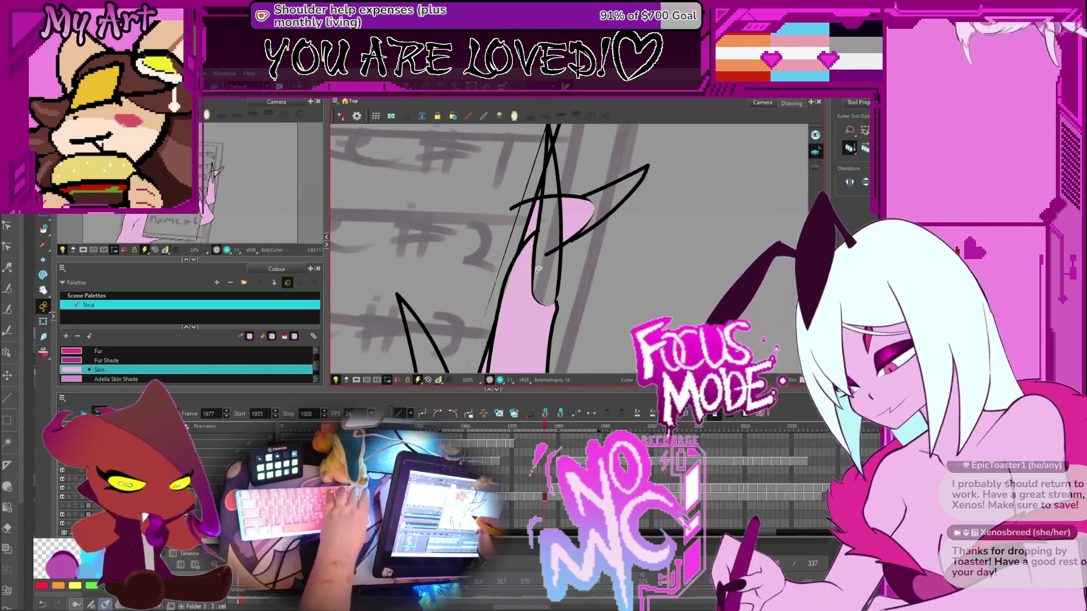
pyautogui.moveTo(560, 266); pyautogui.dragTo(541, 218)
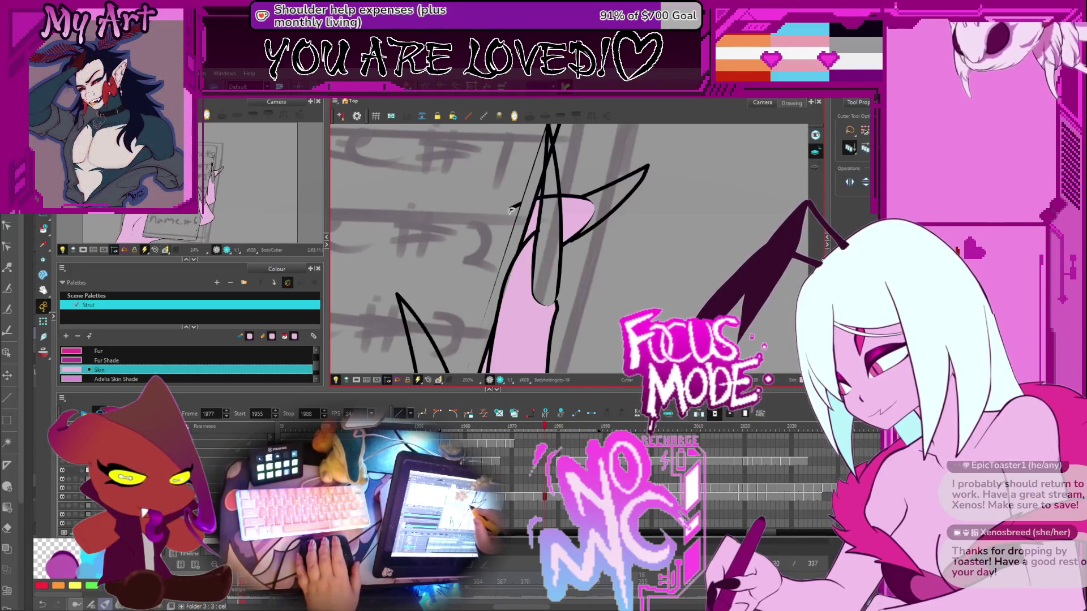
pyautogui.scroll(2, 524, 190)
pyautogui.moveTo(561, 216); pyautogui.dragTo(555, 232)
pyautogui.scroll(-3, 562, 206)
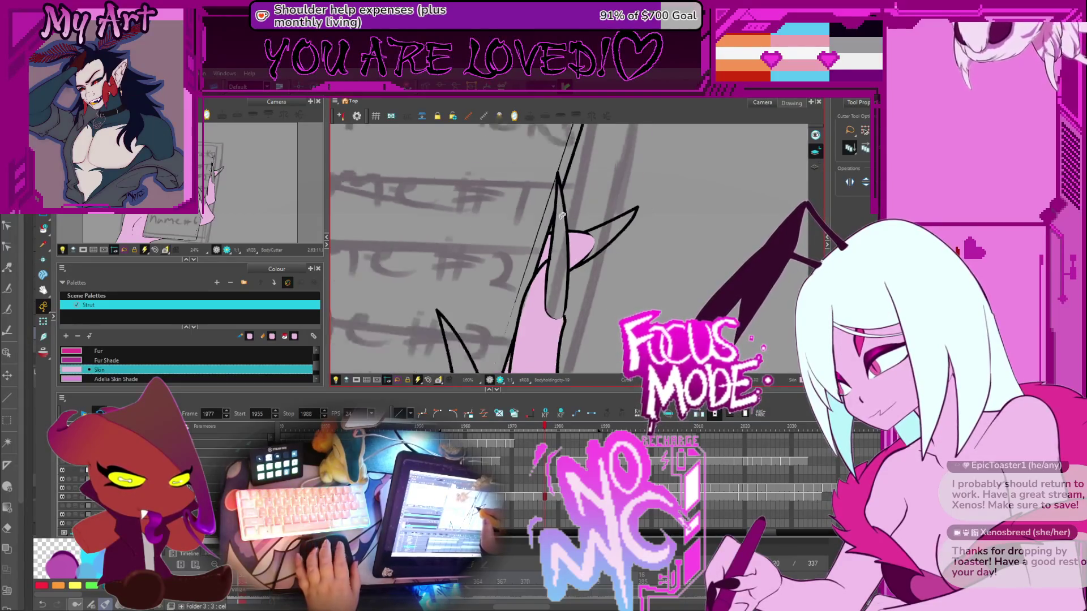
pyautogui.press(',')
pyautogui.press(',')
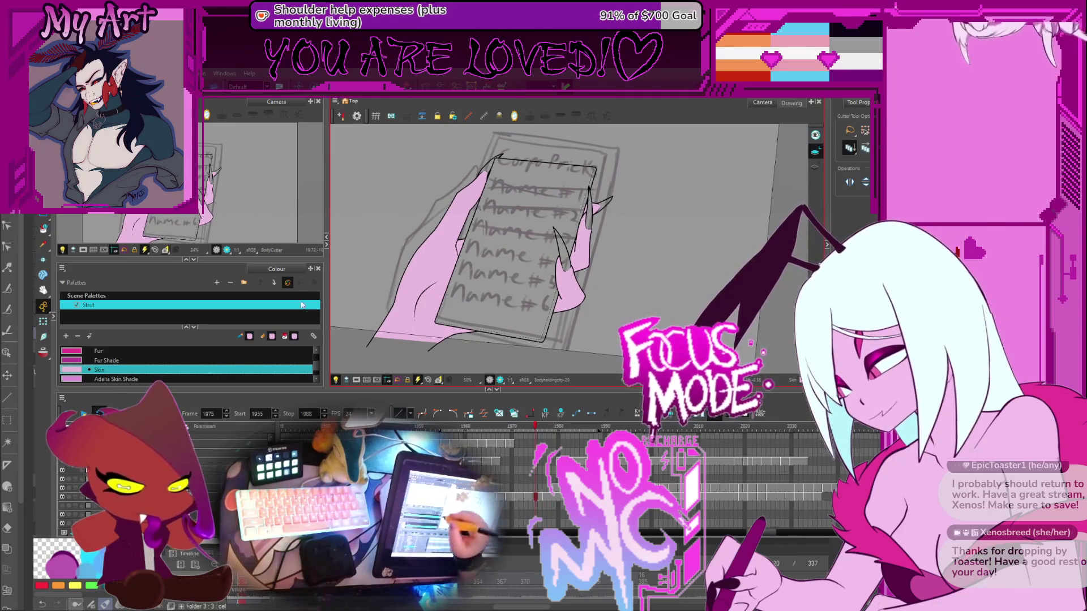
# Enlarge the colour list, choose the Nails swatch, and give the camera view more room
pyautogui.moveTo(238, 329); pyautogui.dragTo(223, 154)
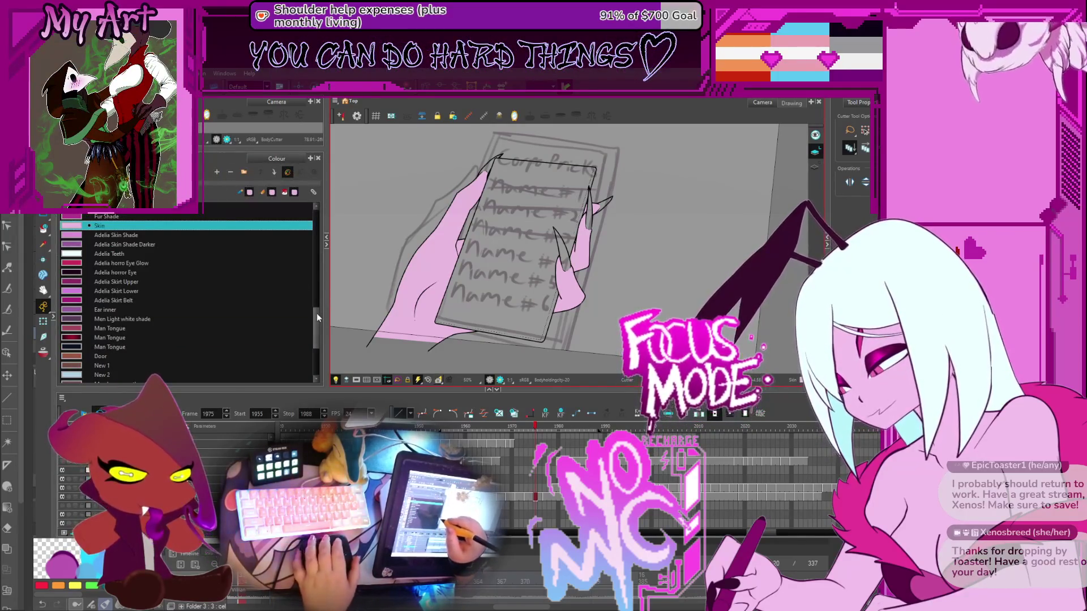
pyautogui.moveTo(315, 320); pyautogui.dragTo(316, 227)
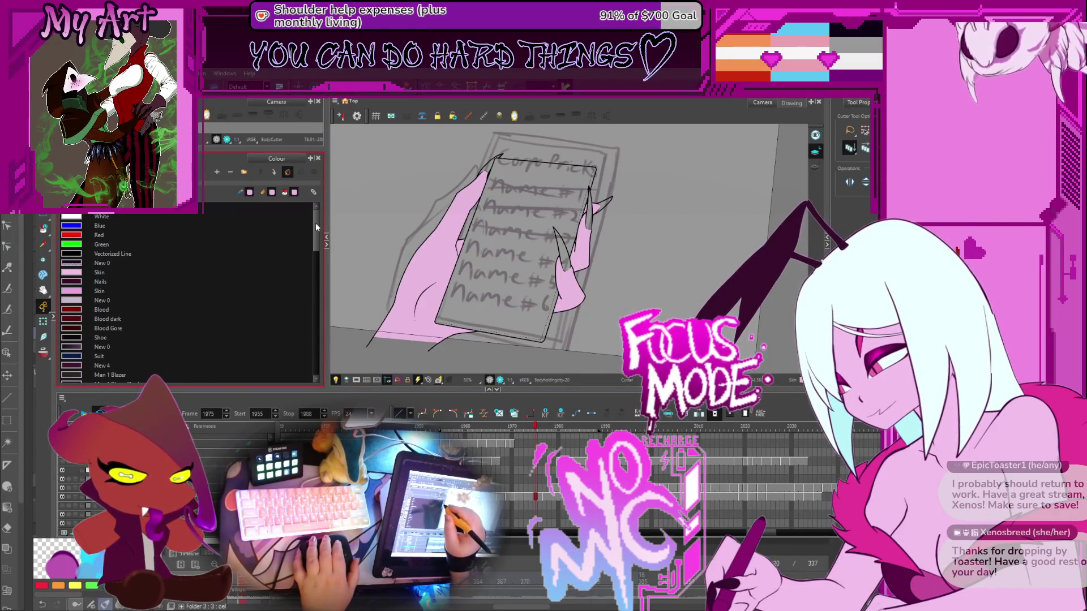
pyautogui.click(100, 281)
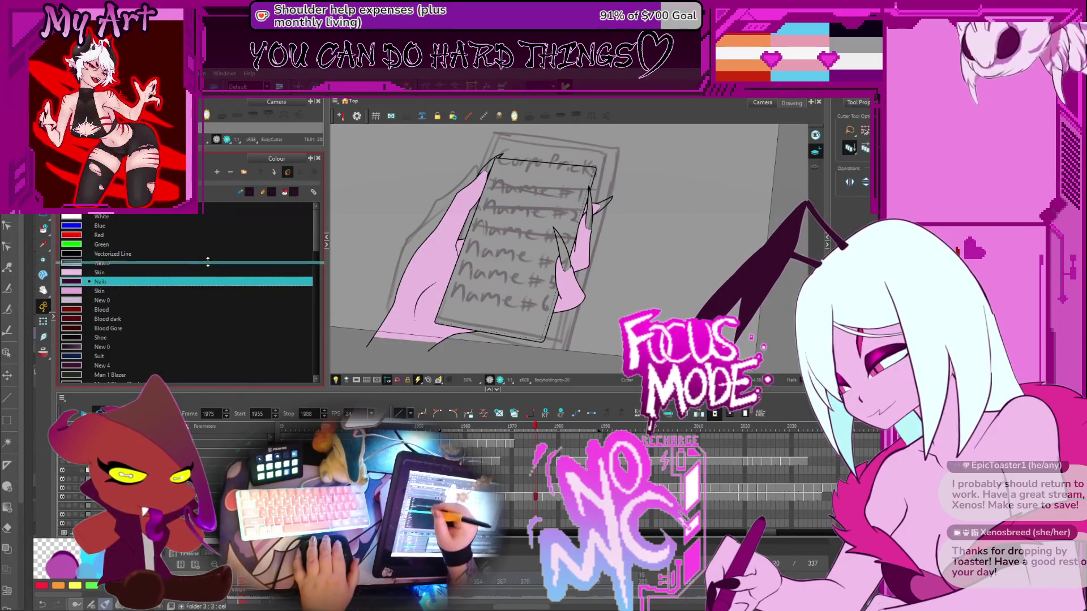
pyautogui.moveTo(208, 261); pyautogui.dragTo(209, 284)
pyautogui.scroll(2, 616, 286)
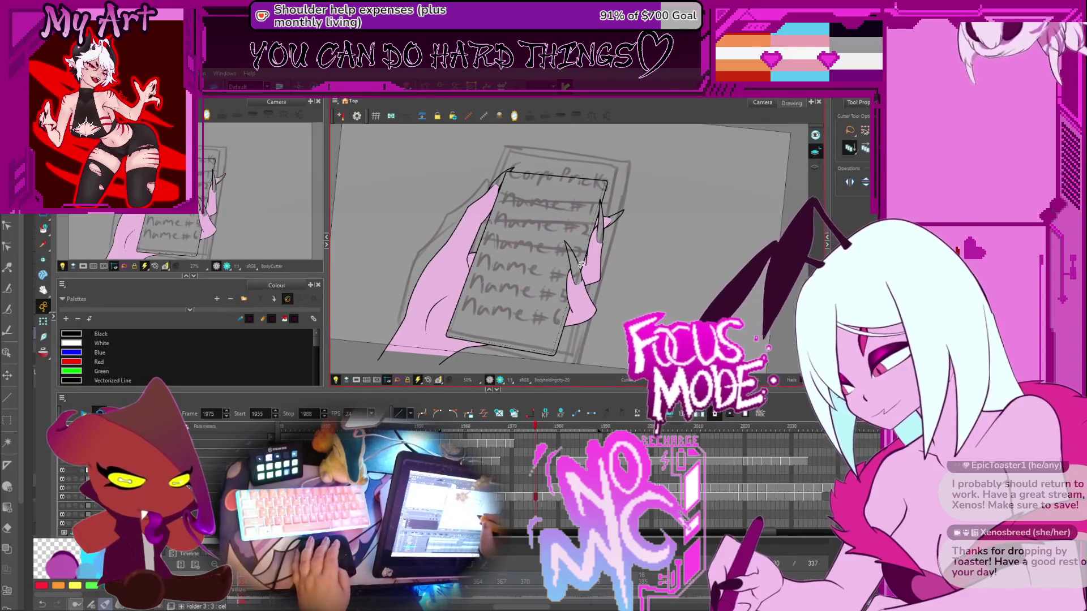
pyautogui.hotkey('alt', 'i')
pyautogui.scroll(4, 602, 237)
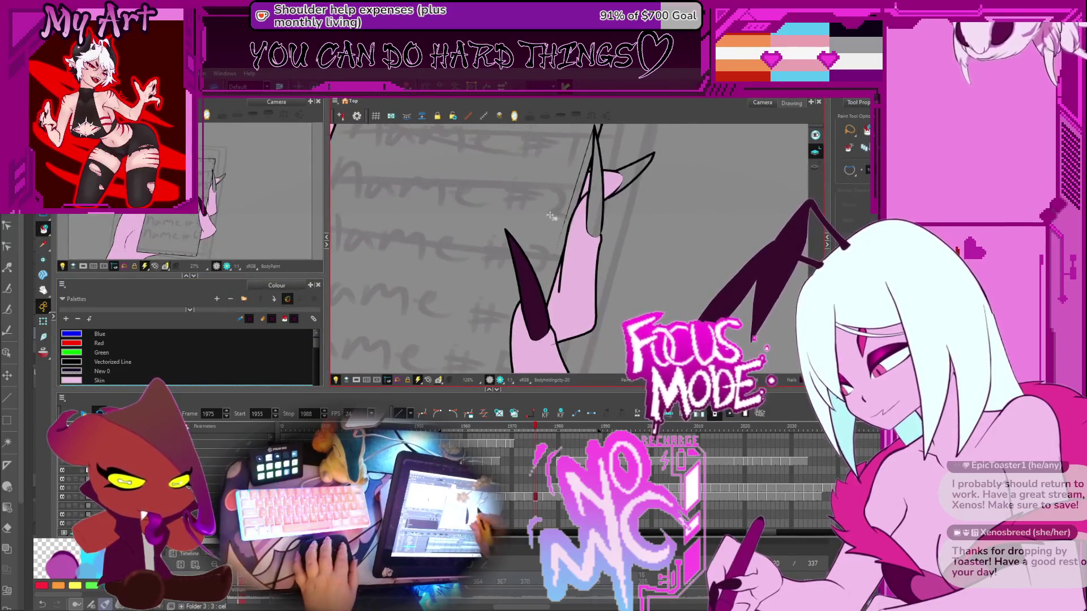
pyautogui.scroll(-1, 606, 171)
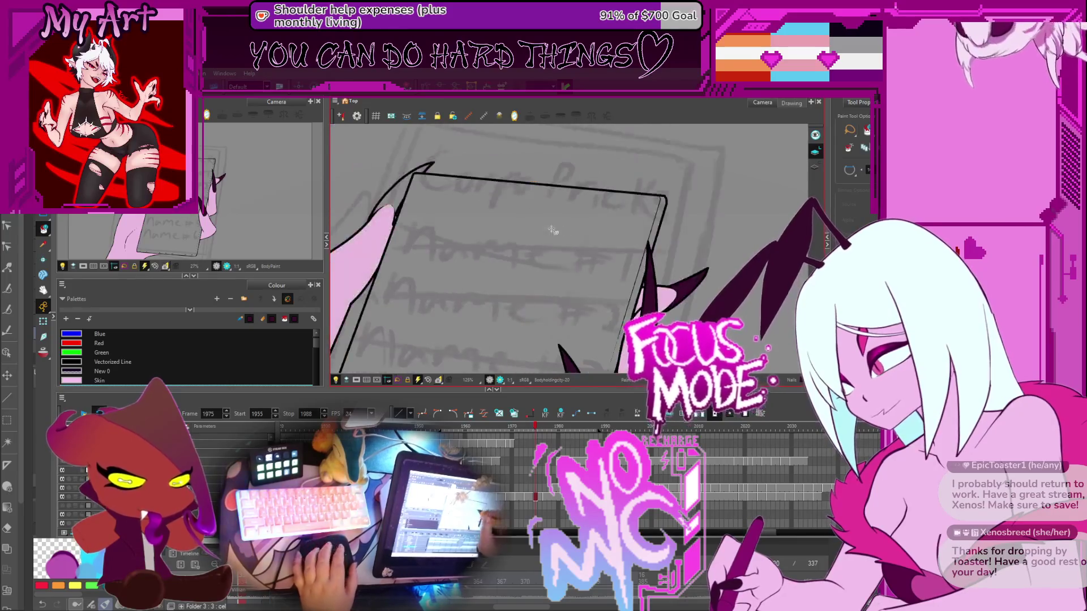
pyautogui.moveTo(508, 266); pyautogui.dragTo(496, 224)
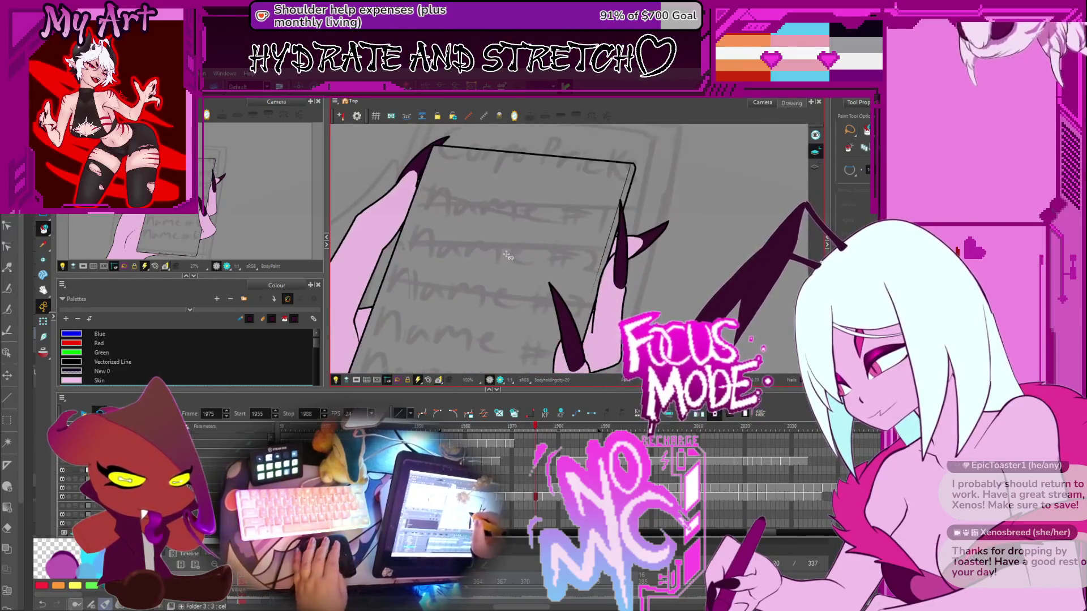
# Step forward and back through the frames to review the hand drawings
pyautogui.press('.')
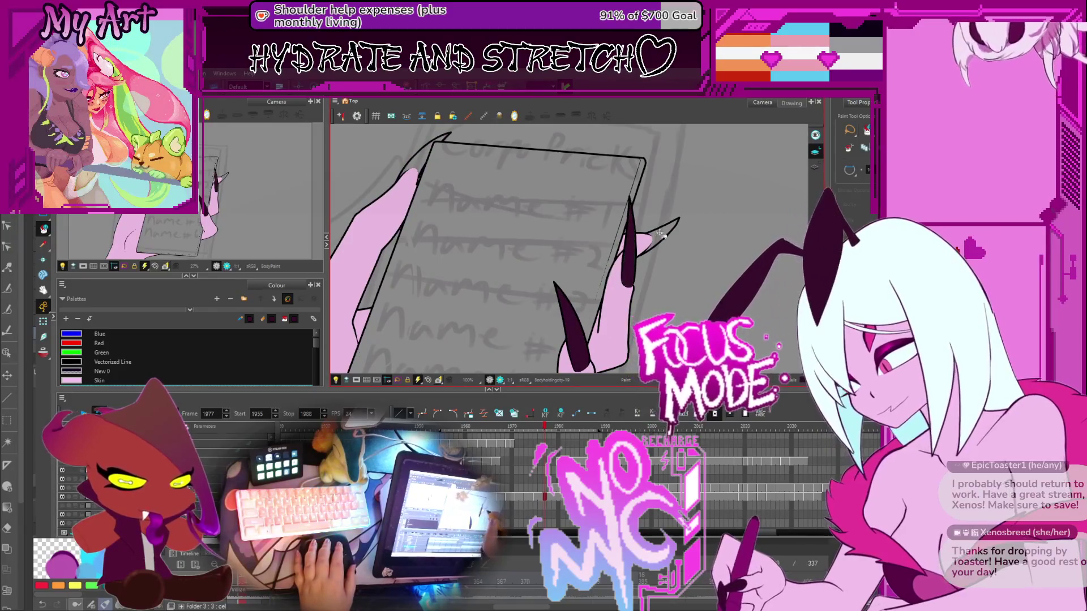
pyautogui.scroll(-2, 559, 276)
pyautogui.press(',')
pyautogui.press(',')
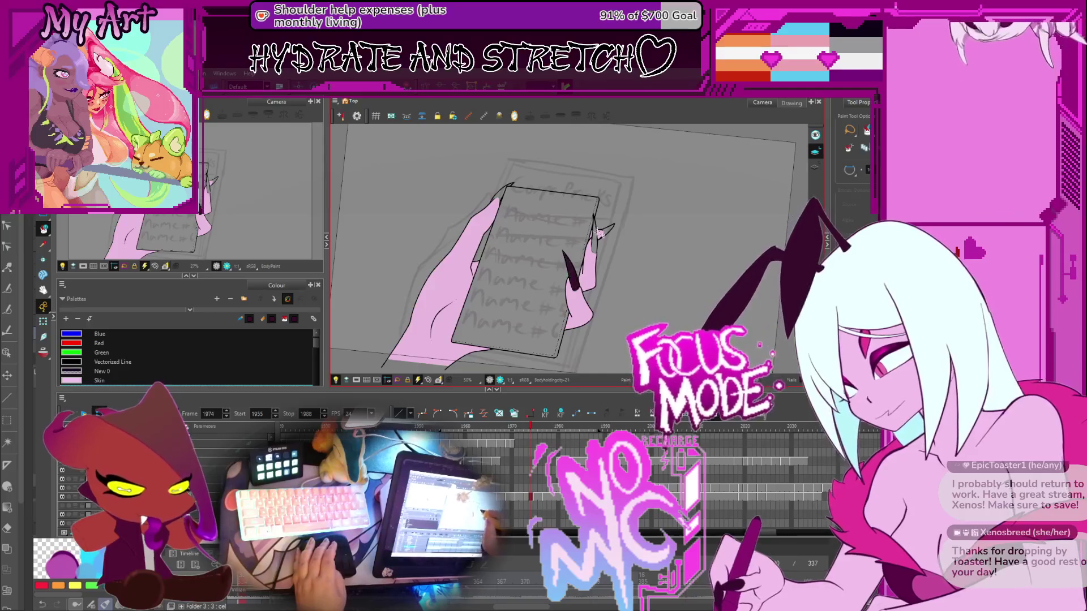
pyautogui.press(',')
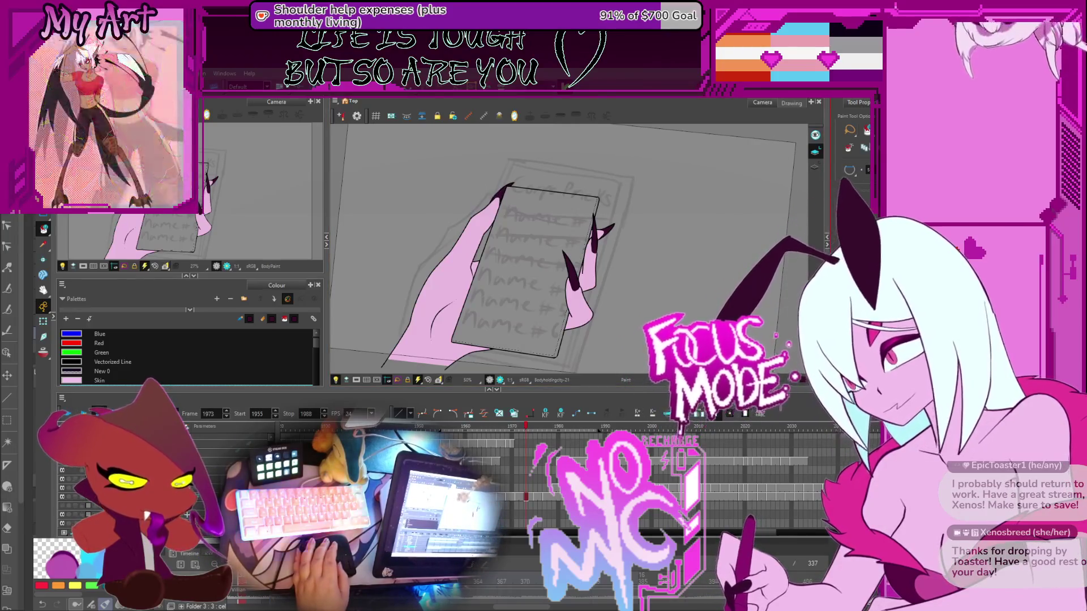
pyautogui.press(',')
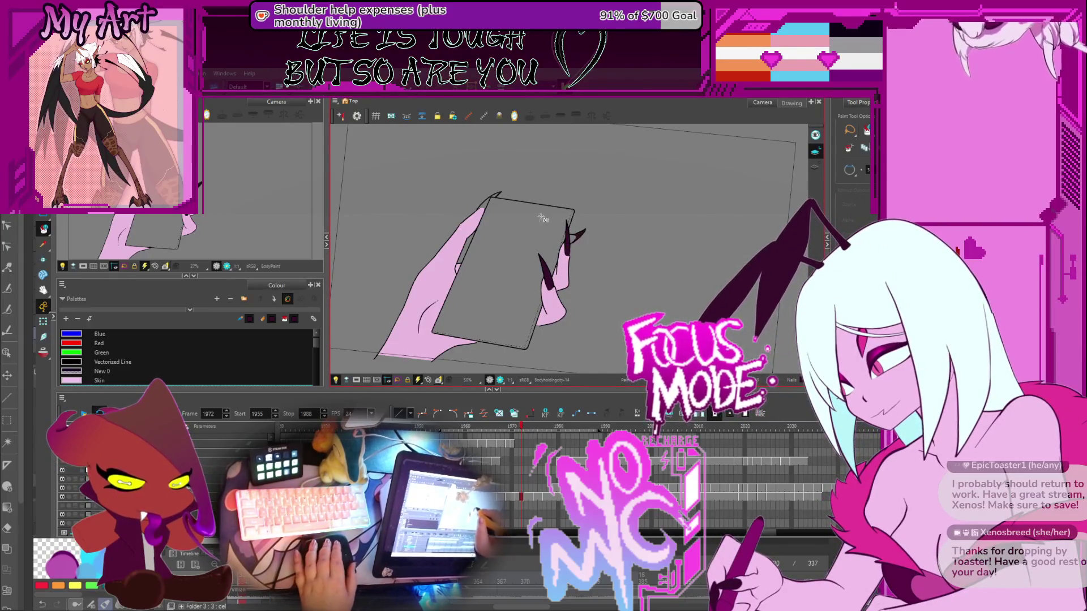
pyautogui.scroll(5, 591, 240)
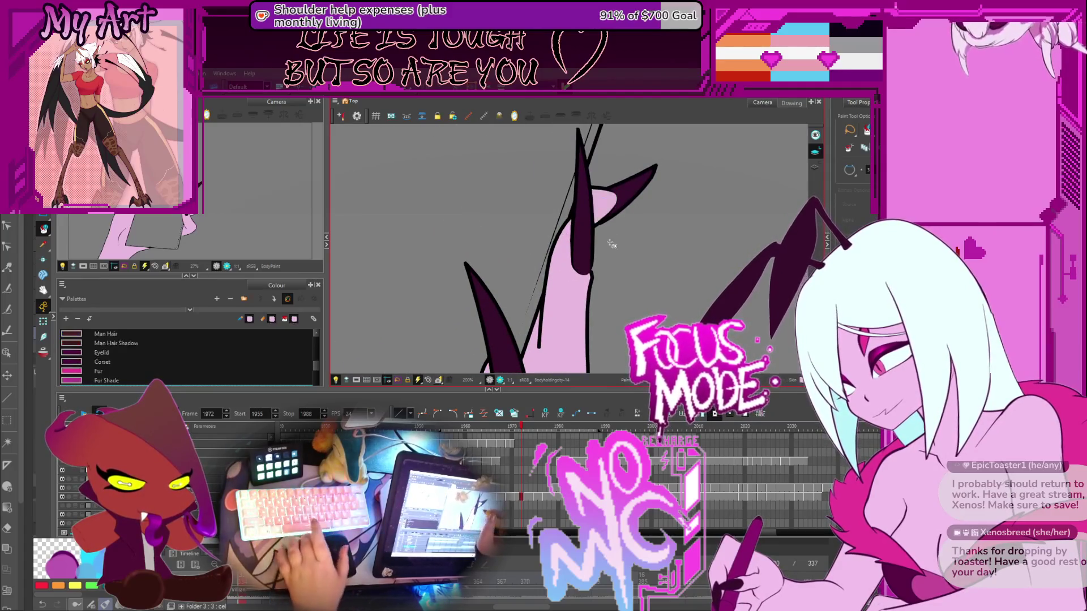
# Make the dark Nails colour current and view the whole paper and hand at frame 1970
pyautogui.keyDown('alt'); pyautogui.click(639, 202); pyautogui.keyUp('alt')
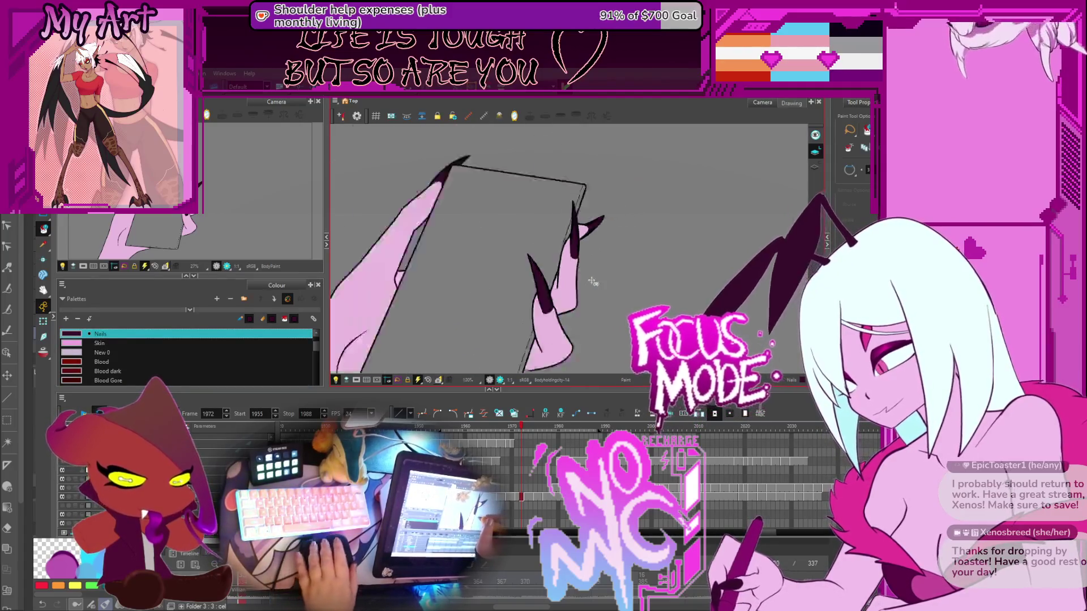
pyautogui.press(',')
pyautogui.press(',')
pyautogui.scroll(-5, 539, 273)
pyautogui.scroll(4, 539, 274)
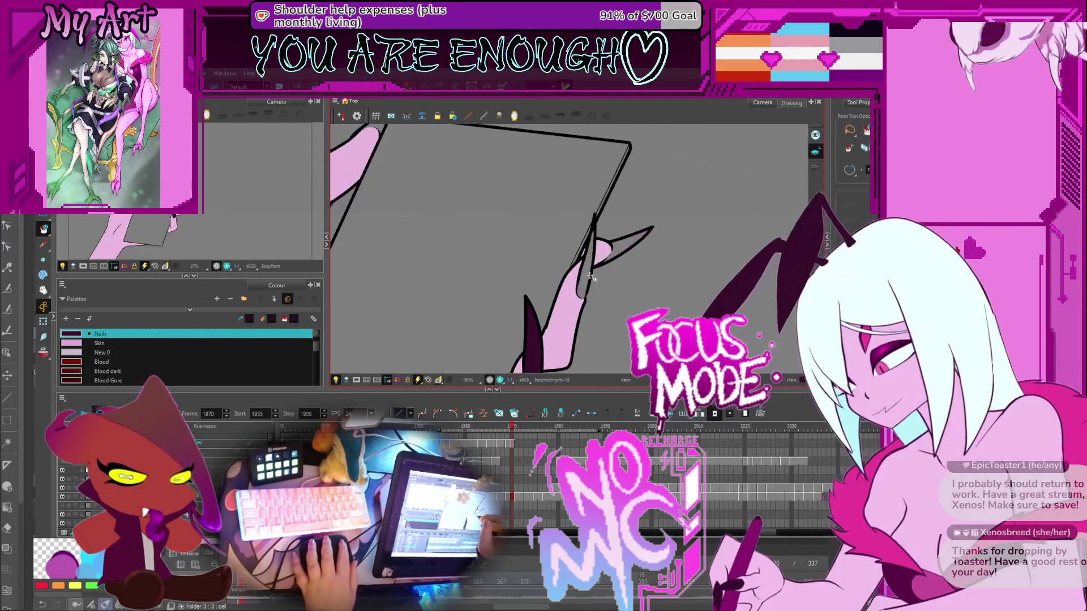
pyautogui.moveTo(557, 241)
pyautogui.mouseDown()
pyautogui.moveTo(546, 328)
pyautogui.moveTo(606, 328)
pyautogui.moveTo(498, 328)
pyautogui.moveTo(549, 275)
pyautogui.mouseUp()
pyautogui.scroll(4, 443, 169)
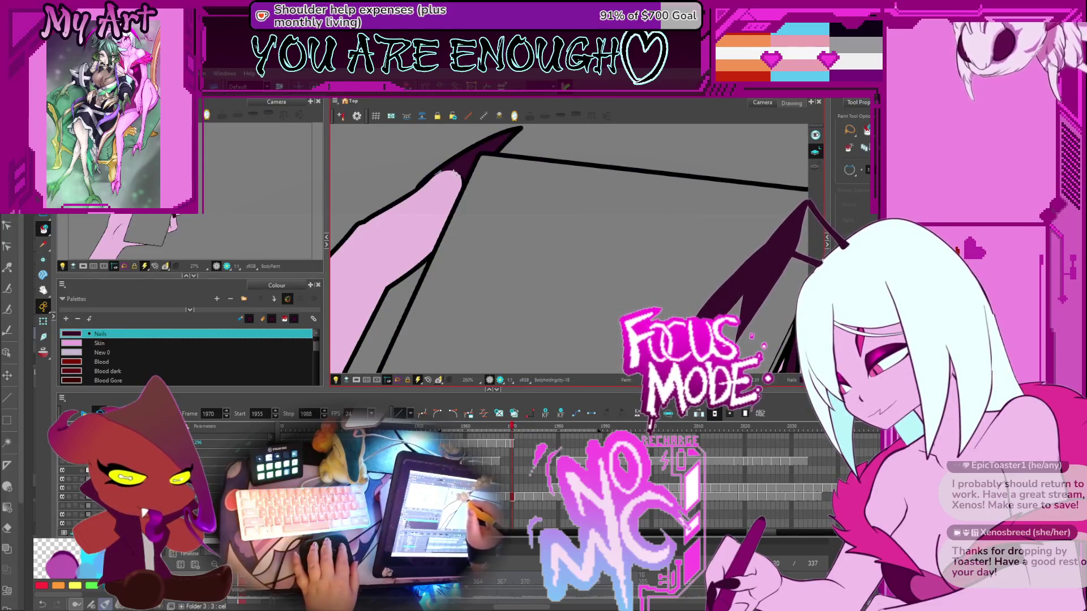
pyautogui.scroll(-2, 455, 170)
pyautogui.scroll(-3, 567, 257)
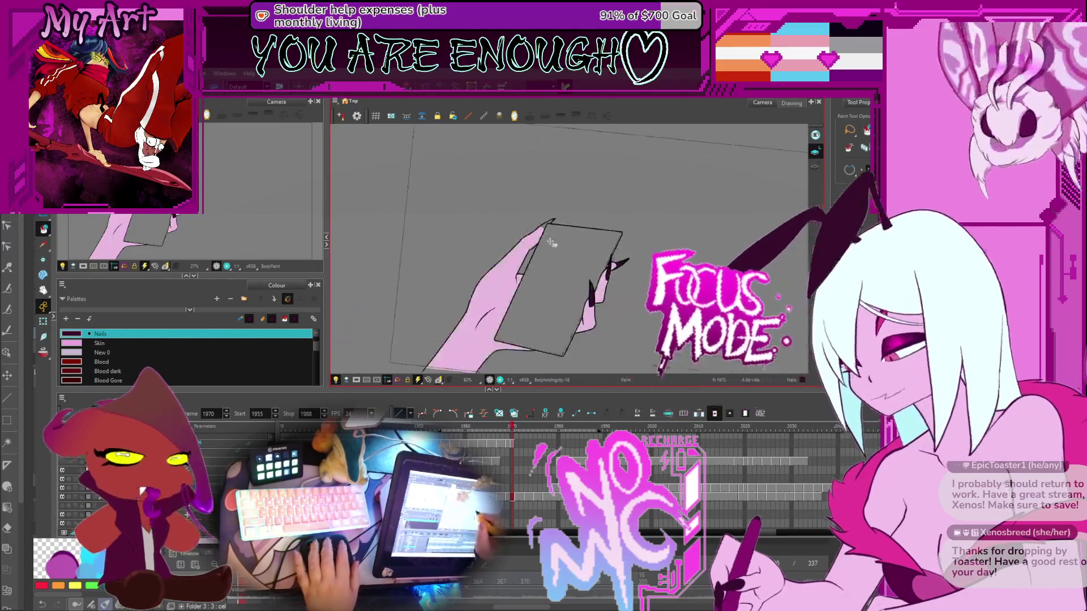
pyautogui.scroll(-1, 578, 275)
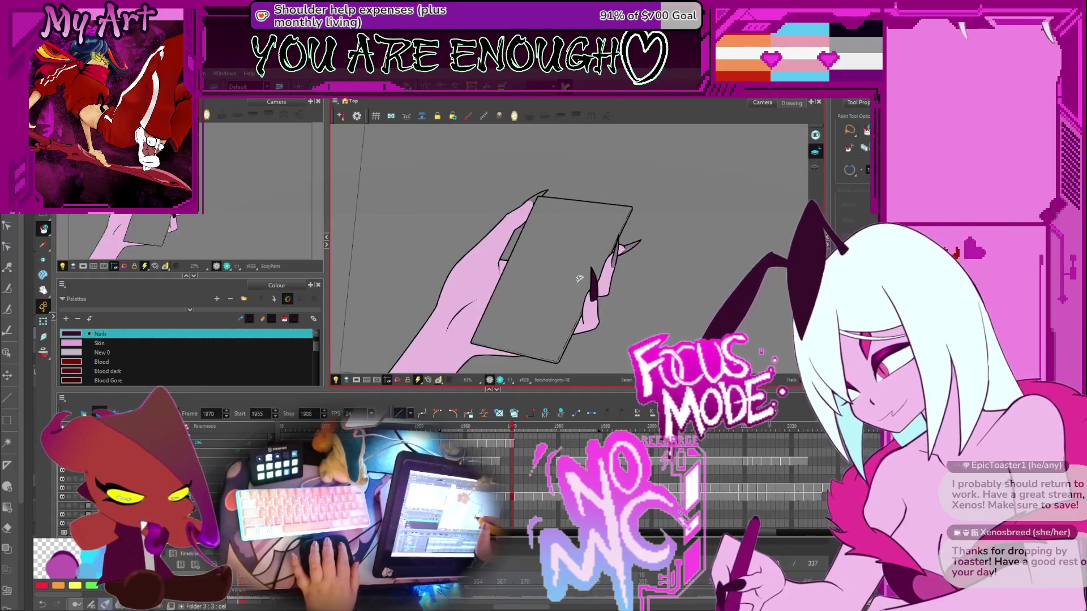
# Check frame 1977 and the drawing before it, then show the vector stroke outlines
pyautogui.click(543, 498)
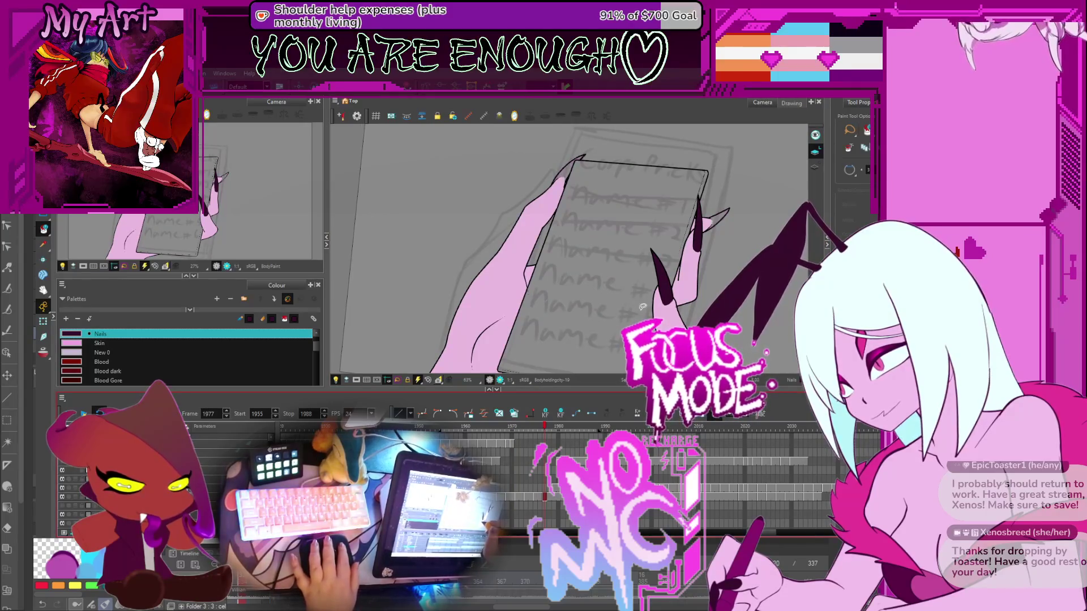
pyautogui.click(539, 497)
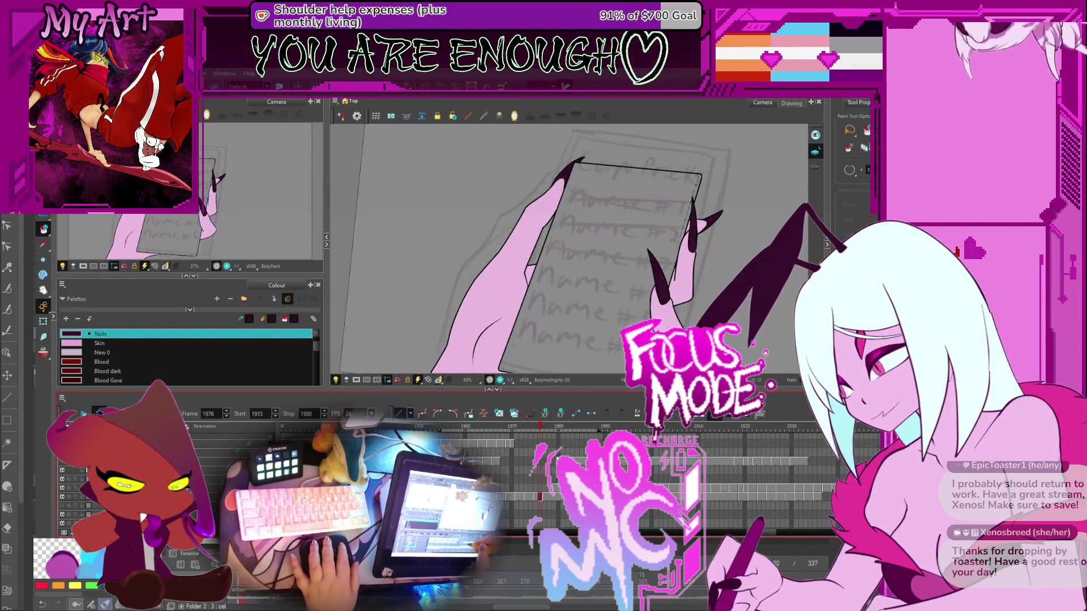
pyautogui.click(814, 168)
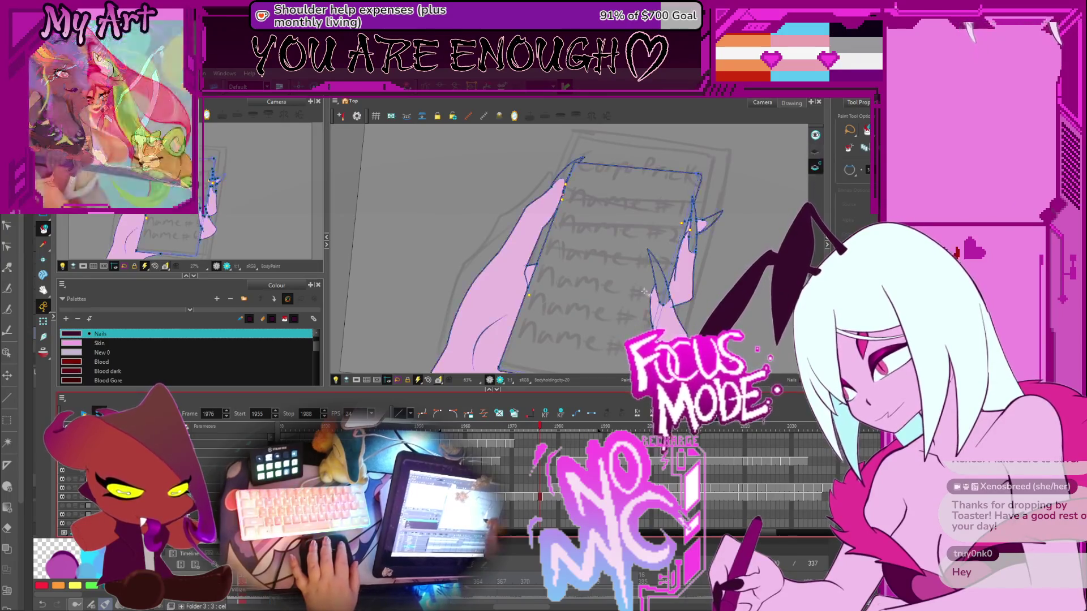
# Review the finger and card outlines on the drawings at frames 1977 and 1978
pyautogui.scroll(3, 662, 296)
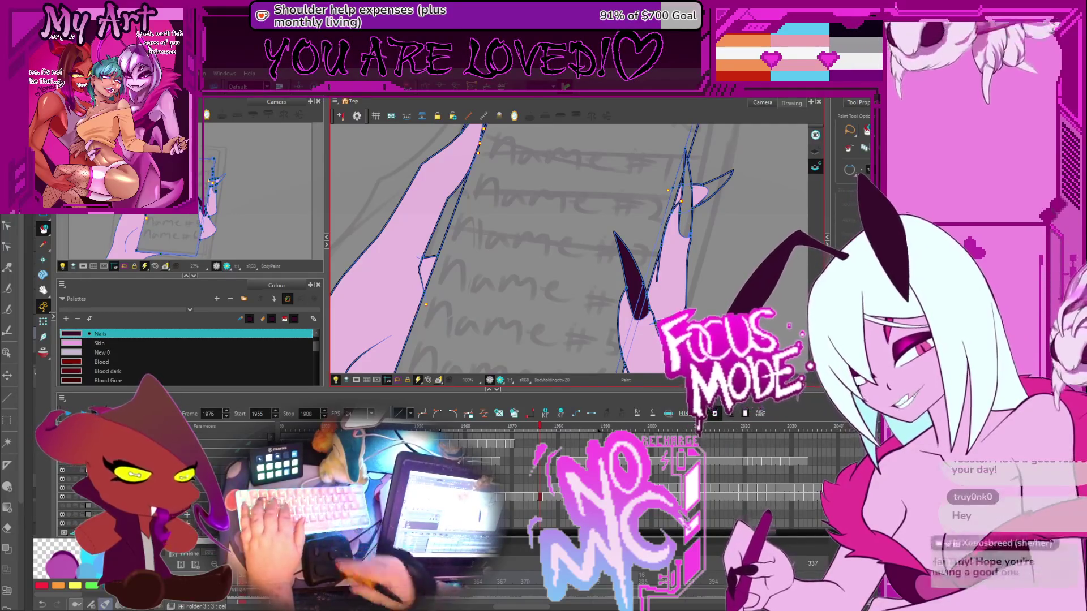
pyautogui.scroll(3, 661, 258)
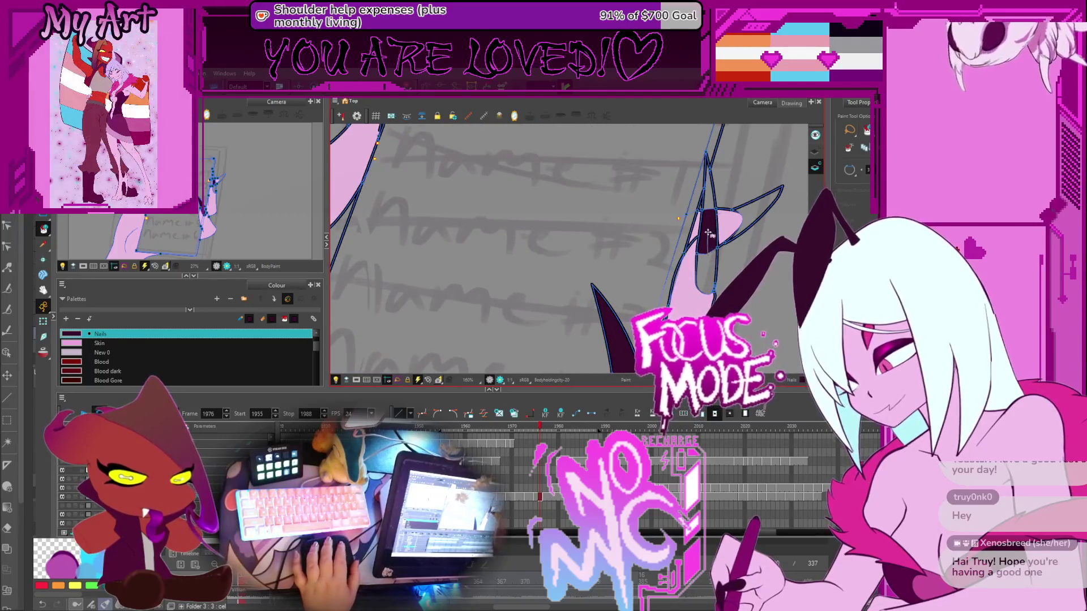
pyautogui.moveTo(763, 221); pyautogui.dragTo(572, 267)
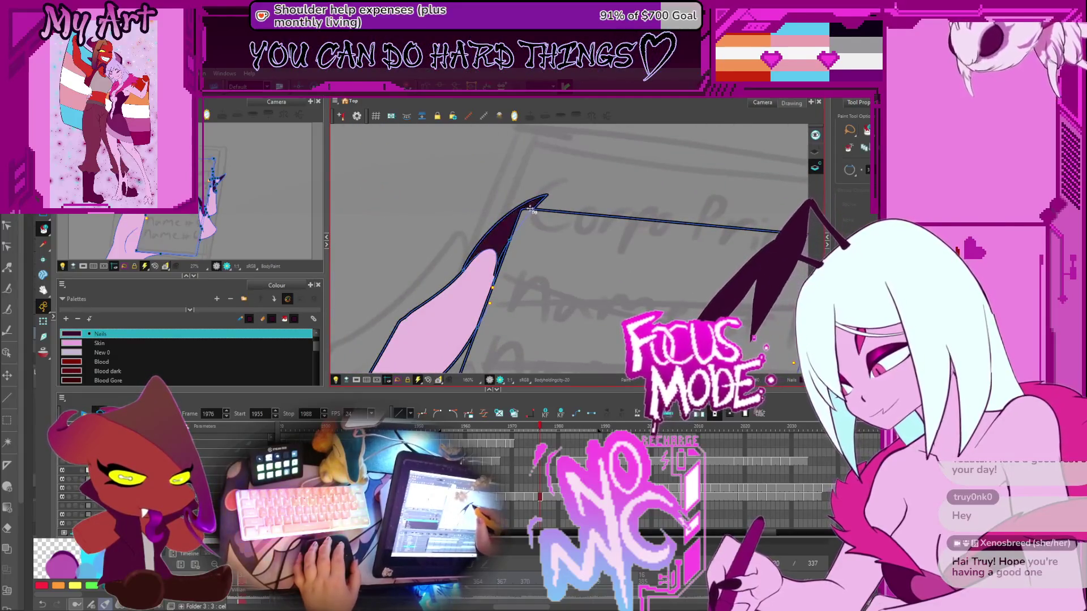
pyautogui.scroll(-3, 532, 211)
pyautogui.press('.')
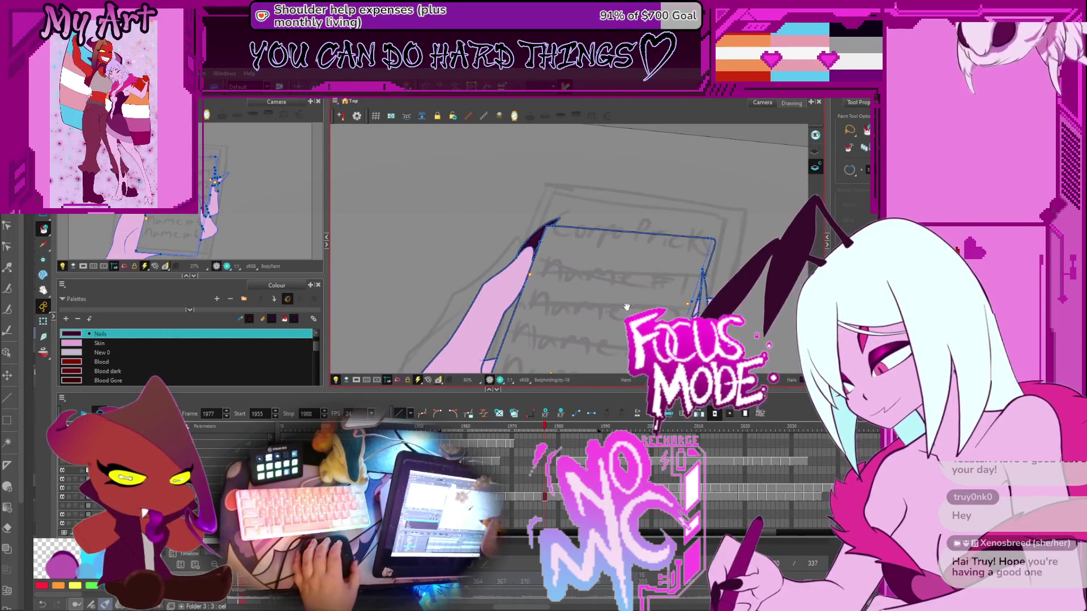
pyautogui.moveTo(627, 307); pyautogui.dragTo(544, 248)
pyautogui.scroll(2, 573, 283)
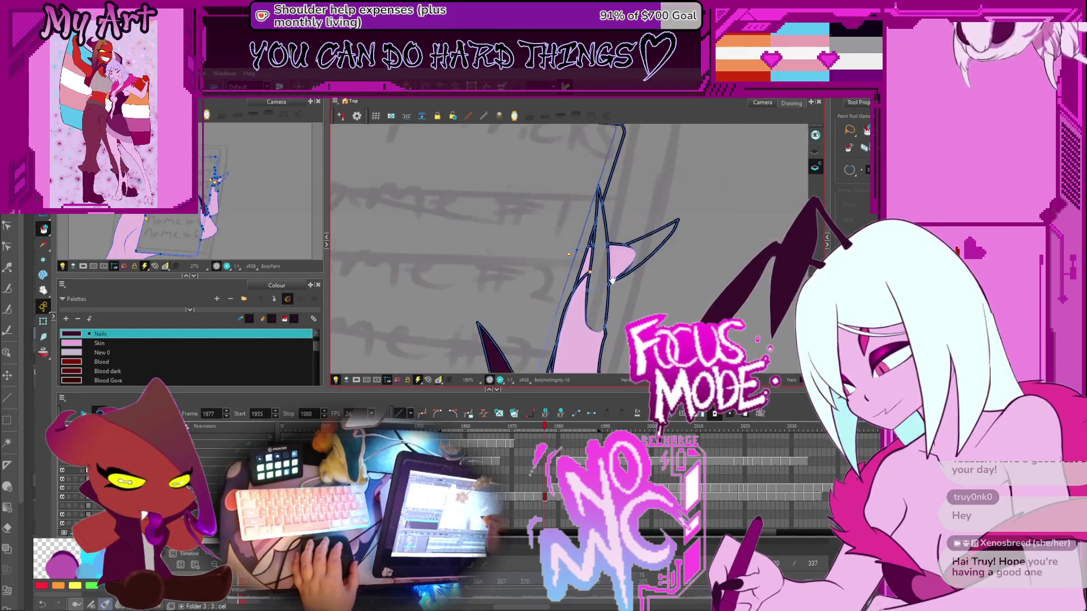
pyautogui.scroll(-4, 646, 244)
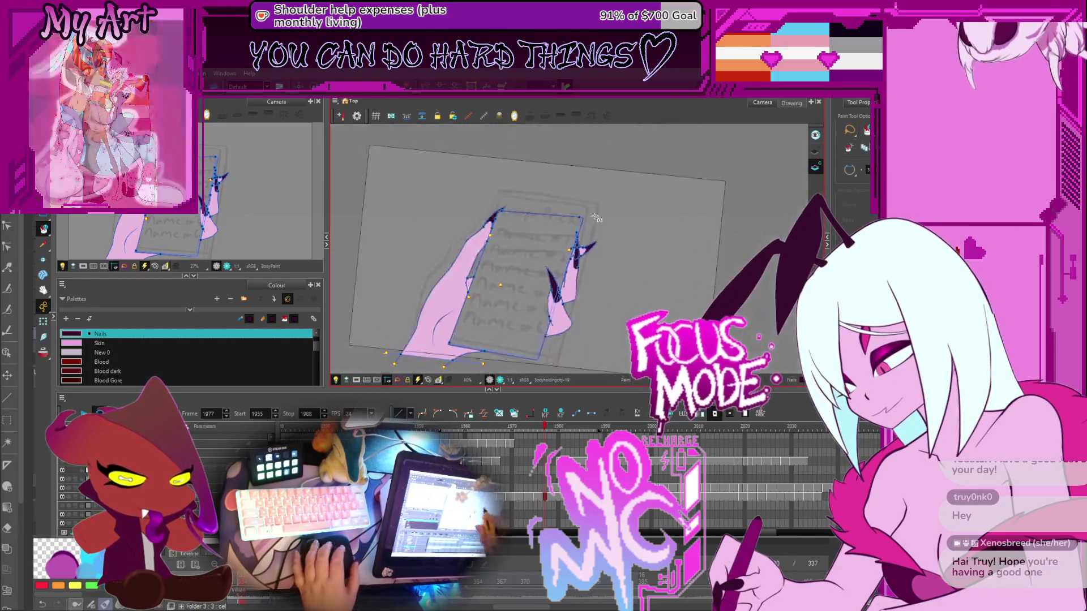
pyautogui.press('.')
# On frame 1974, fill the left nail with the dark Nails colour
pyautogui.press(',')
pyautogui.press(',')
pyautogui.press(',')
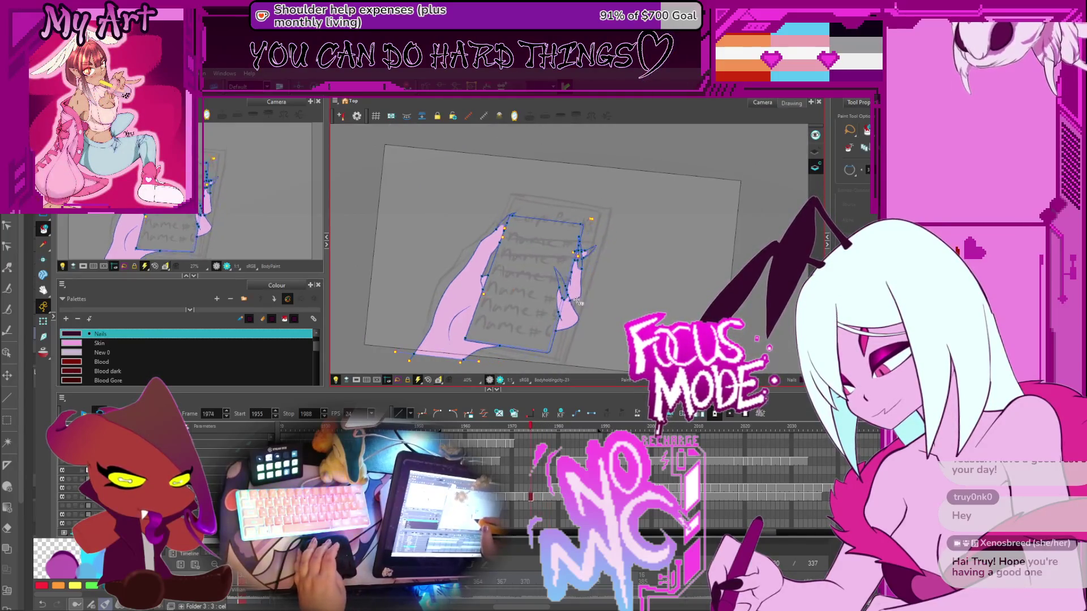
pyautogui.scroll(4, 587, 285)
pyautogui.click(520, 267)
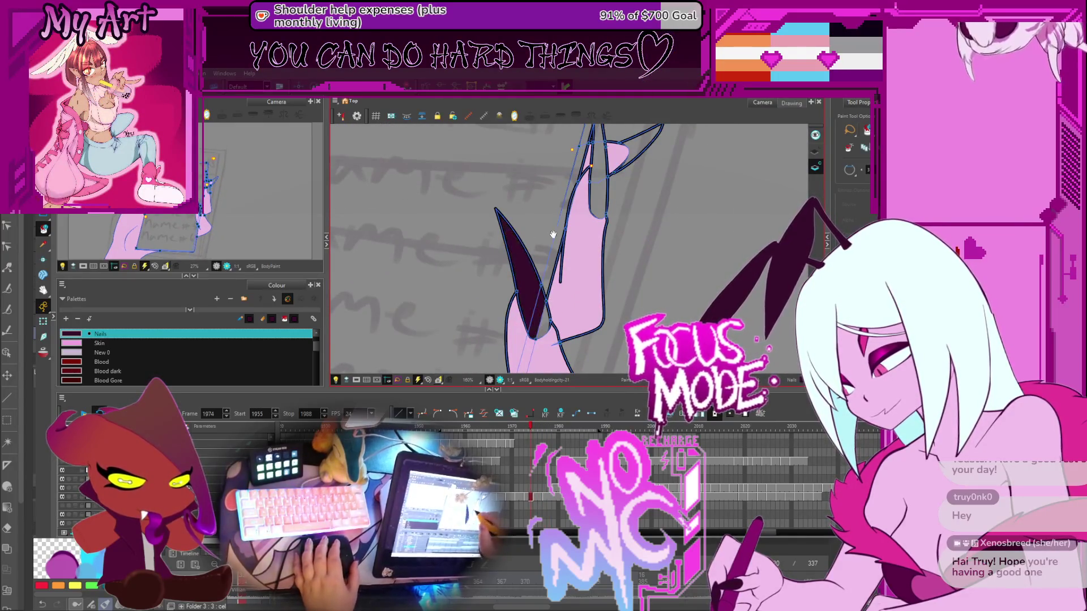
pyautogui.scroll(1, 554, 258)
pyautogui.moveTo(565, 243); pyautogui.dragTo(573, 280)
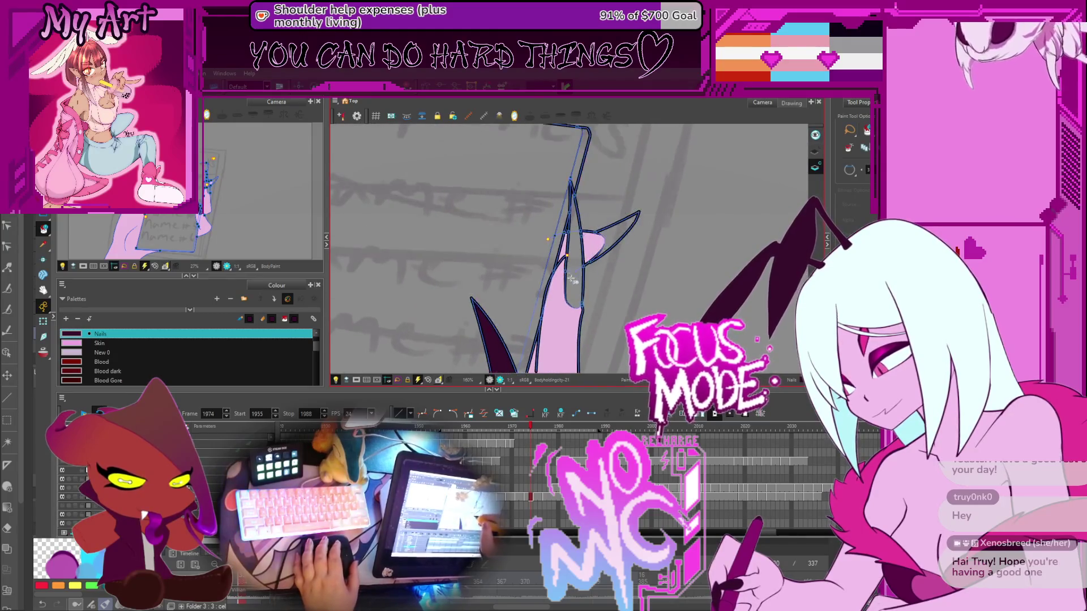
pyautogui.moveTo(544, 240); pyautogui.dragTo(509, 202)
# On frame 1972, fill the outlined nail with the Nails colour
pyautogui.press(',')
pyautogui.press(',')
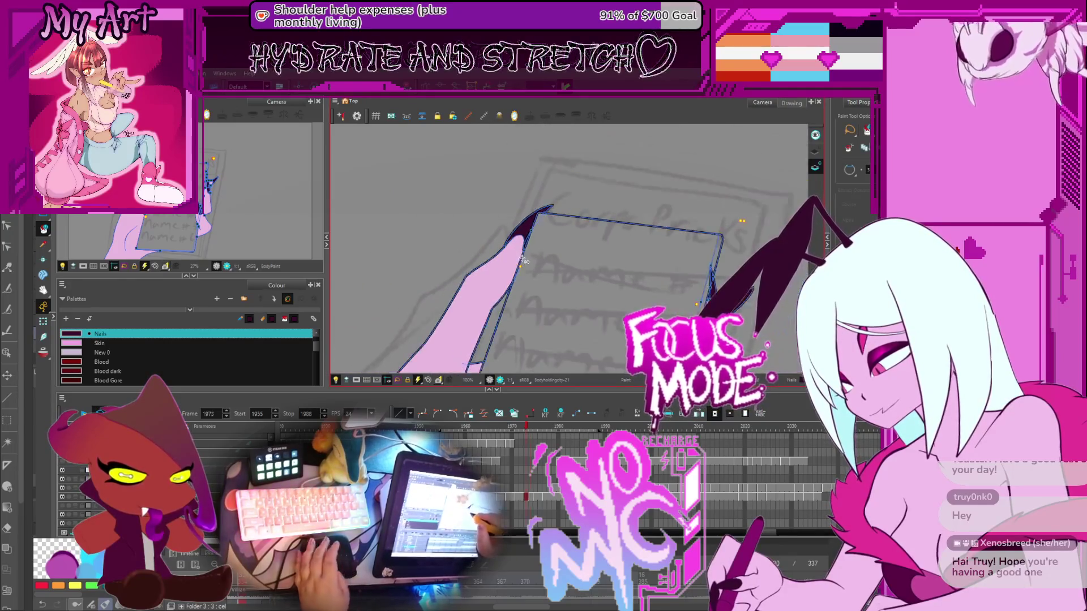
pyautogui.scroll(-2, 512, 226)
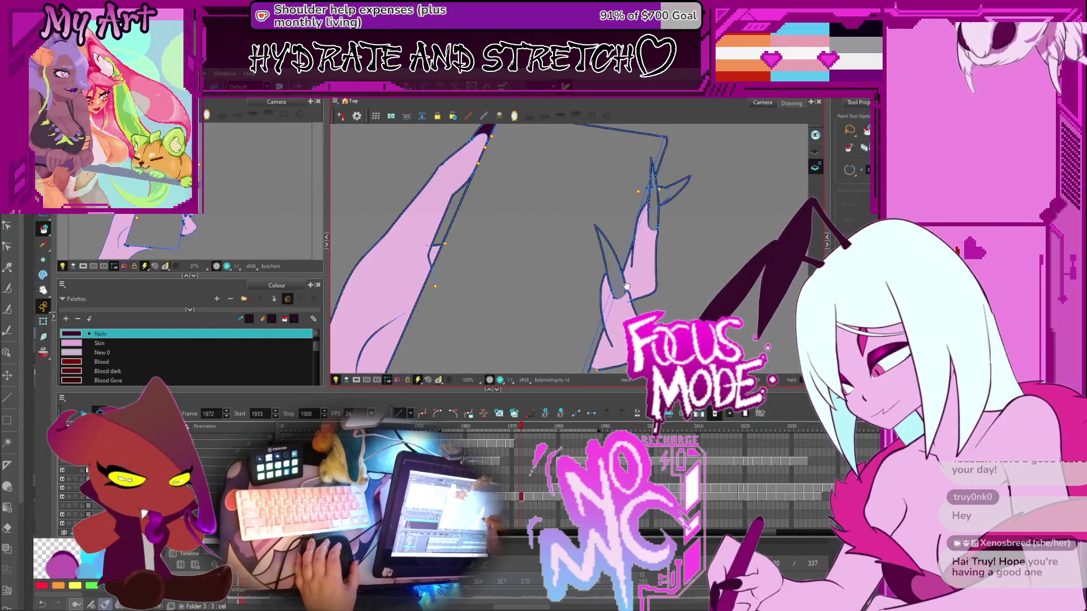
pyautogui.moveTo(627, 285); pyautogui.dragTo(595, 288)
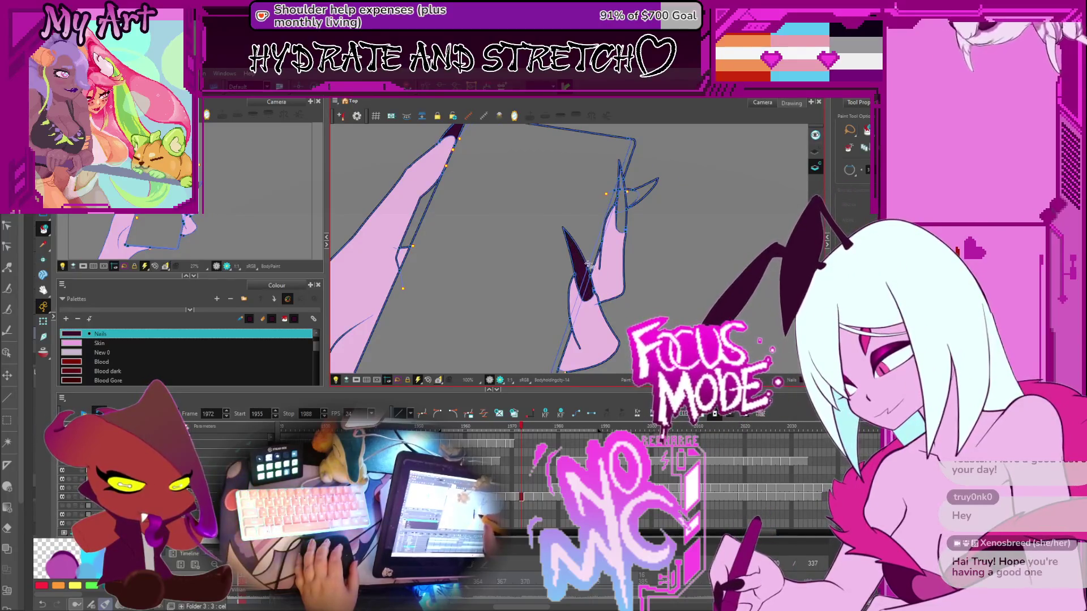
pyautogui.scroll(4, 620, 207)
pyautogui.scroll(-2, 595, 208)
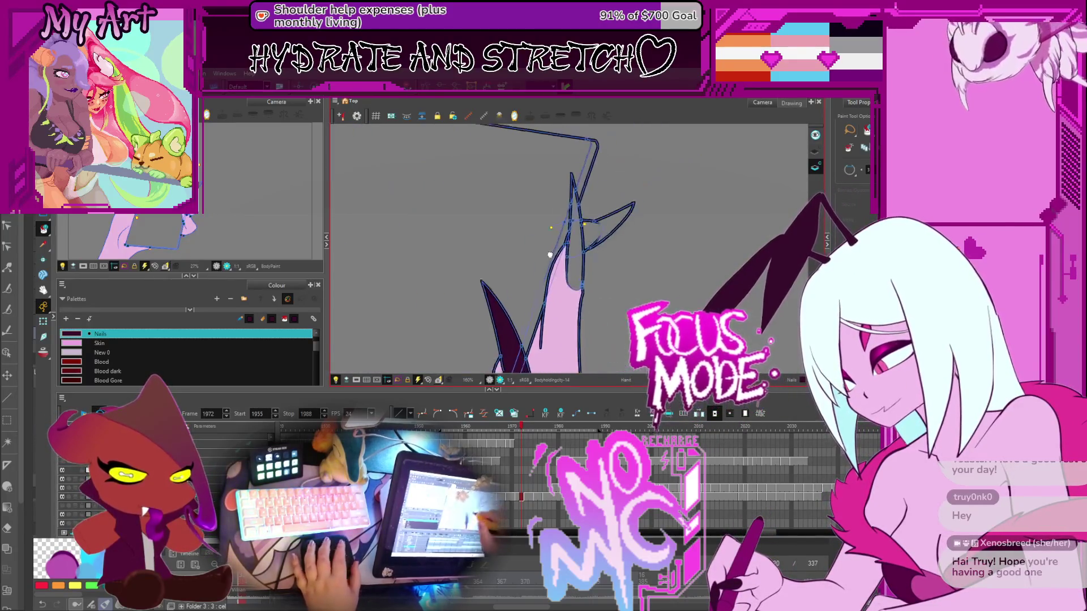
pyautogui.click(607, 231)
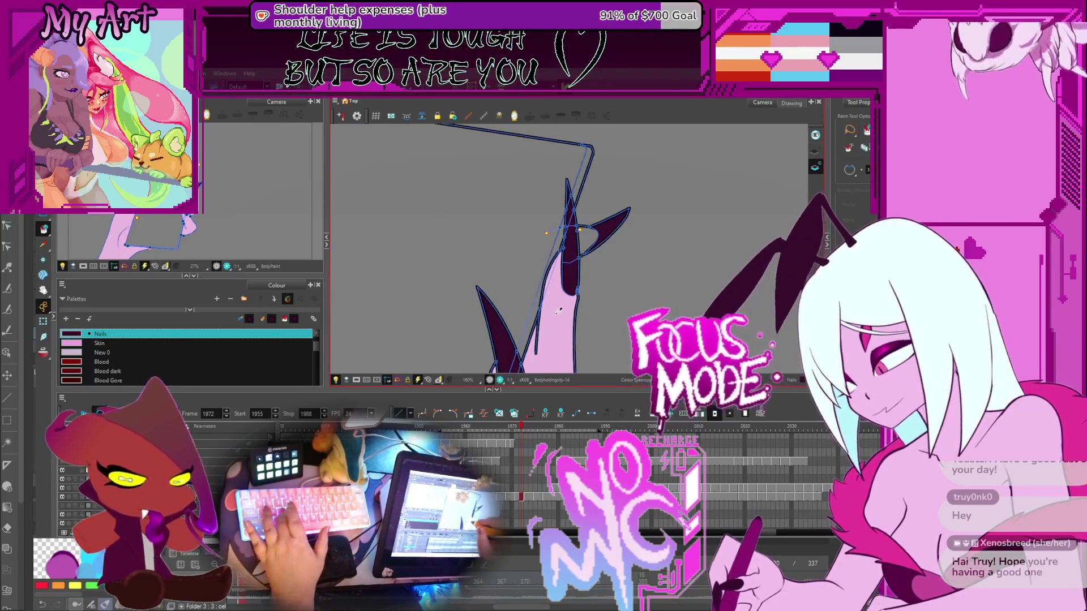
# Step back from frame 1970 to 1966, inspecting the nails at the paper's top edge
pyautogui.scroll(-4, 592, 281)
pyautogui.press(',')
pyautogui.press(',')
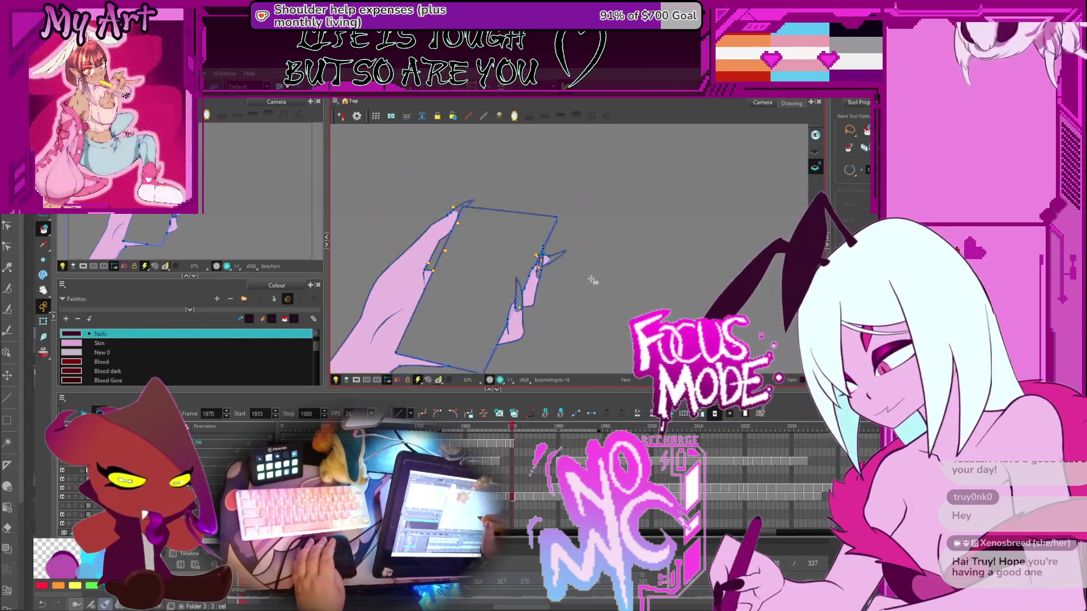
pyautogui.scroll(4, 591, 280)
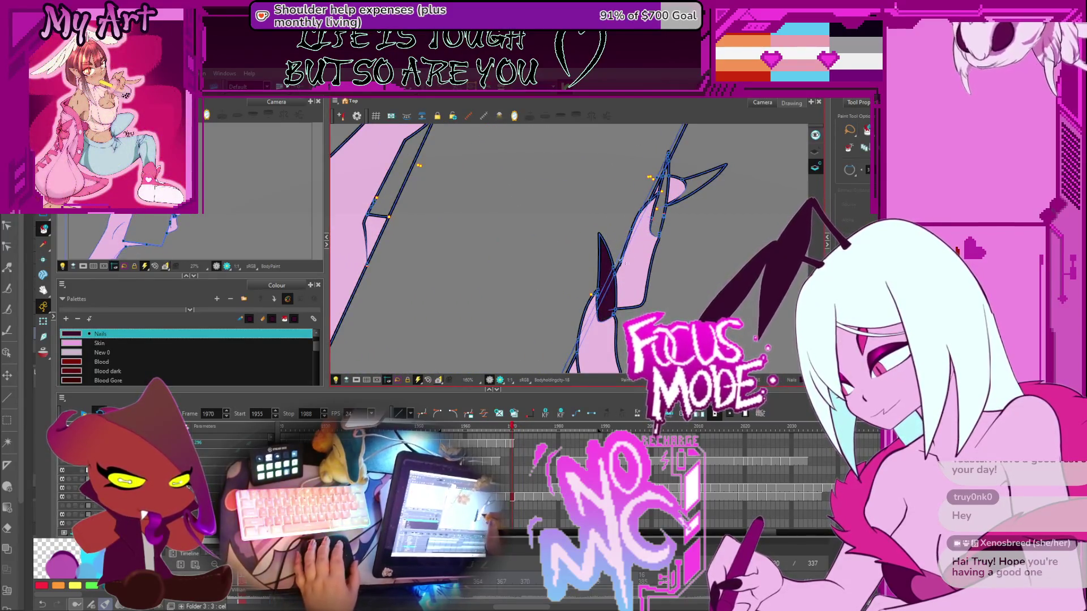
pyautogui.moveTo(626, 264); pyautogui.dragTo(591, 288)
pyautogui.scroll(5, 593, 250)
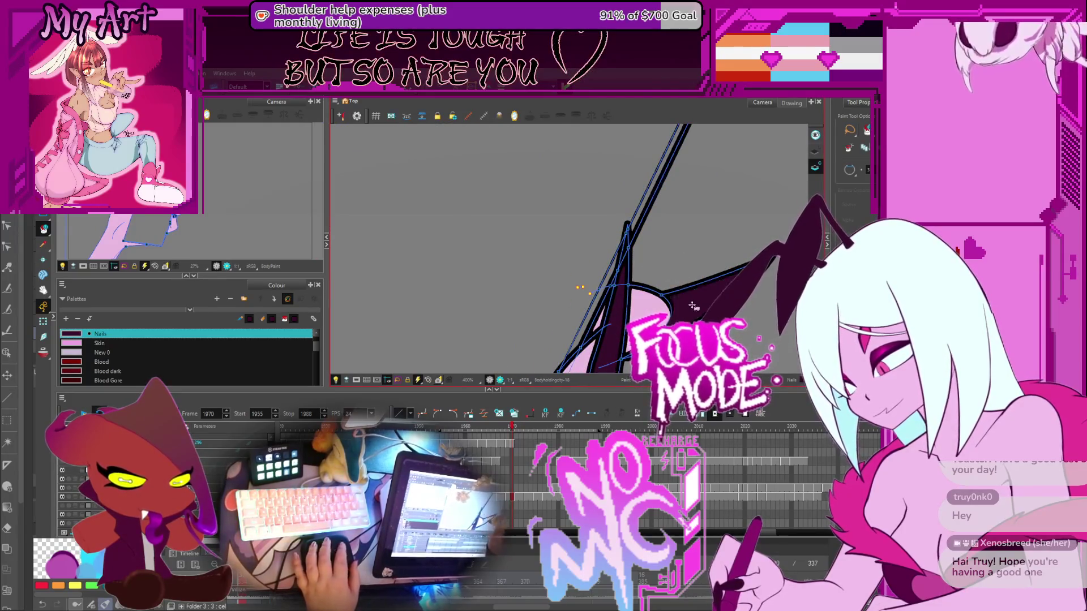
pyautogui.scroll(-6, 693, 307)
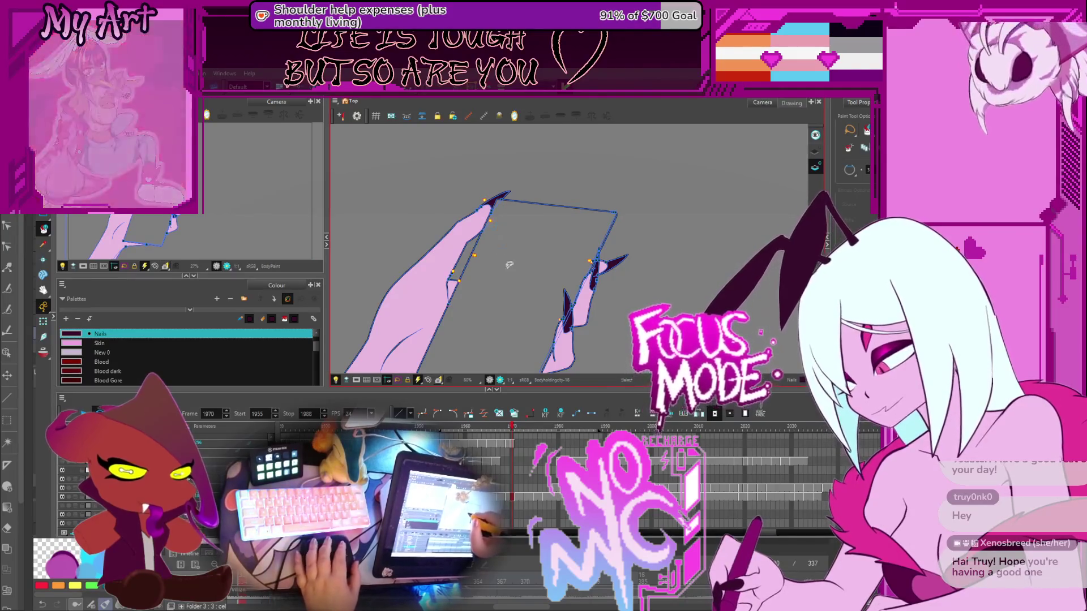
pyautogui.moveTo(513, 288); pyautogui.dragTo(519, 243)
pyautogui.press(',')
pyautogui.scroll(2, 511, 304)
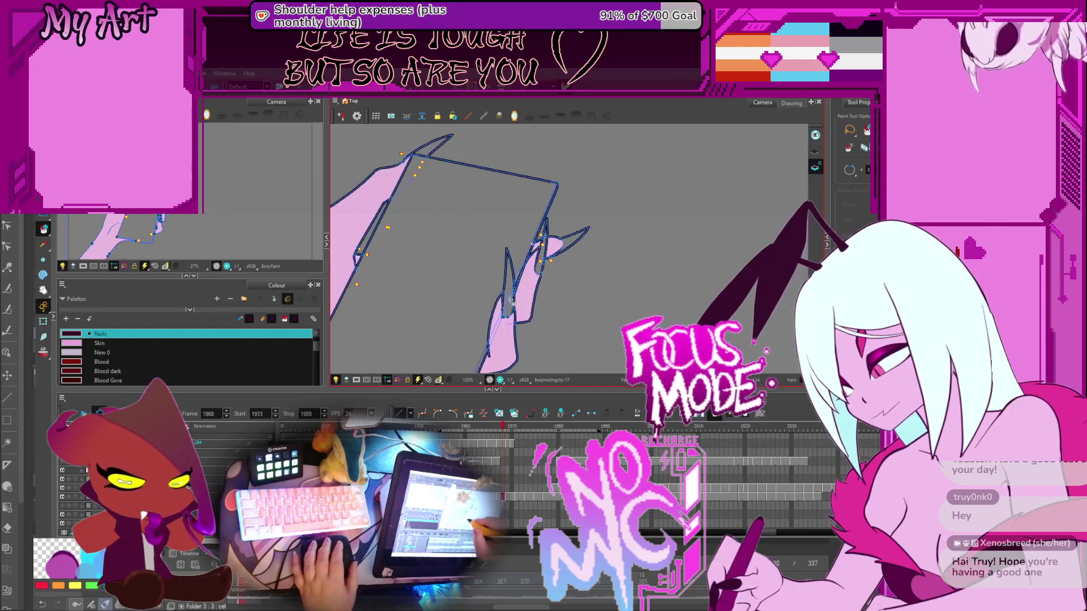
pyautogui.scroll(3, 505, 277)
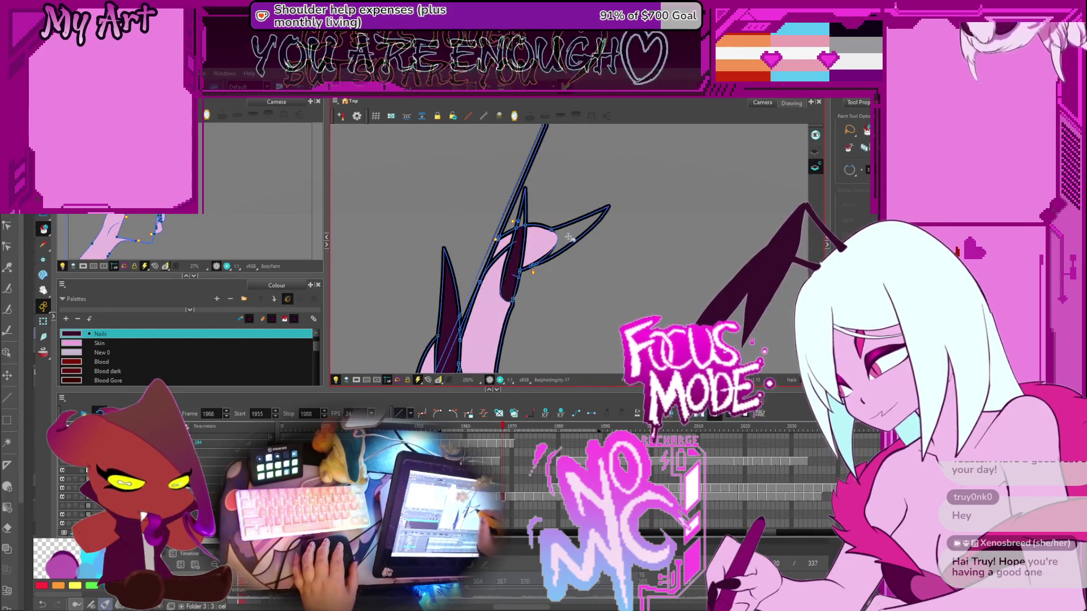
pyautogui.scroll(-3, 473, 229)
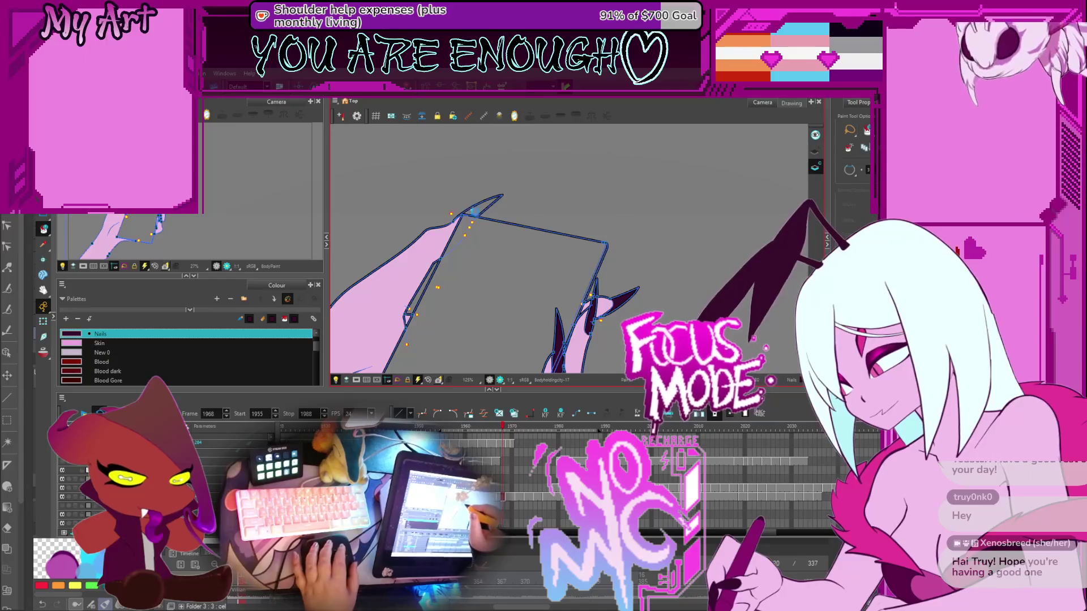
pyautogui.press(',')
pyautogui.press(',')
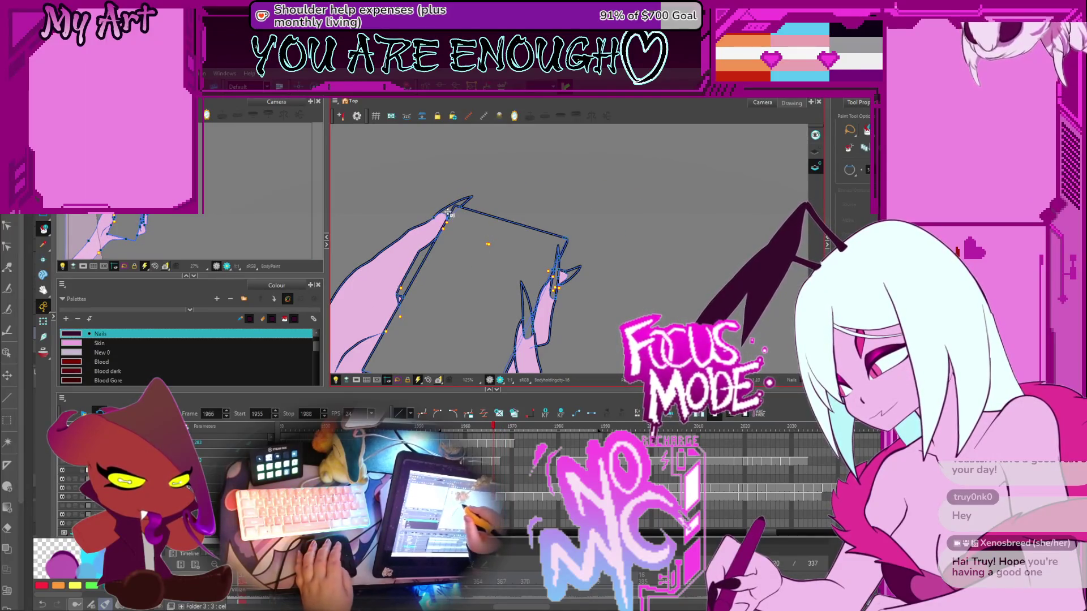
# Continue back through frames 1964 and 1962, framing the nails on both hands
pyautogui.moveTo(515, 305); pyautogui.dragTo(543, 263)
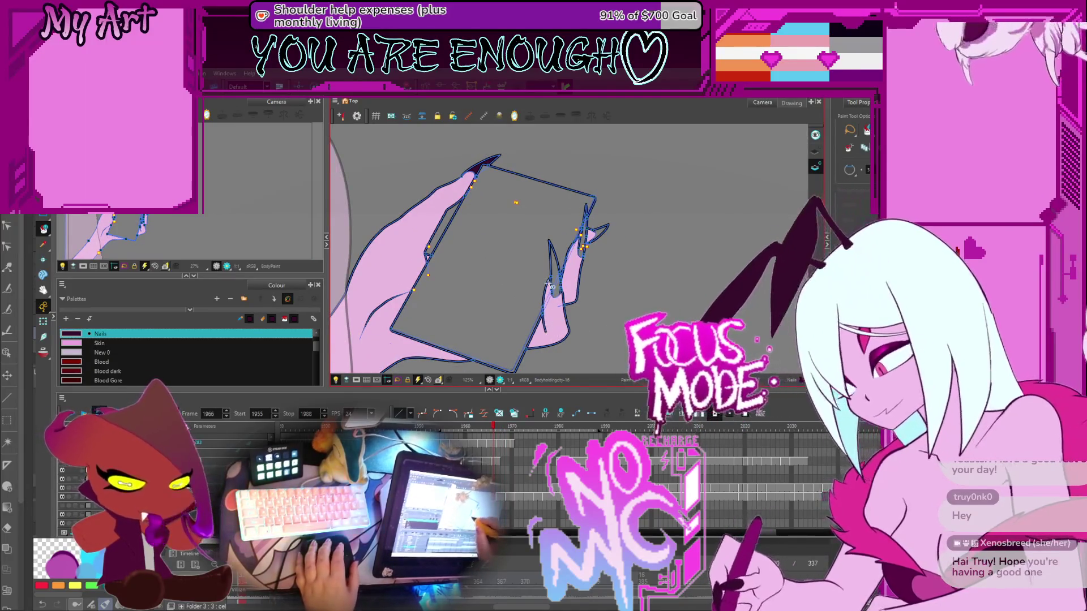
pyautogui.scroll(4, 581, 242)
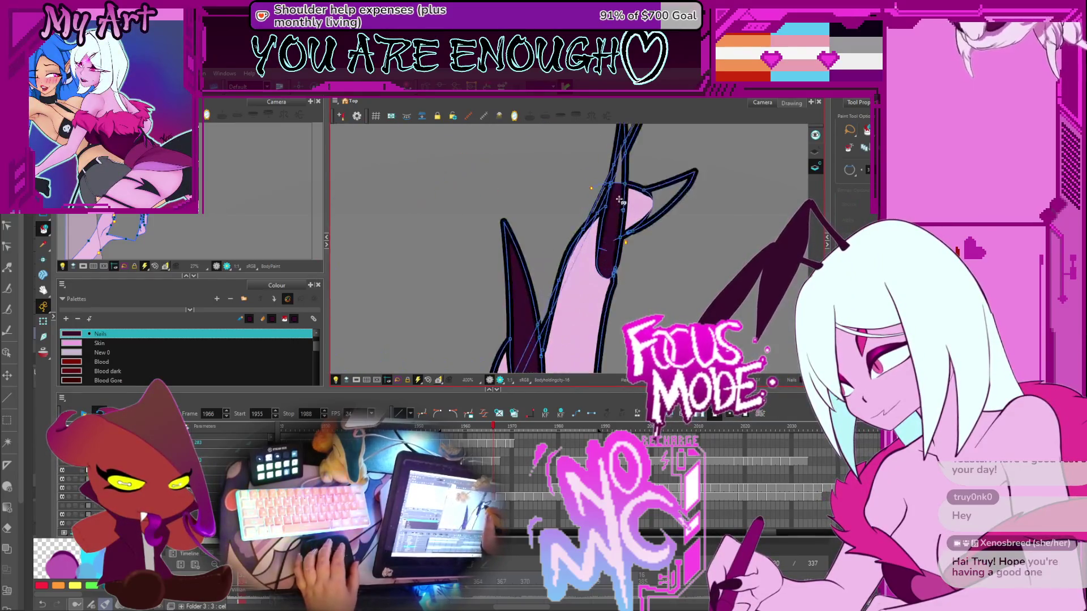
pyautogui.scroll(-4, 622, 294)
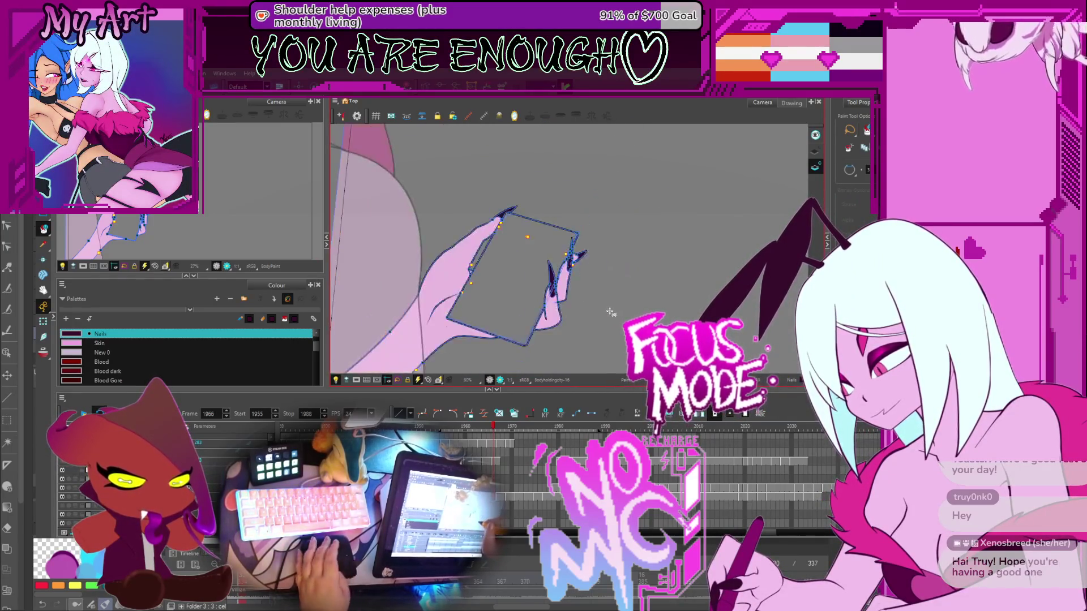
pyautogui.press(',')
pyautogui.press(',')
pyautogui.scroll(2, 518, 288)
pyautogui.moveTo(507, 363); pyautogui.dragTo(561, 299)
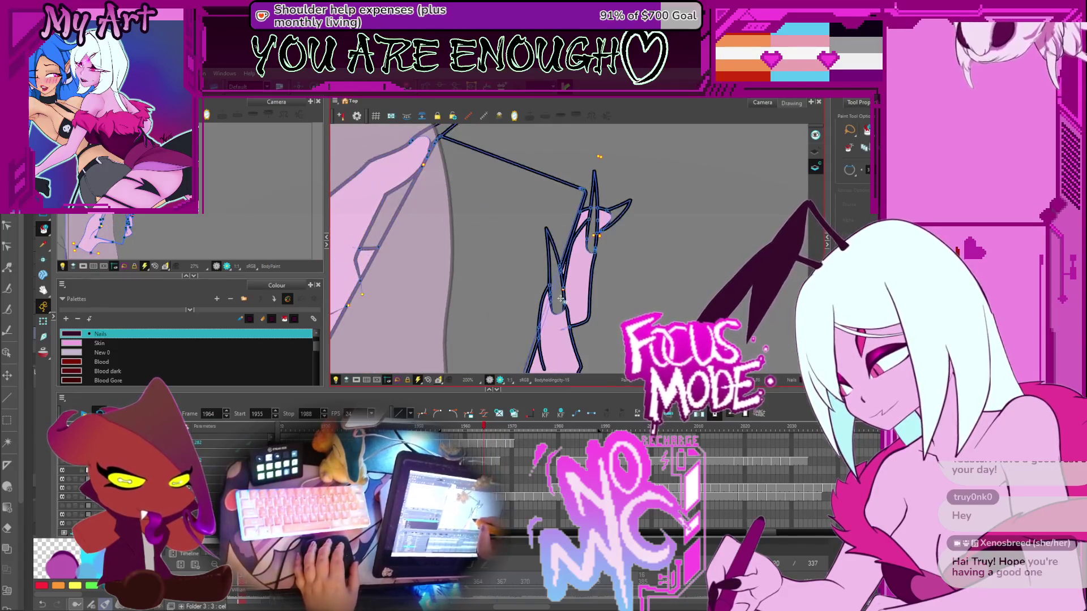
pyautogui.moveTo(616, 215); pyautogui.dragTo(687, 287)
pyautogui.scroll(-3, 511, 222)
pyautogui.press(',')
pyautogui.press(',')
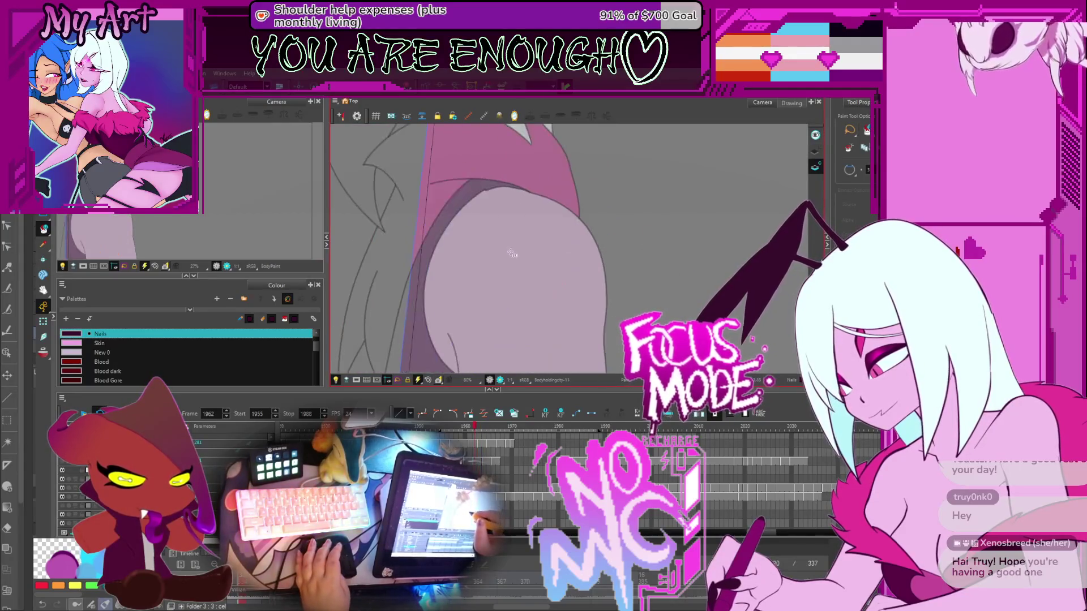
# Jump ahead to frame 1990 and hide the grey phone sketch layer
pyautogui.press('.')
pyautogui.press('.')
pyautogui.press('.')
pyautogui.scroll(-3, 502, 283)
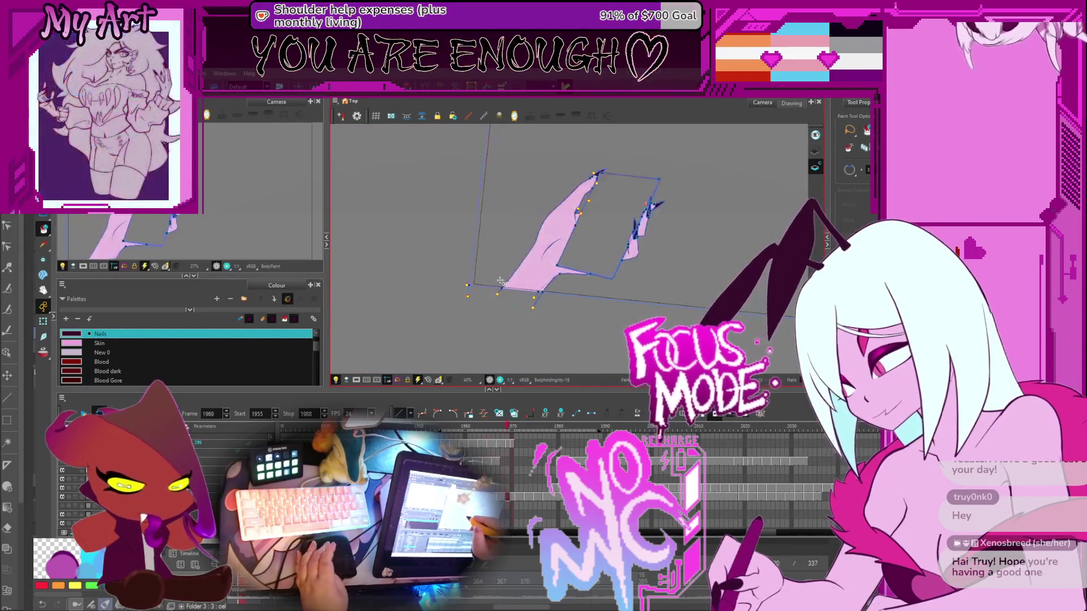
pyautogui.press('.')
pyautogui.press('.')
pyautogui.press('.')
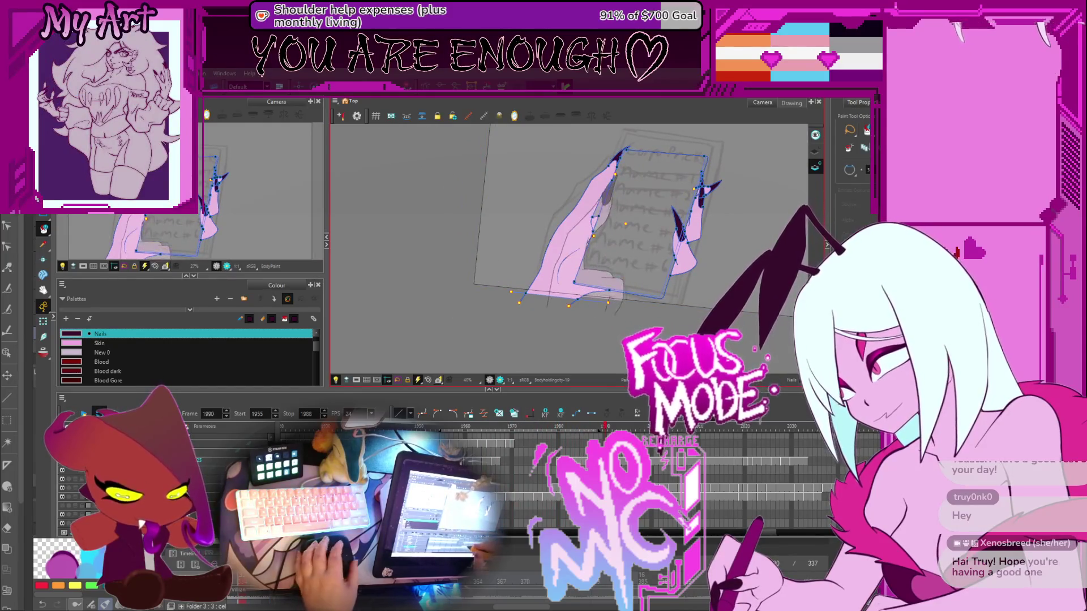
pyautogui.click(62, 488)
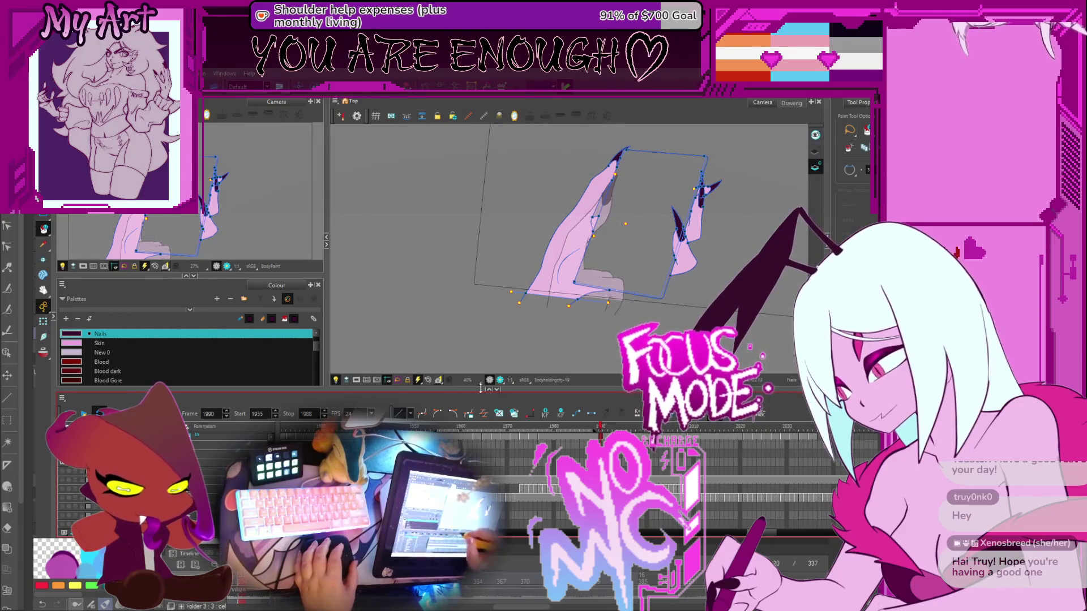
# Step back to frame 1988 and play back the hand animation
pyautogui.press(',')
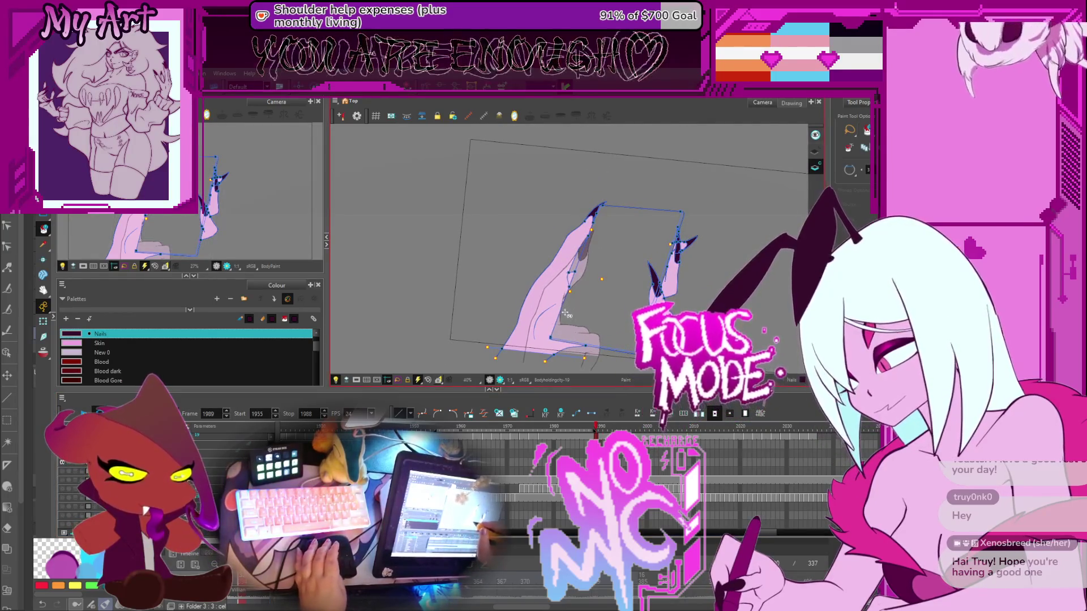
pyautogui.press(',')
pyautogui.scroll(-2, 648, 277)
pyautogui.moveTo(648, 277); pyautogui.dragTo(612, 287)
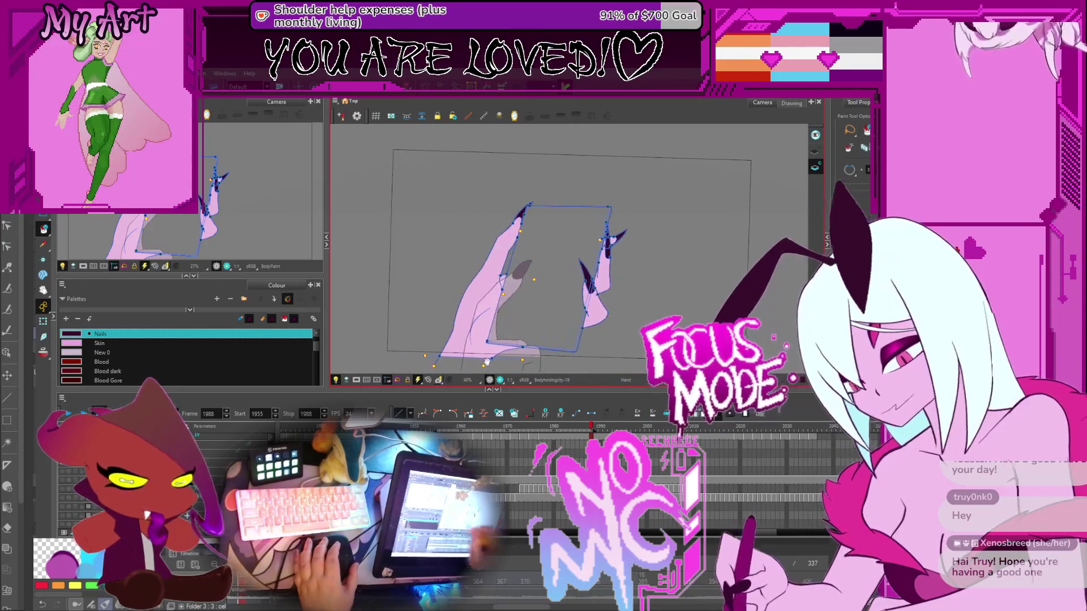
pyautogui.press('Return')
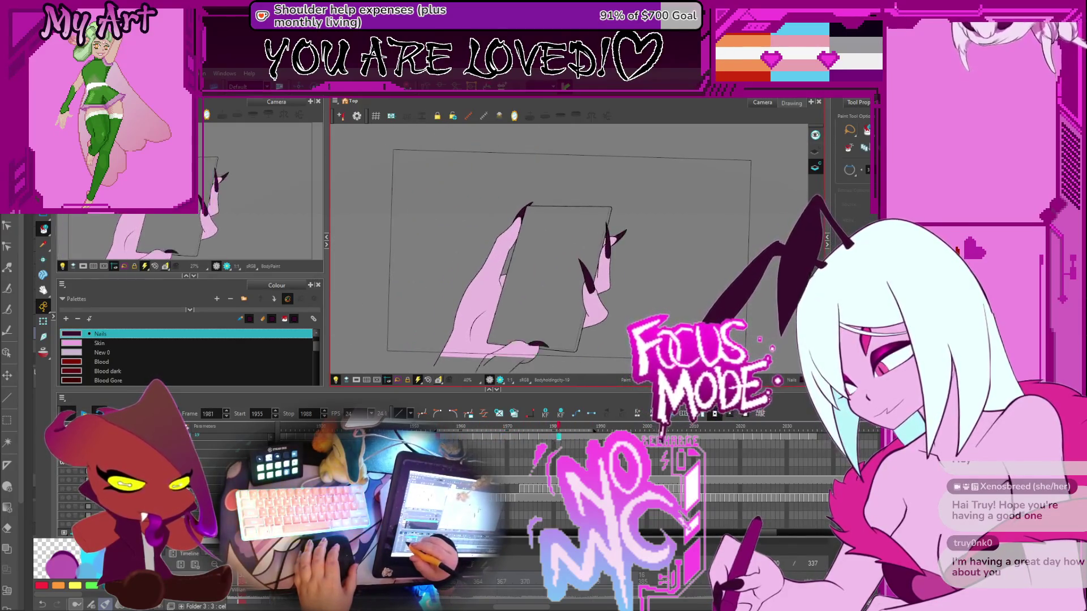
pyautogui.press('Return')
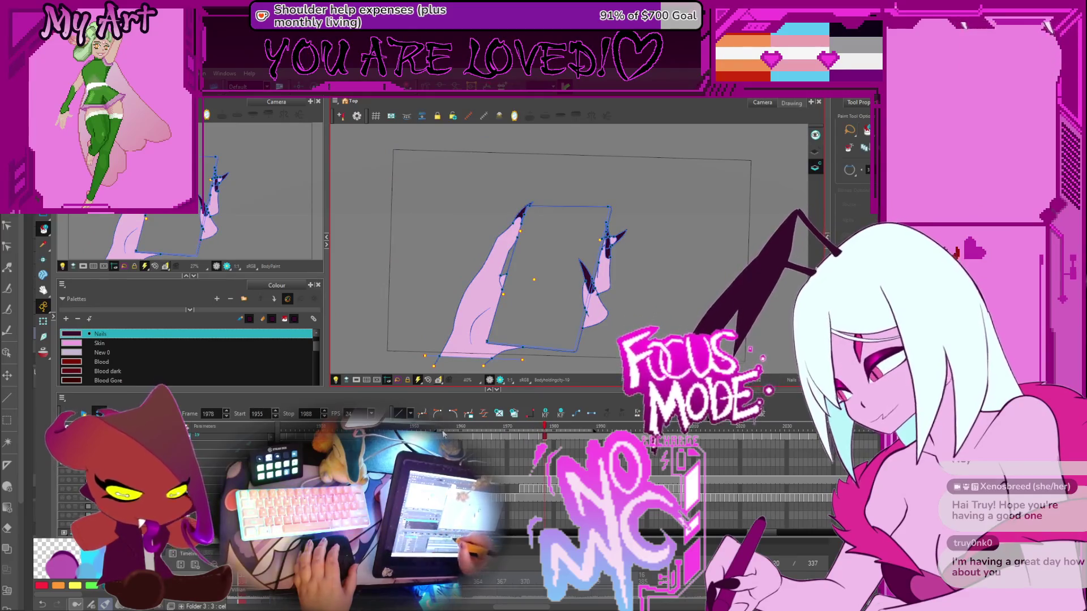
# Move the playback range start to frame 1932, then scrub to frames 2014 and 1997
pyautogui.moveTo(435, 433); pyautogui.dragTo(331, 433)
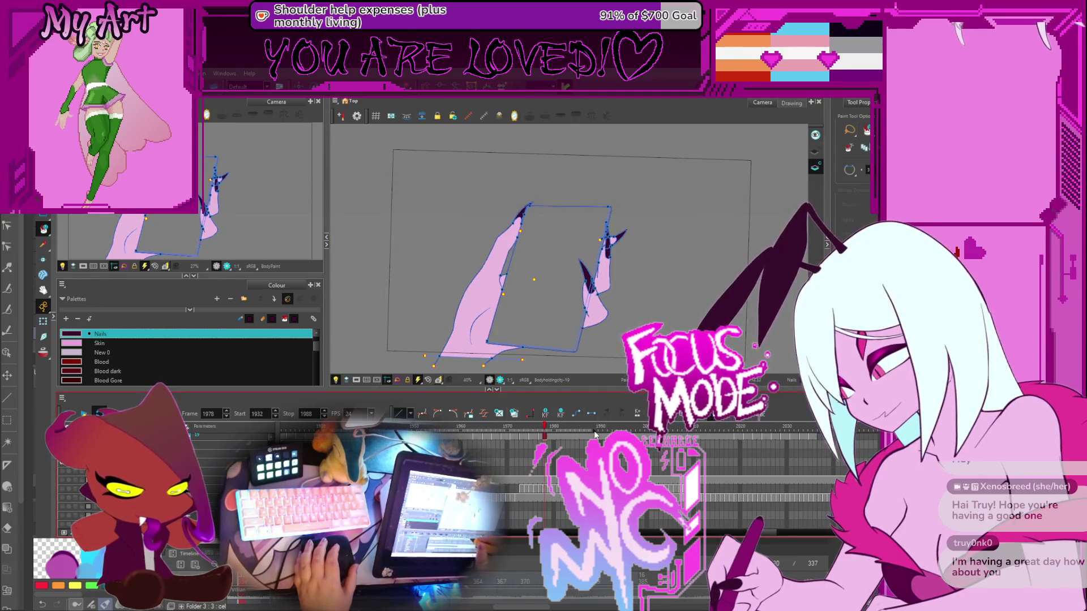
pyautogui.moveTo(605, 435); pyautogui.dragTo(711, 435)
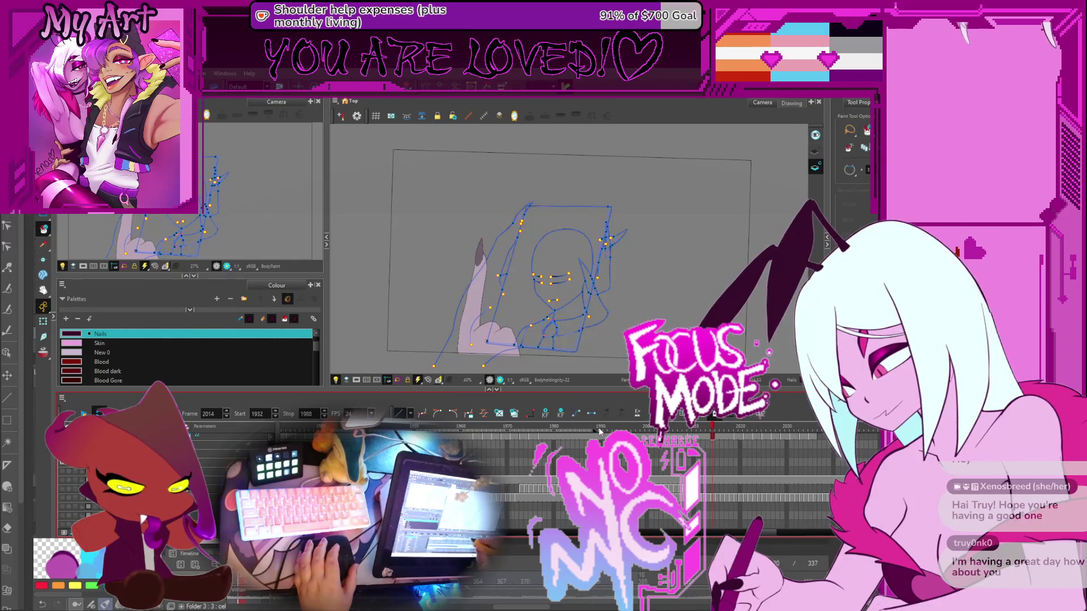
pyautogui.moveTo(632, 434); pyautogui.dragTo(643, 434)
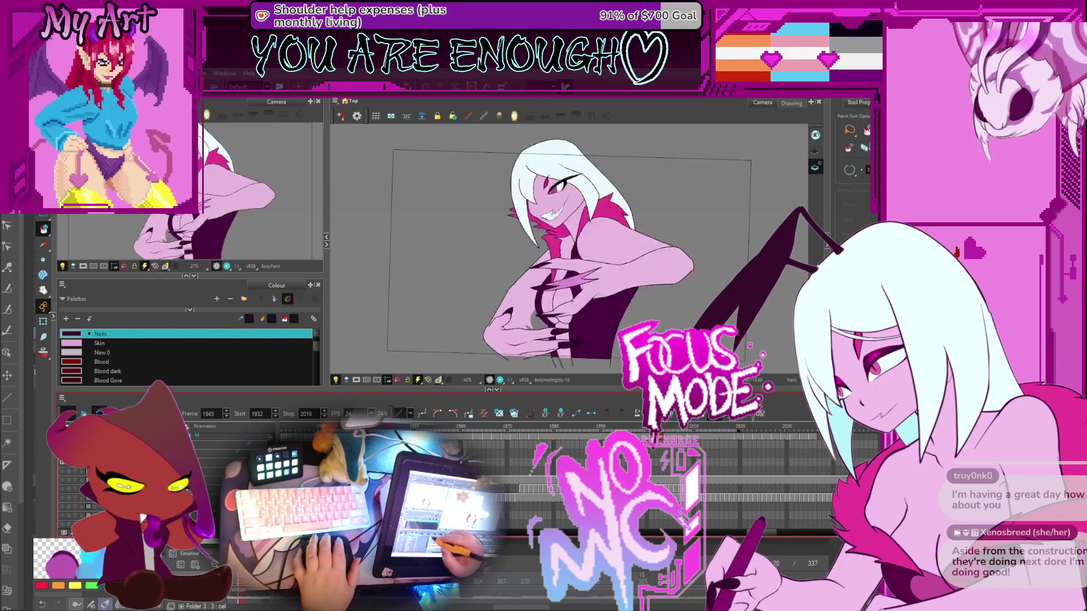
# Stop playback at frame 1968 and scrub through the hand poses from 2002 to 2014
pyautogui.click(487, 425)
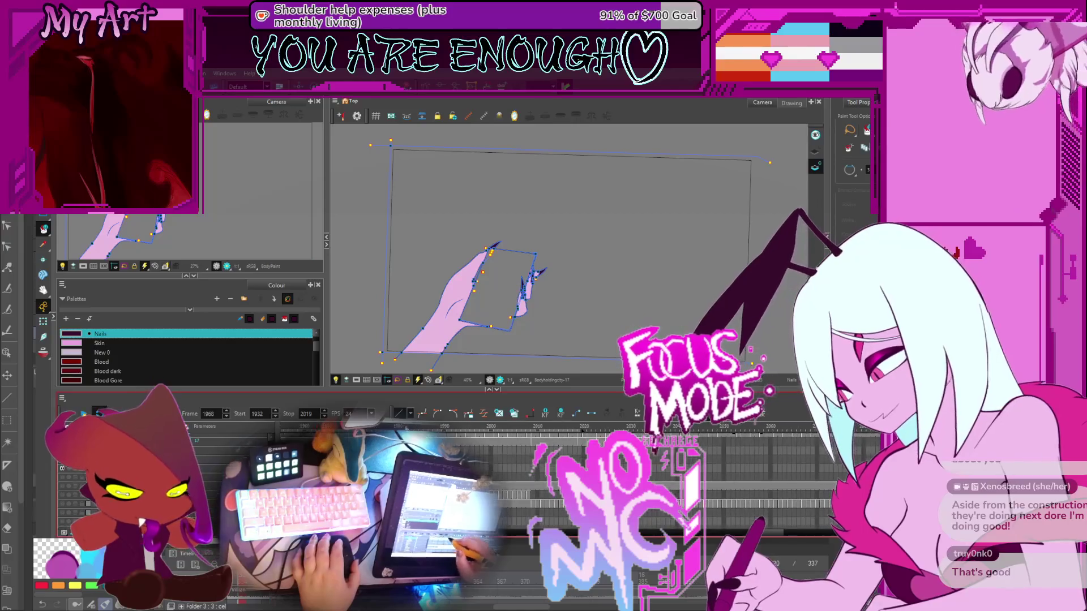
pyautogui.click(501, 429)
pyautogui.moveTo(502, 430)
pyautogui.mouseDown()
pyautogui.moveTo(551, 436)
pyautogui.moveTo(535, 440)
pyautogui.mouseUp()
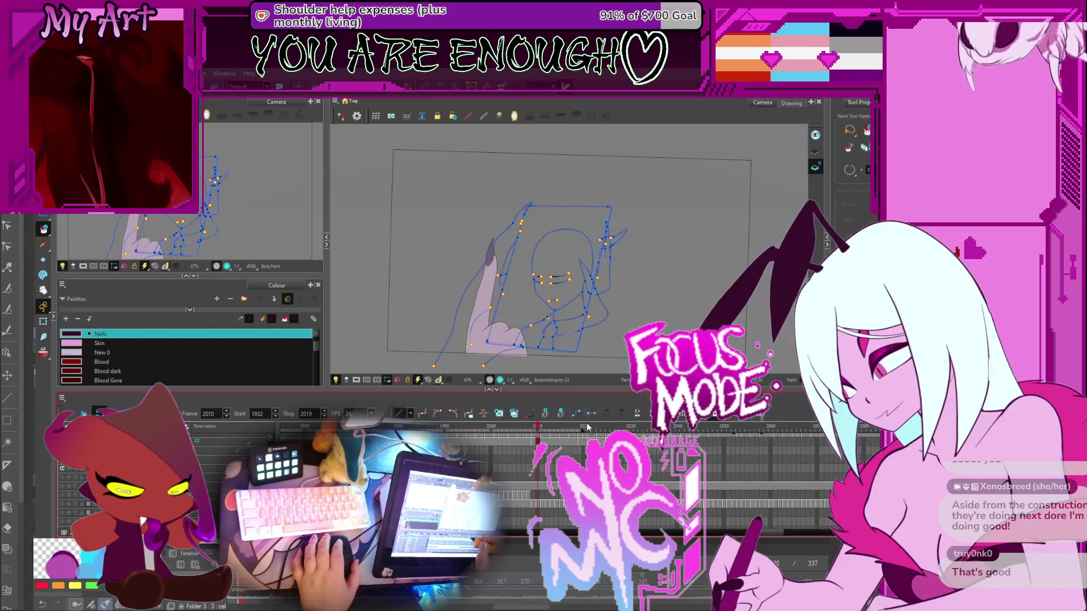
pyautogui.moveTo(525, 469); pyautogui.dragTo(503, 482)
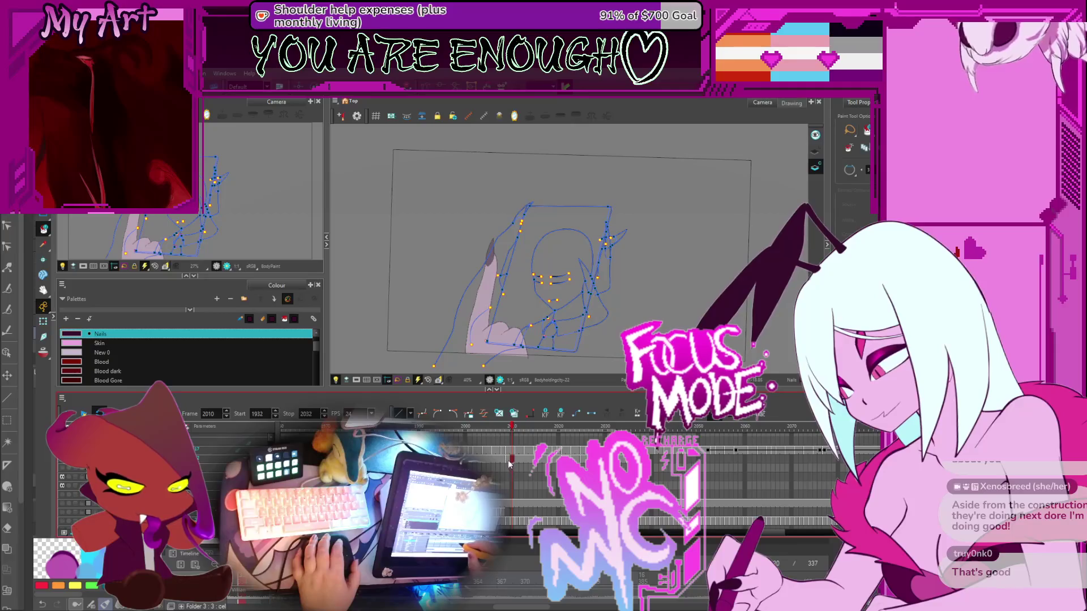
pyautogui.press(',')
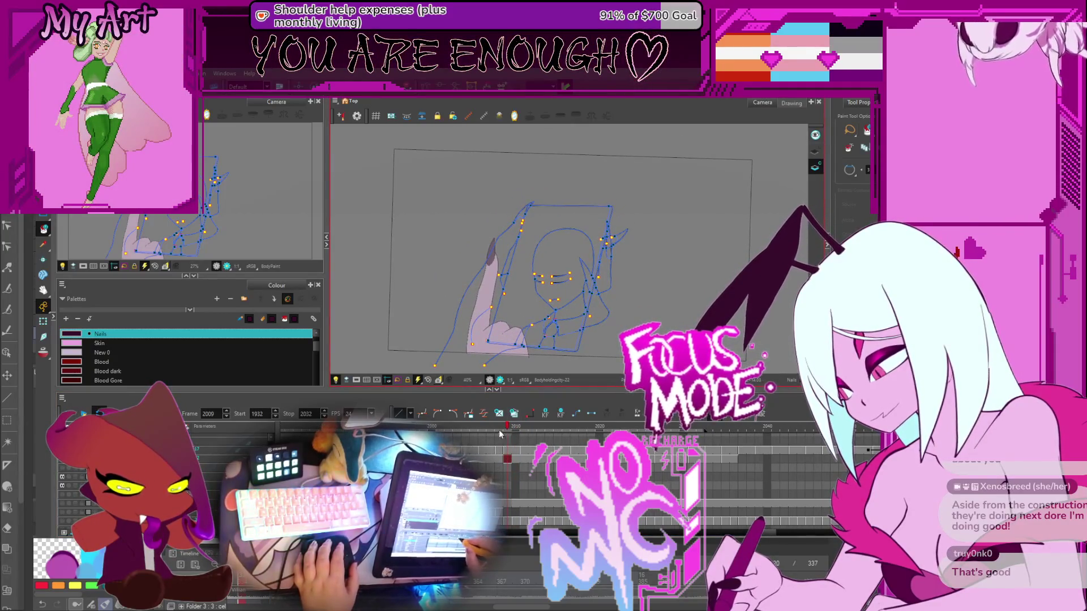
pyautogui.moveTo(512, 427)
pyautogui.mouseDown()
pyautogui.moveTo(556, 426)
pyautogui.moveTo(507, 426)
pyautogui.mouseUp()
# Select the frame 2009 cell, switch to the Bodyholdingcity-22 drawing, and recentre the canvas on it
pyautogui.click(504, 449)
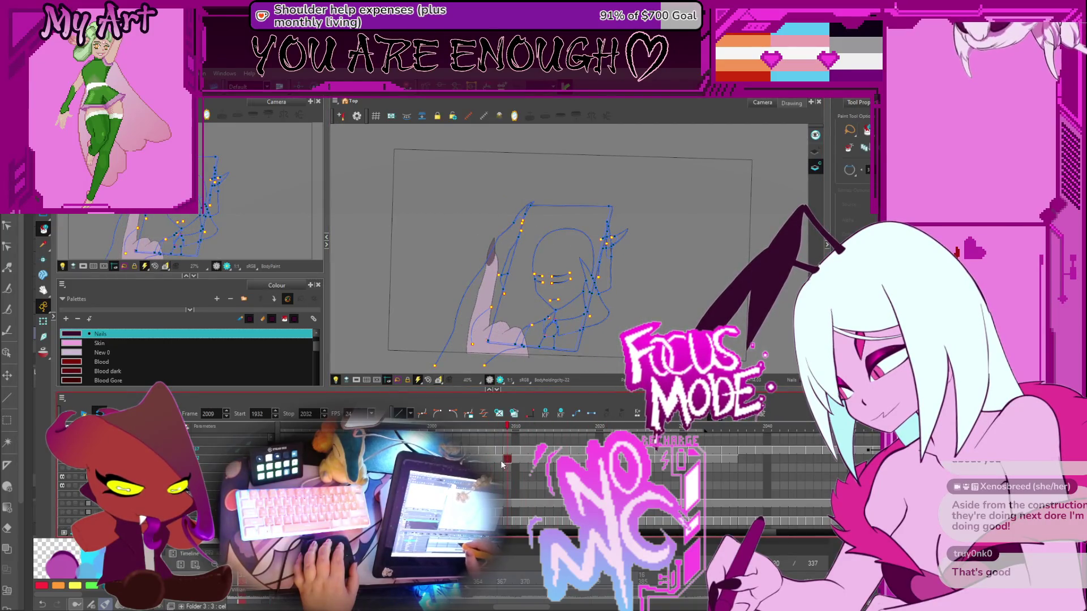
pyautogui.press('2')
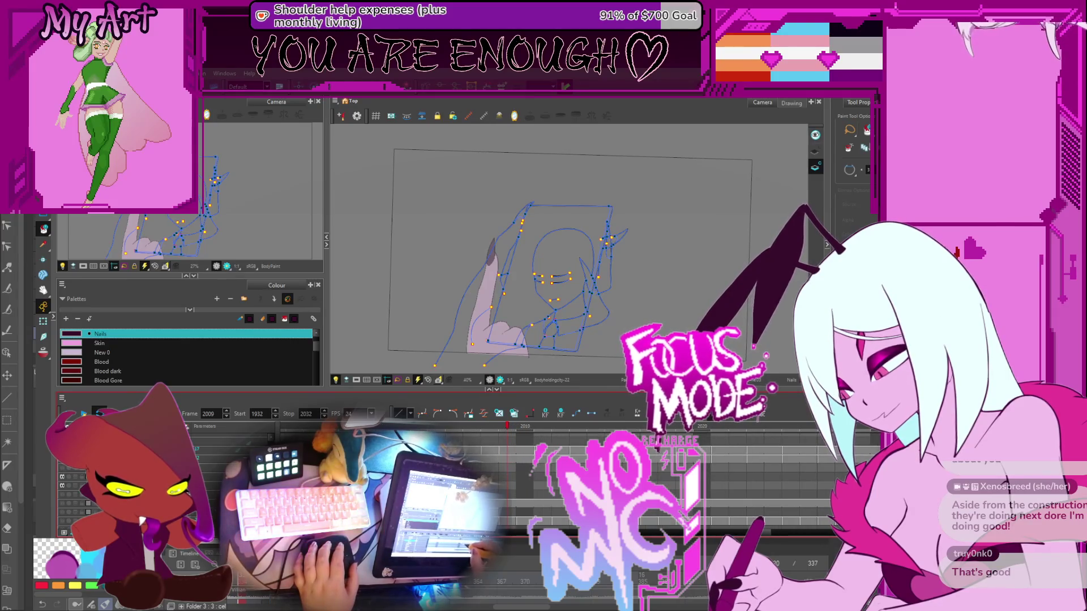
pyautogui.click(507, 459)
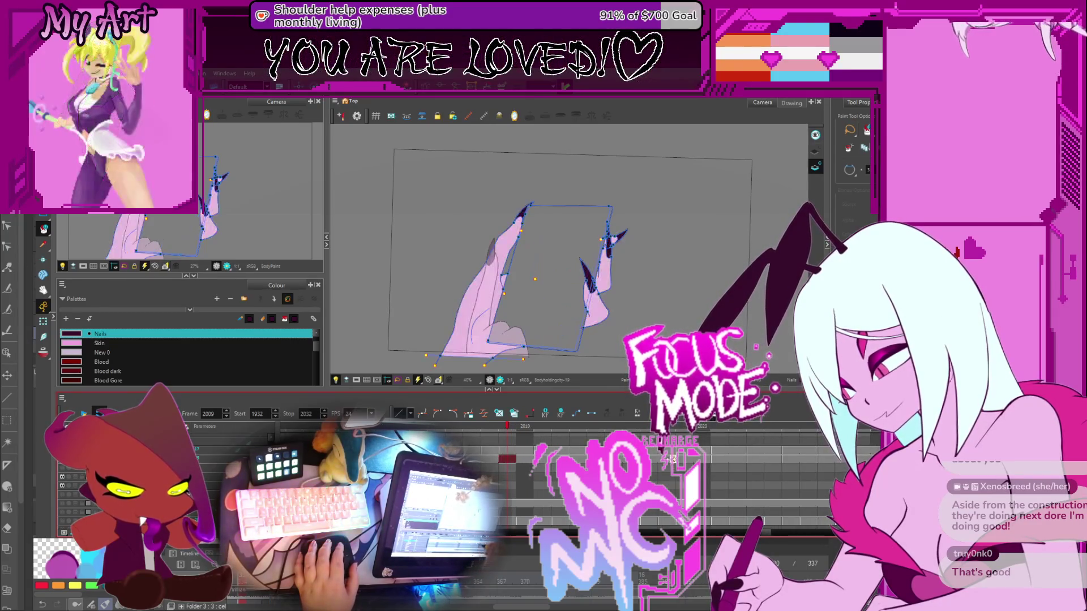
pyautogui.press('b')
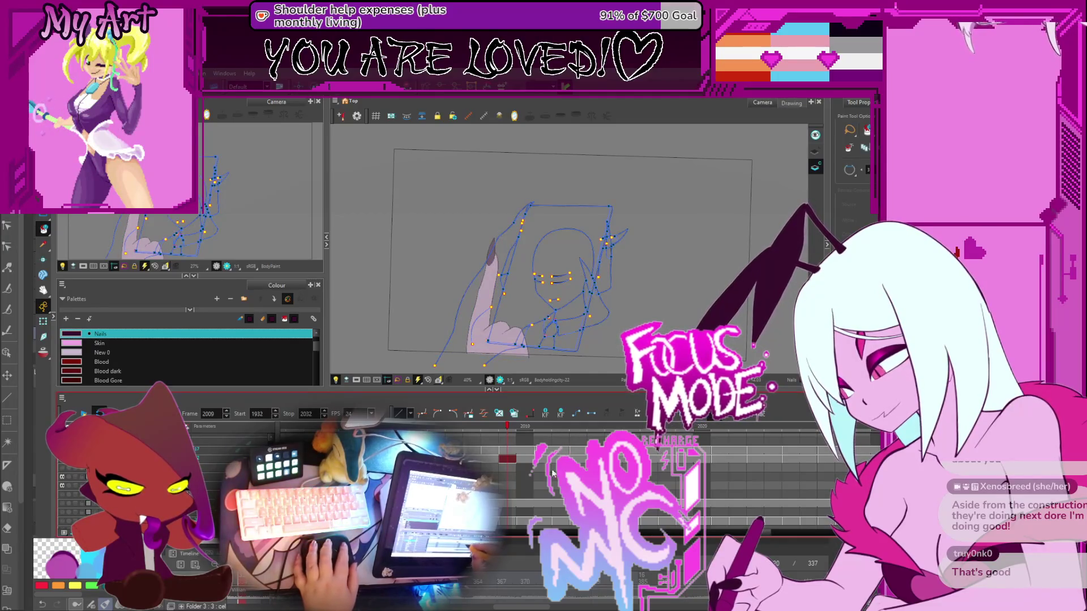
pyautogui.press('1')
pyautogui.moveTo(471, 428)
pyautogui.mouseDown()
pyautogui.moveTo(459, 436)
pyautogui.moveTo(475, 434)
pyautogui.mouseUp()
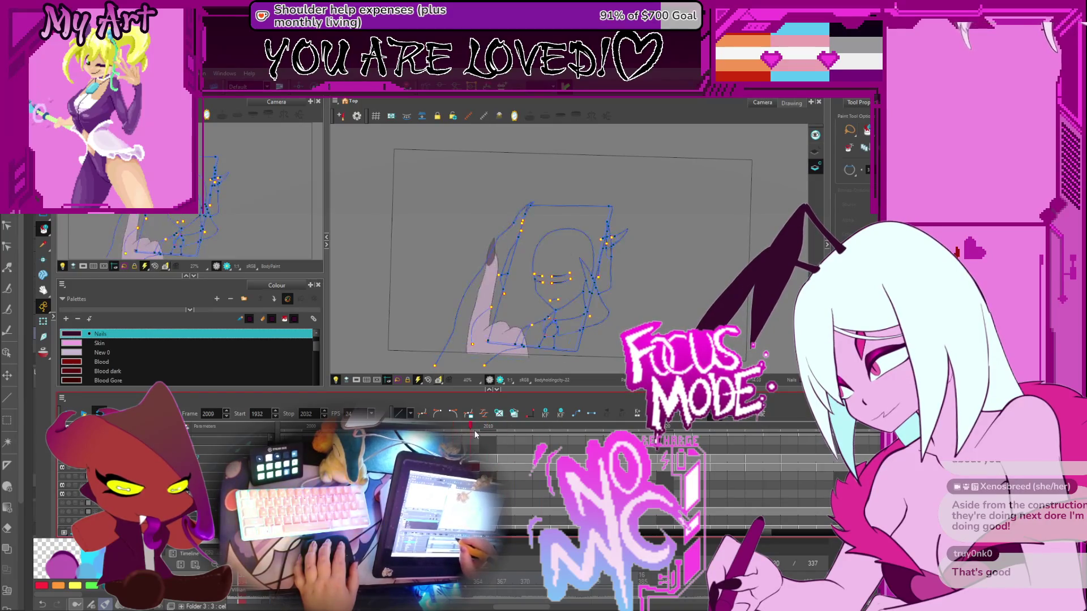
pyautogui.moveTo(509, 317); pyautogui.dragTo(478, 305)
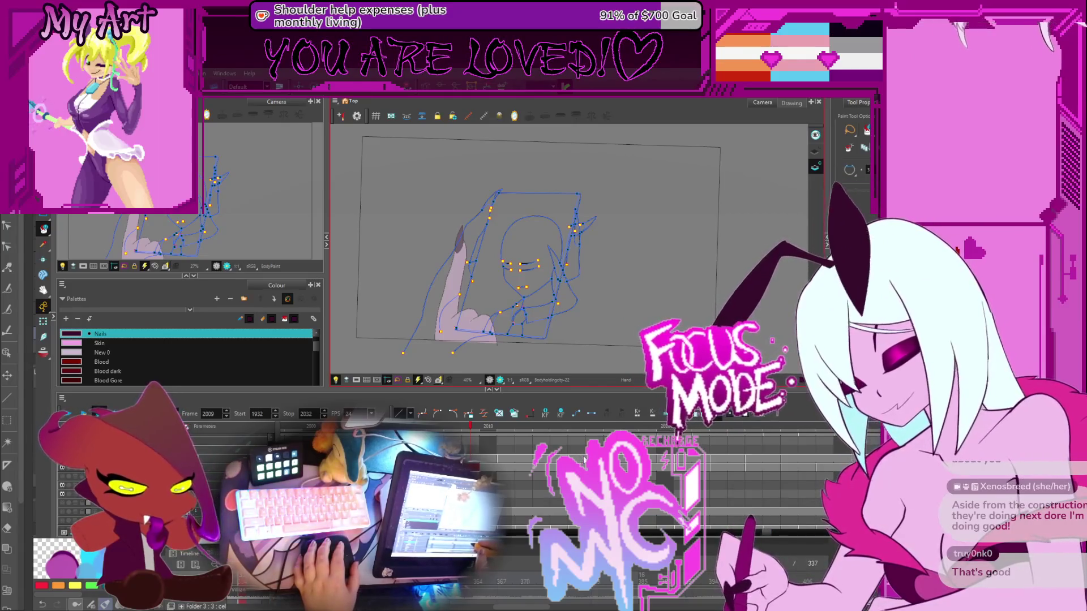
pyautogui.moveTo(576, 305); pyautogui.dragTo(590, 309)
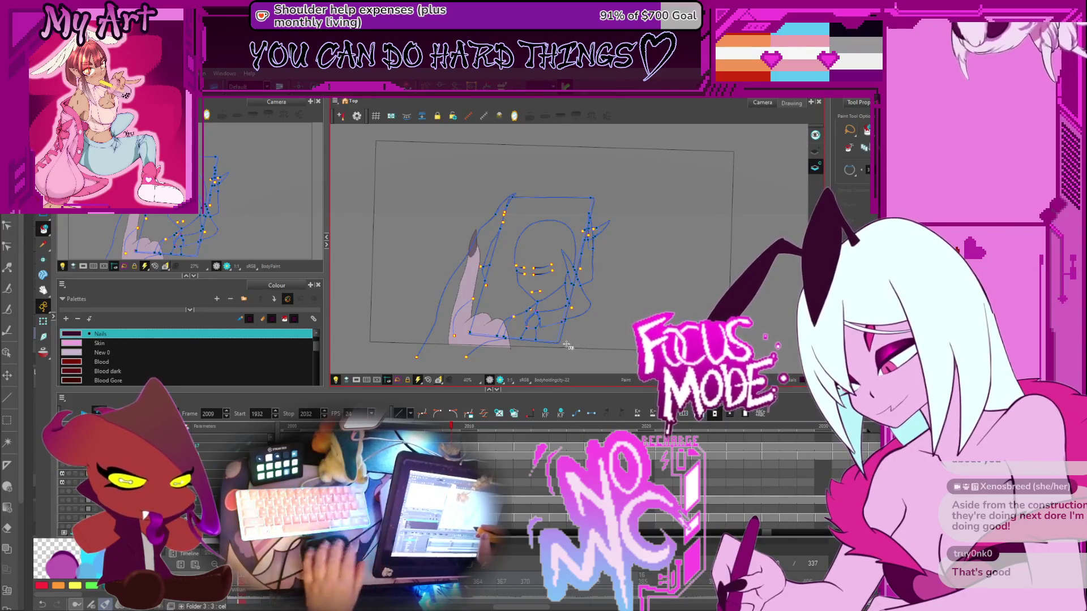
pyautogui.scroll(1, 578, 313)
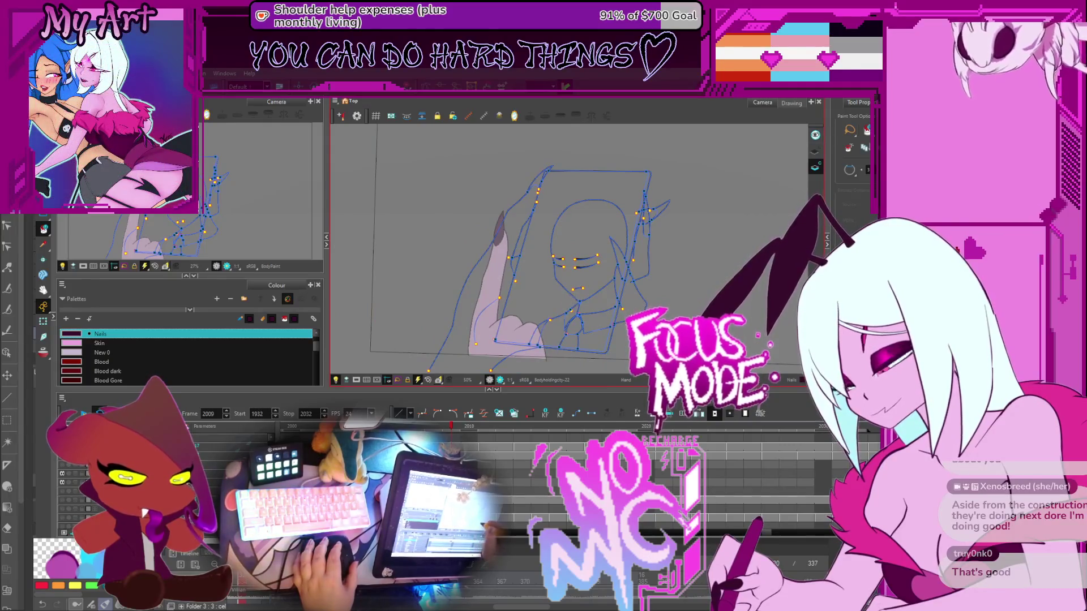
# Activate the Cutter tool, inspect the face and hand lineart close up, then zoom out to 40%
pyautogui.hotkey('alt', 't')
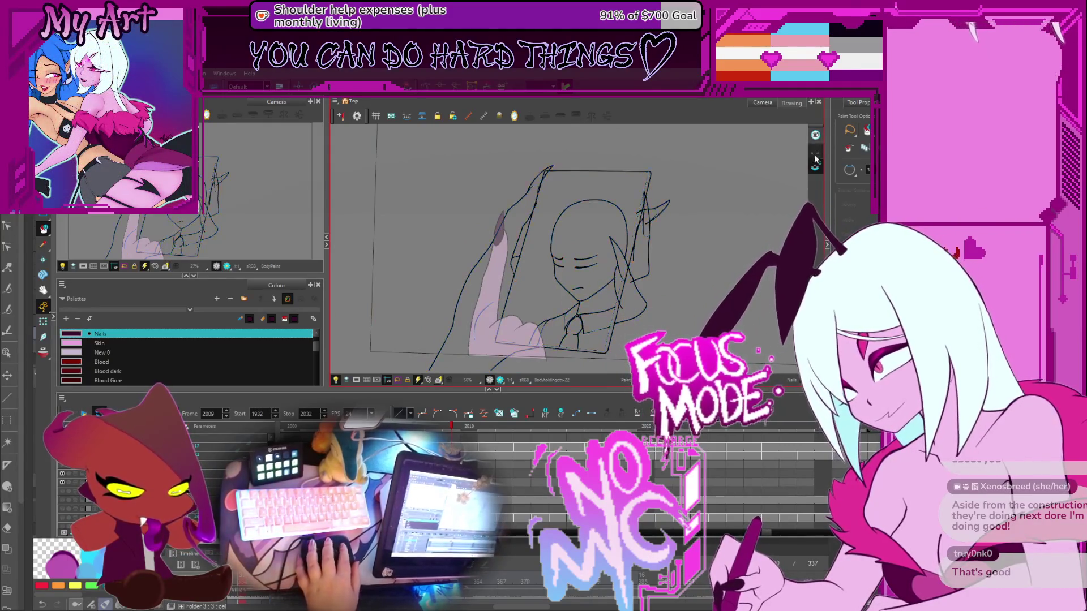
pyautogui.scroll(3, 604, 271)
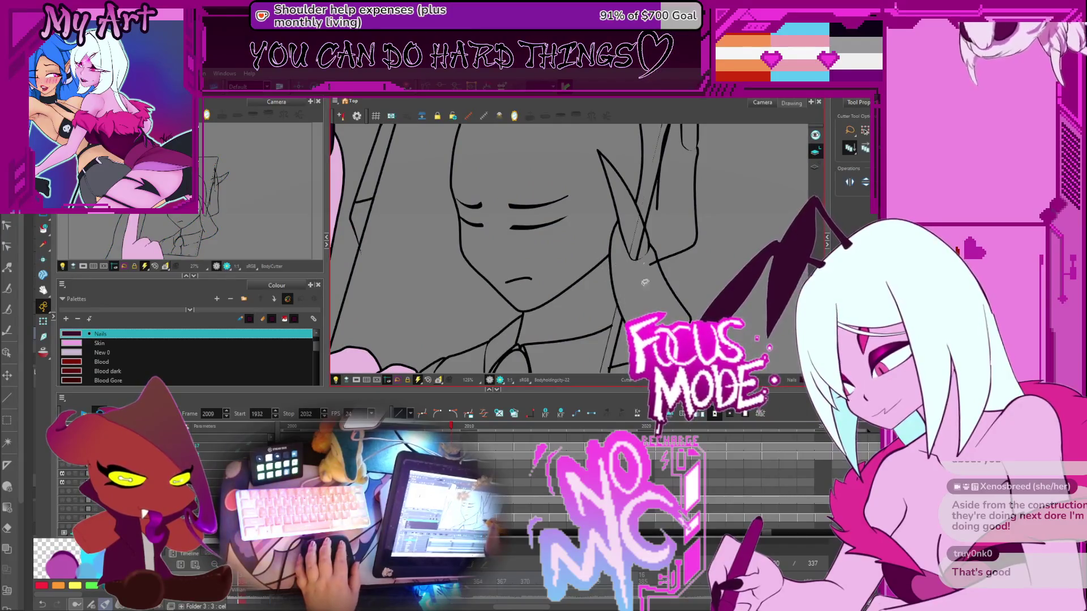
pyautogui.moveTo(643, 241)
pyautogui.mouseDown()
pyautogui.moveTo(619, 287)
pyautogui.moveTo(612, 378)
pyautogui.mouseUp()
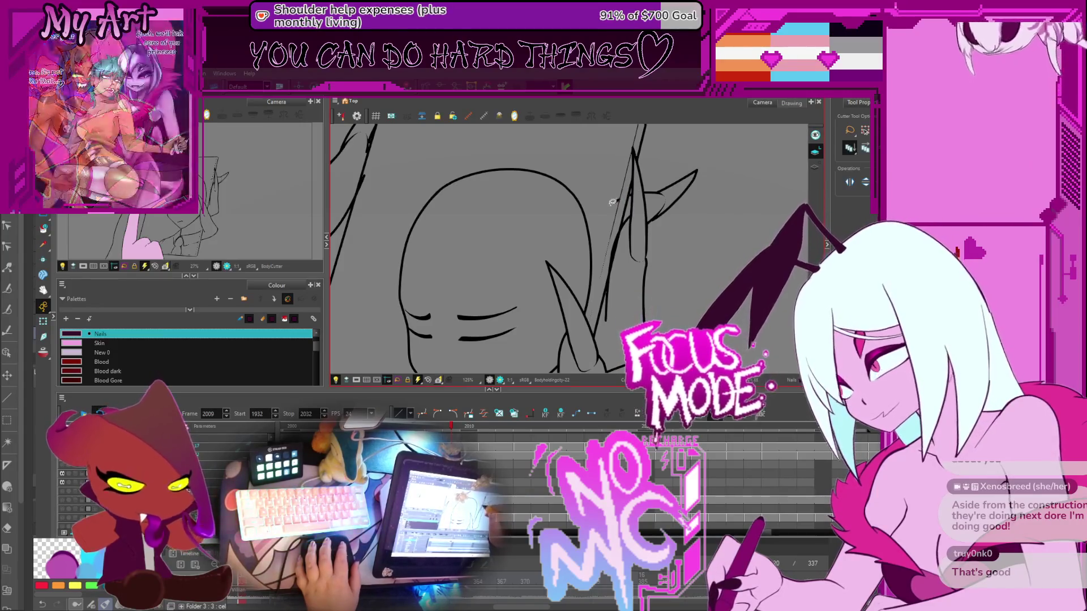
pyautogui.press('2')
pyautogui.press('2')
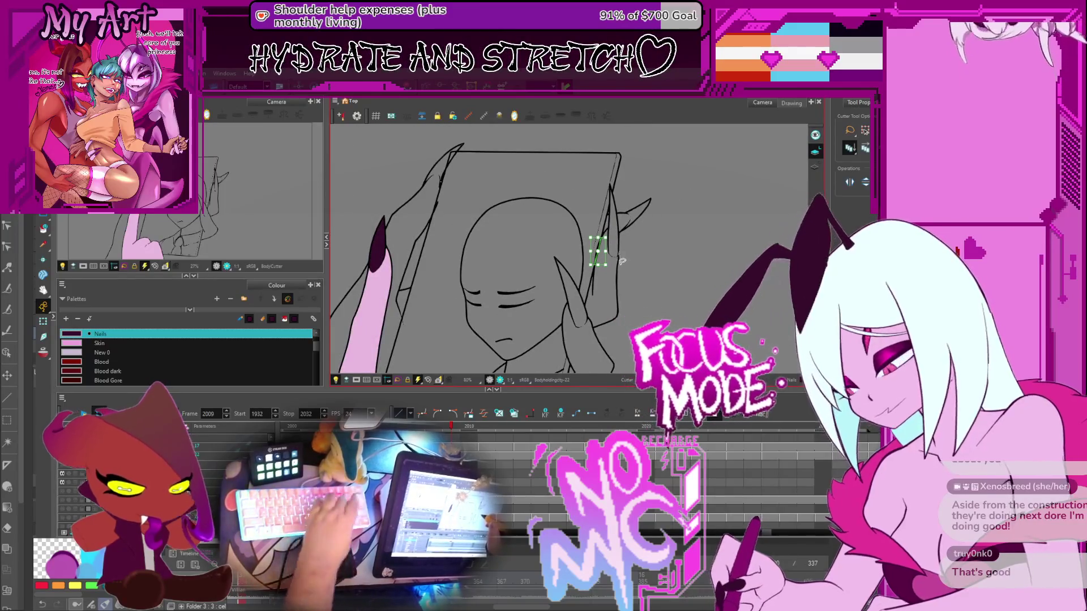
pyautogui.moveTo(500, 221); pyautogui.dragTo(566, 256)
pyautogui.press('1')
pyautogui.press('1')
pyautogui.press('1')
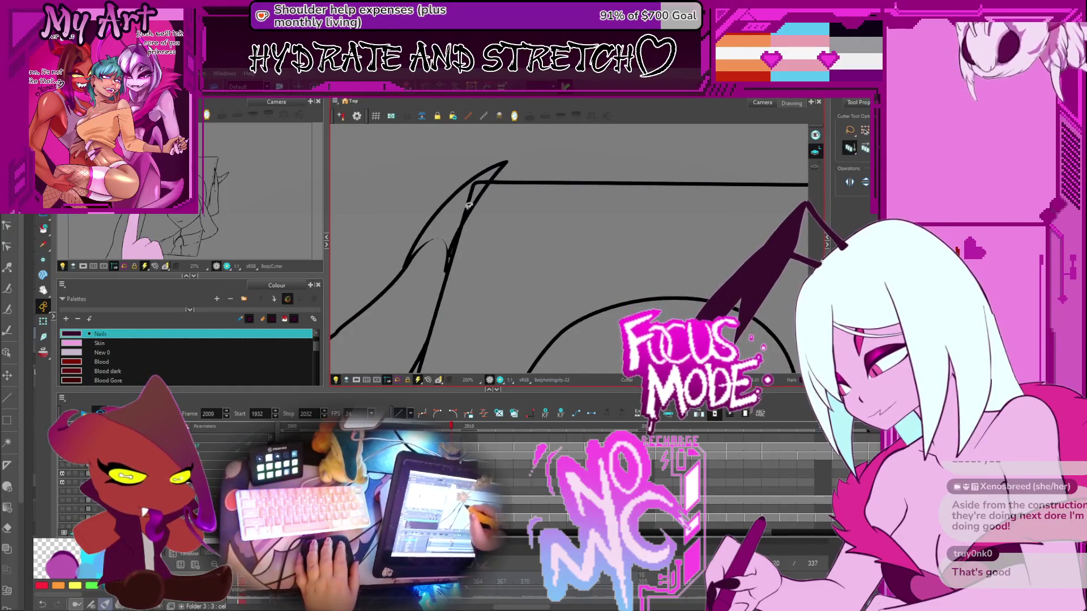
pyautogui.press('2')
pyautogui.press('2')
pyautogui.press('2')
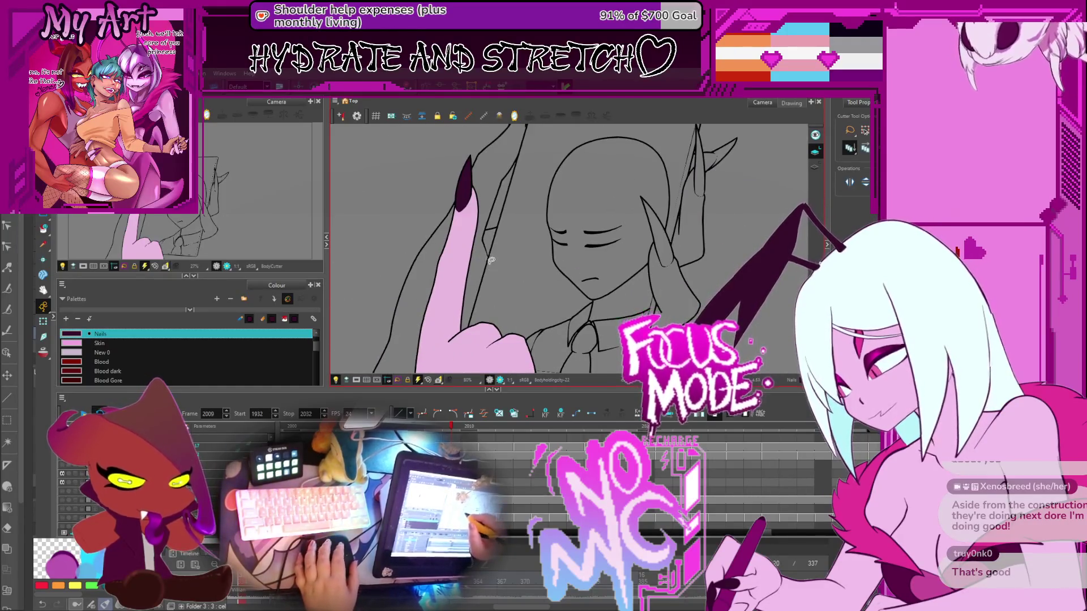
pyautogui.press('2')
pyautogui.press('2')
pyautogui.press('2')
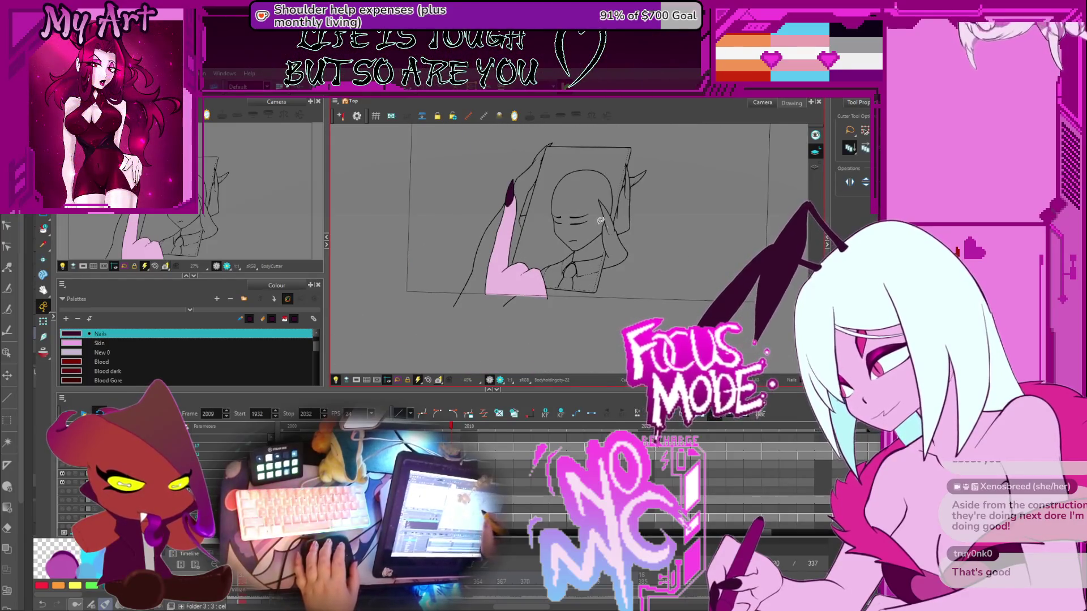
pyautogui.moveTo(600, 221); pyautogui.dragTo(608, 240)
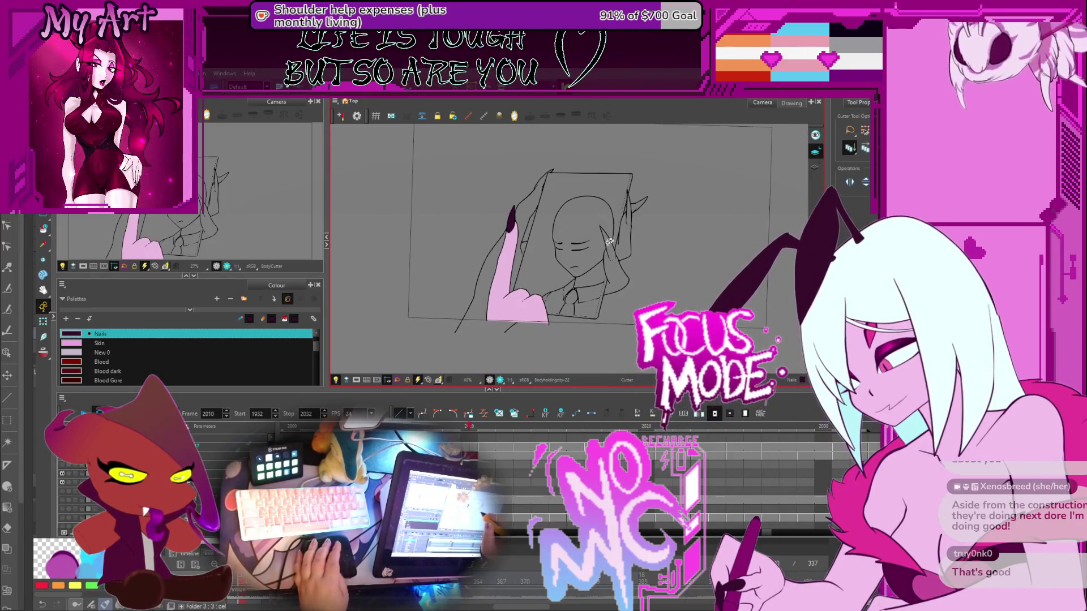
pyautogui.press('.')
pyautogui.press('.')
pyautogui.press('.')
pyautogui.press('.')
pyautogui.press('.')
pyautogui.press('.')
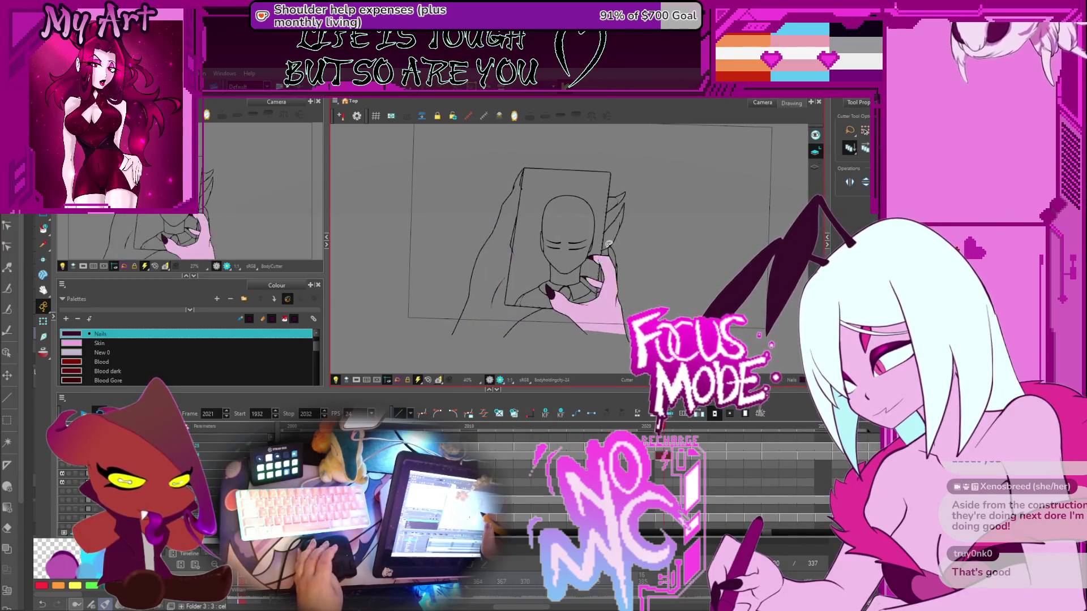
pyautogui.press(',')
pyautogui.press(',')
pyautogui.press(',')
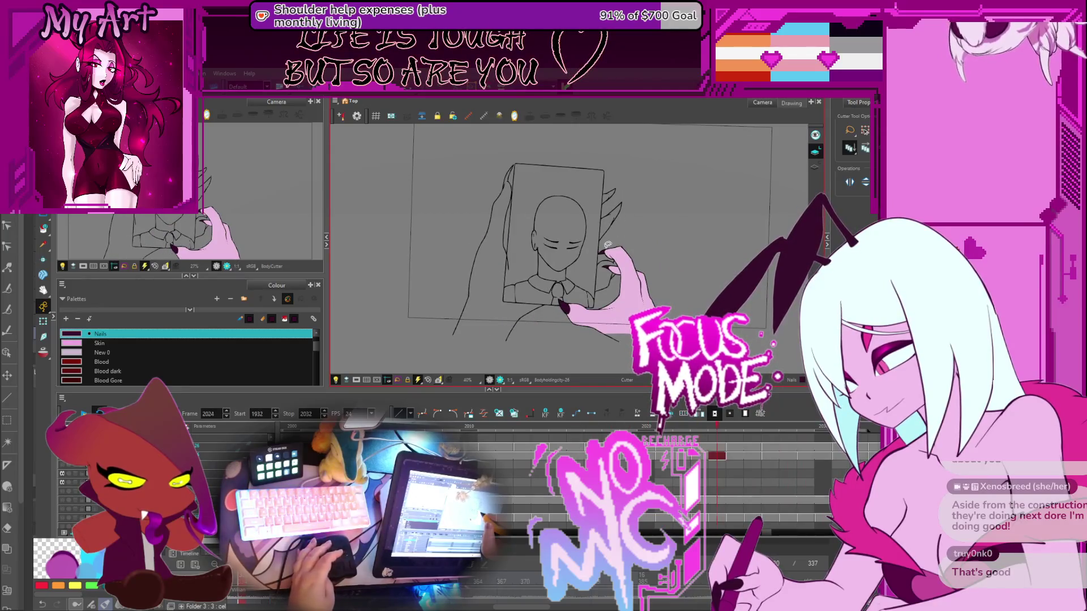
pyautogui.press('.')
pyautogui.press('.')
pyautogui.press('.')
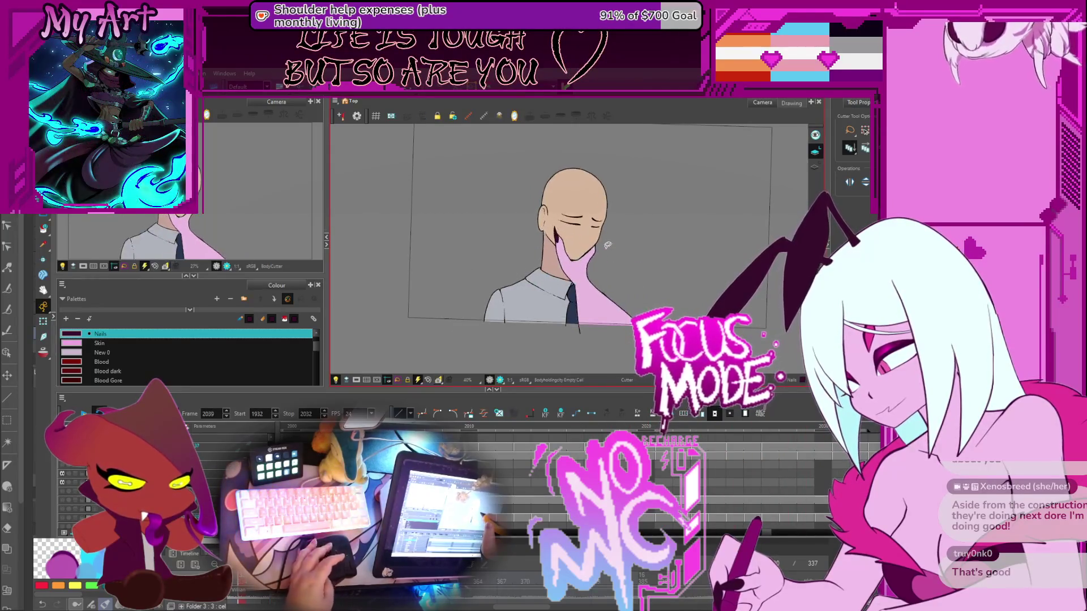
pyautogui.press(',')
pyautogui.press(',')
pyautogui.press(',')
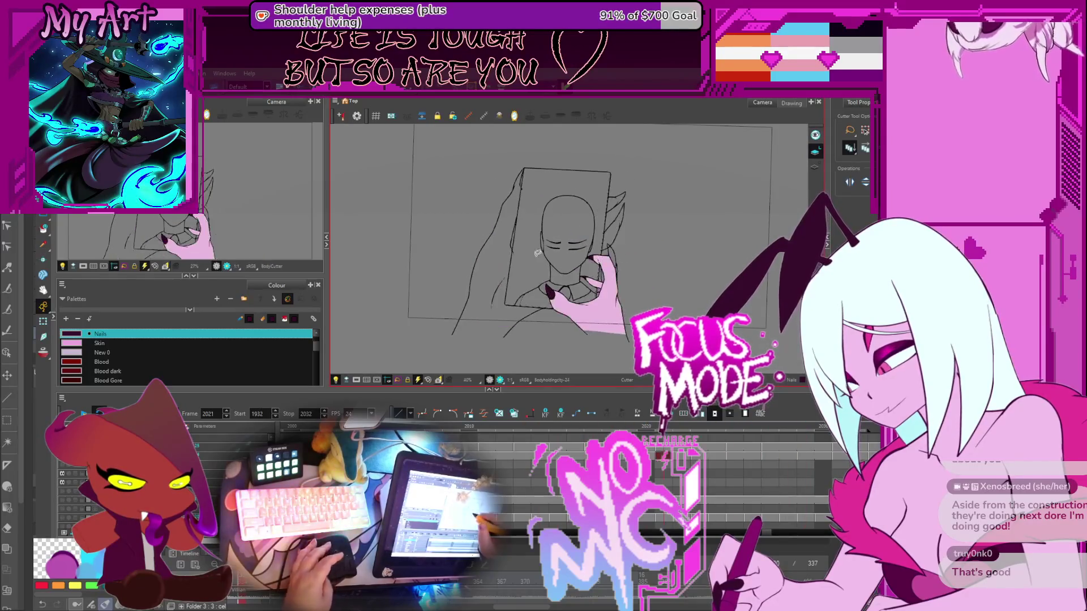
pyautogui.press('.')
pyautogui.press(',')
pyautogui.press(',')
pyautogui.press(',')
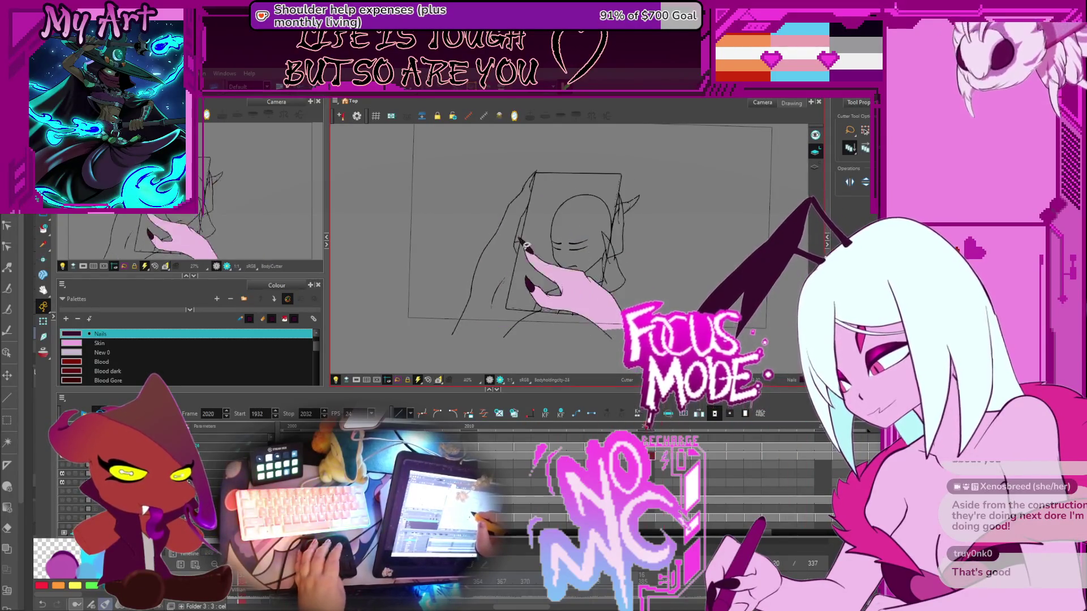
pyautogui.press(',')
pyautogui.press(',')
pyautogui.press(',')
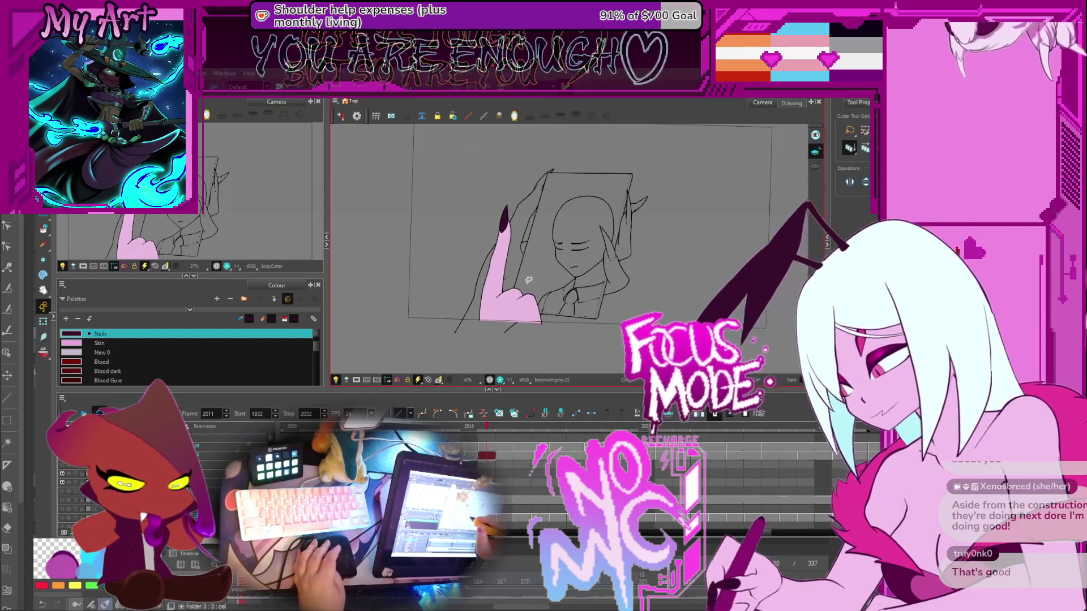
pyautogui.press(',')
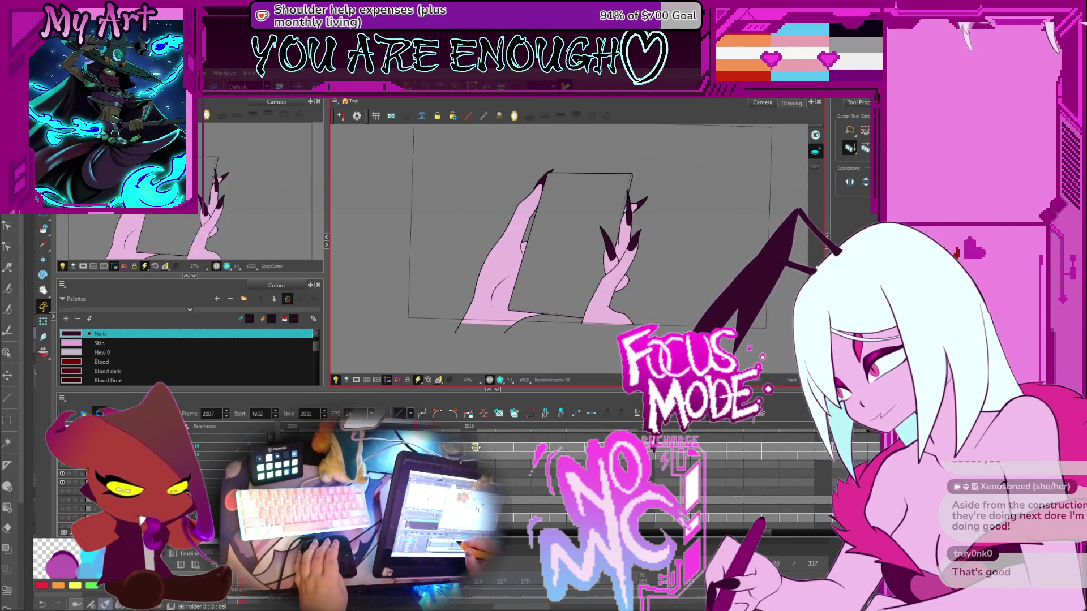
pyautogui.press('.')
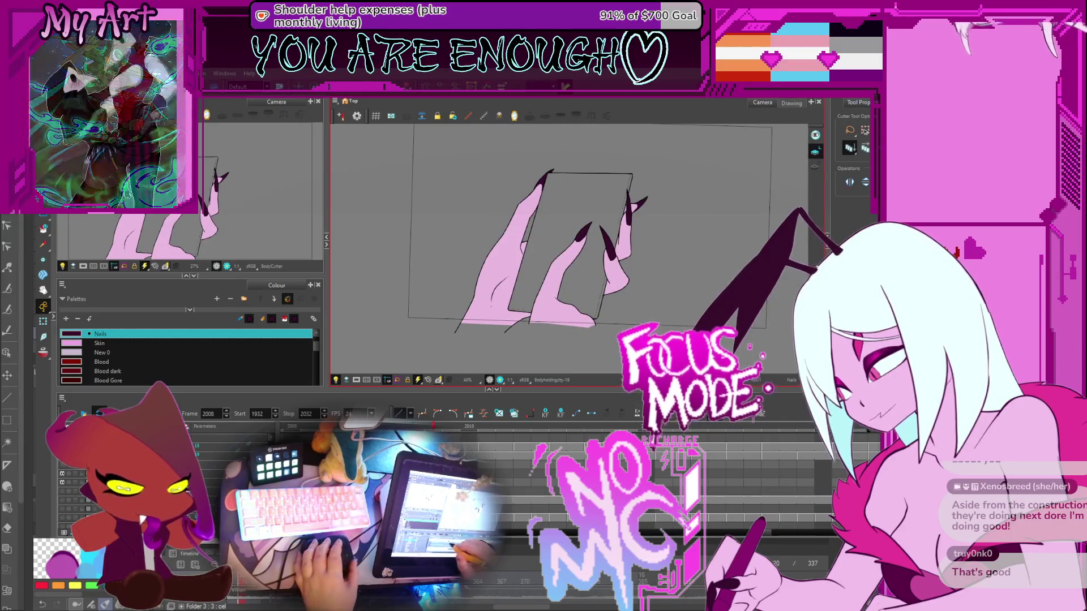
pyautogui.hscroll(-2, 480, 459)
pyautogui.click(476, 460)
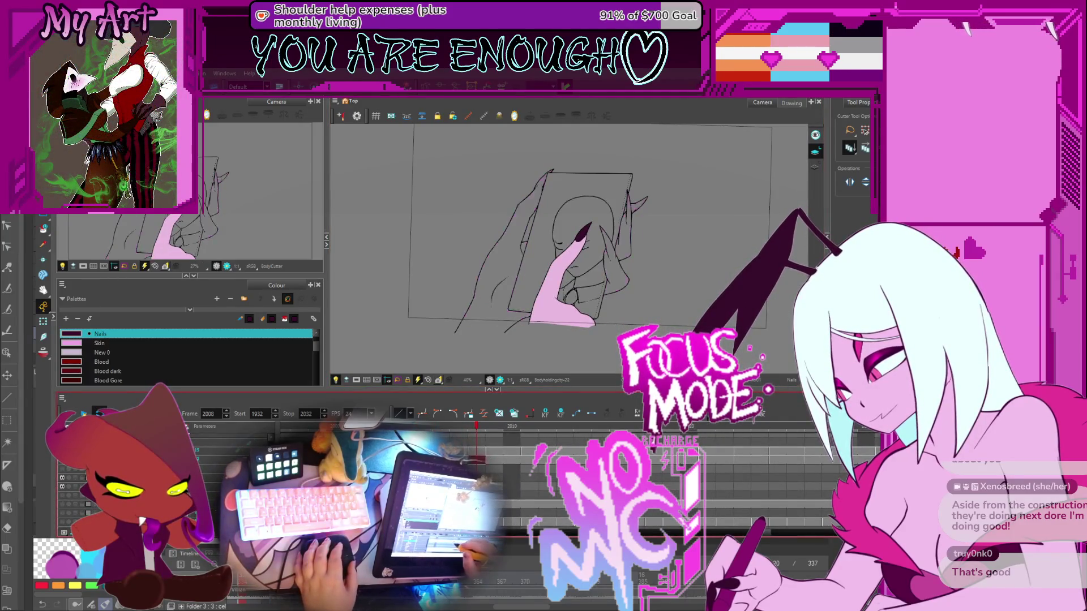
pyautogui.press(',')
pyautogui.press(',')
pyautogui.press('.')
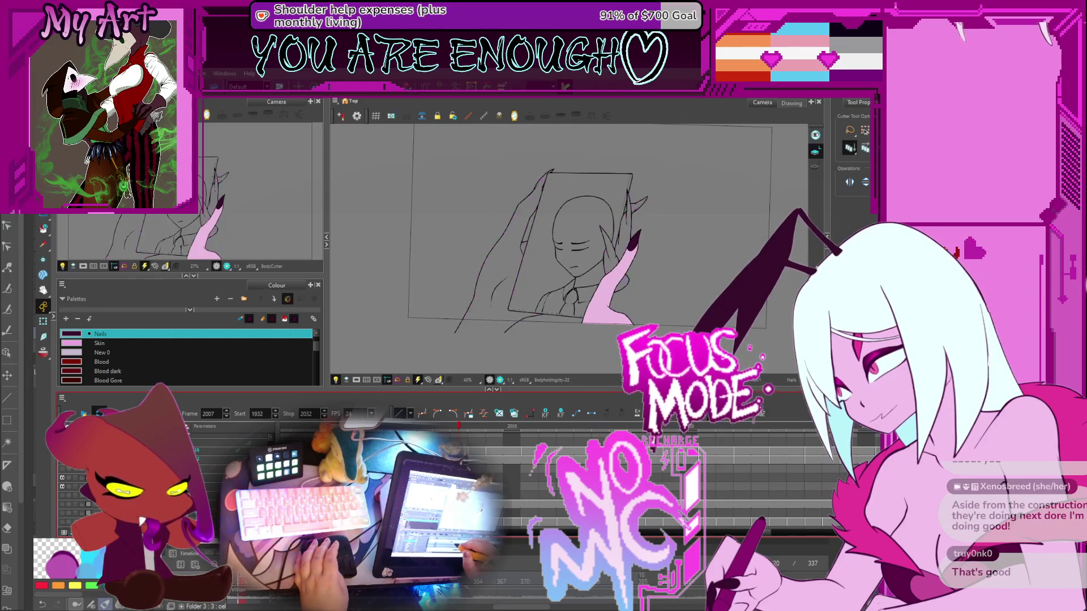
pyautogui.click(471, 463)
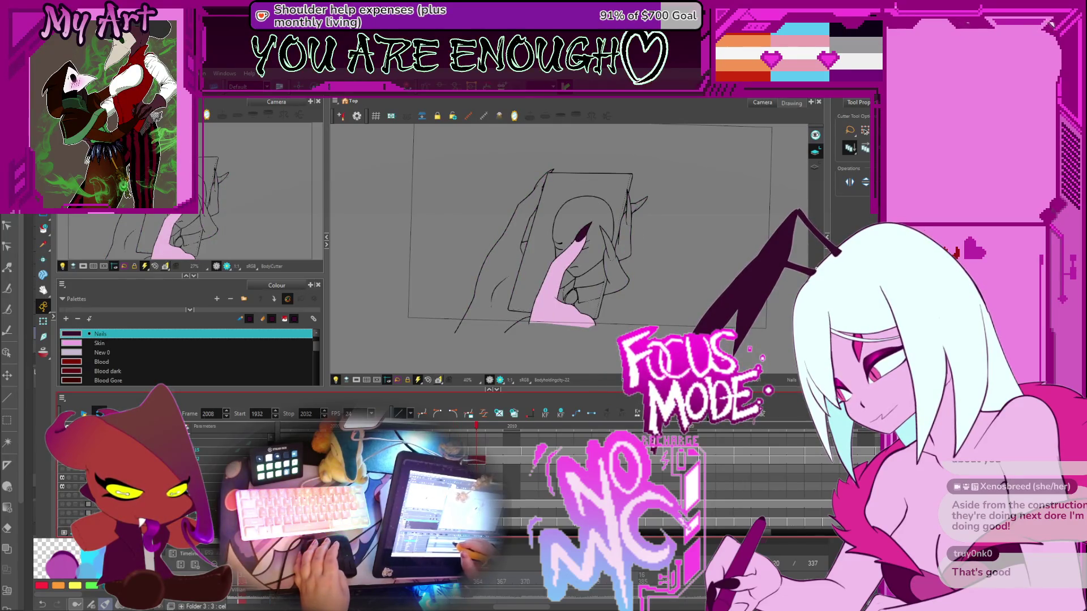
pyautogui.click(494, 460)
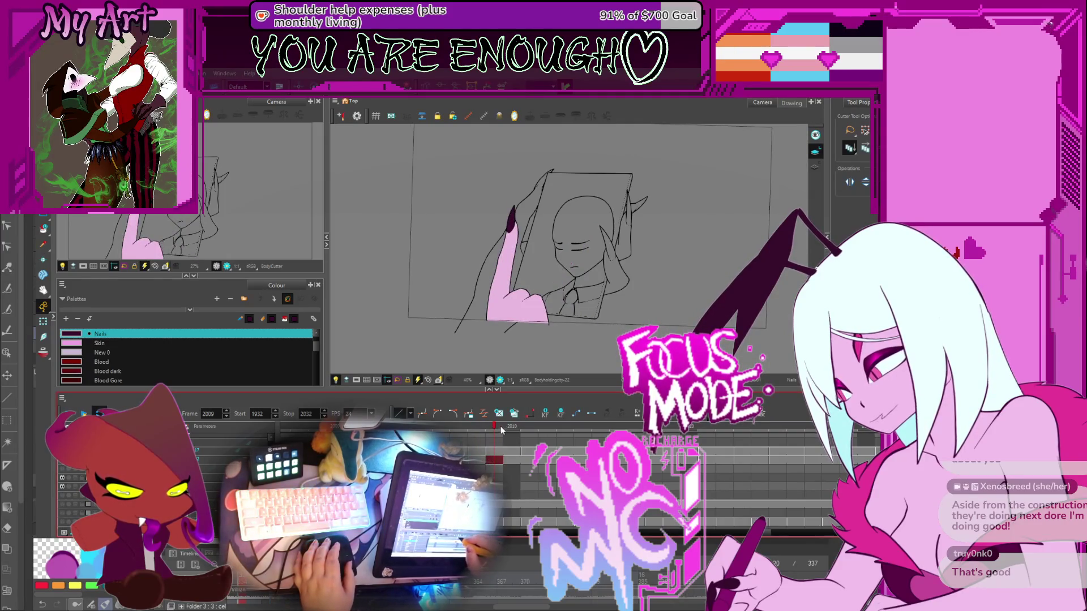
pyautogui.click(483, 425)
pyautogui.click(494, 430)
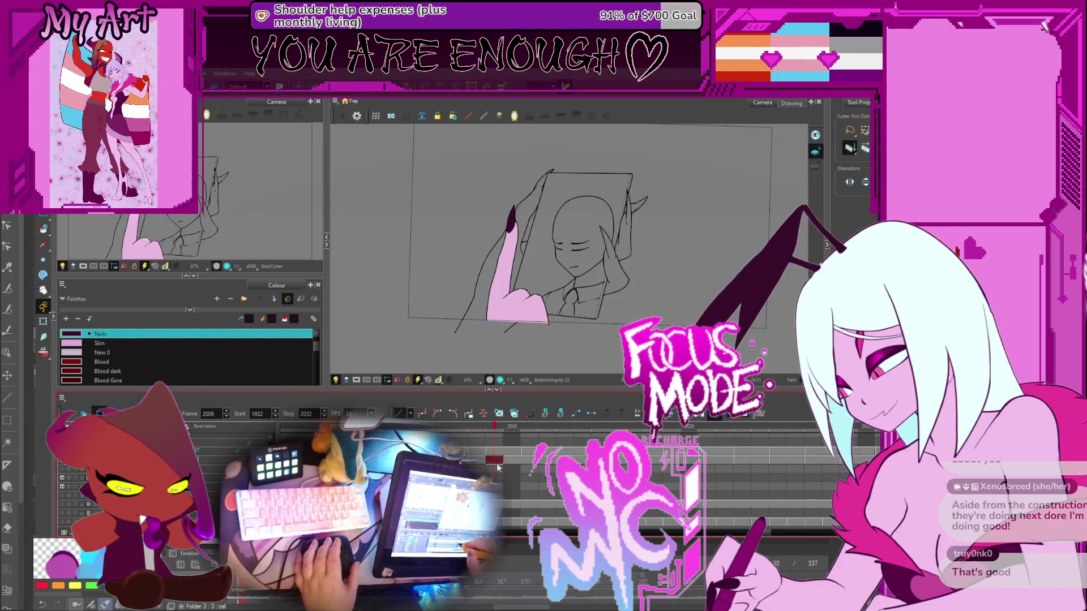
pyautogui.press(',')
pyautogui.press('.')
pyautogui.scroll(1, 492, 460)
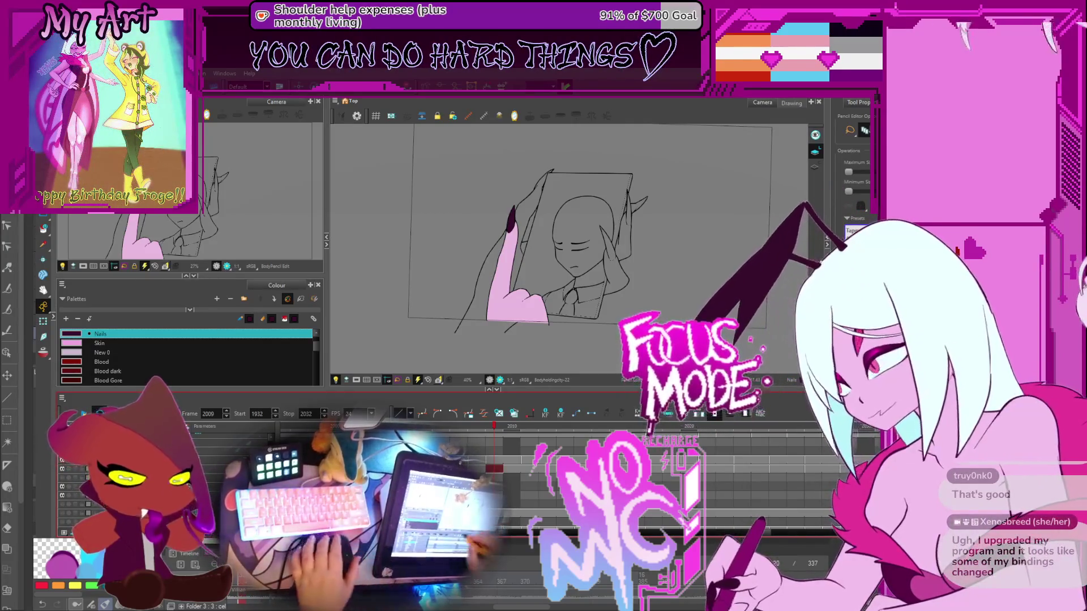
# Select the other layer's drawing at frame 2009 and check frames 2008 and 2010
pyautogui.click(497, 476)
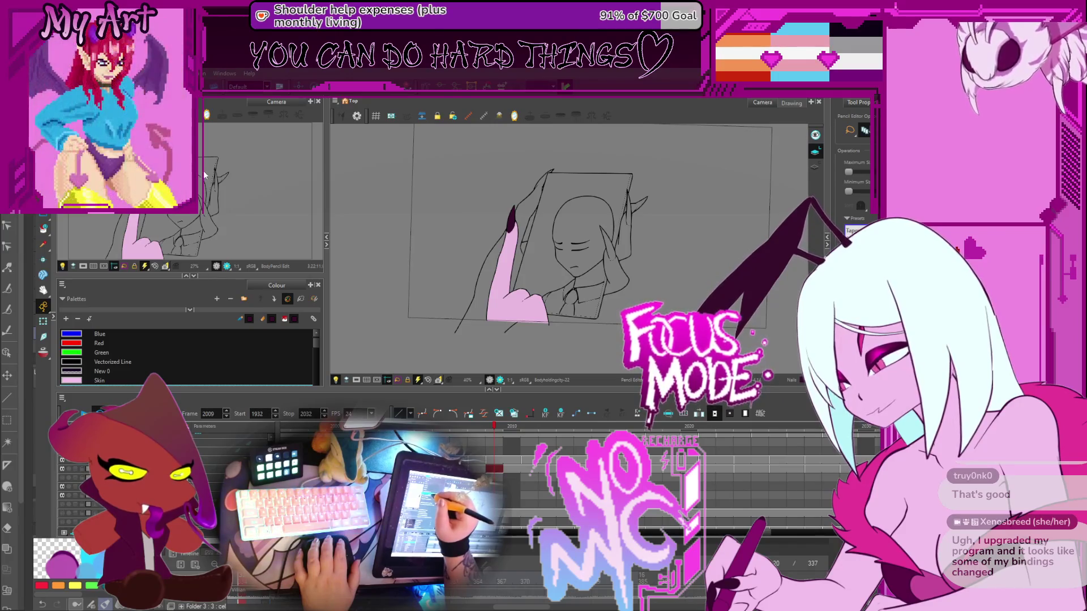
pyautogui.press(',')
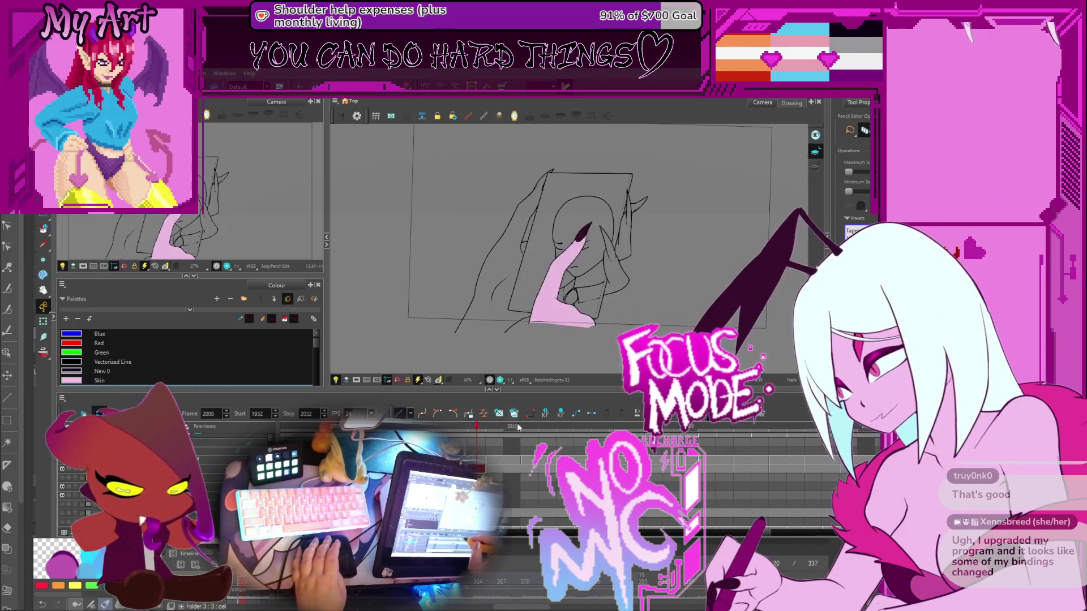
pyautogui.press('.')
pyautogui.press('.')
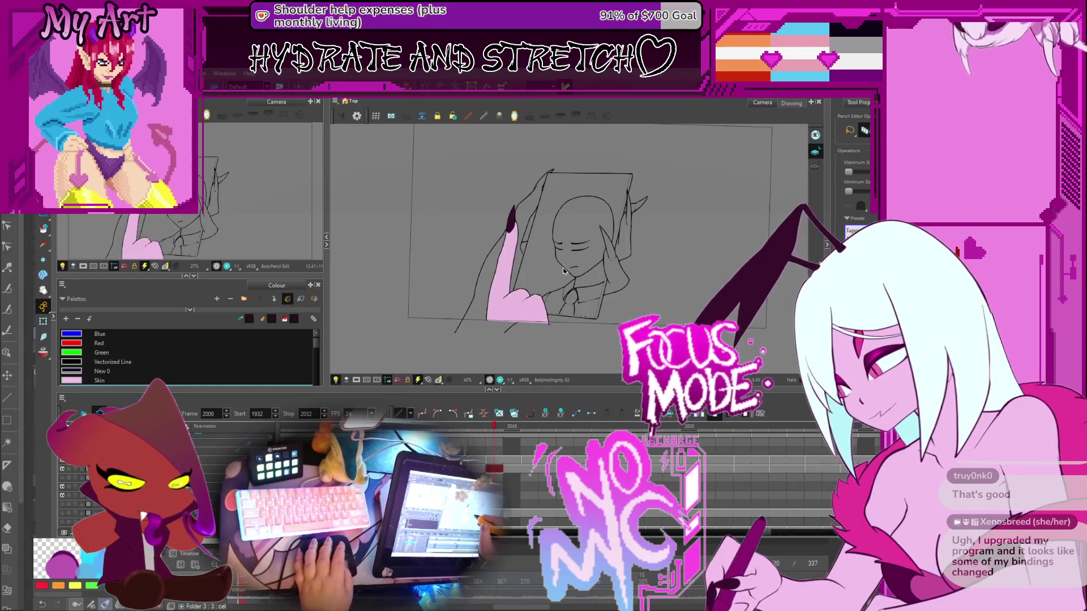
# Select frame 2008's sketch strokes and shift them slightly down
pyautogui.hotkey('alt', 's')
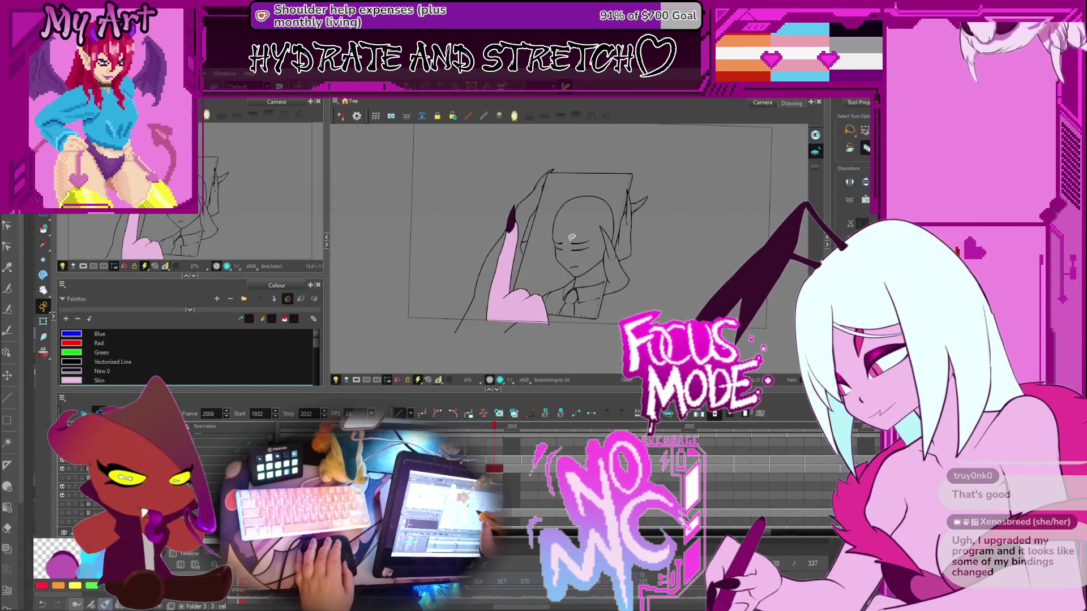
pyautogui.press(',')
pyautogui.click(582, 214)
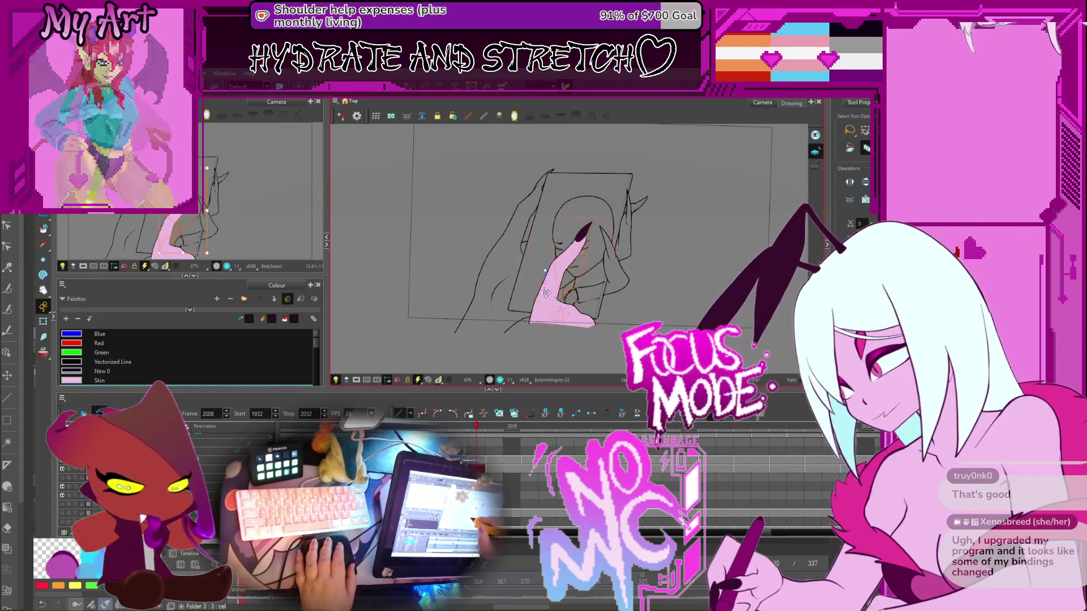
pyautogui.moveTo(554, 280); pyautogui.dragTo(554, 296)
# Compare frames 2009 and 2008, select all of frame 2008's strokes, and check frame 2007
pyautogui.press('.')
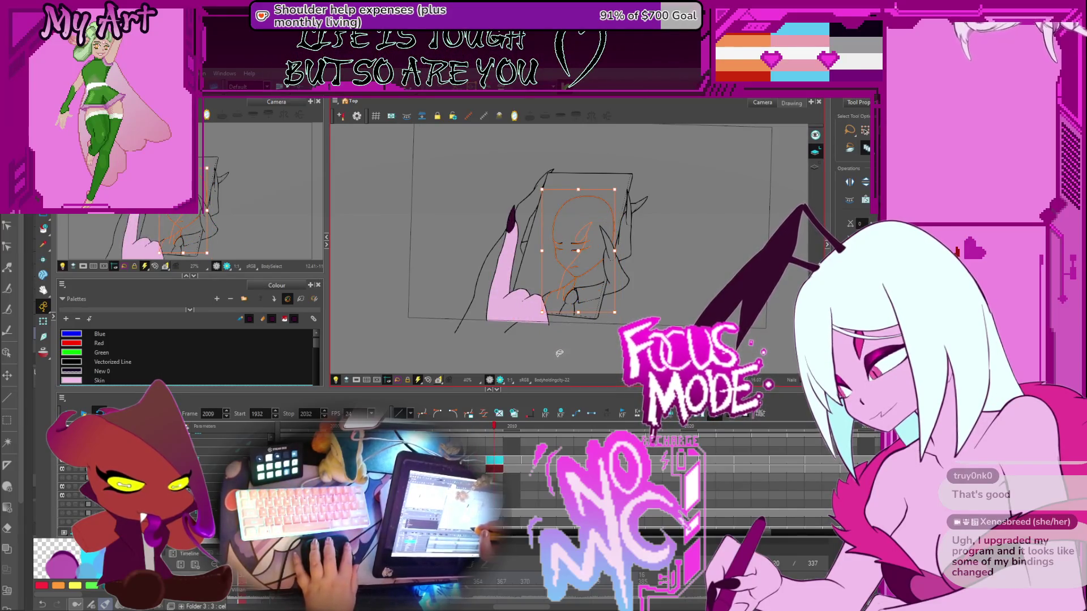
pyautogui.press(',')
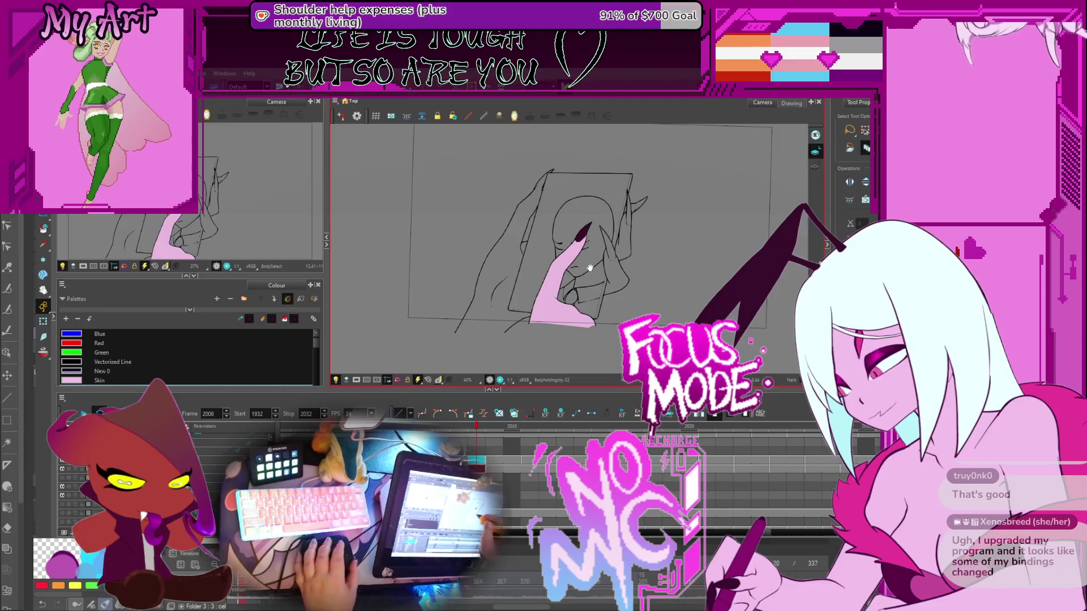
pyautogui.moveTo(589, 267); pyautogui.dragTo(549, 262)
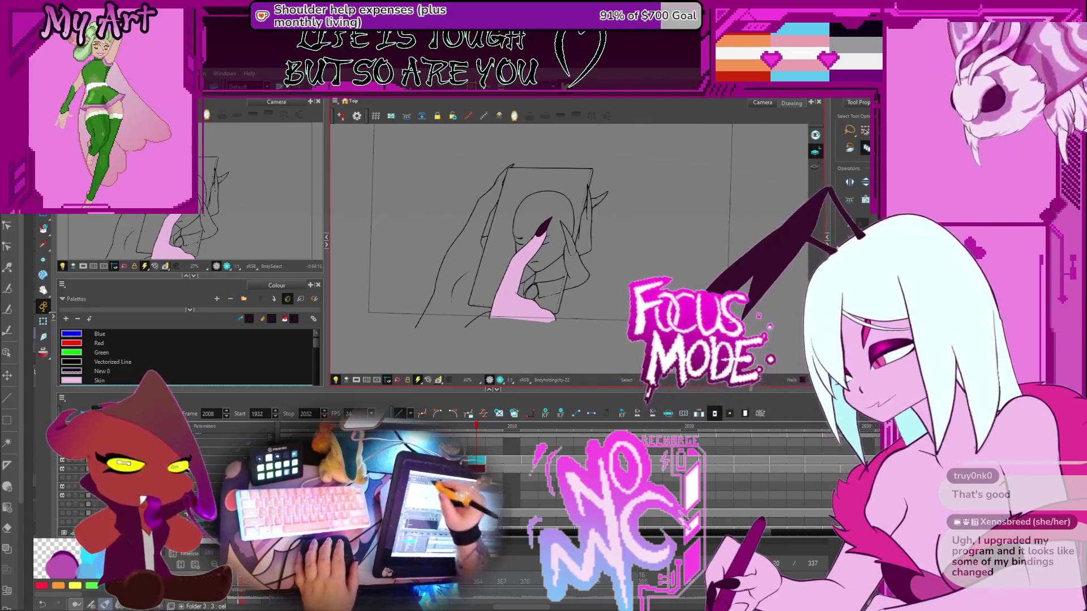
pyautogui.hotkey('ctrl', 'a')
pyautogui.moveTo(761, 177)
pyautogui.mouseDown()
pyautogui.moveTo(520, 164)
pyautogui.moveTo(702, 170)
pyautogui.moveTo(697, 162)
pyautogui.mouseUp()
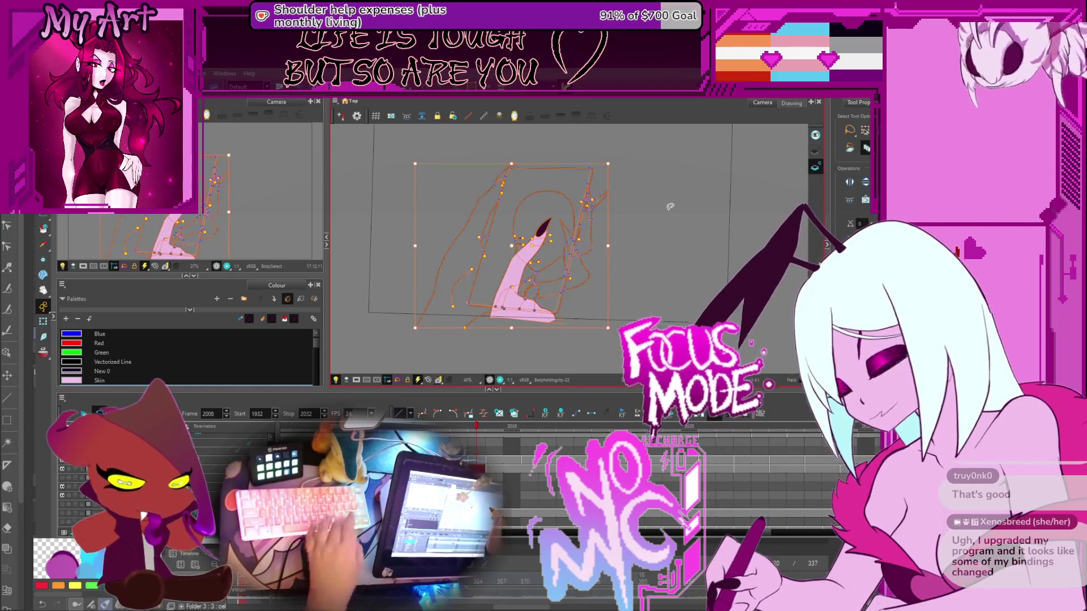
pyautogui.press(',')
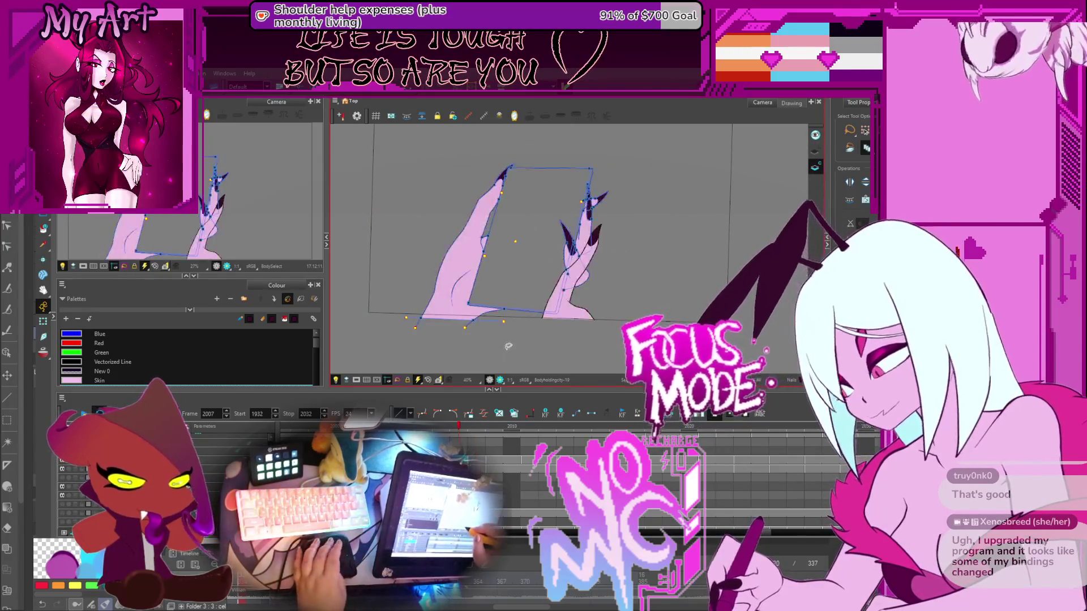
pyautogui.press('.')
# Lasso parts of the rough sketch and compare the Finger-15 and Bodyholdingcty-22 drawings by toggling the layer
pyautogui.press('2')
pyautogui.press('1')
pyautogui.moveTo(521, 287); pyautogui.dragTo(484, 264)
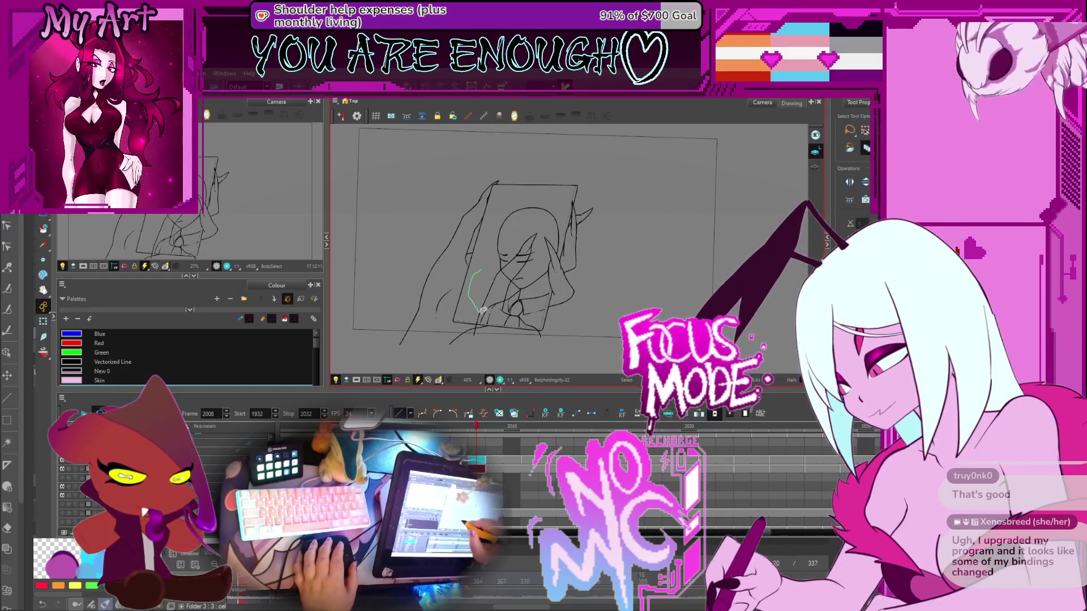
pyautogui.moveTo(545, 278)
pyautogui.mouseDown()
pyautogui.moveTo(552, 193)
pyautogui.moveTo(558, 210)
pyautogui.mouseUp()
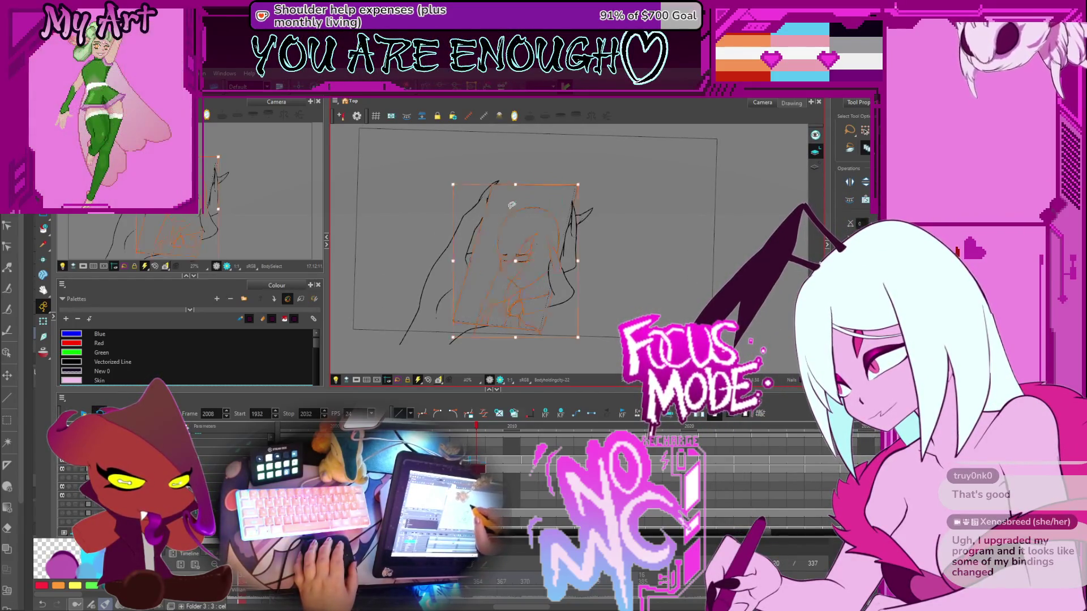
pyautogui.click(558, 210)
pyautogui.moveTo(522, 264)
pyautogui.mouseDown()
pyautogui.moveTo(481, 306)
pyautogui.moveTo(524, 280)
pyautogui.mouseUp()
pyautogui.click(478, 460)
pyautogui.click(481, 470)
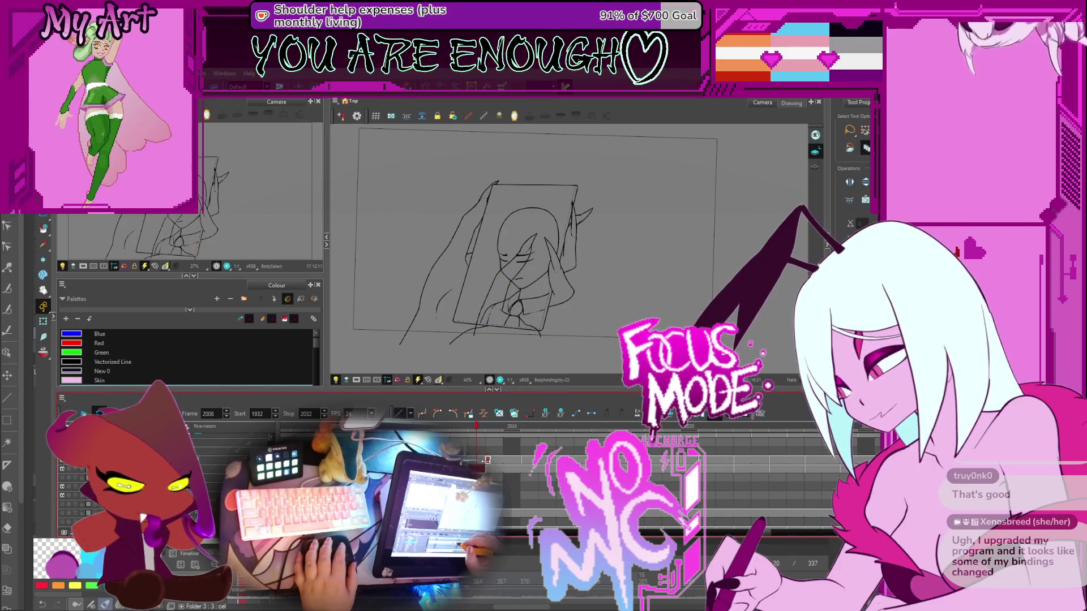
pyautogui.click(62, 470)
pyautogui.click(62, 469)
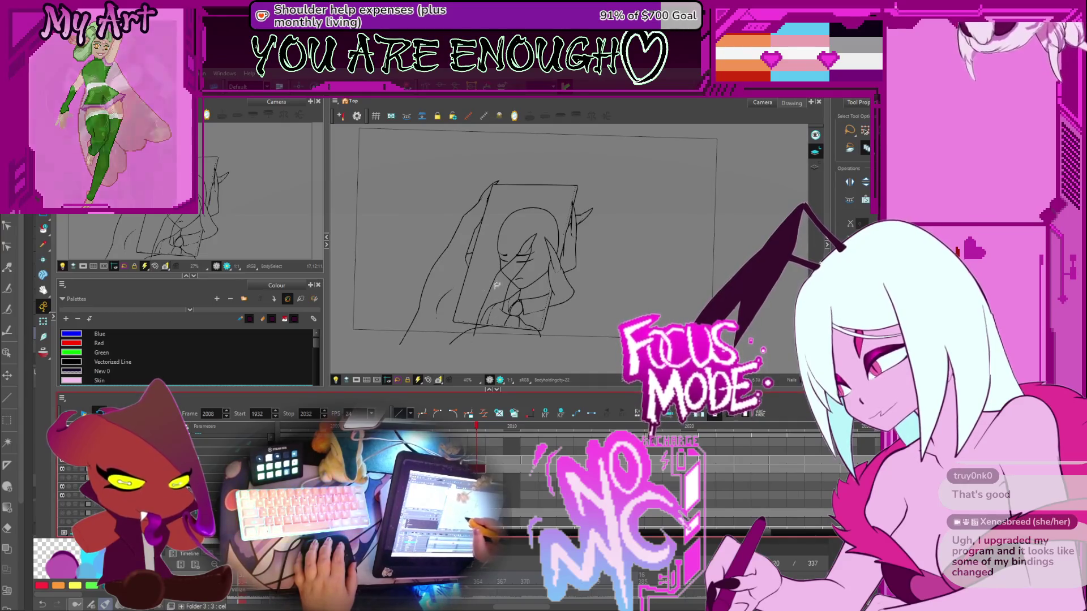
# Lasso the black head and face strokes and drag them right onto the orange head circle
pyautogui.click(449, 311)
pyautogui.moveTo(476, 296); pyautogui.dragTo(484, 316)
pyautogui.moveTo(542, 275)
pyautogui.mouseDown()
pyautogui.moveTo(518, 205)
pyautogui.moveTo(480, 294)
pyautogui.mouseUp()
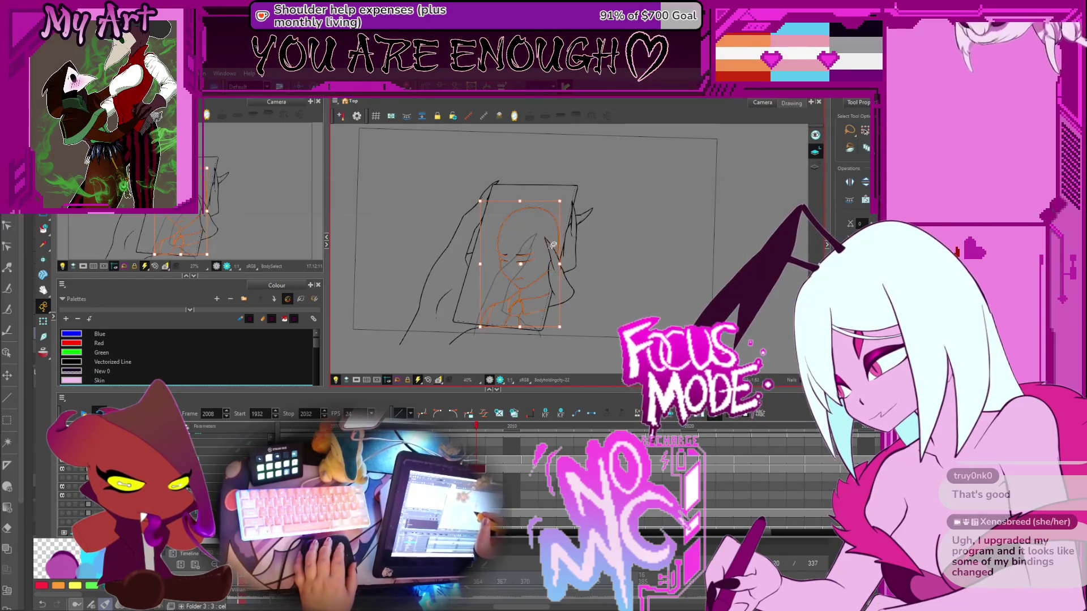
pyautogui.scroll(3, 552, 244)
pyautogui.moveTo(516, 264)
pyautogui.mouseDown()
pyautogui.moveTo(548, 254)
pyautogui.moveTo(574, 271)
pyautogui.mouseUp()
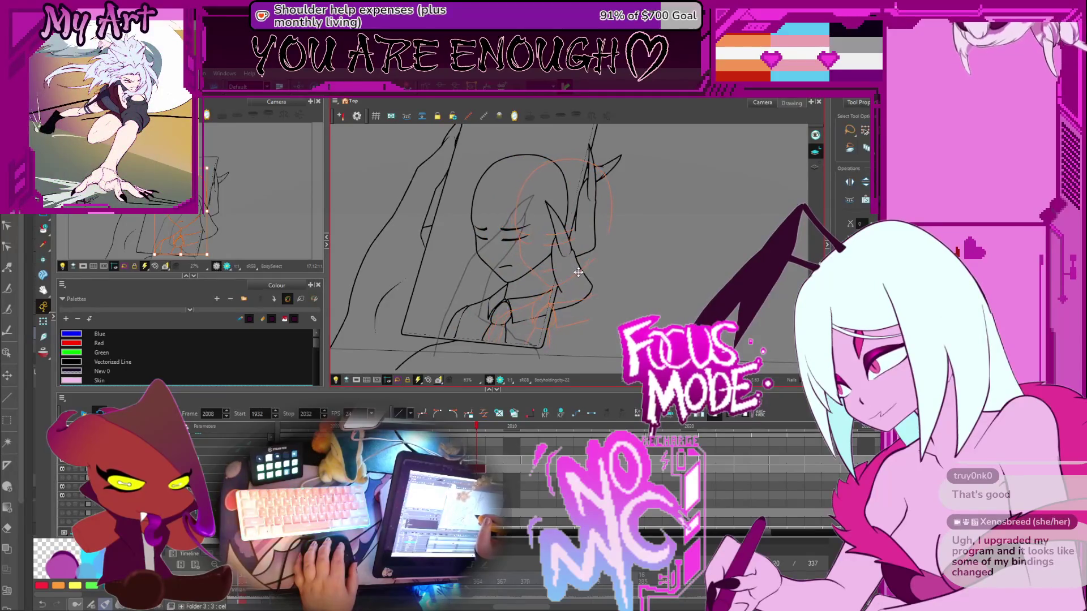
pyautogui.click(578, 272)
pyautogui.moveTo(579, 272)
pyautogui.mouseDown()
pyautogui.moveTo(597, 282)
pyautogui.moveTo(583, 286)
pyautogui.mouseUp()
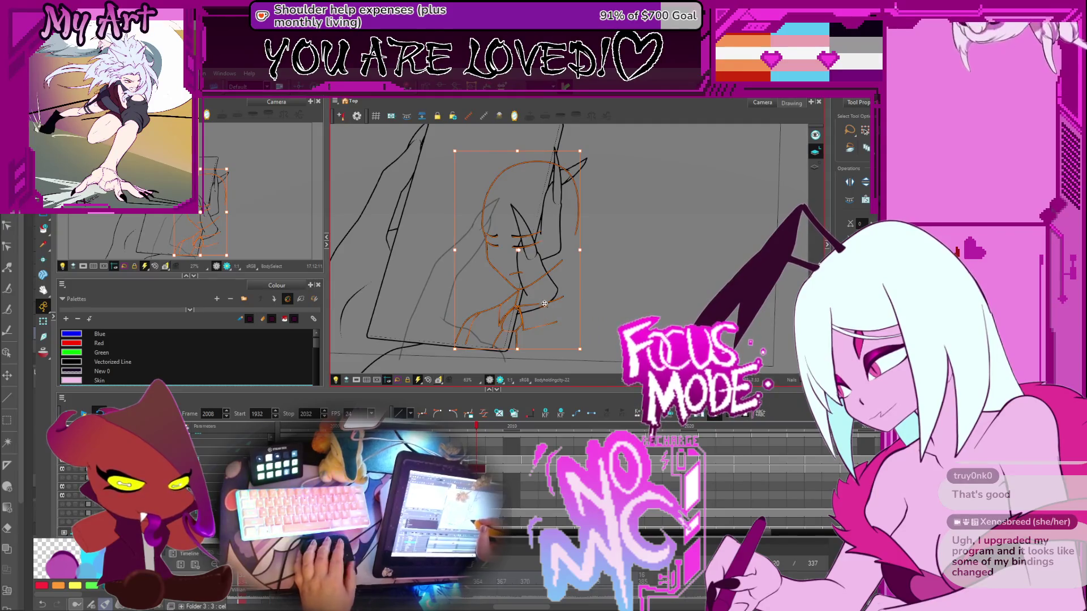
pyautogui.click(548, 287)
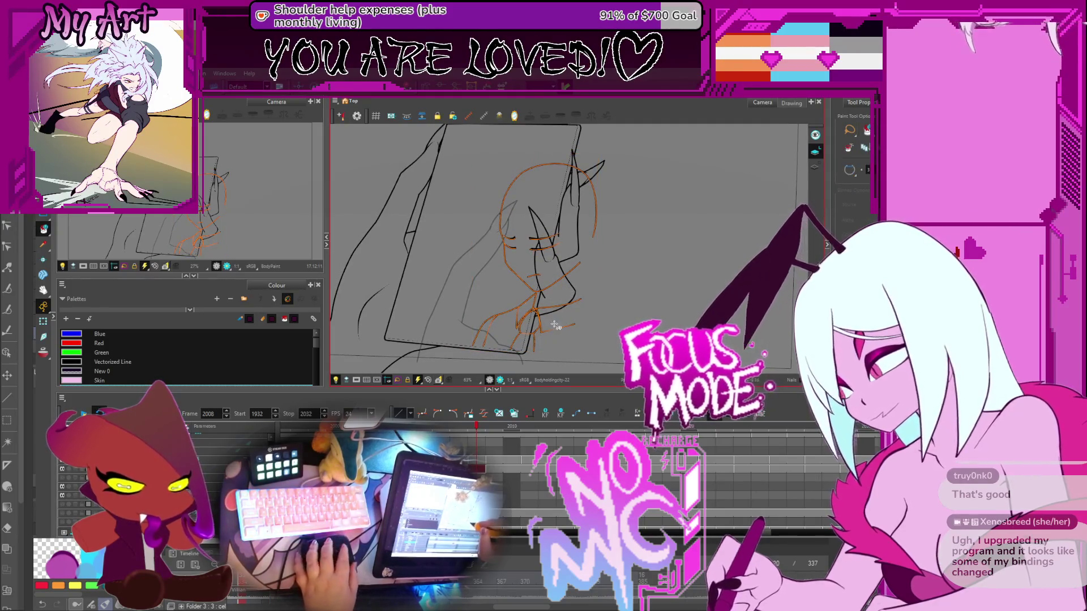
pyautogui.hotkey('alt', 'i')
# Trim the overlapping stray line ends and small pieces at the neck junction
pyautogui.hotkey('alt', 't')
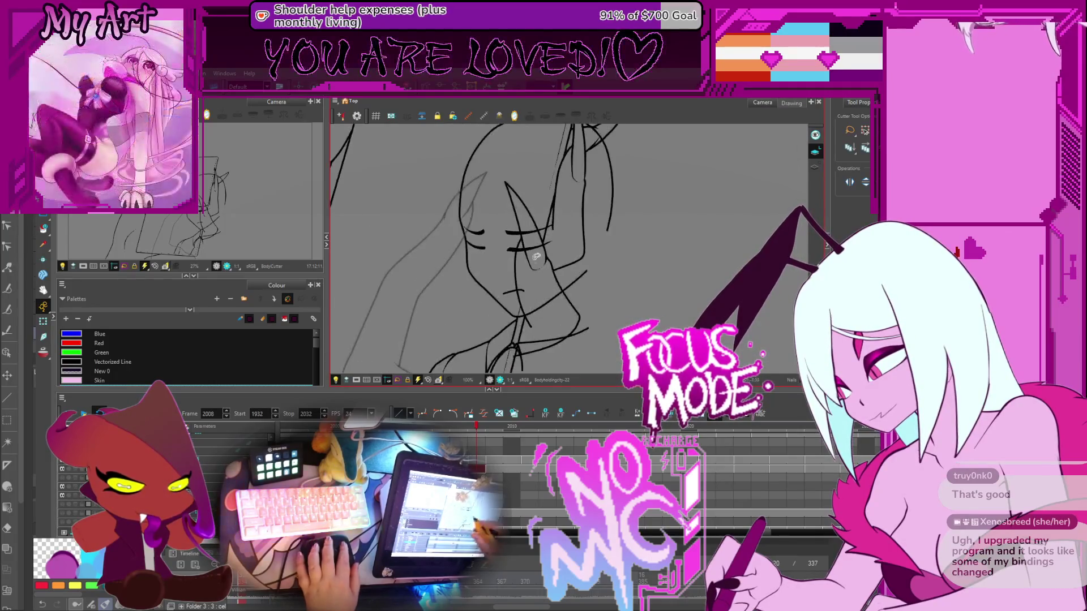
pyautogui.scroll(2, 540, 329)
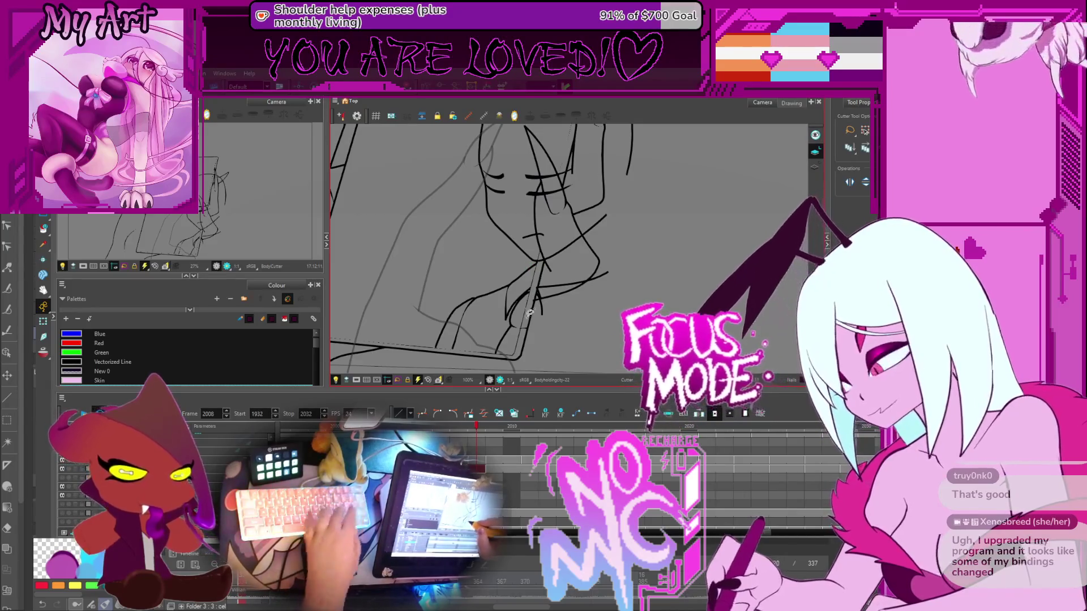
pyautogui.press('Delete')
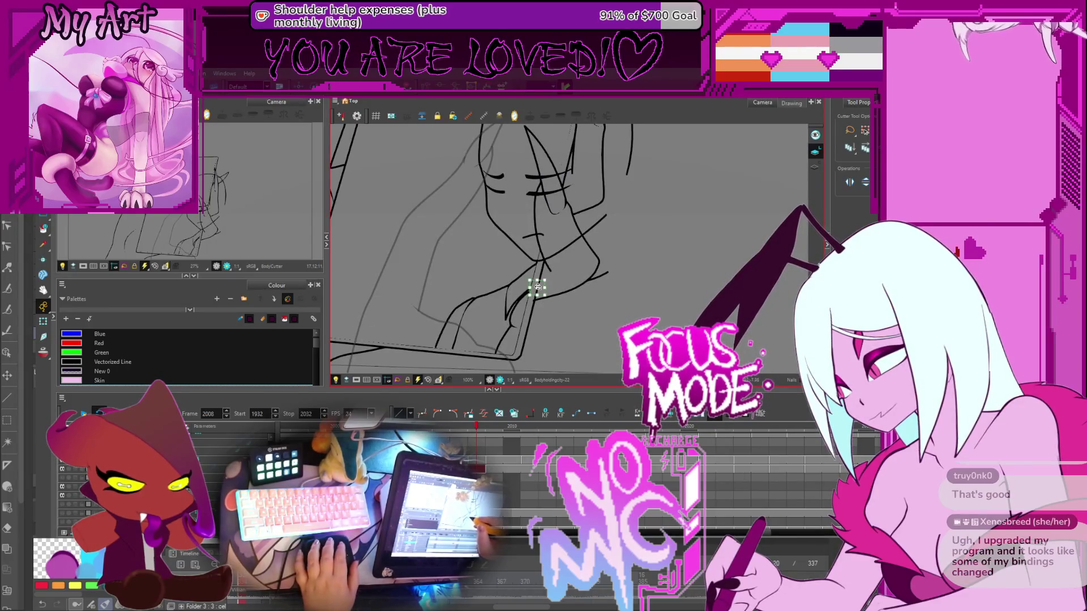
pyautogui.press('Delete')
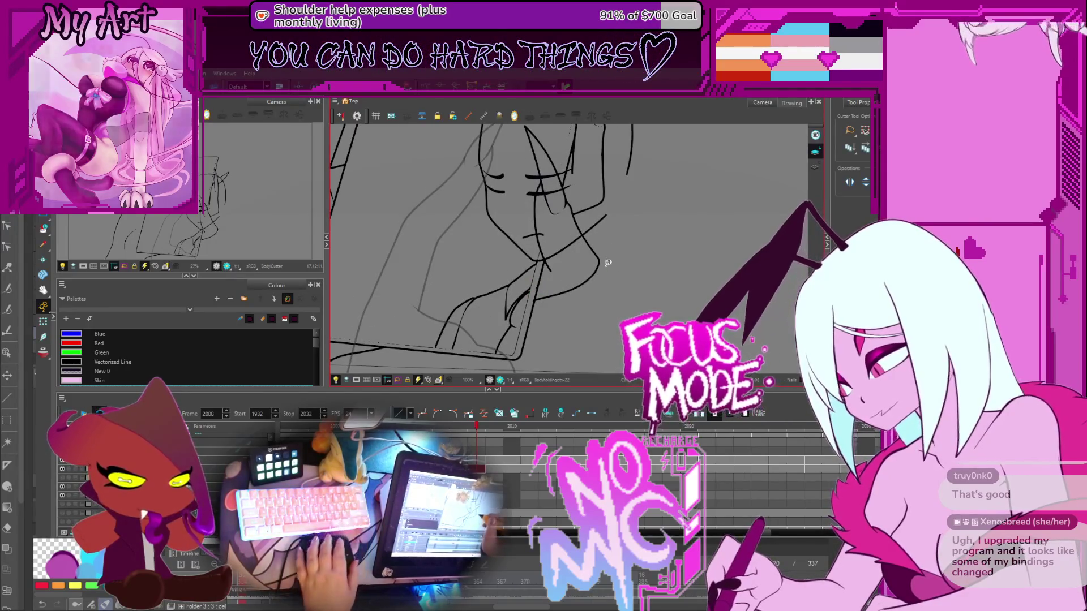
pyautogui.moveTo(528, 281); pyautogui.dragTo(544, 297)
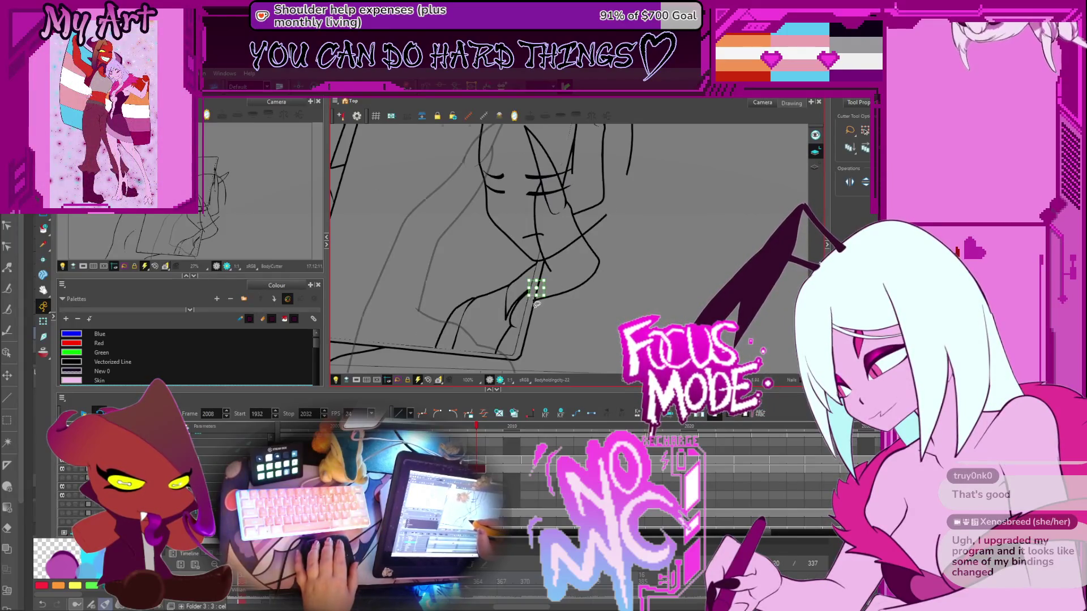
pyautogui.scroll(5, 537, 305)
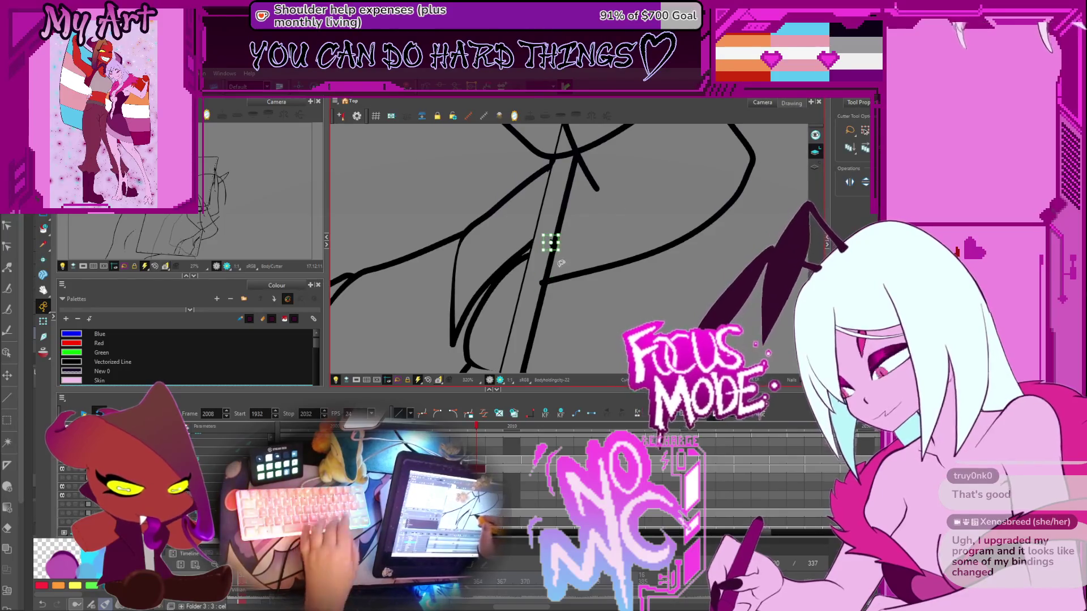
pyautogui.moveTo(535, 275); pyautogui.dragTo(551, 291)
pyautogui.click(555, 244)
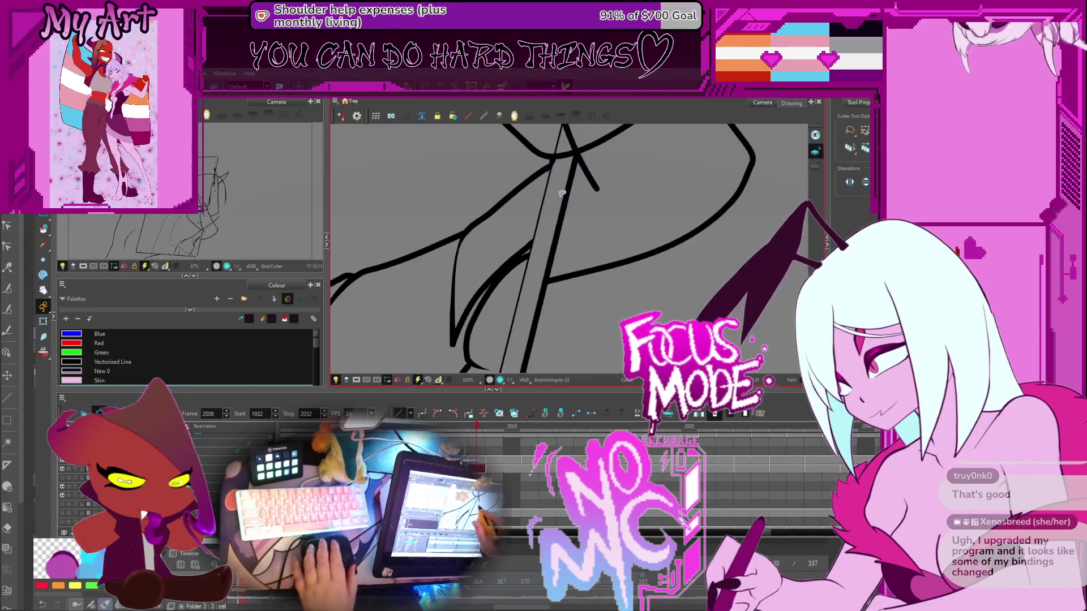
# Cut away the stray line end at the horn
pyautogui.scroll(-2, 566, 232)
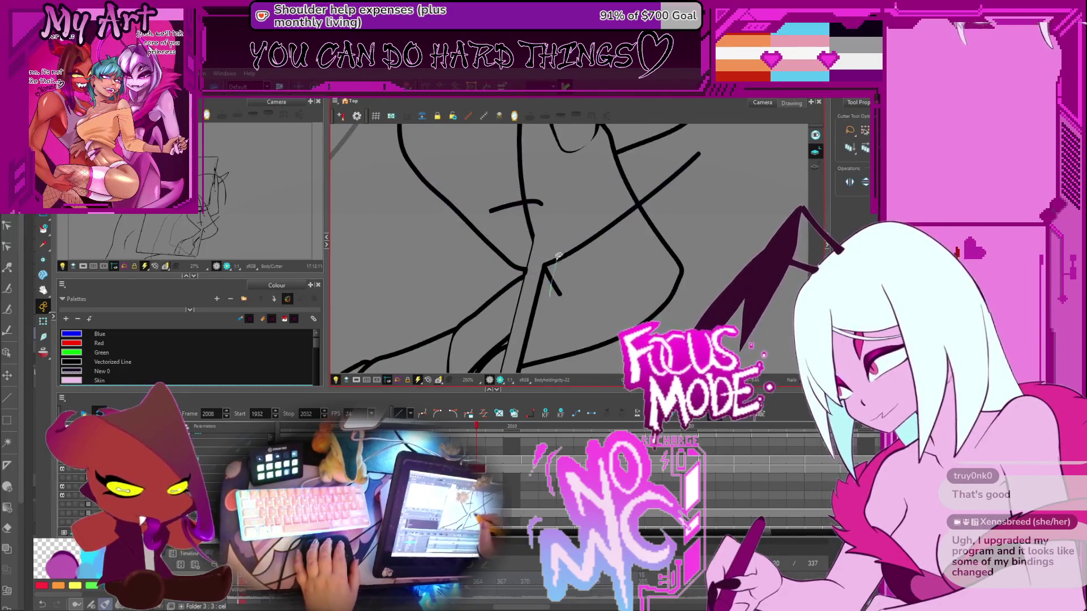
pyautogui.moveTo(559, 259); pyautogui.dragTo(547, 285)
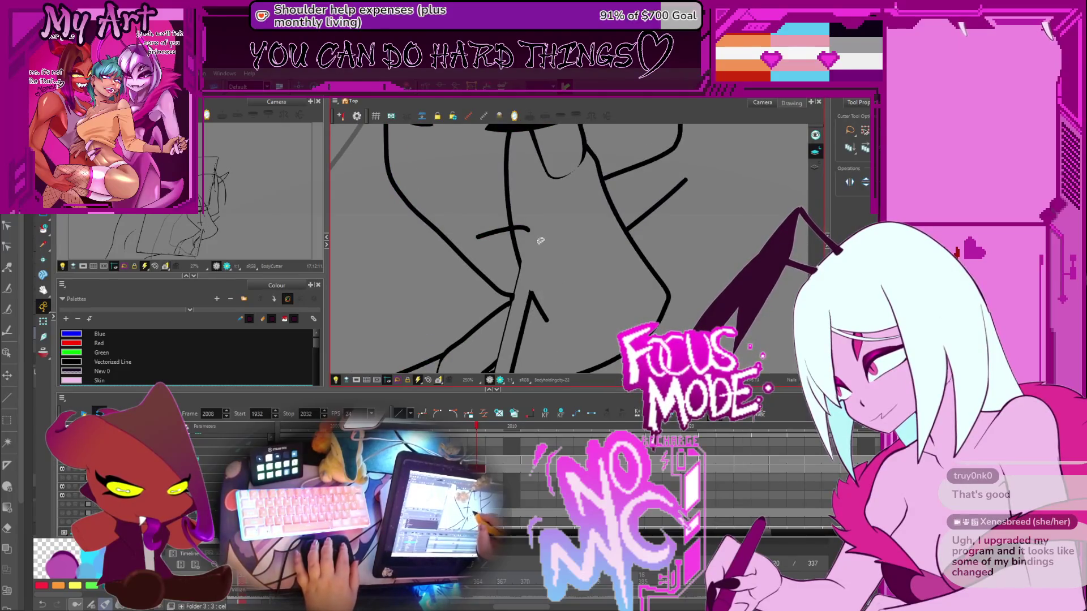
pyautogui.scroll(-1, 533, 224)
pyautogui.moveTo(561, 278)
pyautogui.mouseDown()
pyautogui.moveTo(542, 285)
pyautogui.moveTo(567, 224)
pyautogui.moveTo(548, 279)
pyautogui.mouseUp()
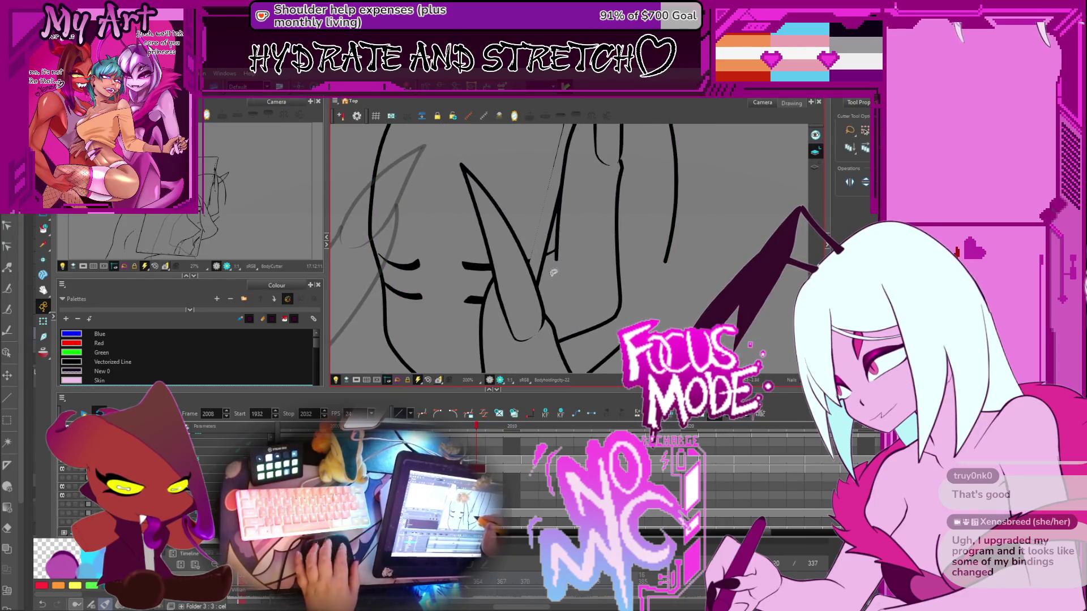
pyautogui.scroll(-3, 553, 272)
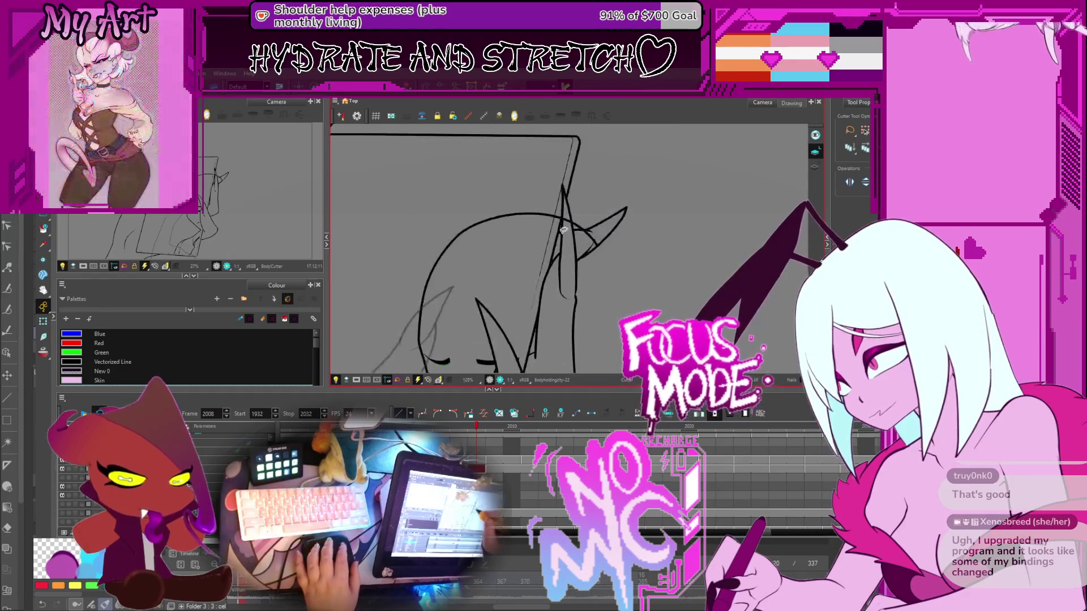
pyautogui.scroll(3, 563, 230)
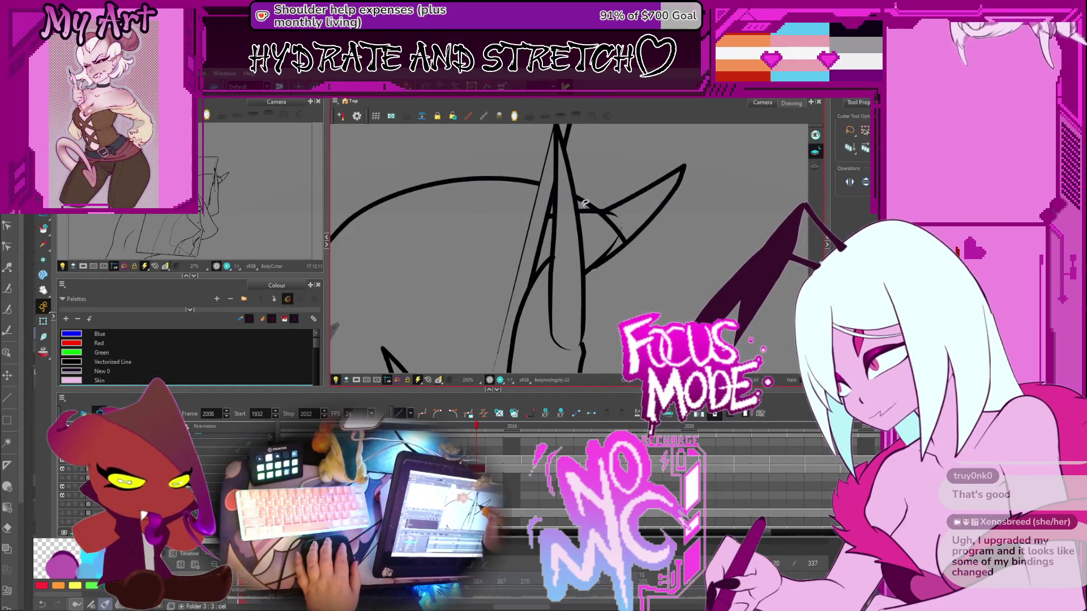
pyautogui.moveTo(589, 207); pyautogui.dragTo(626, 230)
pyautogui.scroll(-5, 629, 213)
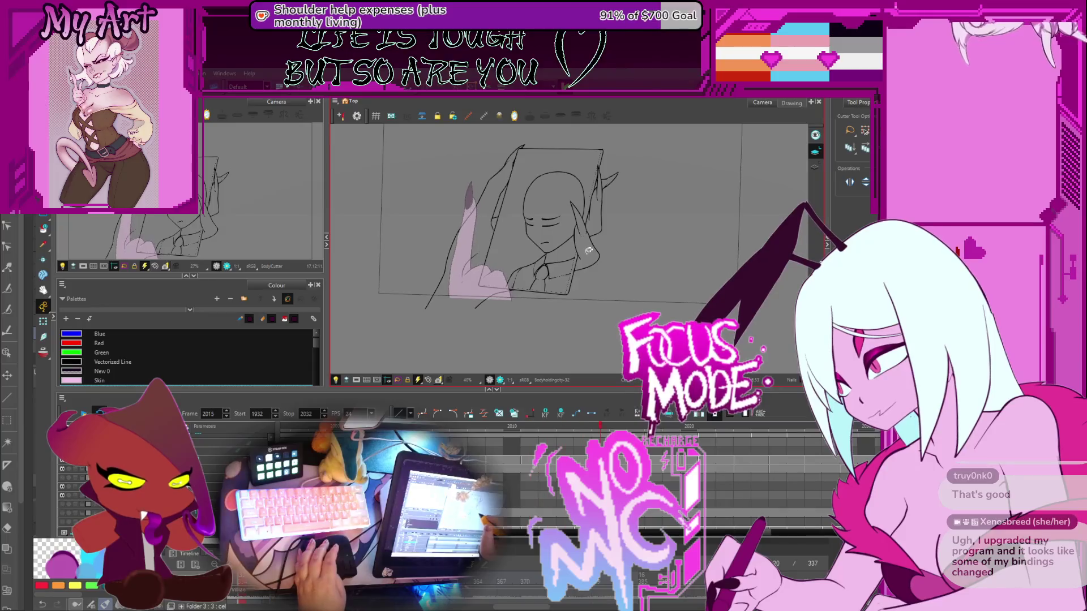
# Step around frame 2008, play the animation, and jump to frame 1989
pyautogui.press('.')
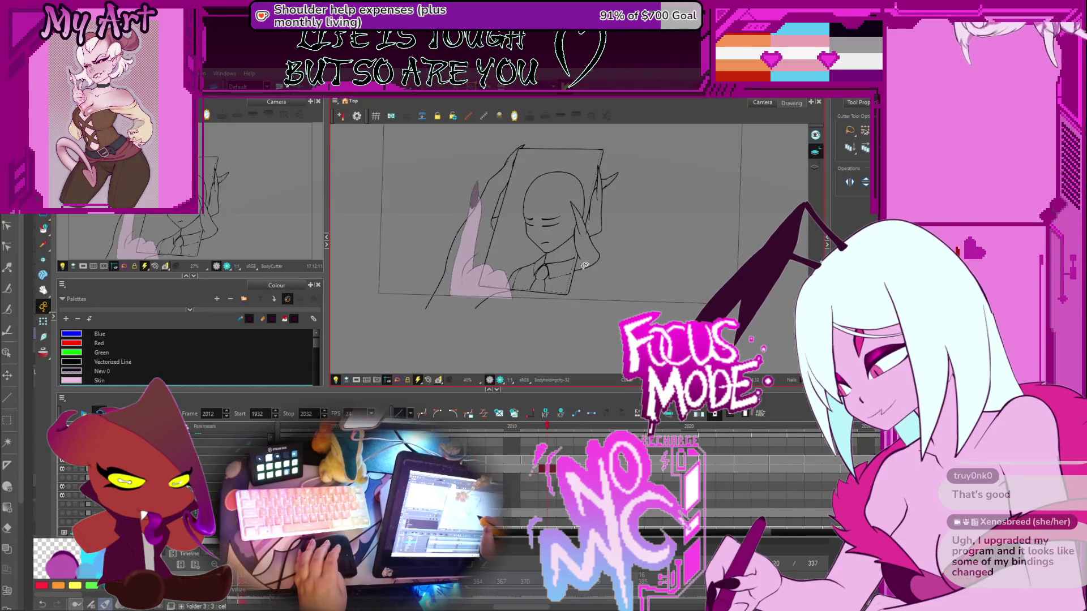
pyautogui.press(',')
pyautogui.press('Return')
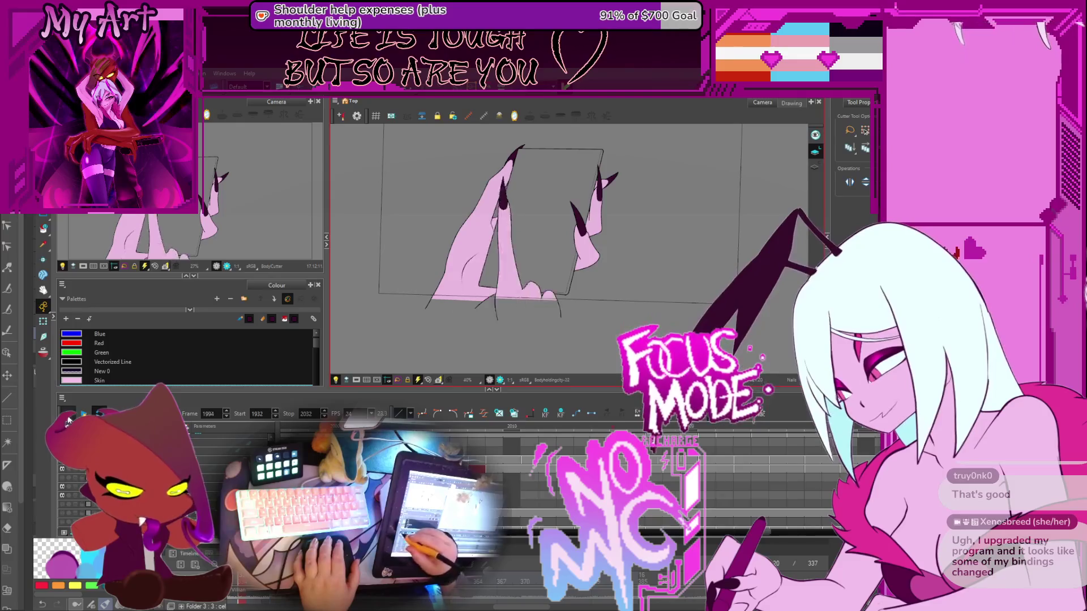
pyautogui.scroll(-2, 518, 440)
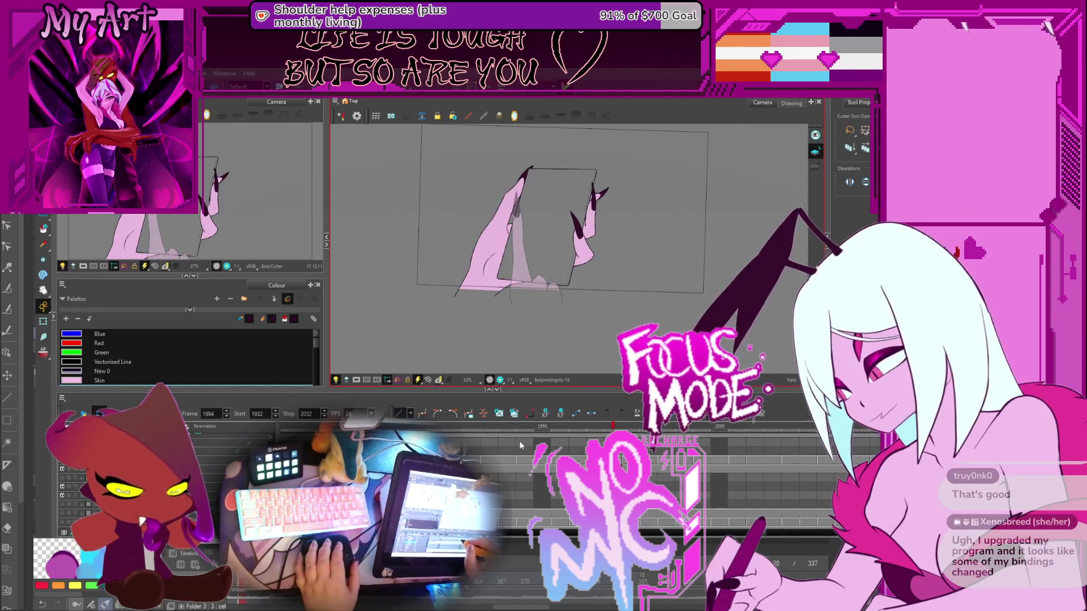
pyautogui.click(524, 440)
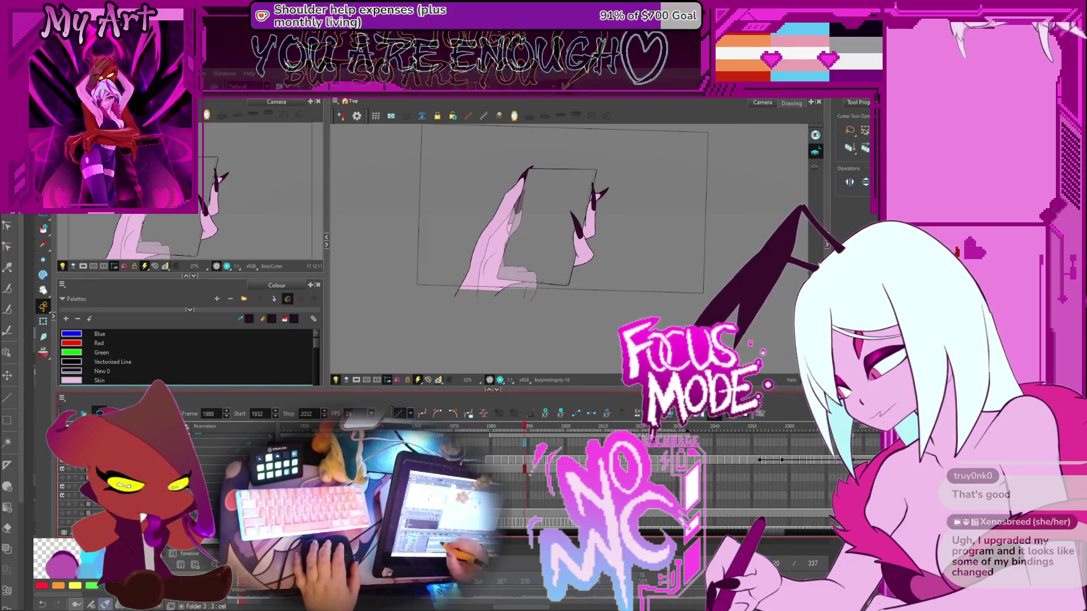
pyautogui.scroll(-1, 532, 453)
# Set the playback start to 1961, play back, and finish on frame 2000
pyautogui.doubleClick(257, 413)
pyautogui.write('1961')
pyautogui.press('Return')
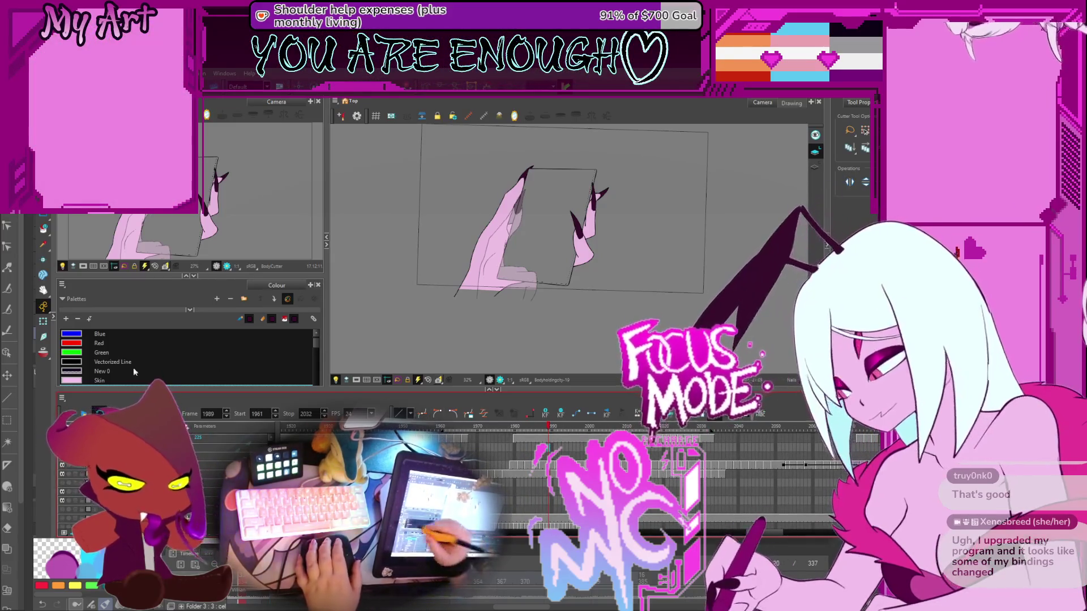
pyautogui.press('Return')
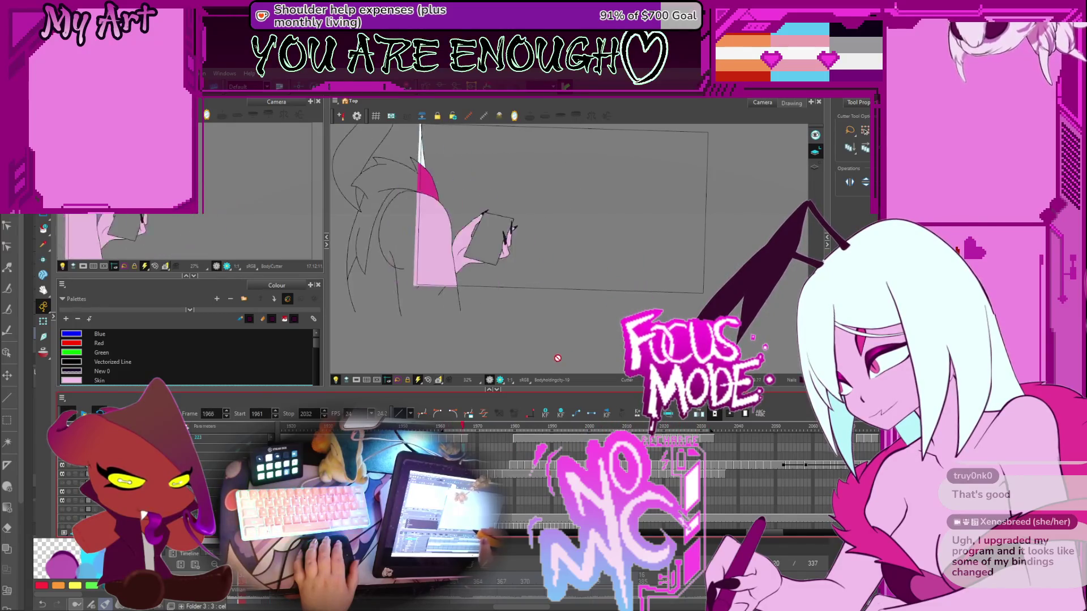
pyautogui.click(568, 430)
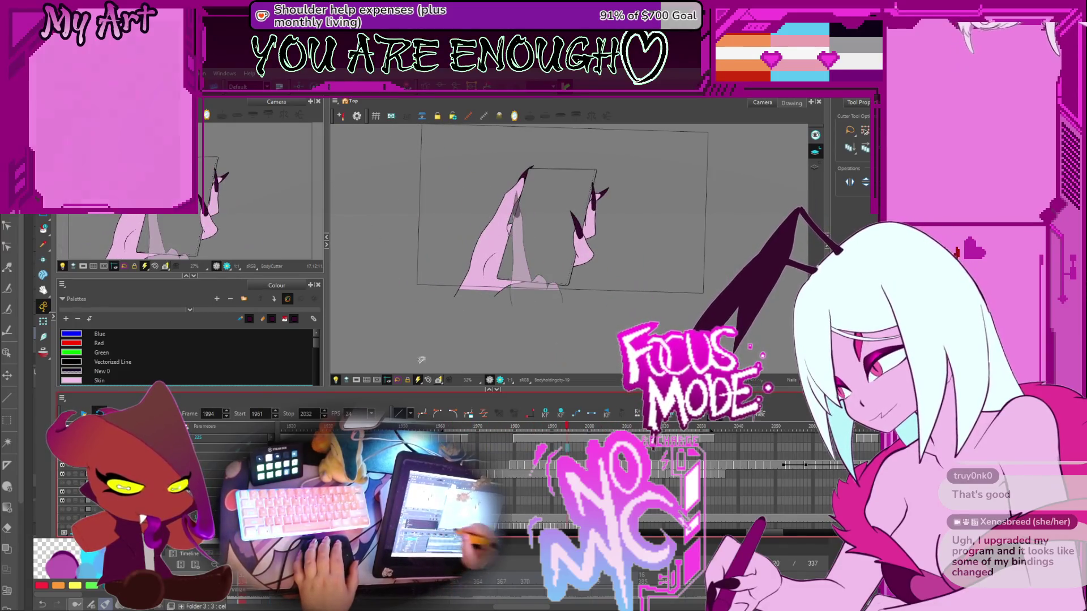
pyautogui.click(570, 430)
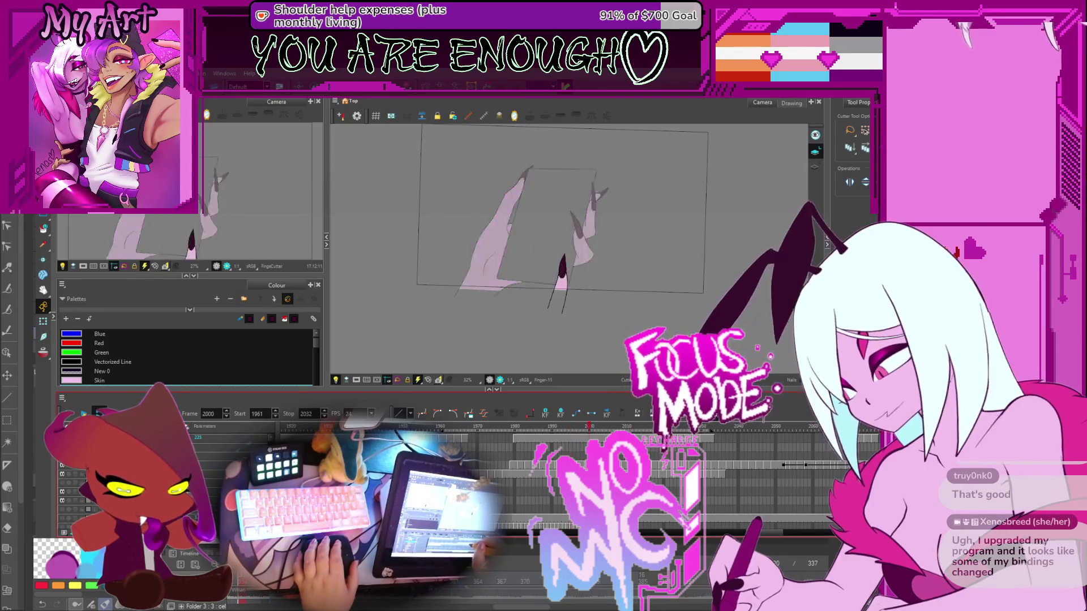
pyautogui.press('.')
pyautogui.press('.')
pyautogui.press('.')
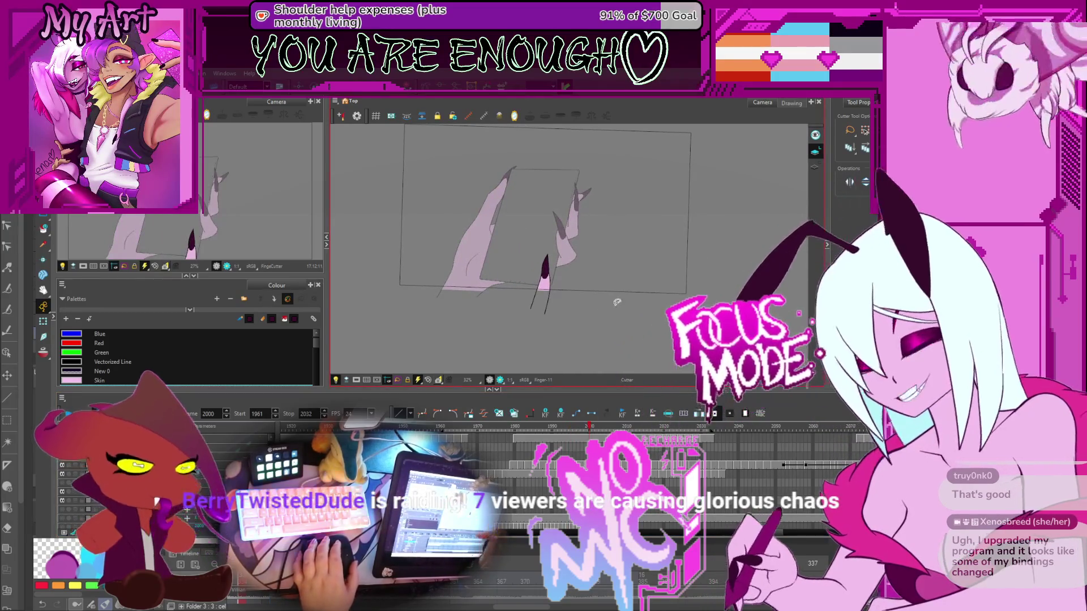
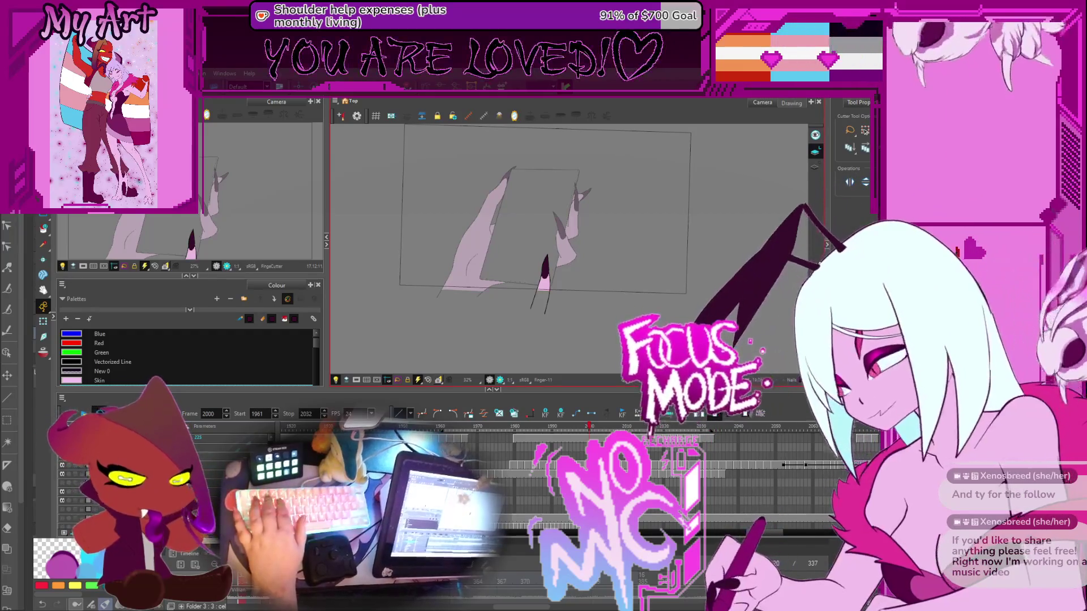
# Switch to drawing Bodyholdingcity-22 with the Cutter tool, zoomed to 125%
pyautogui.click(68, 420)
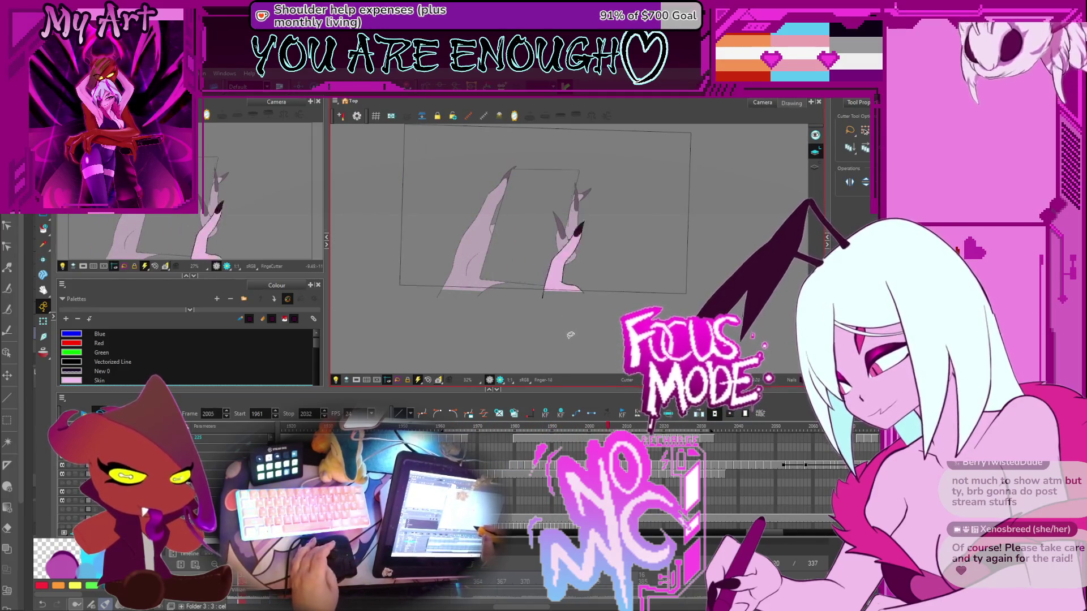
pyautogui.scroll(5, 548, 249)
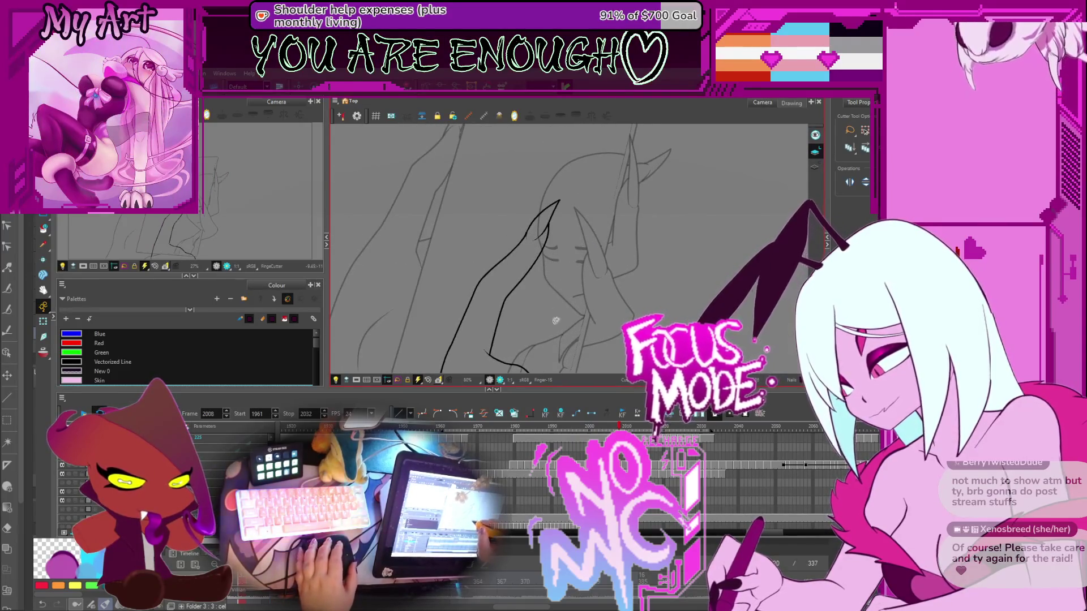
pyautogui.press('/')
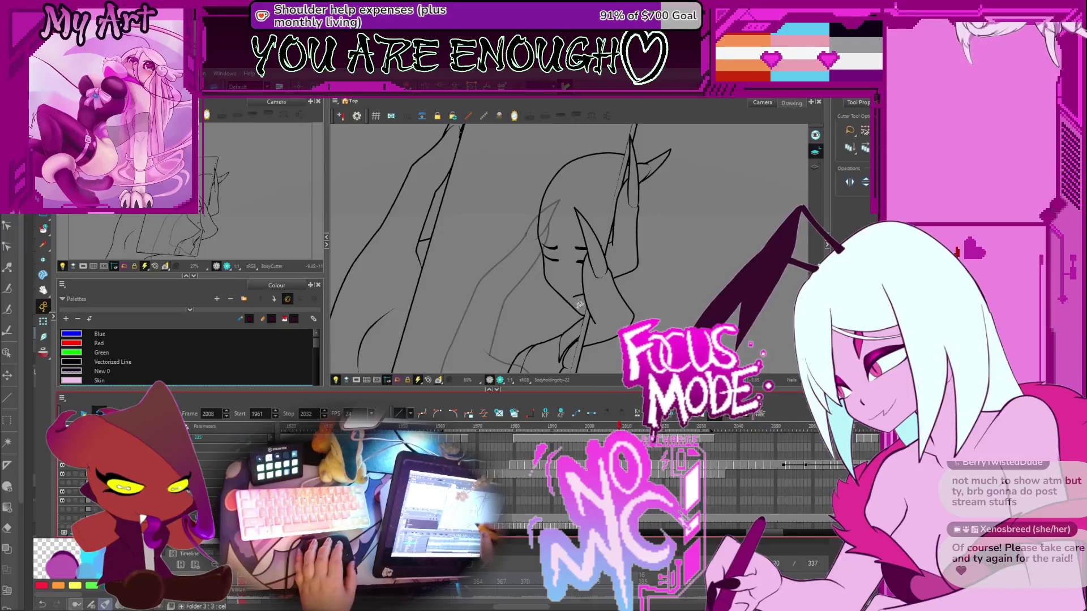
pyautogui.hotkey('ctrl', 'z')
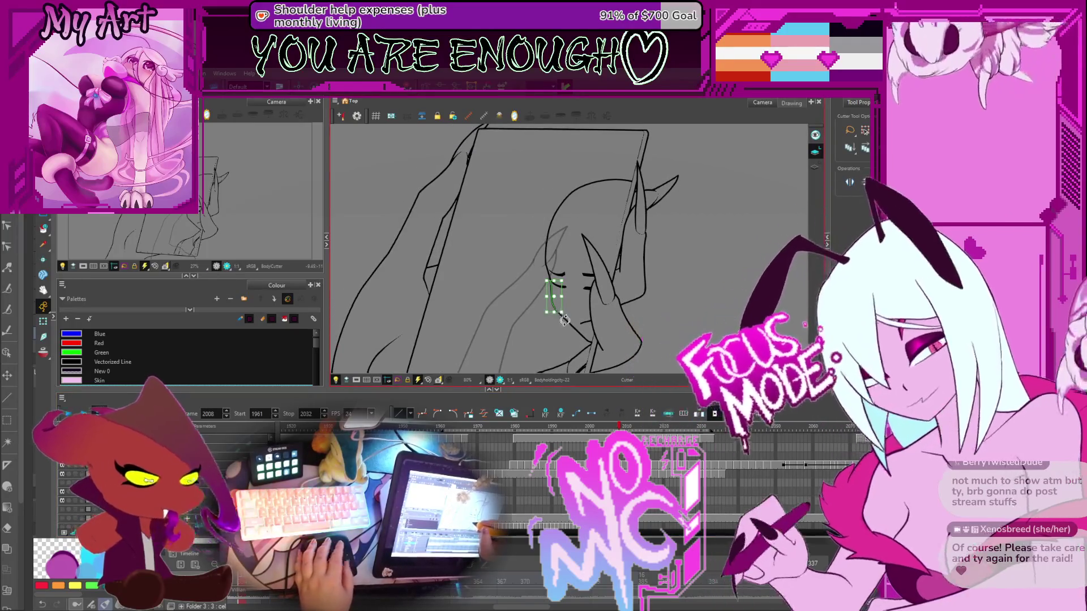
pyautogui.press('2')
pyautogui.press('2')
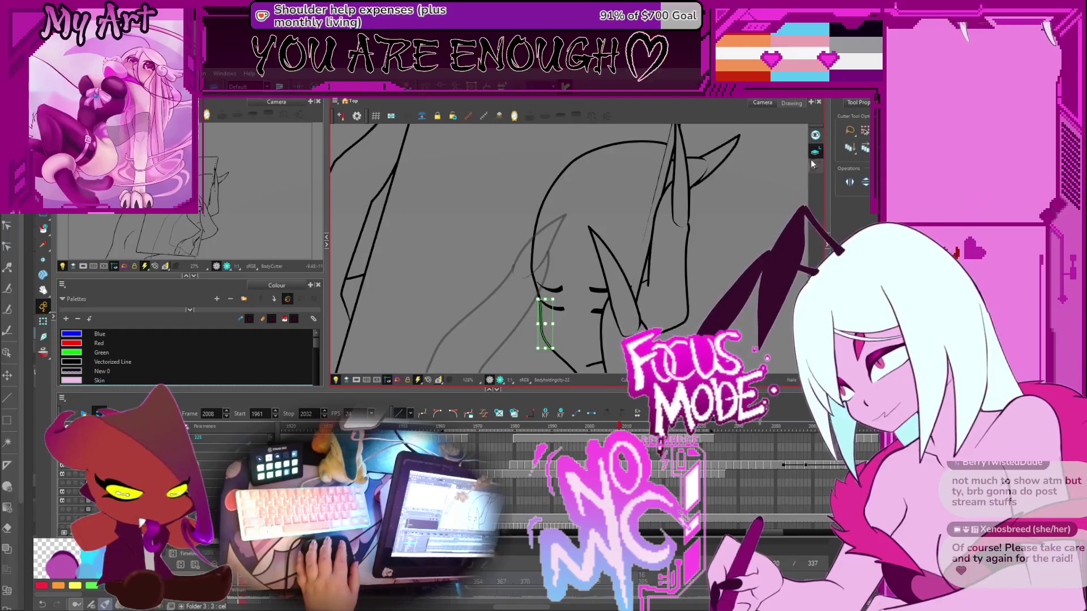
# Pick the Contour Editor and frame the man's face
pyautogui.moveTo(555, 341); pyautogui.dragTo(553, 300)
pyautogui.hotkey('alt', 'q')
pyautogui.moveTo(540, 291); pyautogui.dragTo(553, 288)
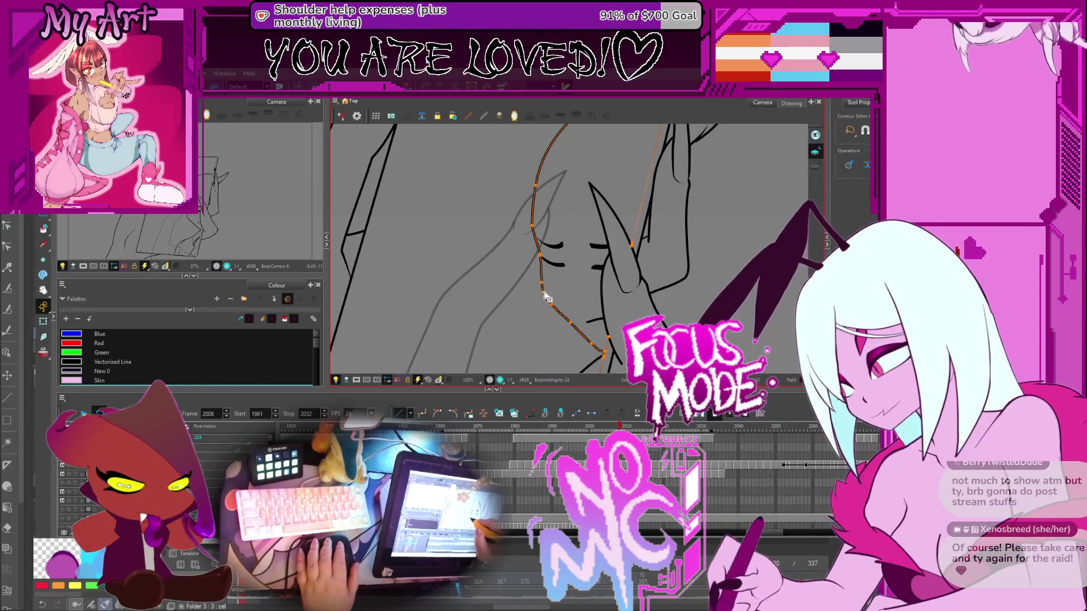
# Select all strokes with Ctrl+A, zoom out, and advance to frame 2010
pyautogui.hotkey('ctrl', 'a')
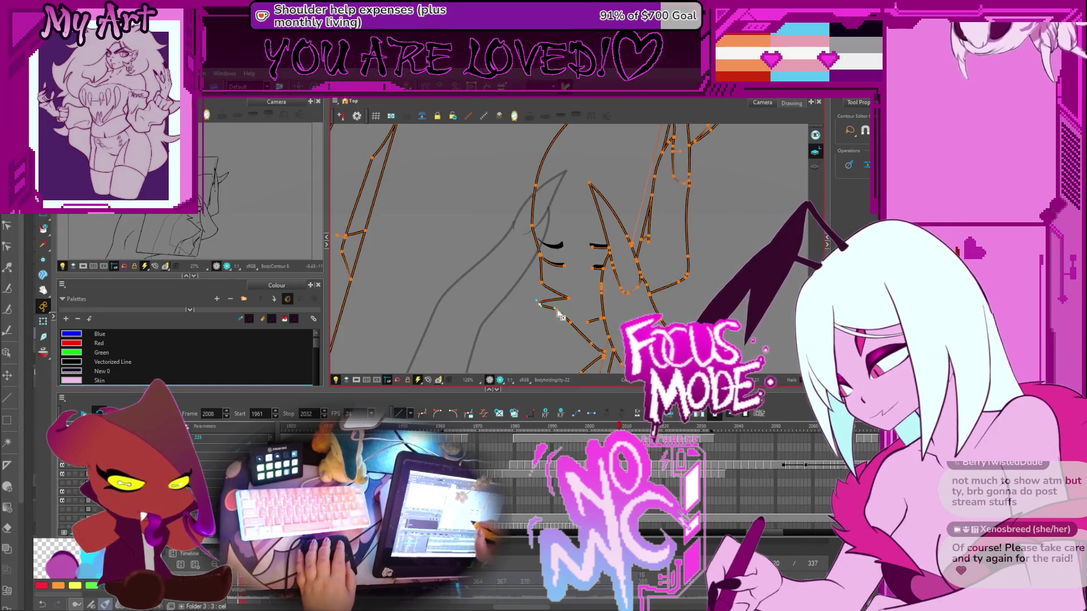
pyautogui.scroll(3, 556, 297)
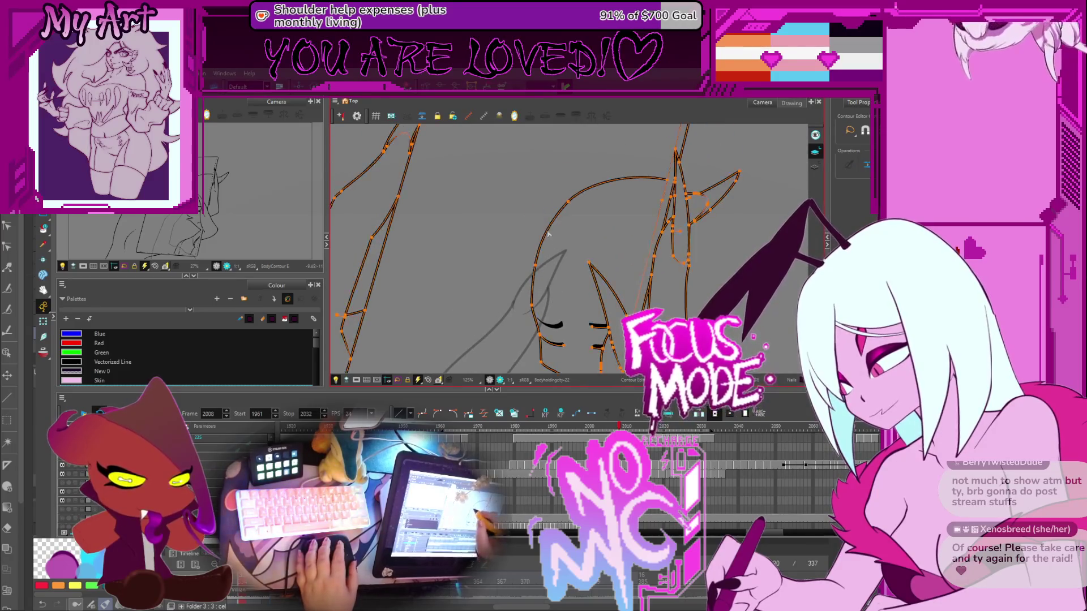
pyautogui.scroll(1, 563, 230)
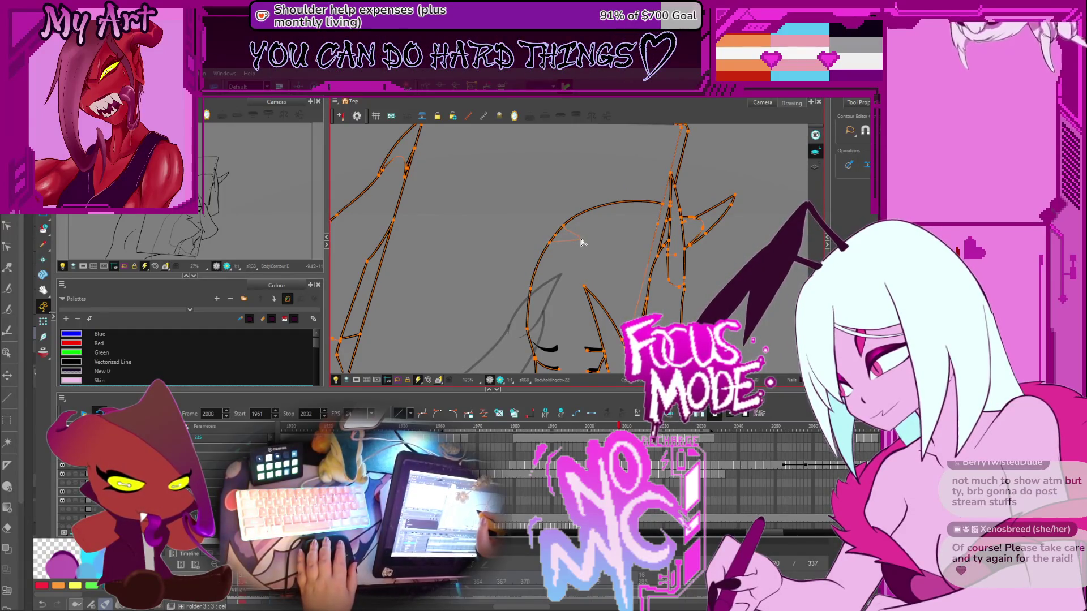
pyautogui.scroll(-3, 582, 244)
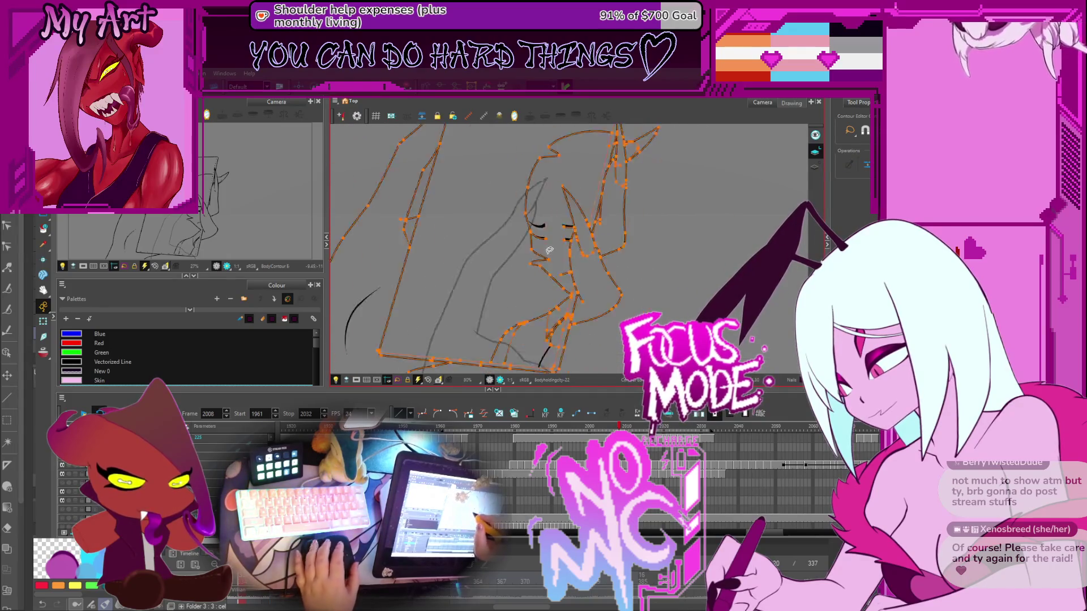
pyautogui.press('.')
pyautogui.press('.')
pyautogui.press('.')
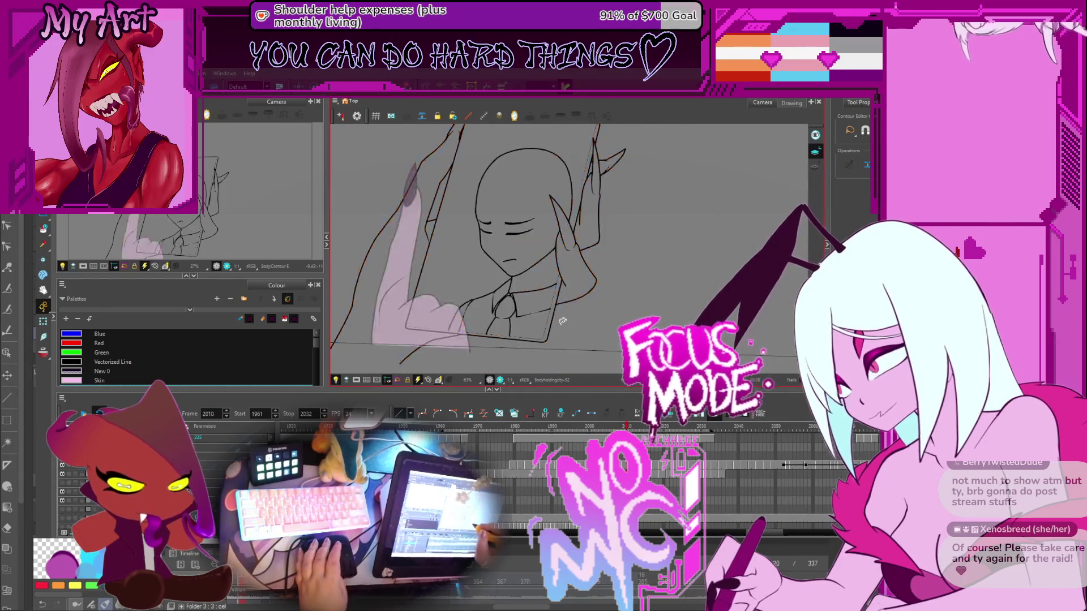
# Compare coloured frames 2034 and 2020, then return to frame 2008
pyautogui.press('.')
pyautogui.press('.')
pyautogui.press('.')
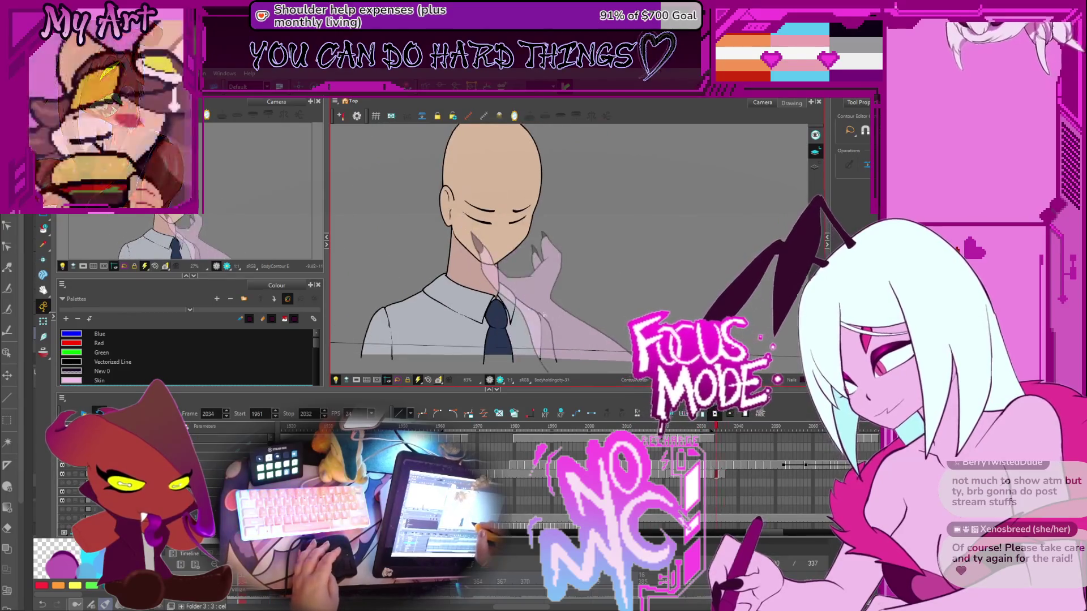
pyautogui.press(',')
pyautogui.press(',')
pyautogui.press(',')
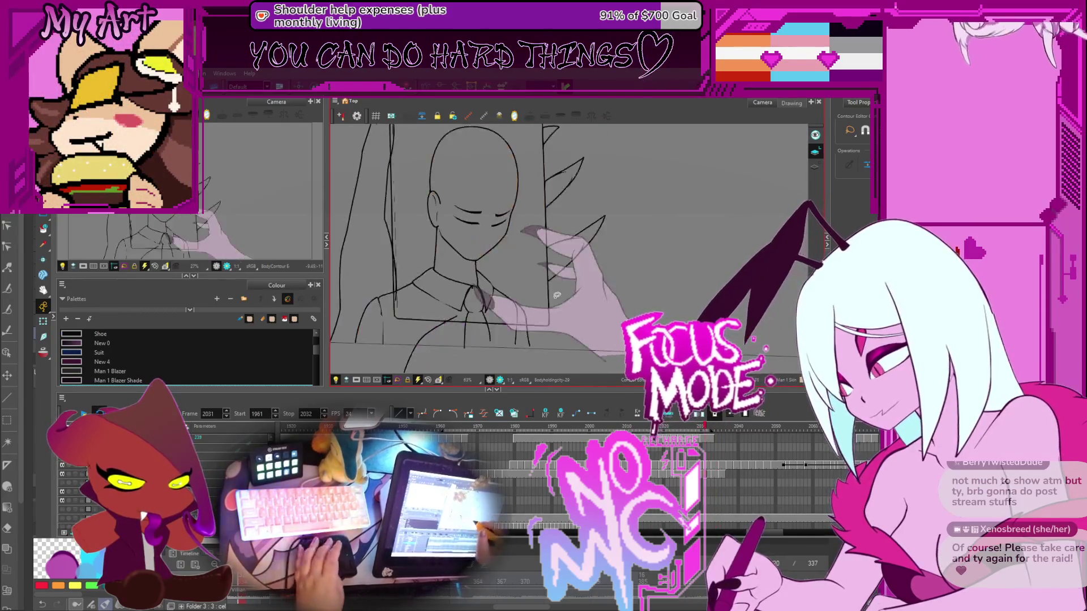
pyautogui.press(',')
pyautogui.press(',')
pyautogui.press(',')
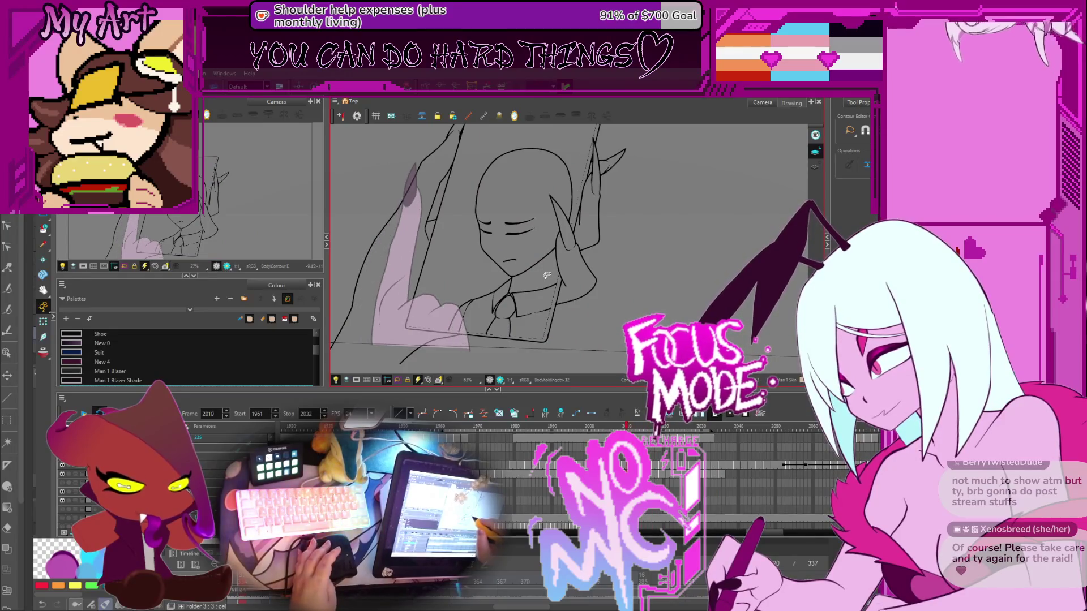
# Select all of frame 2008's strokes with the Select tool, zoomed to 125% on the face
pyautogui.scroll(-2, 547, 274)
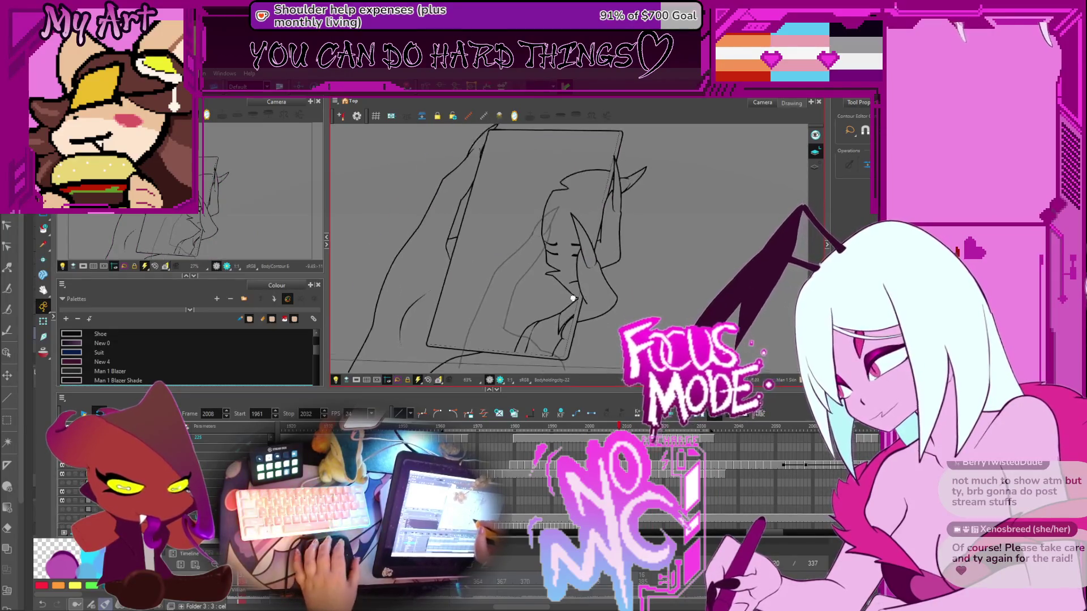
pyautogui.moveTo(593, 266); pyautogui.dragTo(591, 283)
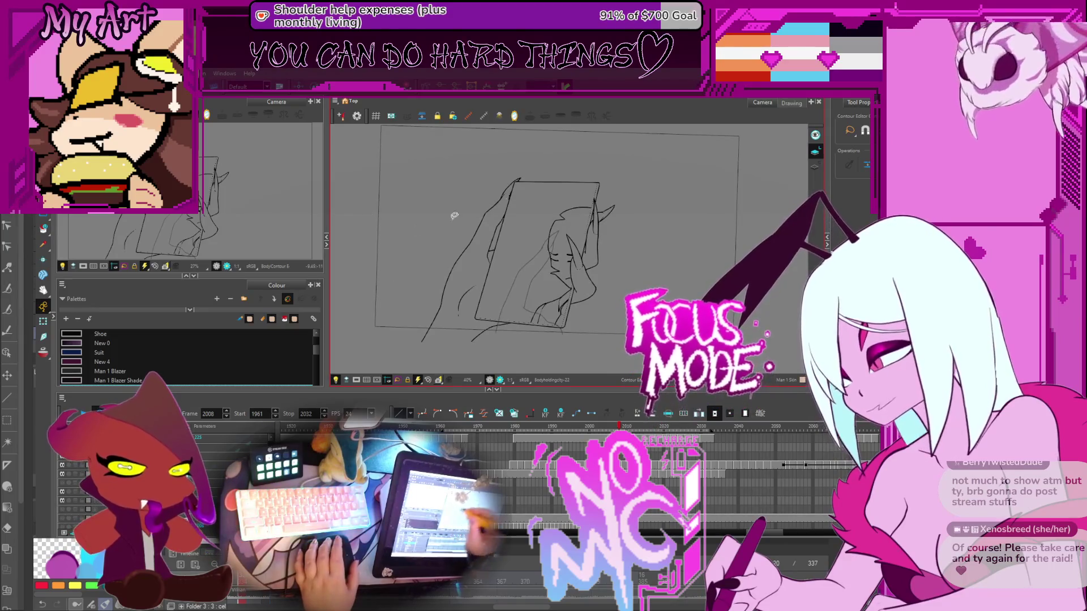
pyautogui.hotkey('alt', 's')
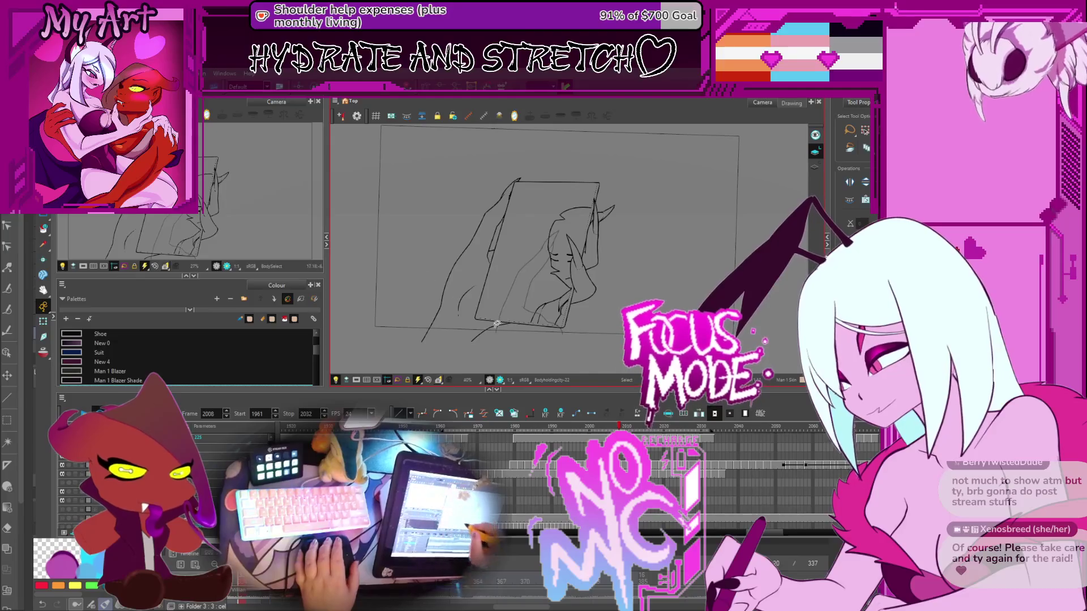
pyautogui.hotkey('ctrl', 'a')
pyautogui.scroll(5, 578, 245)
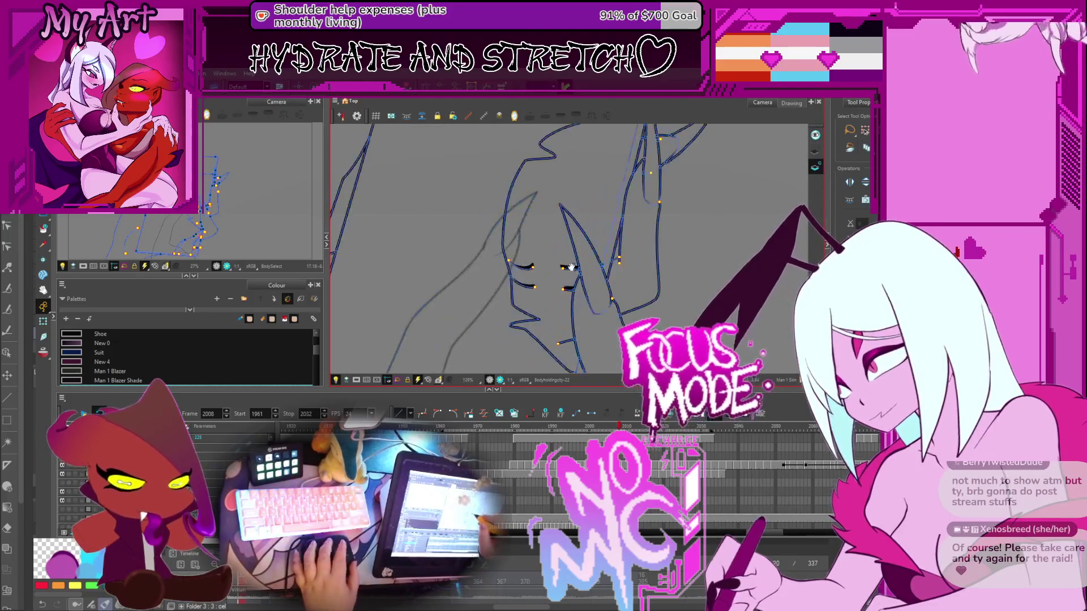
# Fill the man's face beige, then jump through frames 2029, 2034 and 2028 back to 2008
pyautogui.hotkey('alt', 'i')
pyautogui.click(577, 245)
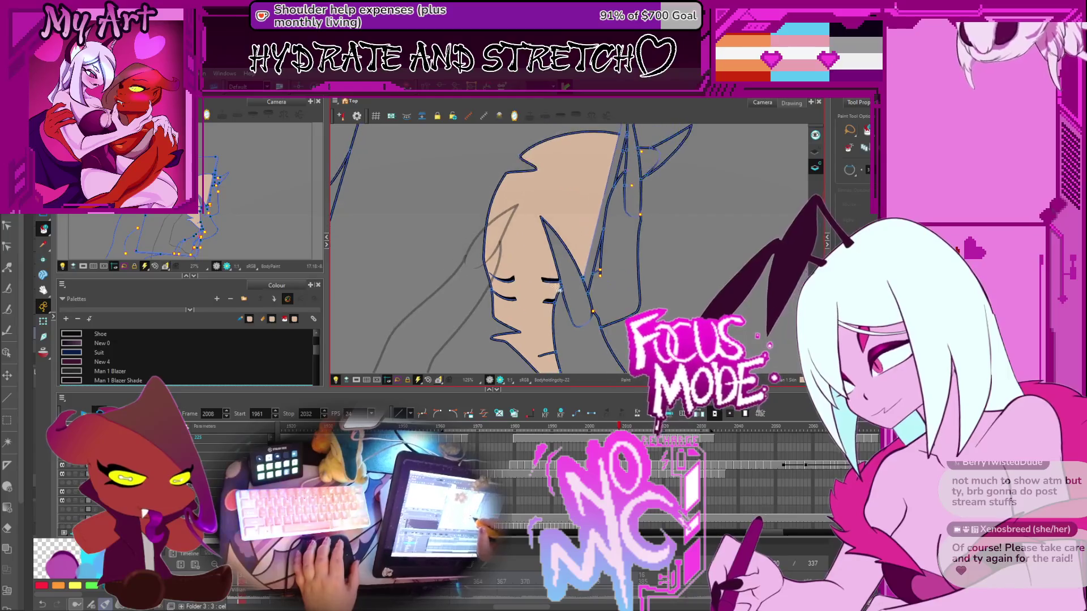
pyautogui.scroll(-4, 557, 289)
pyautogui.press('Return')
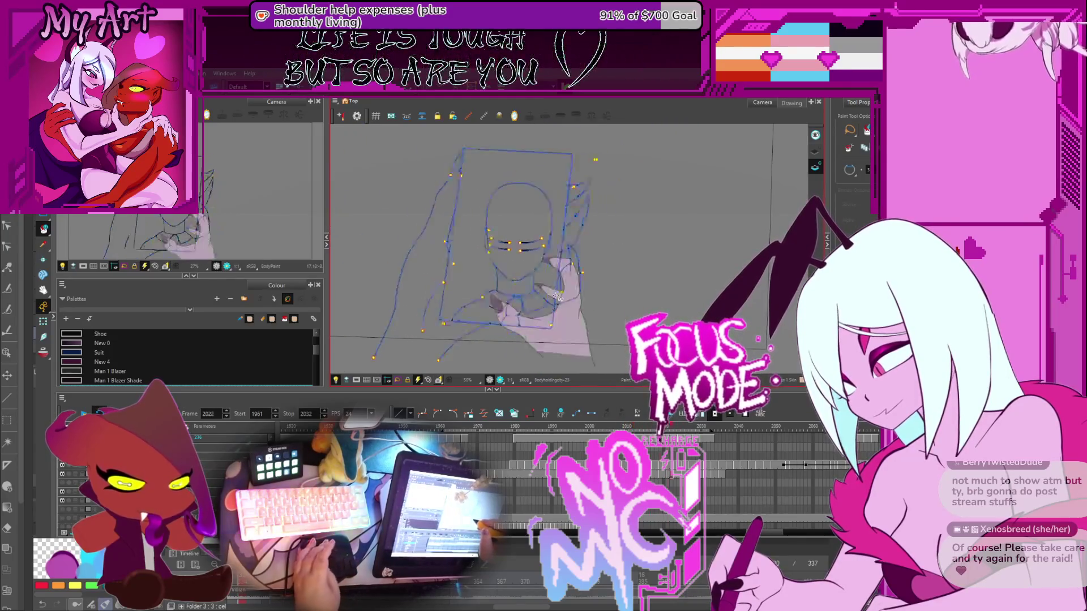
pyautogui.press('.')
pyautogui.press('.')
pyautogui.press('.')
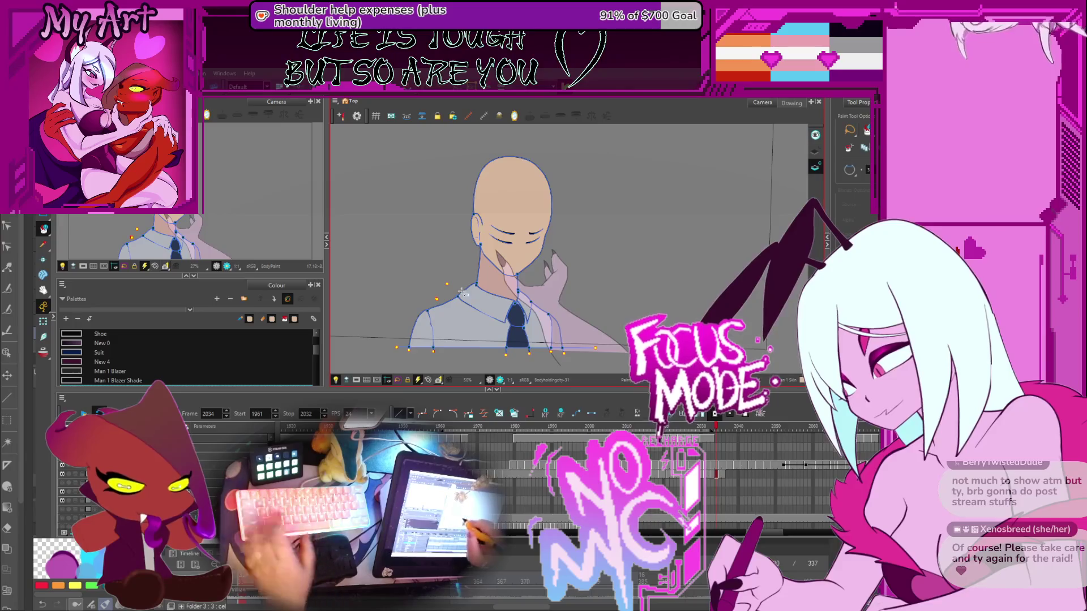
pyautogui.press(',')
pyautogui.press(',')
pyautogui.press(',')
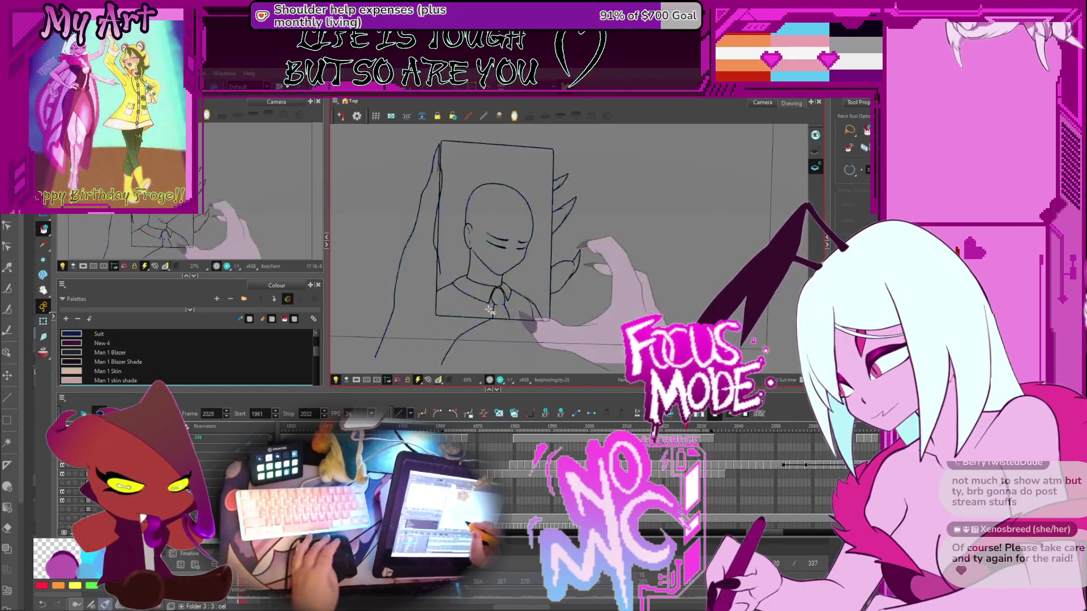
pyautogui.press('Return')
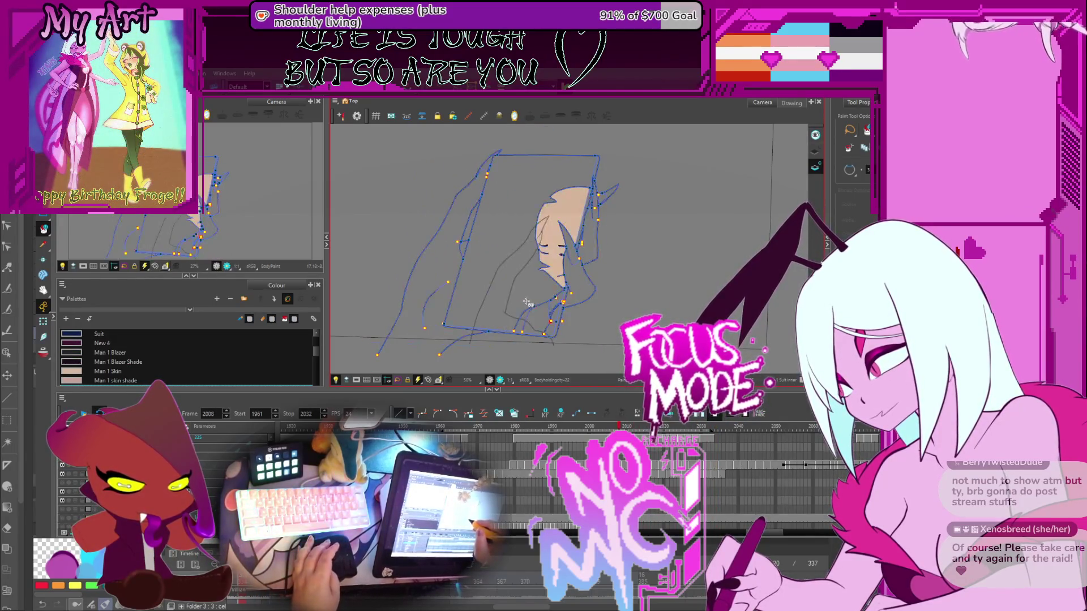
# Fill the phone light blue-grey, and undo a trial fill left of the lapel
pyautogui.click(552, 304)
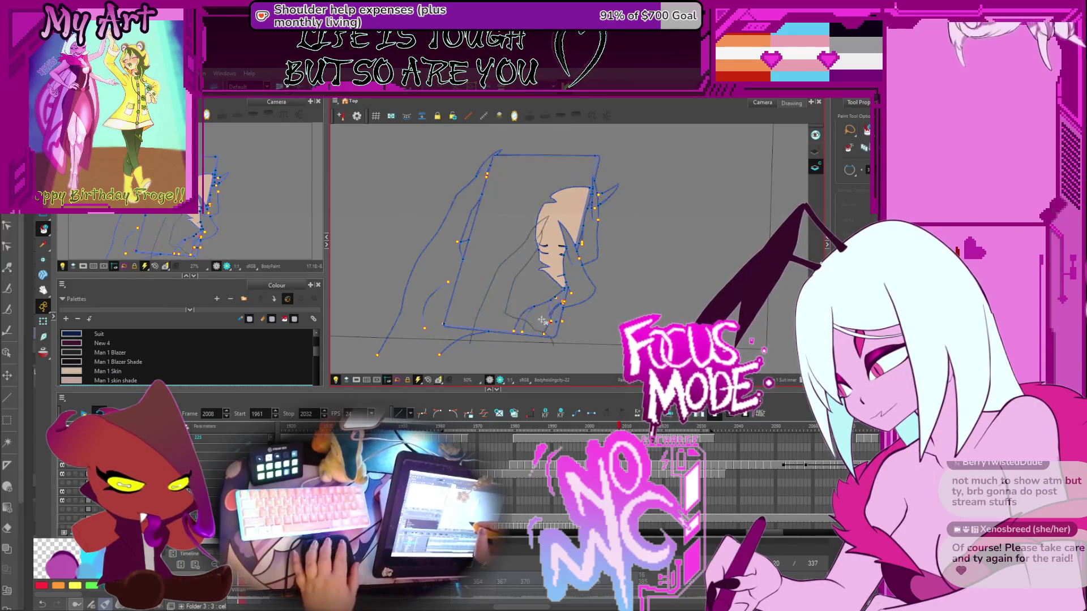
pyautogui.scroll(3, 549, 306)
pyautogui.scroll(3, 542, 281)
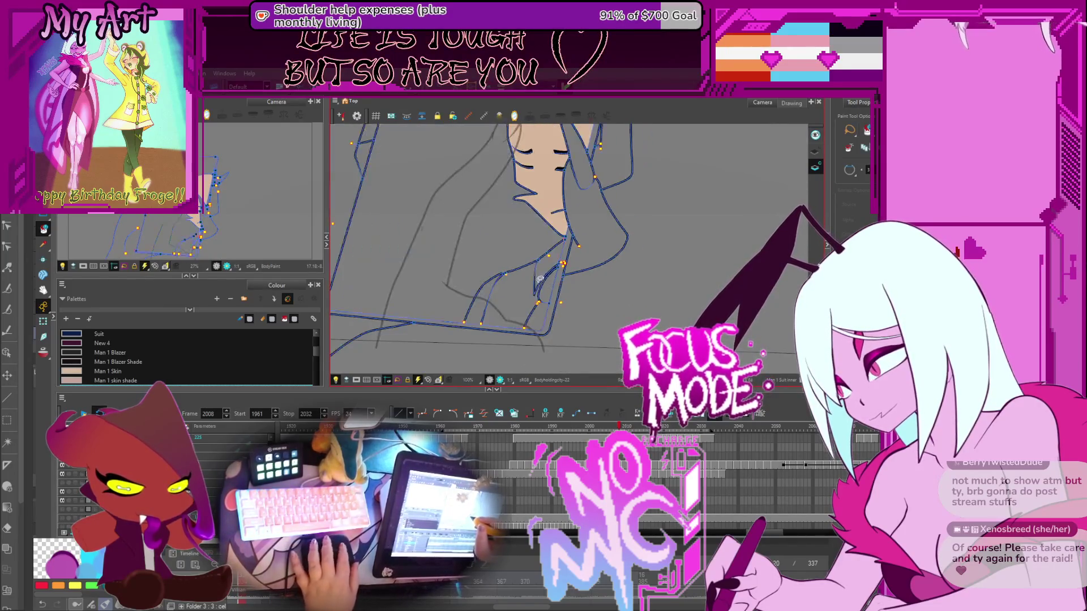
pyautogui.moveTo(558, 237); pyautogui.dragTo(557, 265)
pyautogui.hotkey('alt', 'i')
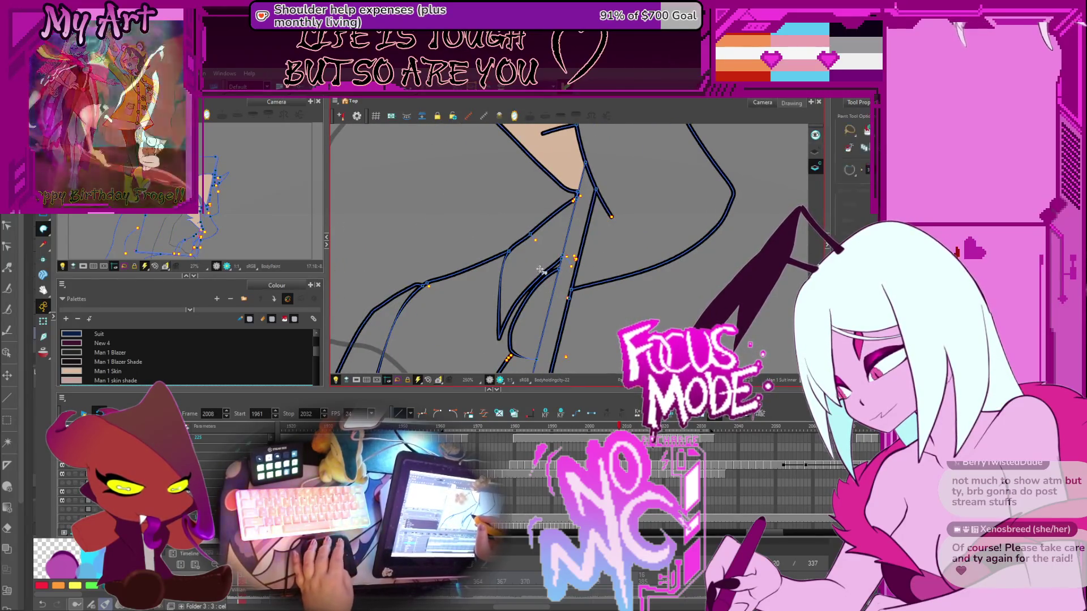
pyautogui.click(541, 258)
pyautogui.hotkey('ctrl', 'z')
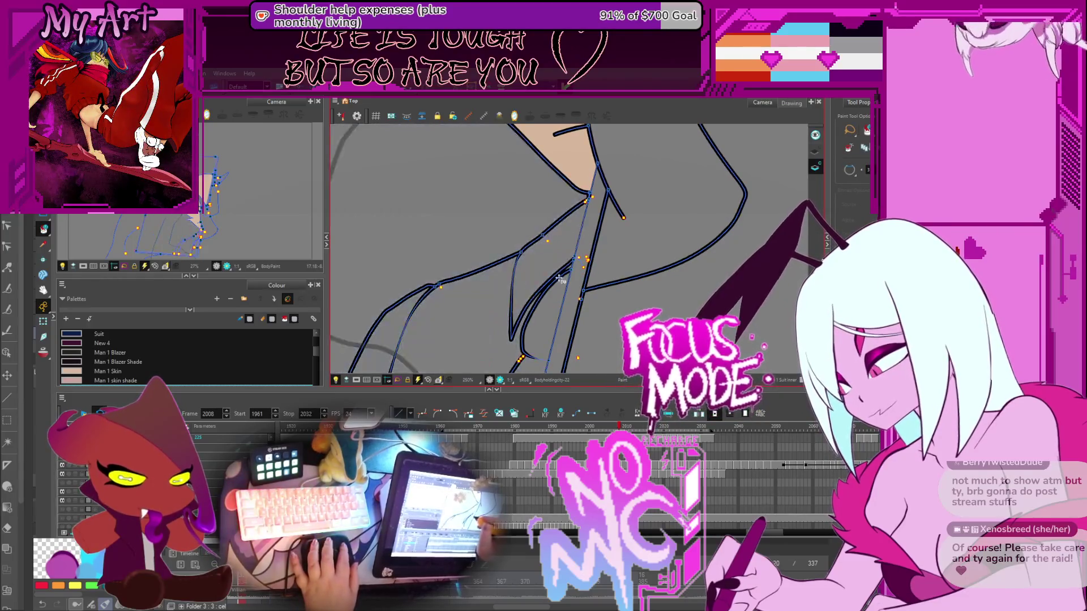
# Zoom out and step forward to the coloured drawing at frame 2035
pyautogui.scroll(3, 557, 283)
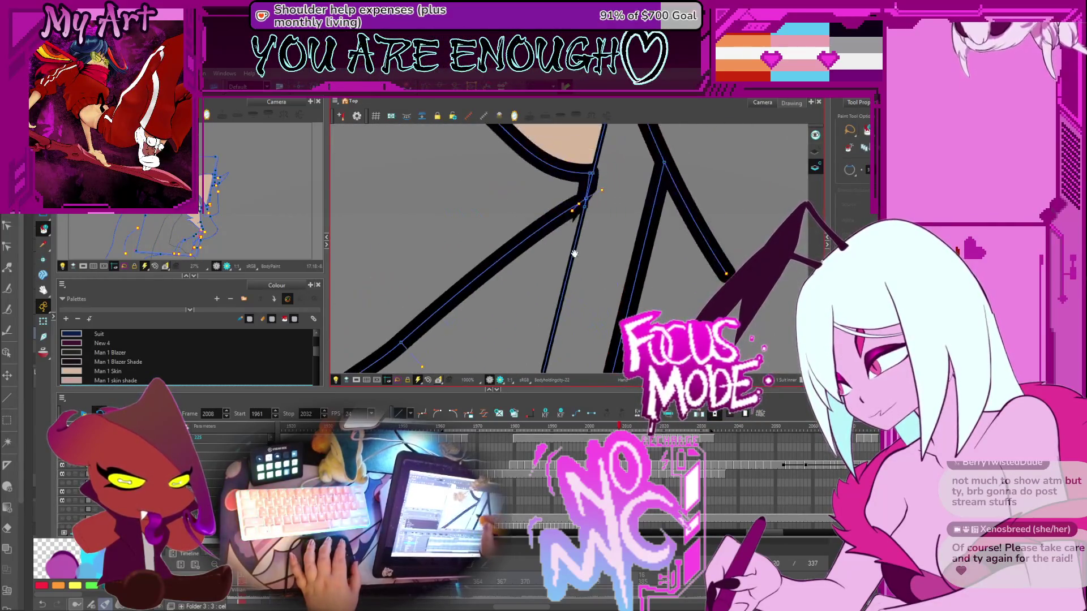
pyautogui.scroll(2, 577, 245)
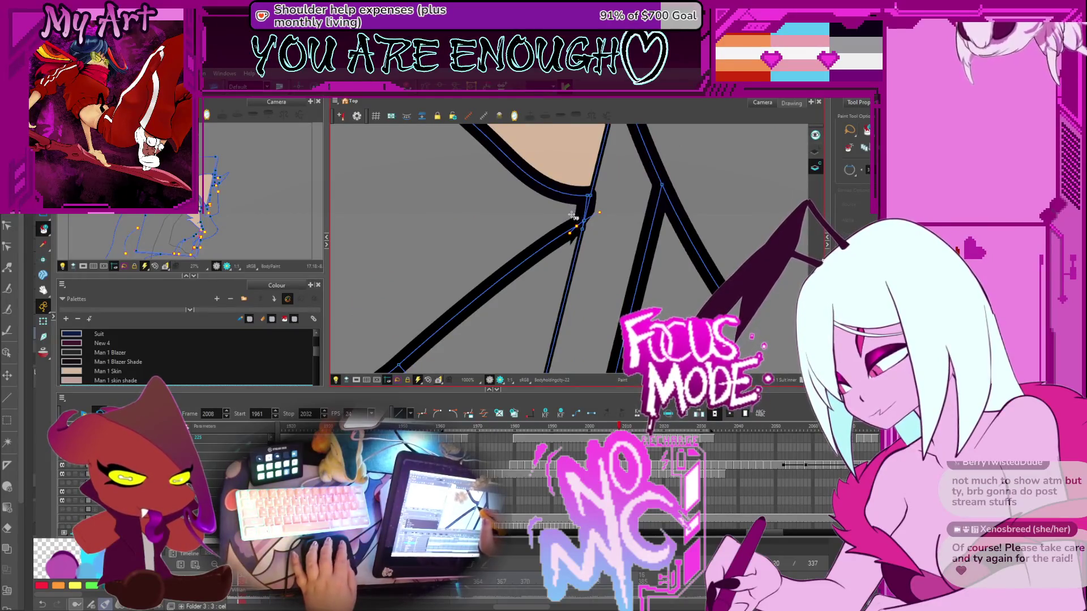
pyautogui.scroll(-3, 583, 231)
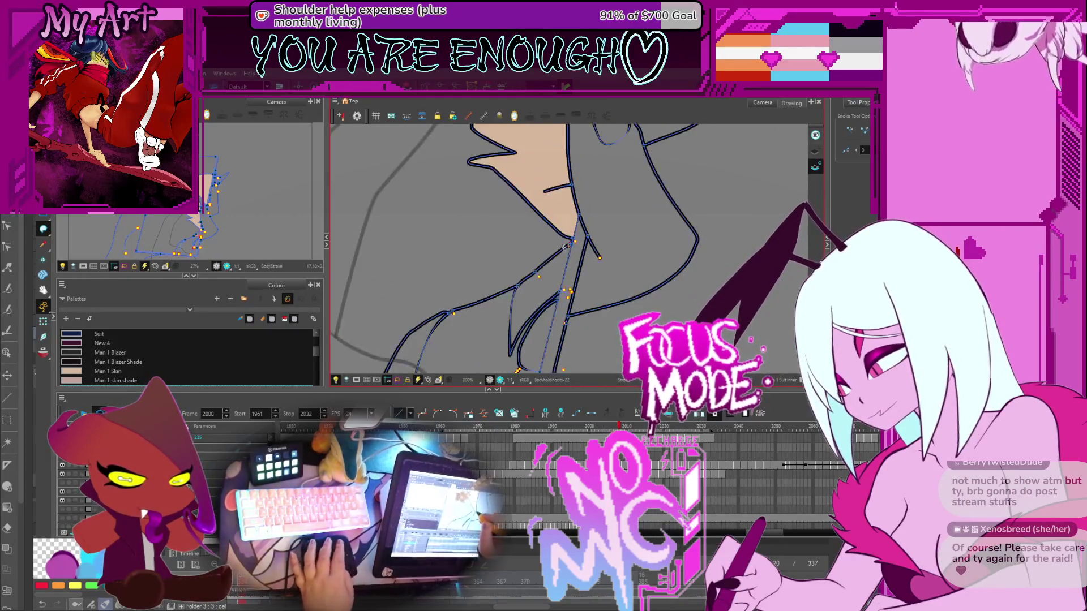
pyautogui.scroll(-1, 555, 275)
pyautogui.press('g')
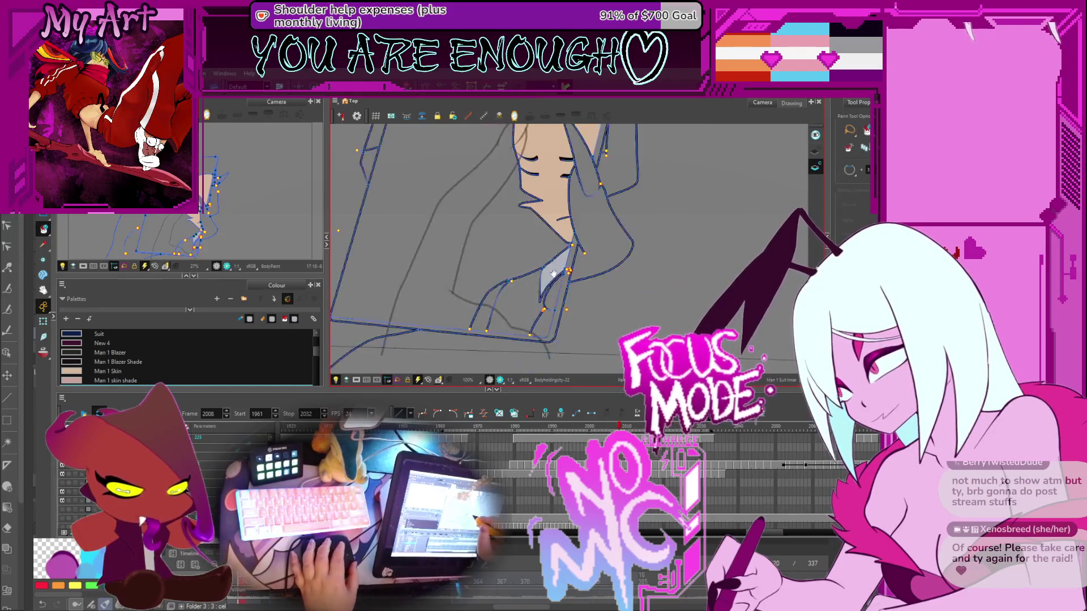
pyautogui.press('g')
pyautogui.press('g')
pyautogui.press('g')
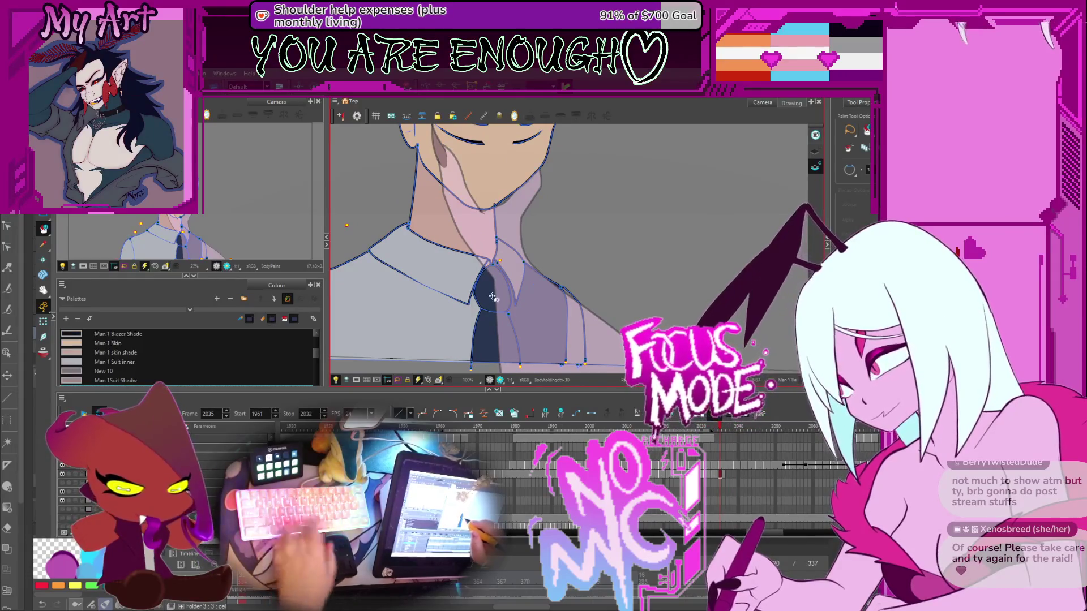
# Return to frame 2008 and fill the large jacket area dark blue
pyautogui.press('f')
pyautogui.press('f')
pyautogui.press('f')
pyautogui.press('f')
pyautogui.press('f')
pyautogui.press('f')
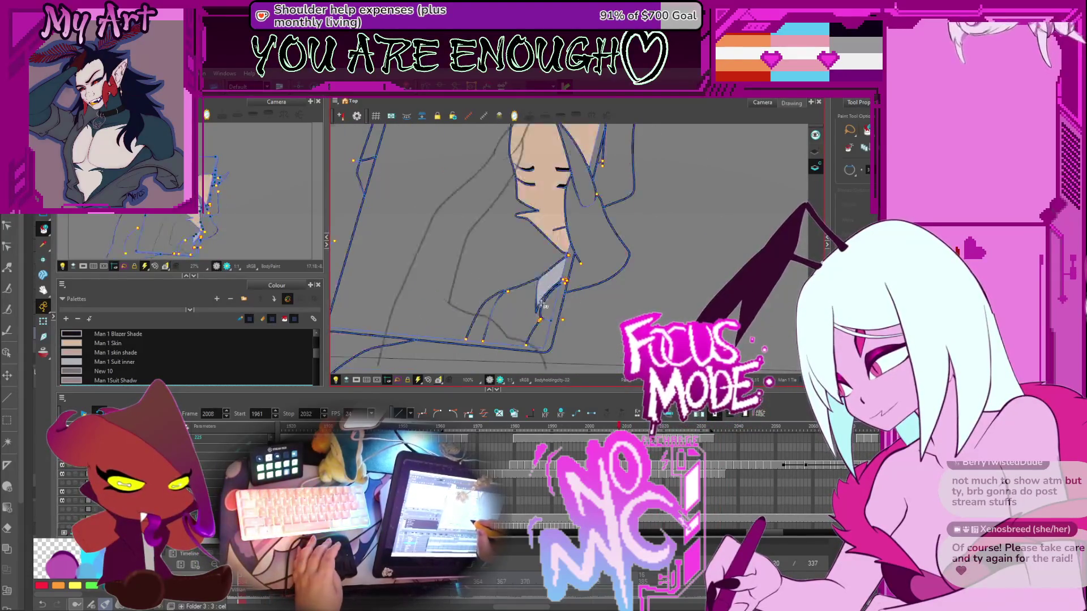
pyautogui.moveTo(535, 310); pyautogui.dragTo(548, 296)
pyautogui.press('g')
pyautogui.press('f')
pyautogui.scroll(3, 557, 306)
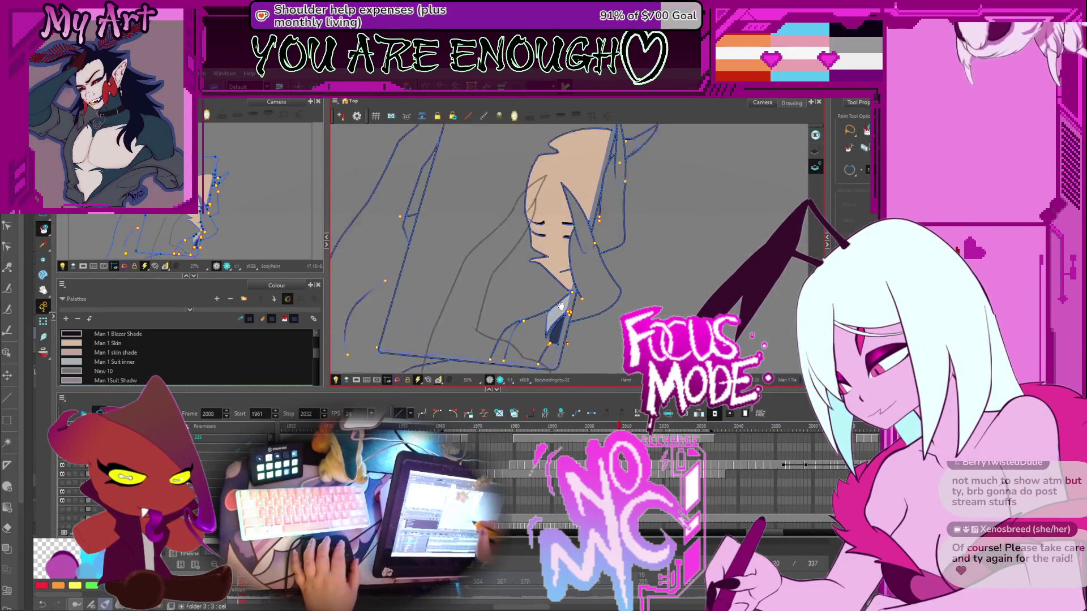
pyautogui.scroll(3, 513, 310)
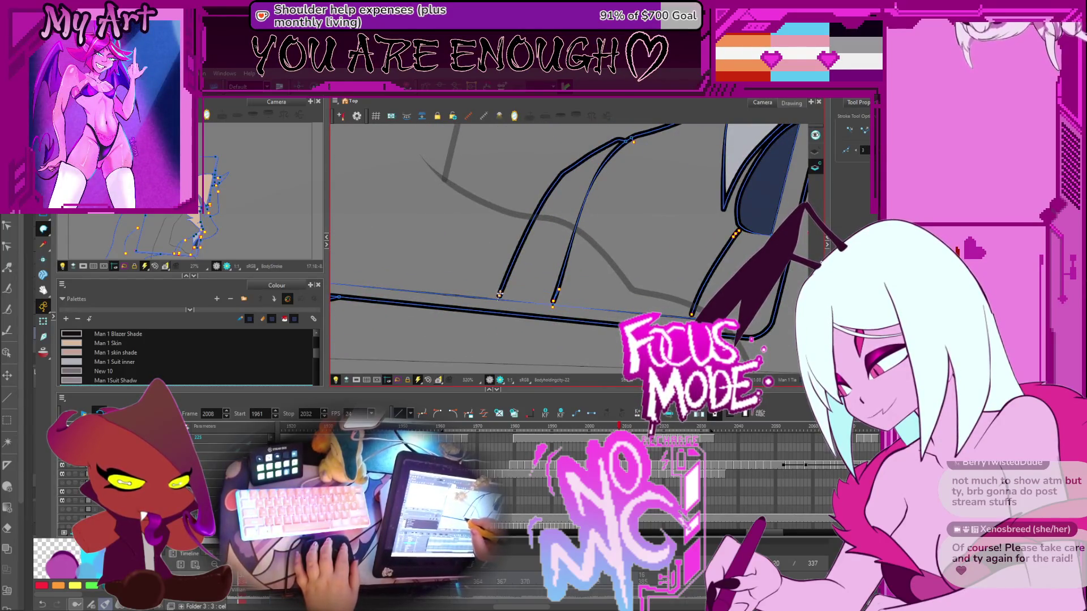
pyautogui.moveTo(752, 202); pyautogui.dragTo(675, 265)
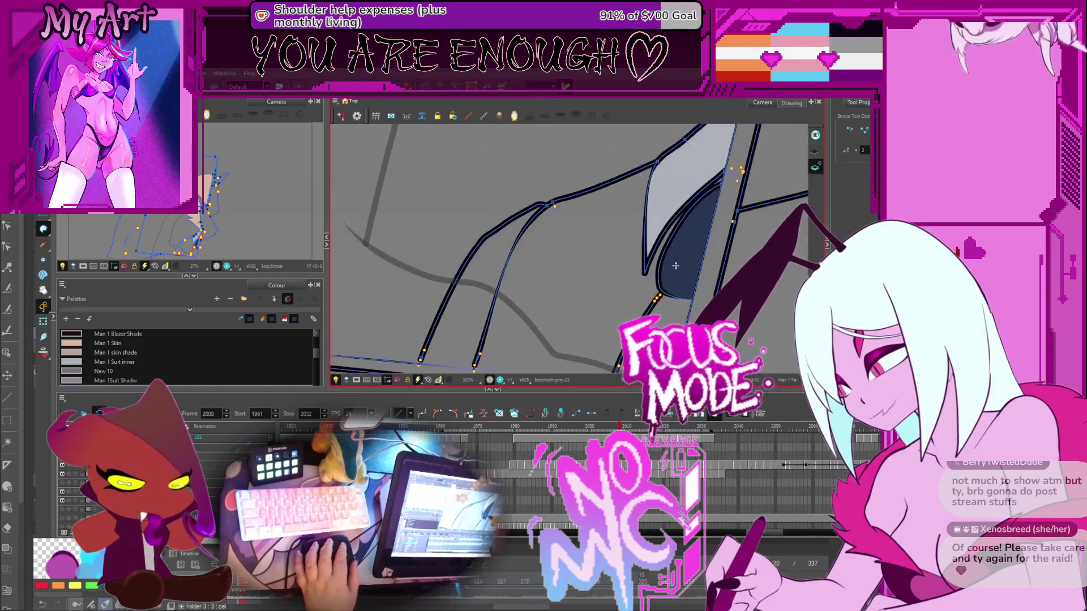
pyautogui.scroll(-2, 671, 275)
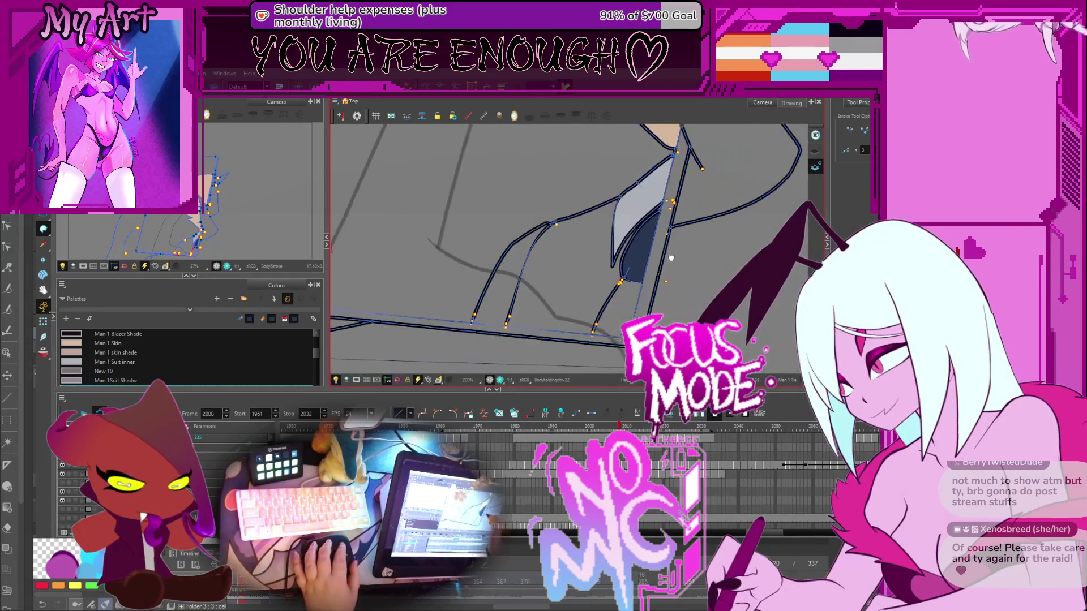
pyautogui.moveTo(654, 229); pyautogui.dragTo(613, 236)
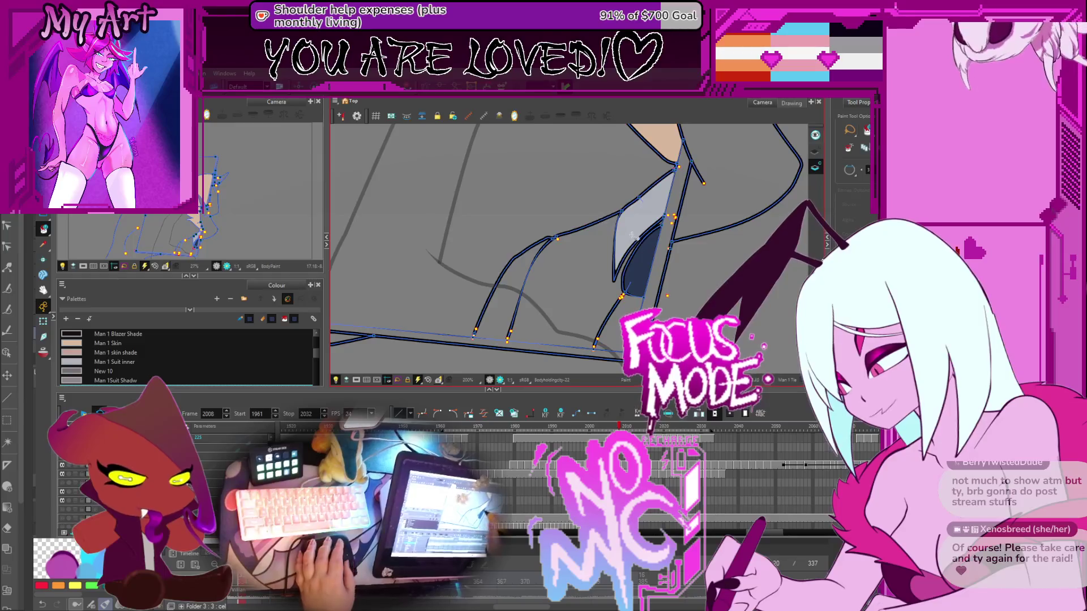
pyautogui.click(626, 309)
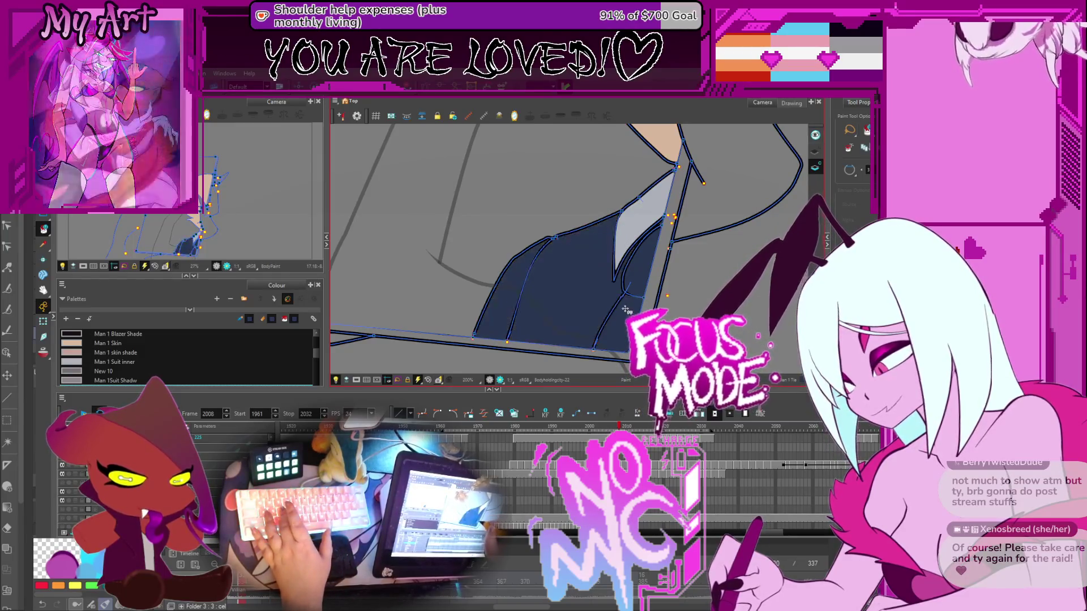
# Fill another jacket region near the lapel dark blue
pyautogui.hotkey('alt', 's')
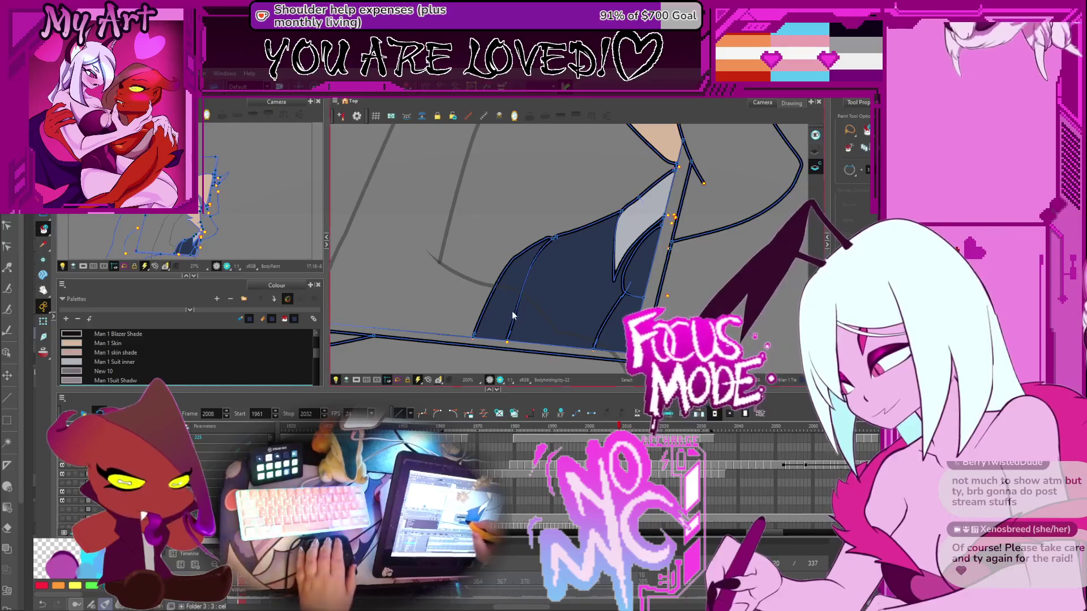
pyautogui.scroll(2, 513, 315)
pyautogui.moveTo(679, 272); pyautogui.dragTo(572, 244)
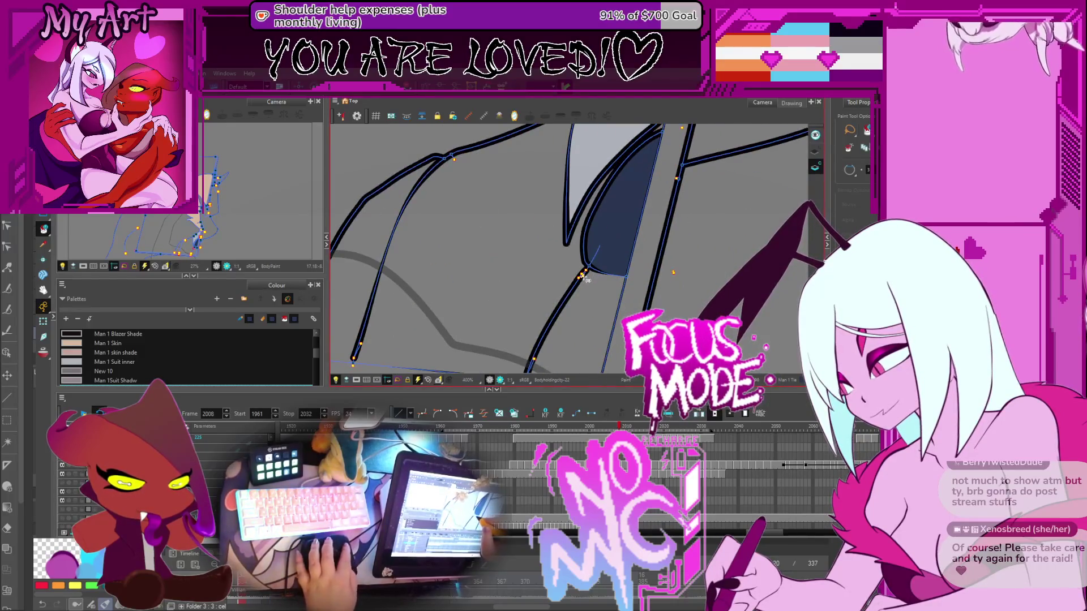
pyautogui.hotkey('alt', 'k')
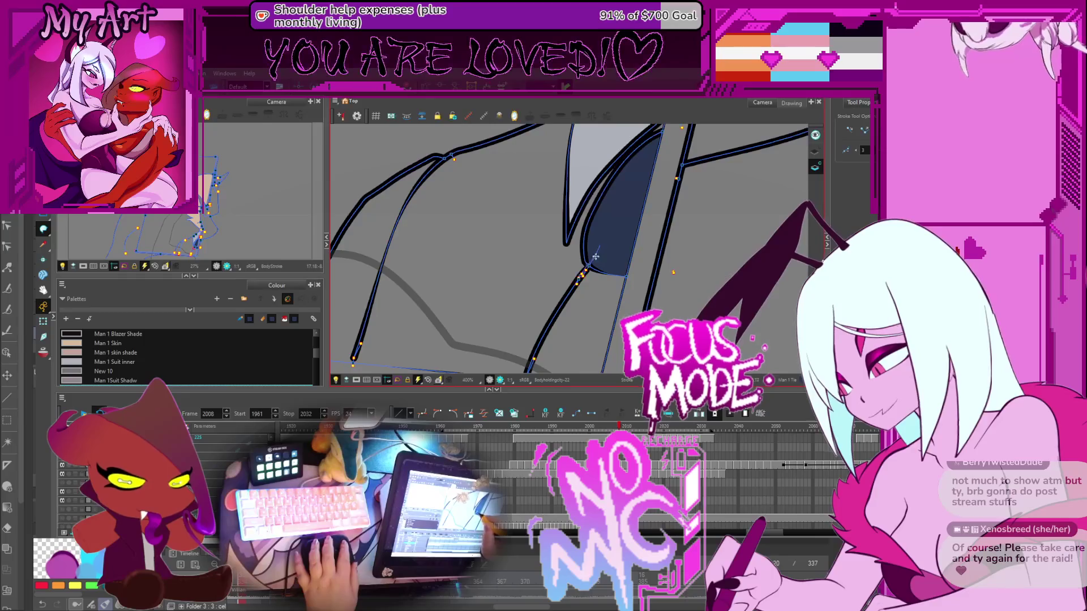
pyautogui.scroll(-2, 588, 277)
pyautogui.hotkey('alt', 'i')
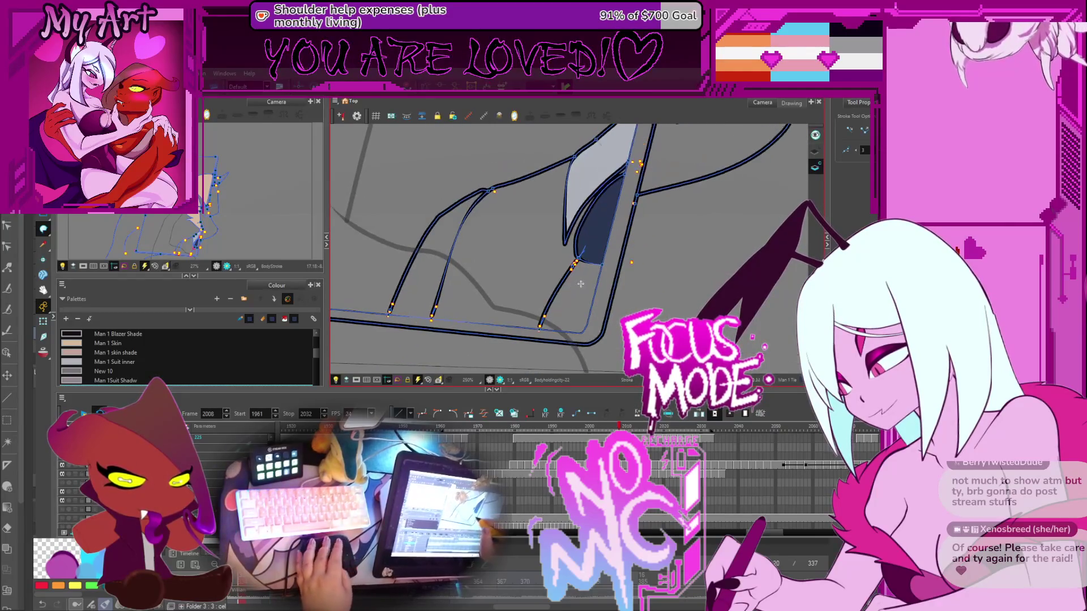
pyautogui.click(582, 291)
# Inspect the line joint and select the Man 1 Suit inner colour
pyautogui.scroll(10, 664, 225)
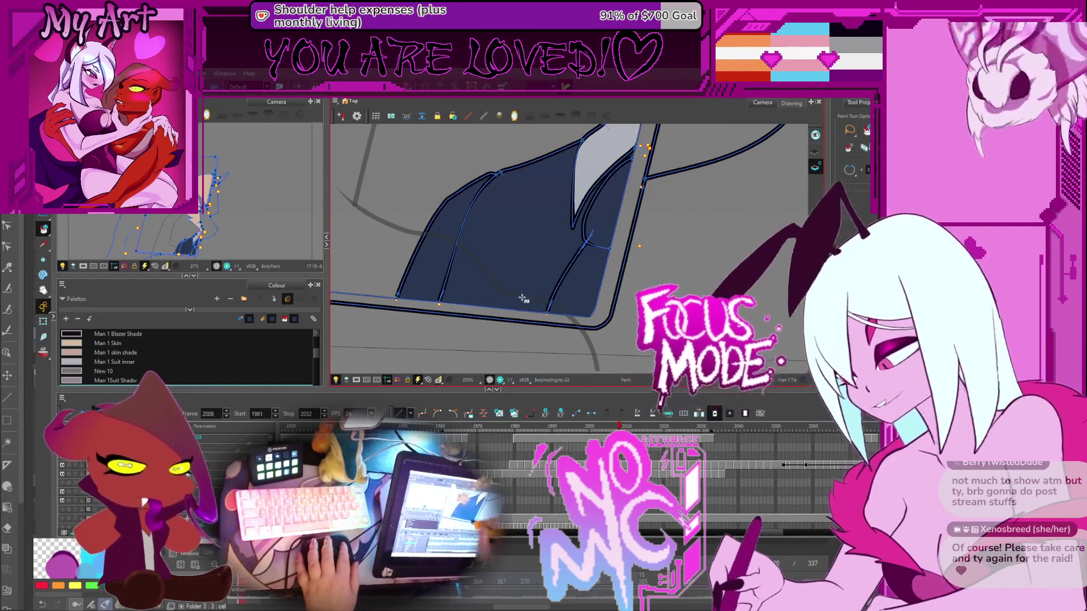
pyautogui.moveTo(783, 214); pyautogui.dragTo(578, 270)
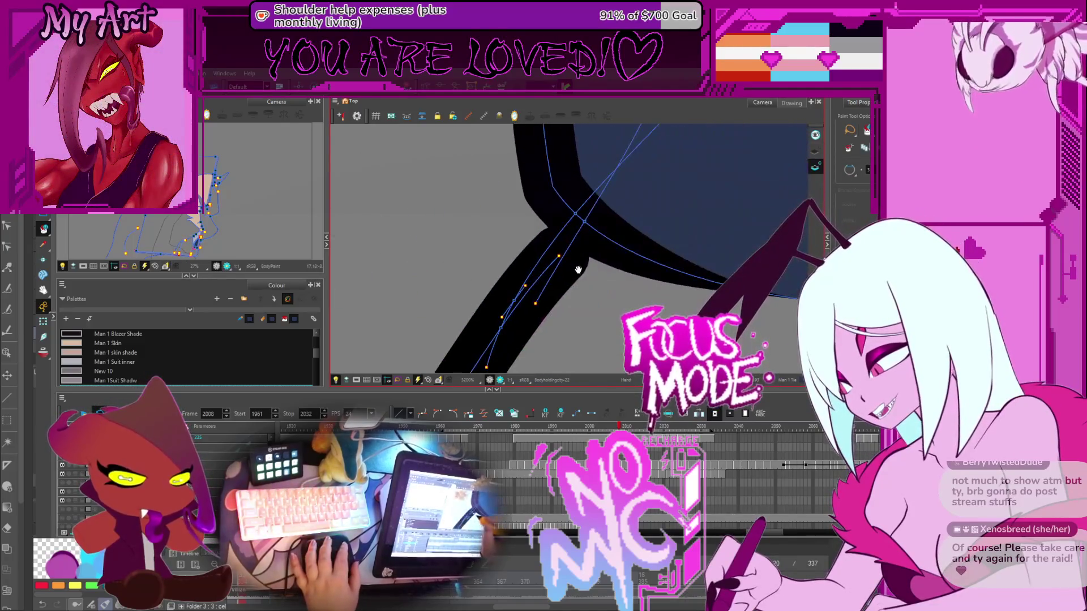
pyautogui.scroll(-5, 564, 289)
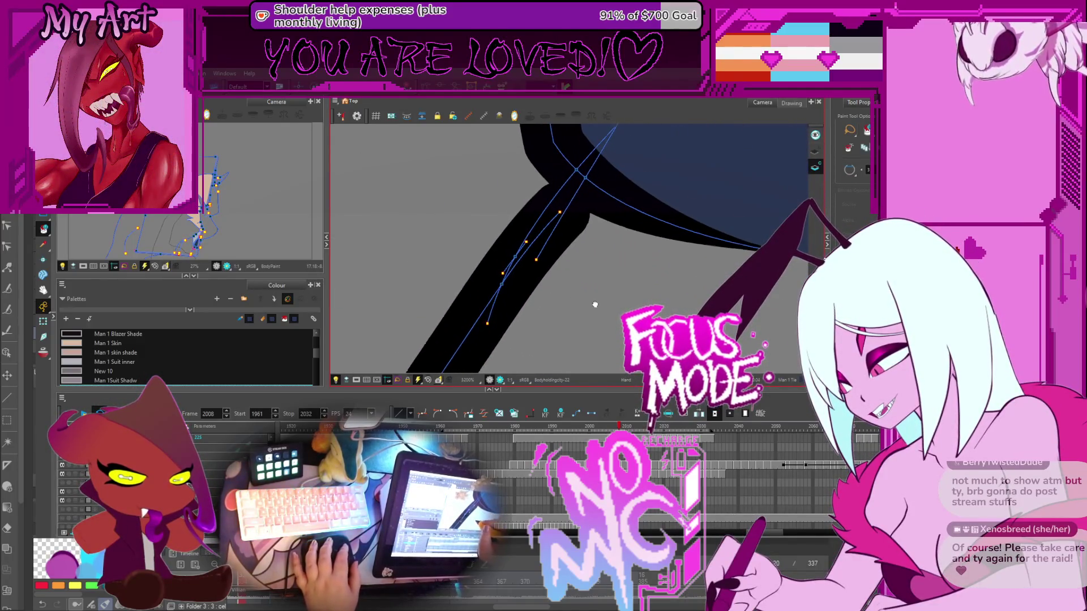
pyautogui.scroll(-2, 612, 258)
pyautogui.scroll(2, 538, 301)
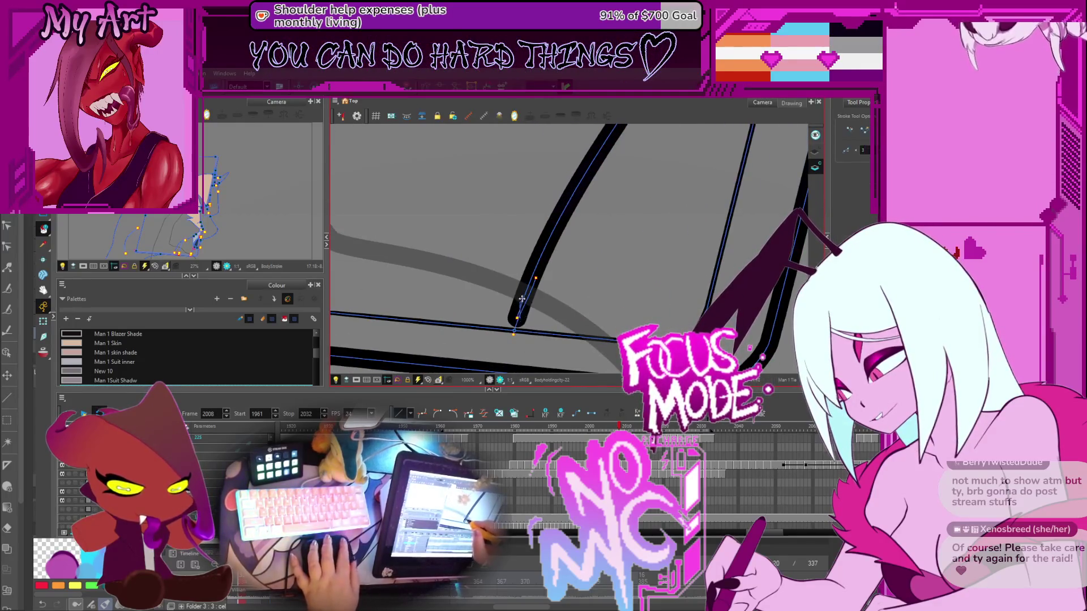
pyautogui.hotkey('alt', 'i')
pyautogui.scroll(-3, 592, 266)
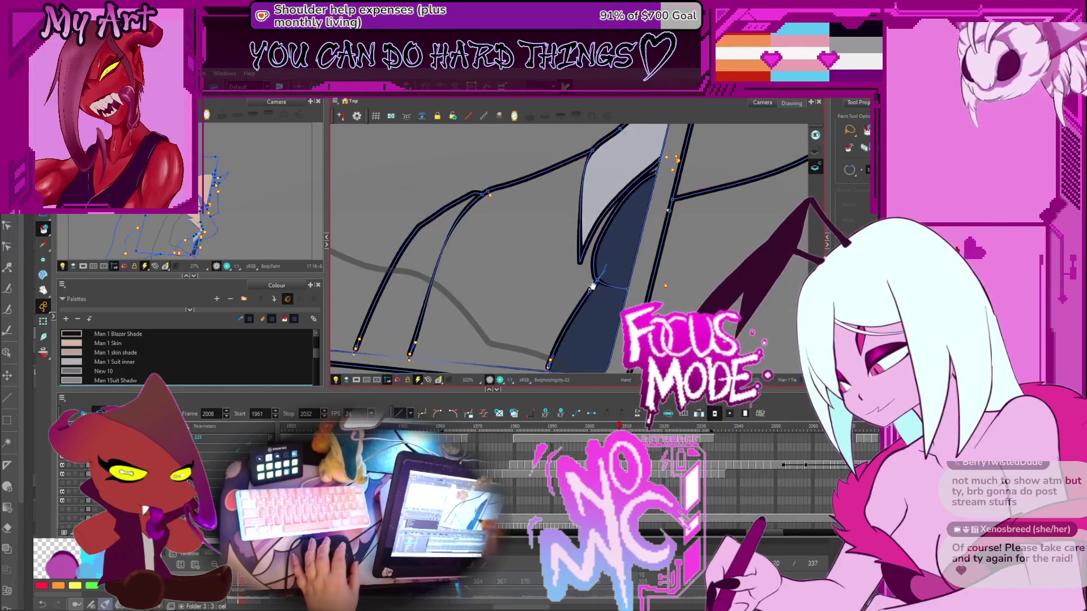
pyautogui.keyDown('alt'); pyautogui.click(603, 187); pyautogui.keyUp('alt')
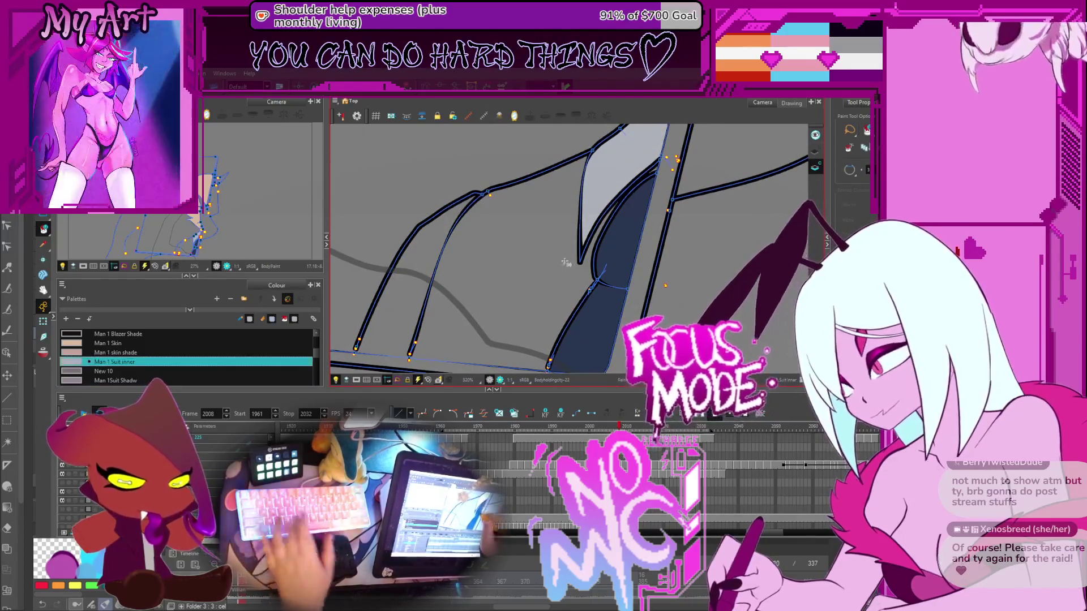
pyautogui.scroll(-4, 559, 262)
pyautogui.scroll(5, 608, 250)
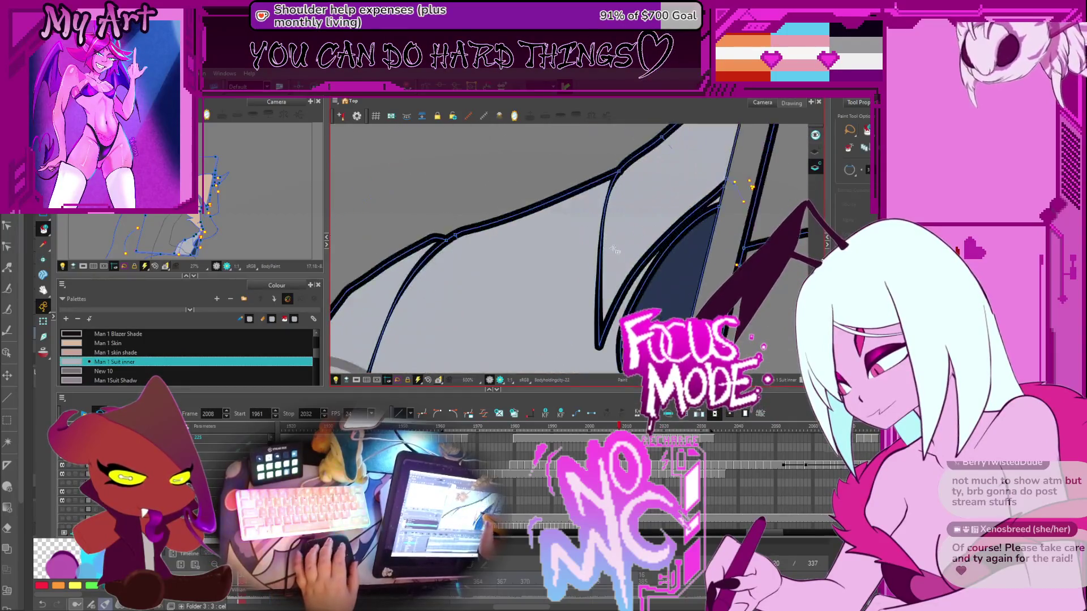
pyautogui.scroll(-6, 707, 214)
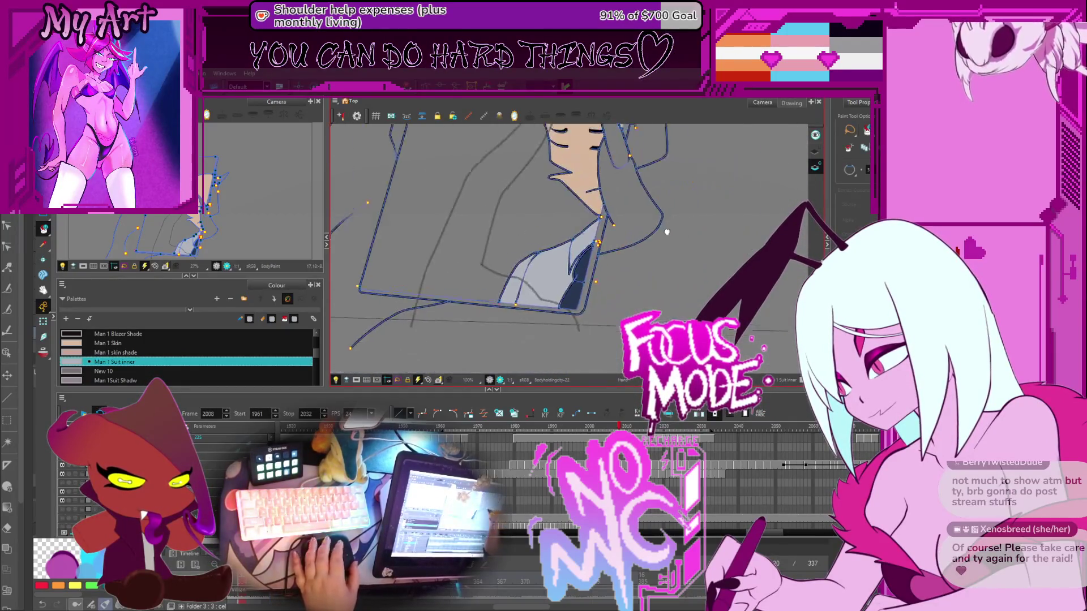
# On frame 2010, try three fills near the collar, then undo them
pyautogui.press('.')
pyautogui.press('.')
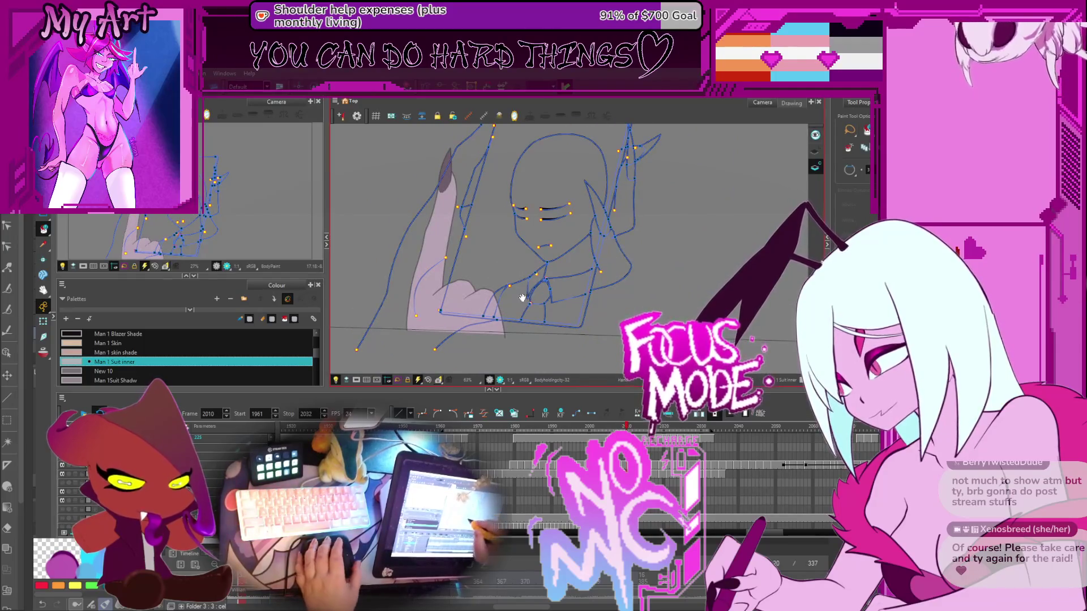
pyautogui.scroll(2, 522, 298)
pyautogui.click(462, 306)
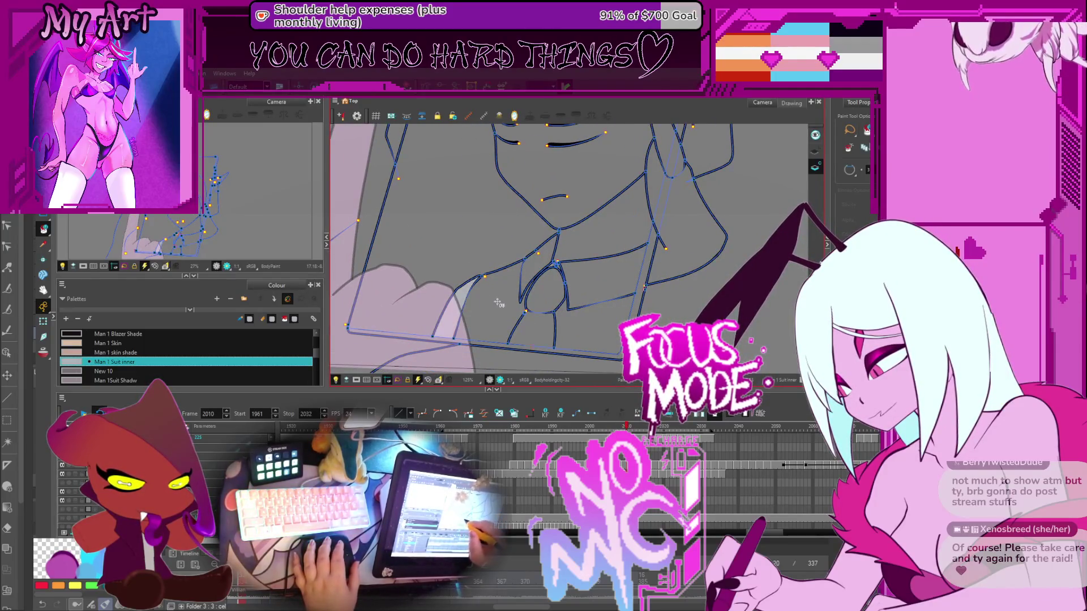
pyautogui.click(495, 303)
pyautogui.click(558, 278)
pyautogui.hotkey('ctrl', 'z')
pyautogui.hotkey('ctrl', 'z')
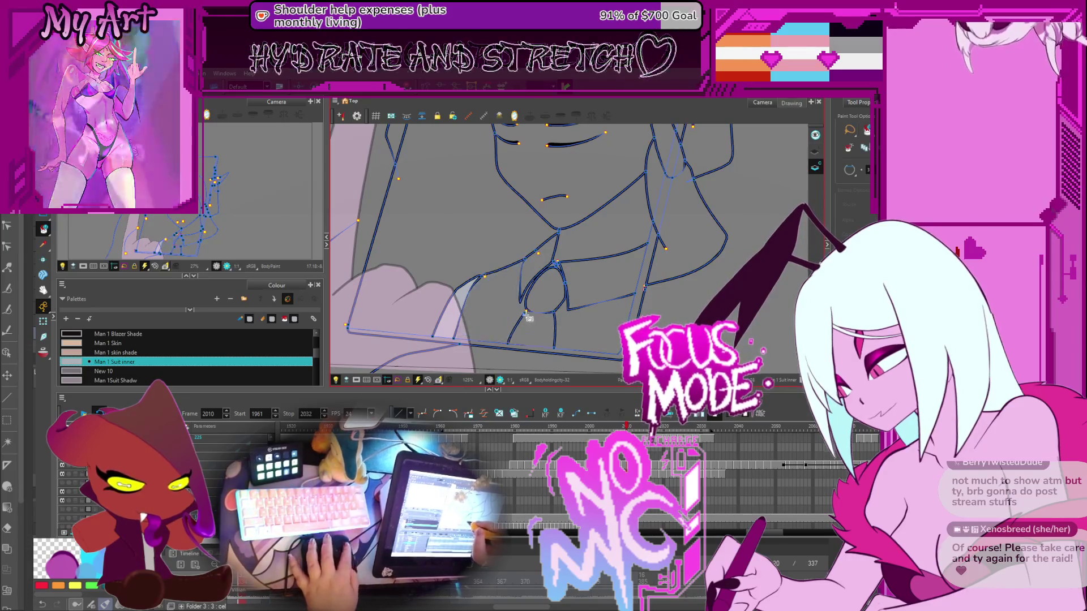
# Fill the four regions left, above, right and below the tie-knot oval with Man 1 Suit inner
pyautogui.scroll(3, 547, 259)
pyautogui.moveTo(491, 343); pyautogui.dragTo(506, 328)
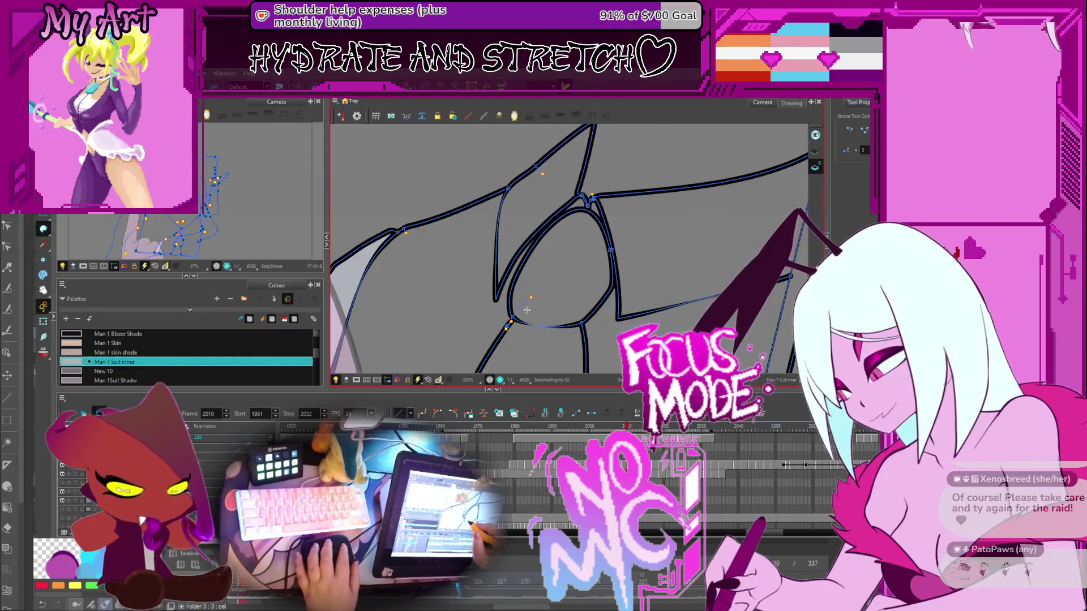
pyautogui.scroll(-3, 527, 310)
pyautogui.hotkey('alt', 'i')
pyautogui.click(498, 271)
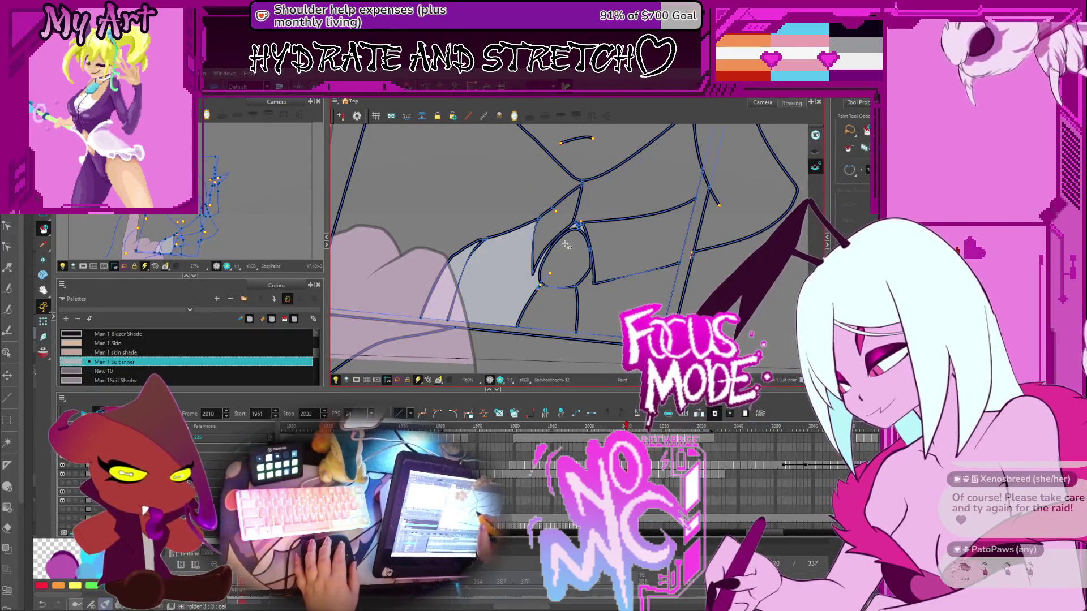
pyautogui.click(557, 226)
pyautogui.click(617, 268)
pyautogui.click(587, 321)
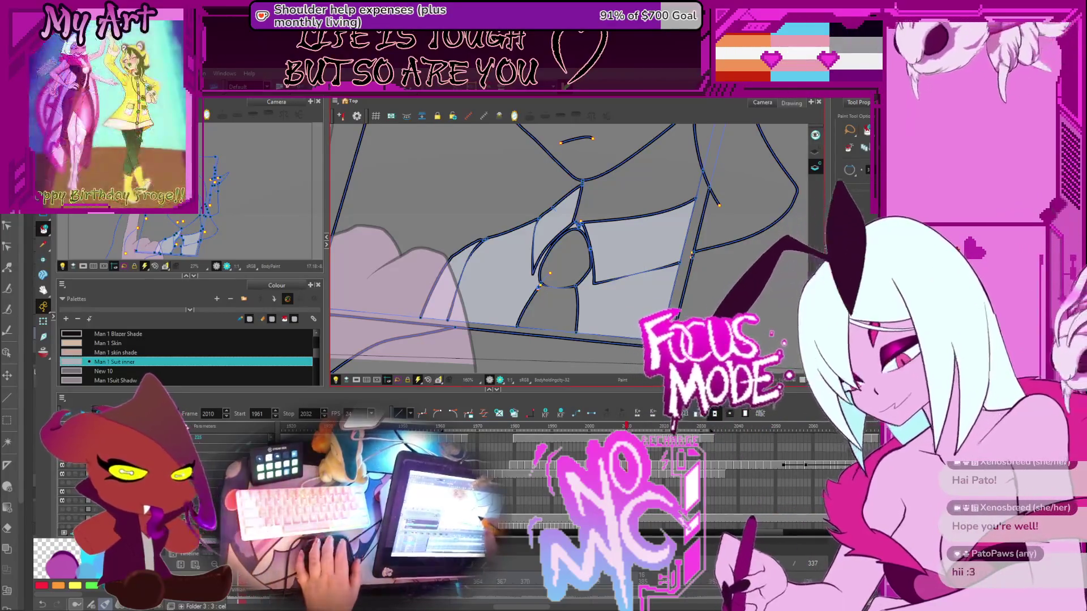
# On frame 2011, fill the man's tie dark navy
pyautogui.moveTo(614, 257); pyautogui.dragTo(610, 277)
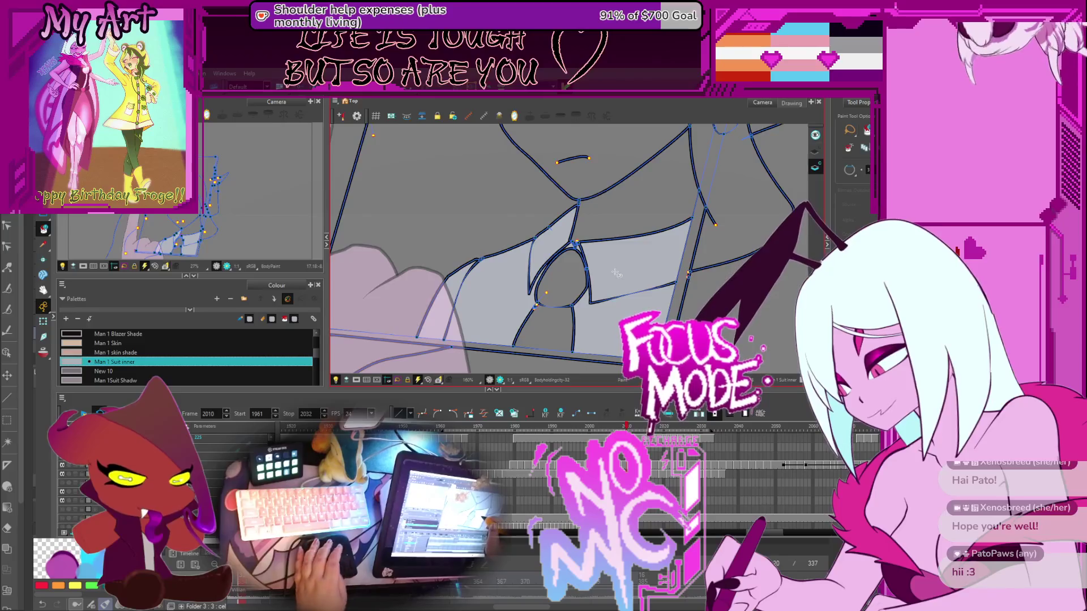
pyautogui.press(',')
pyautogui.press(',')
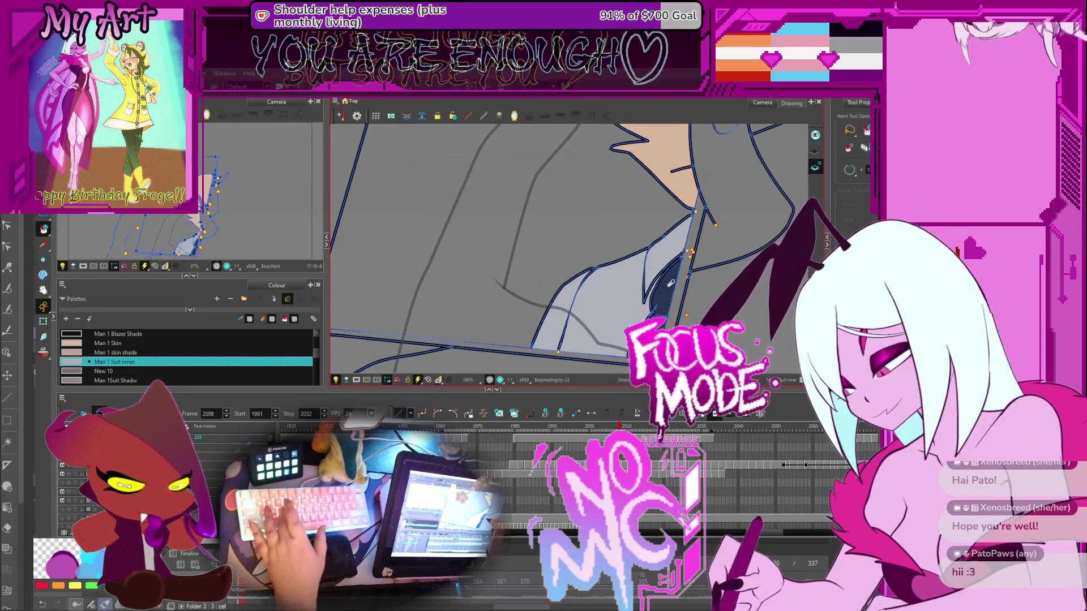
pyautogui.press('.')
pyautogui.press('.')
pyautogui.press('.')
pyautogui.click(562, 301)
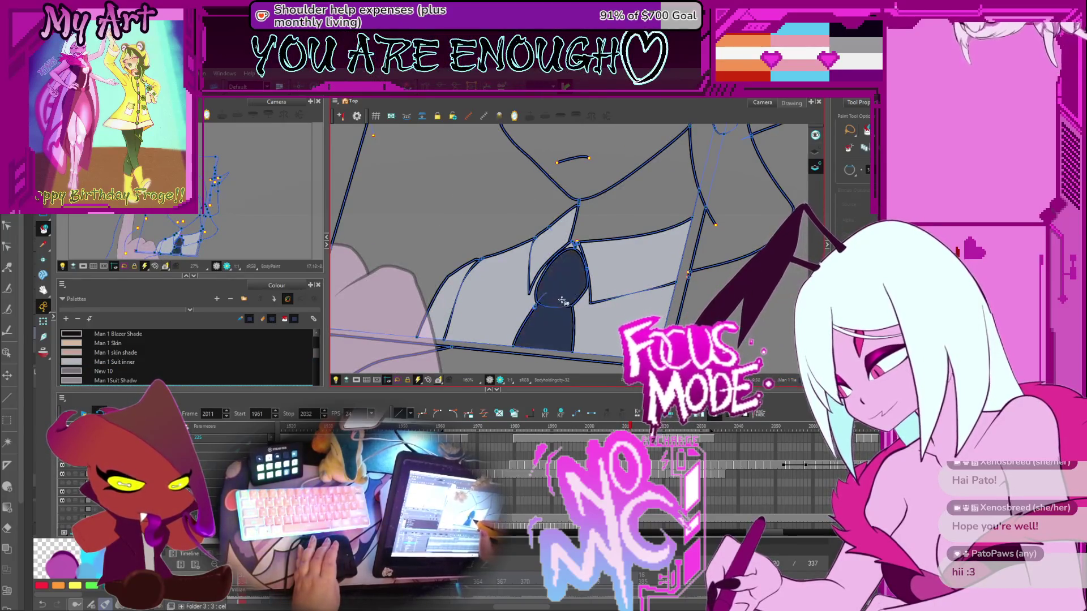
# Choose Man 1 Skin as the fill colour and check the colouring on frames 2011, 2020 and 2013
pyautogui.press(',')
pyautogui.press(',')
pyautogui.press(',')
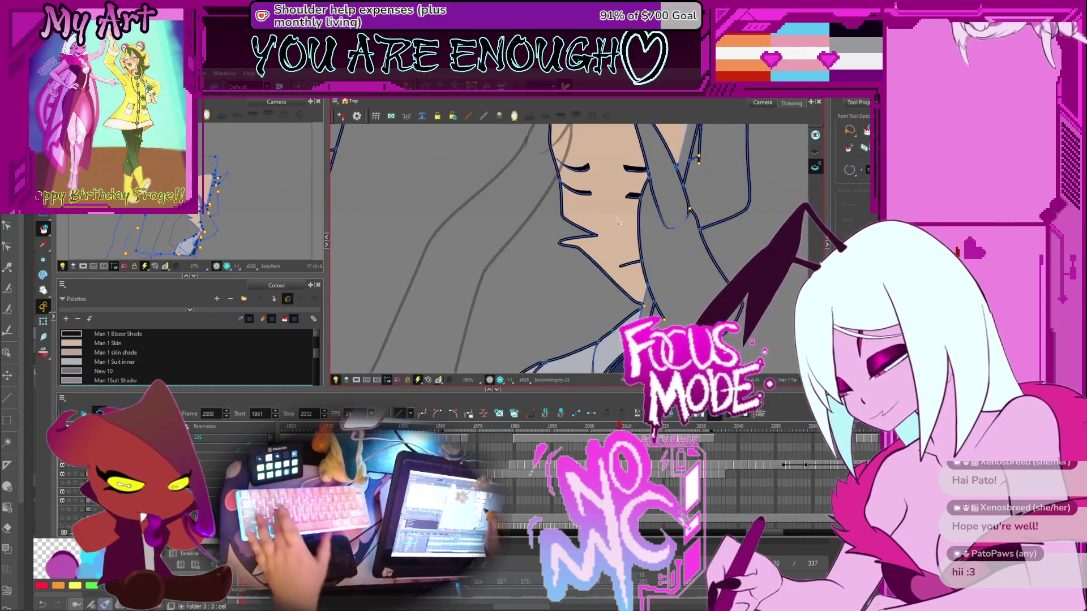
pyautogui.keyDown('alt'); pyautogui.click(618, 222); pyautogui.keyUp('alt')
pyautogui.press('.')
pyautogui.press('.')
pyautogui.press('.')
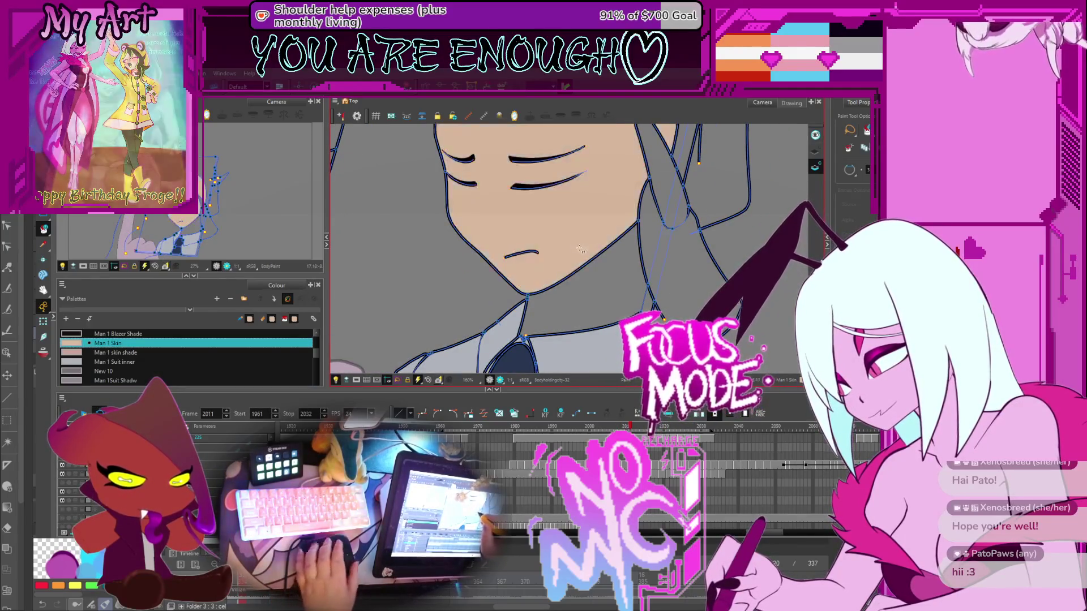
pyautogui.scroll(-4, 581, 250)
pyautogui.press('.')
pyautogui.press('.')
pyautogui.press('.')
pyautogui.press(',')
pyautogui.press(',')
pyautogui.press(',')
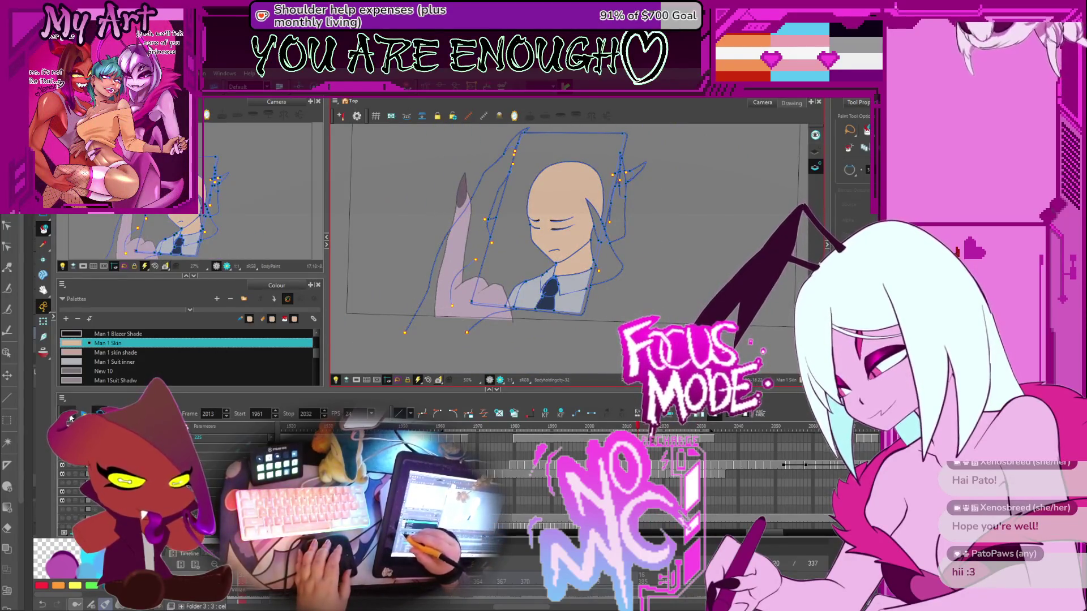
# Play the coloured hand-and-phone animation, then stop it on frame 1972
pyautogui.press('Return')
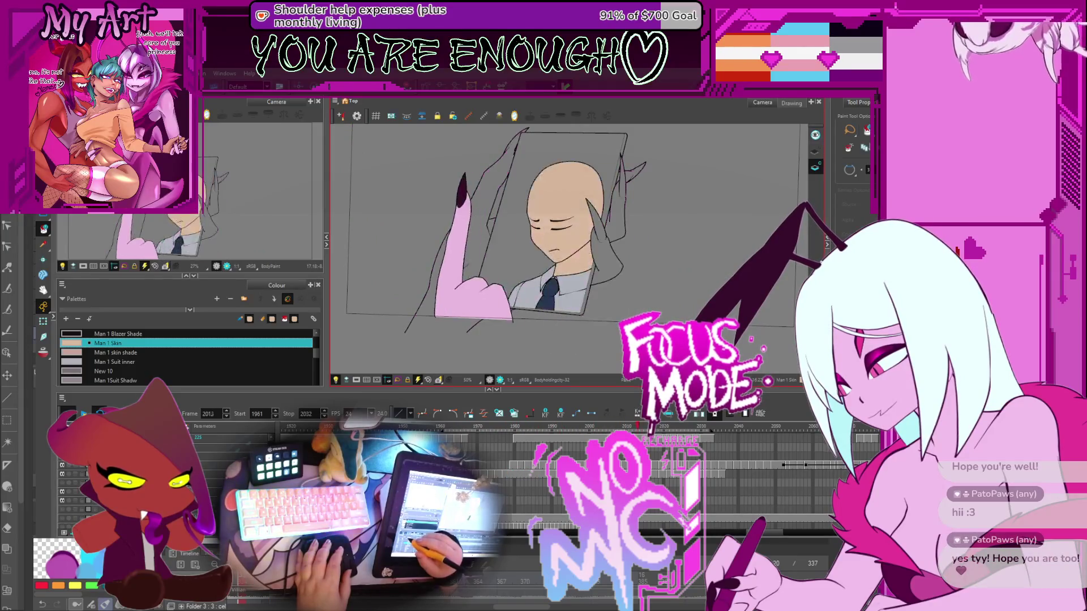
pyautogui.press('Return')
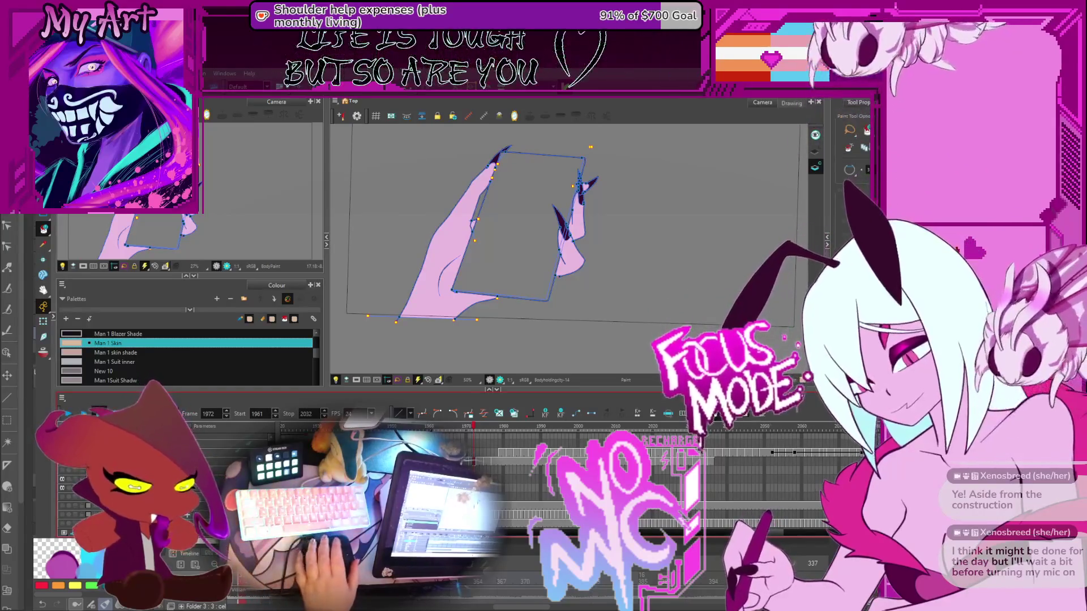
# Go to frame 2010 at 100% zoom and select the Hand layer row
pyautogui.moveTo(473, 471); pyautogui.dragTo(505, 473)
pyautogui.press('Return')
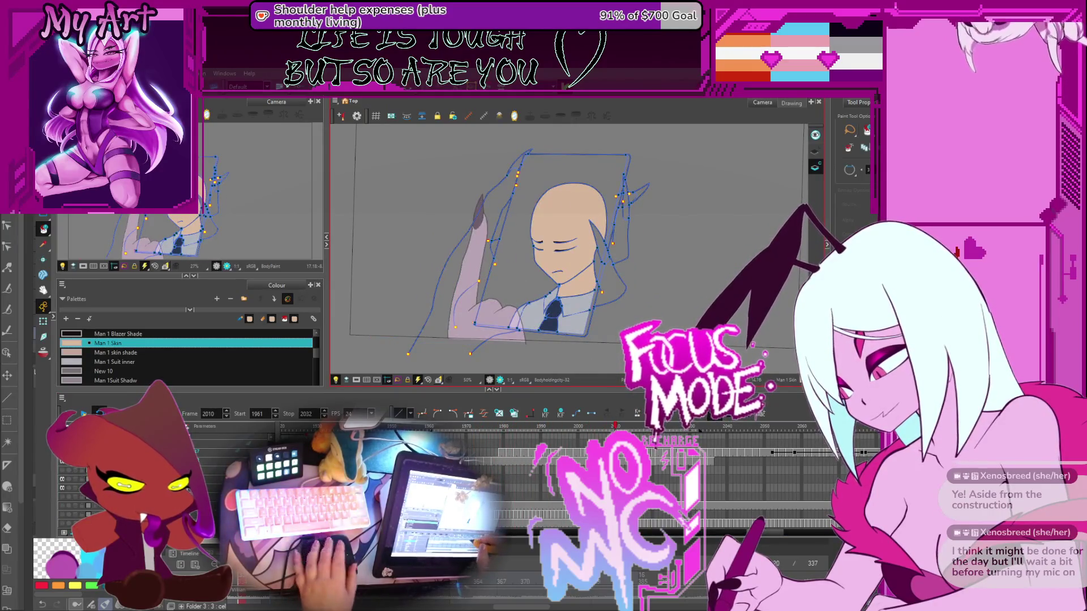
pyautogui.press('x')
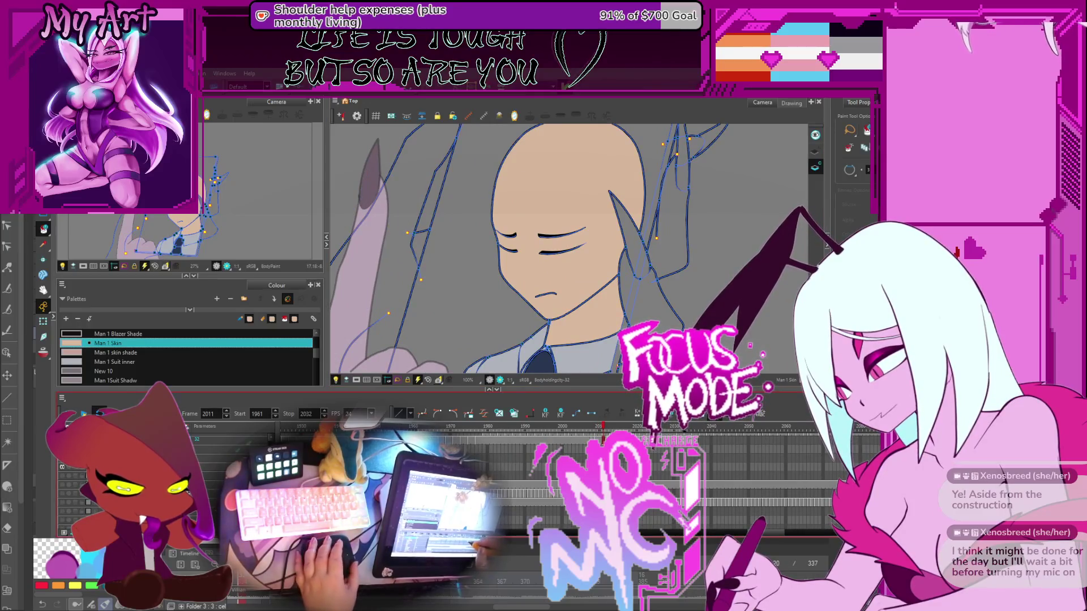
pyautogui.click(600, 460)
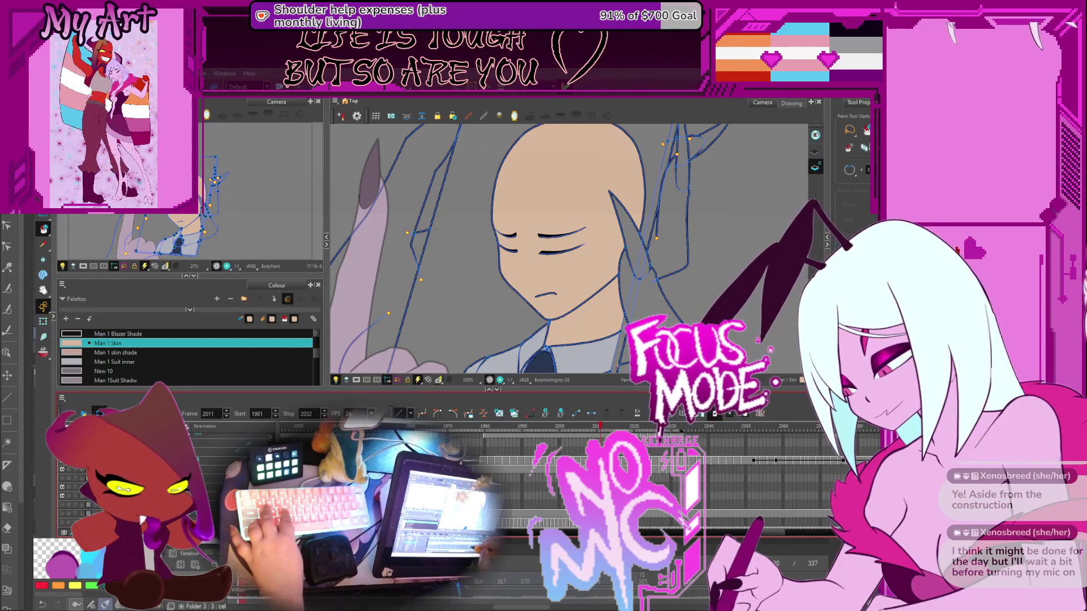
# Zoom back out with the playhead set on frame 2010
pyautogui.scroll(-1, 622, 481)
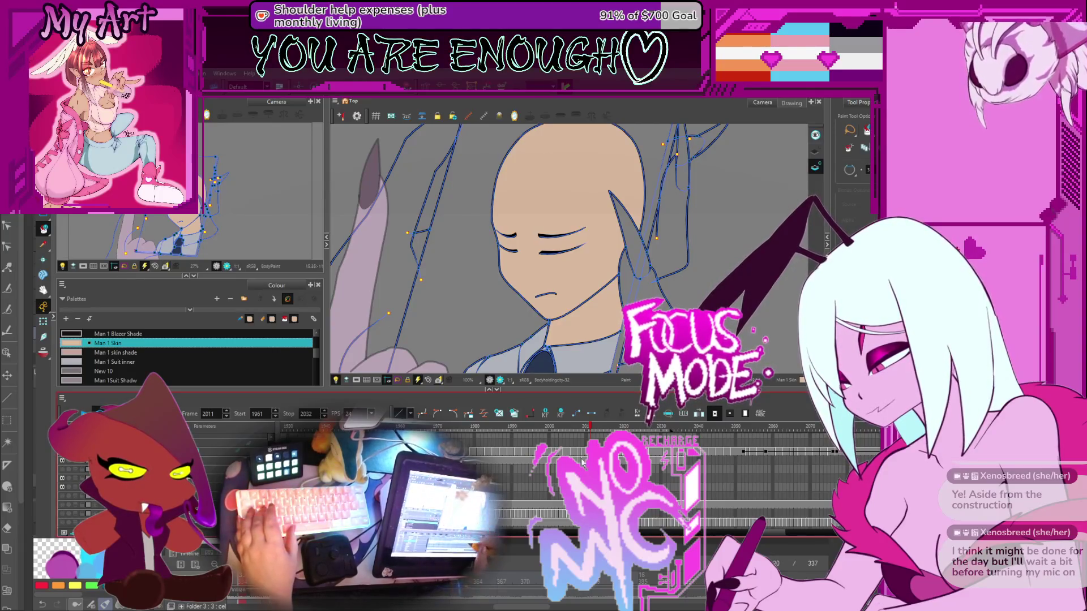
pyautogui.scroll(3, 589, 482)
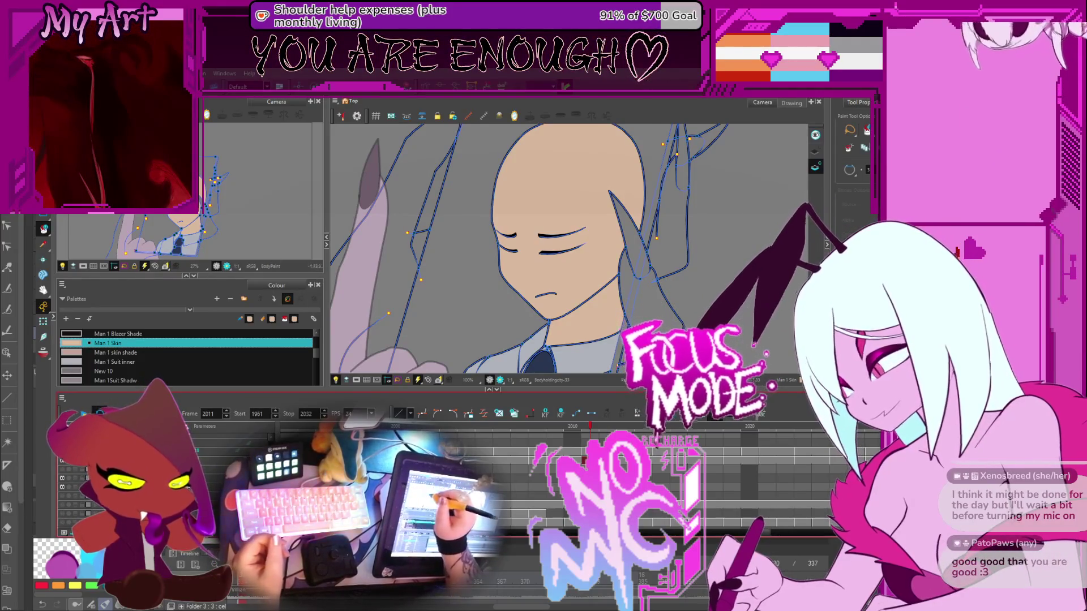
pyautogui.moveTo(608, 379); pyautogui.dragTo(612, 372)
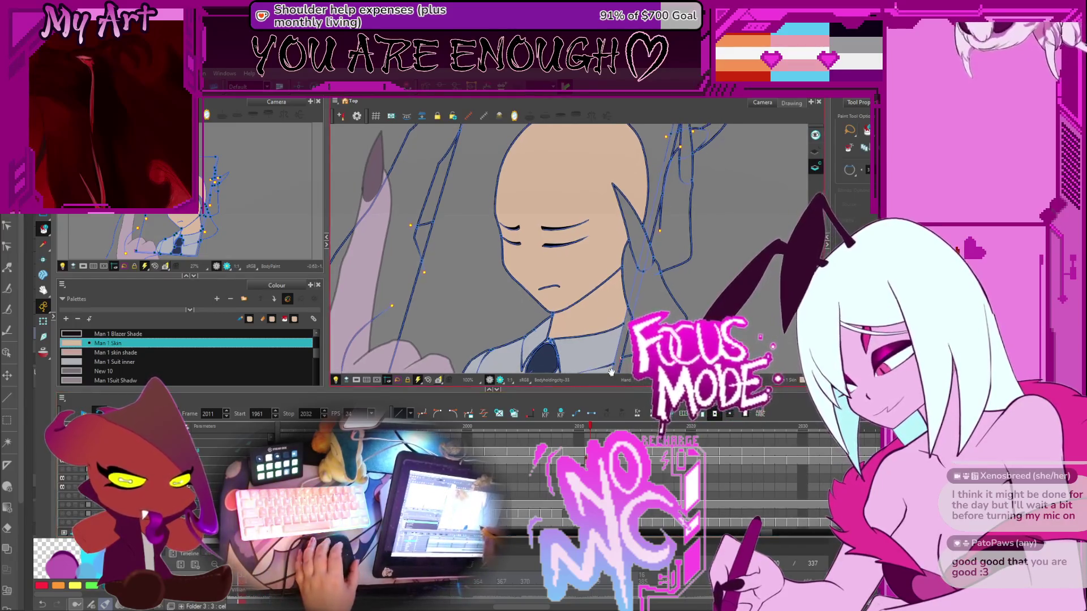
pyautogui.click(579, 461)
pyautogui.scroll(-2, 578, 461)
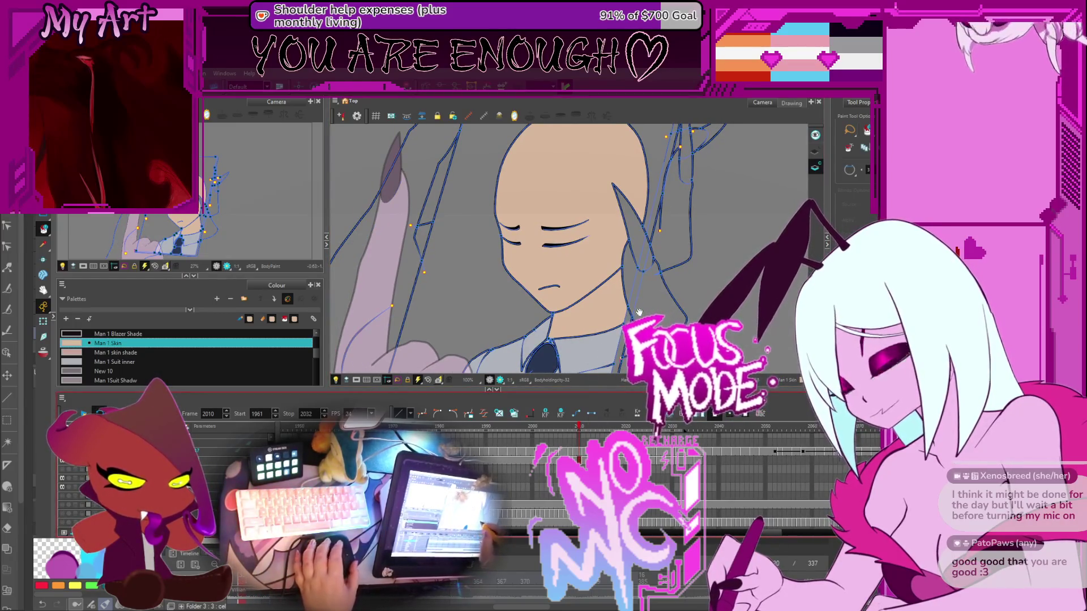
pyautogui.scroll(-3, 639, 312)
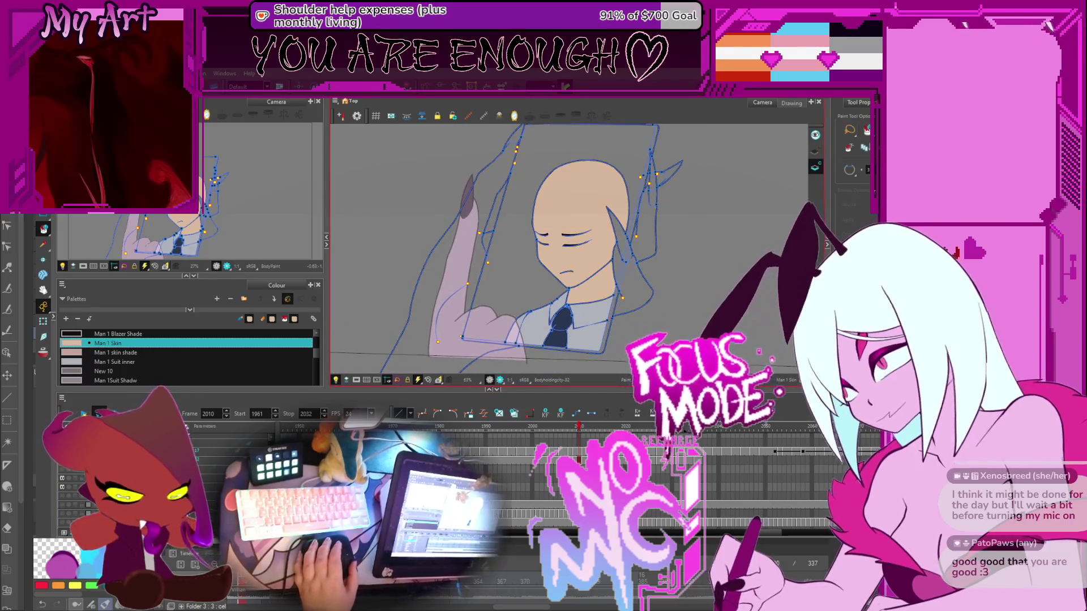
# Select the man's strokes on frame 2010, isolating the tie knot shape
pyautogui.hotkey('alt', 's')
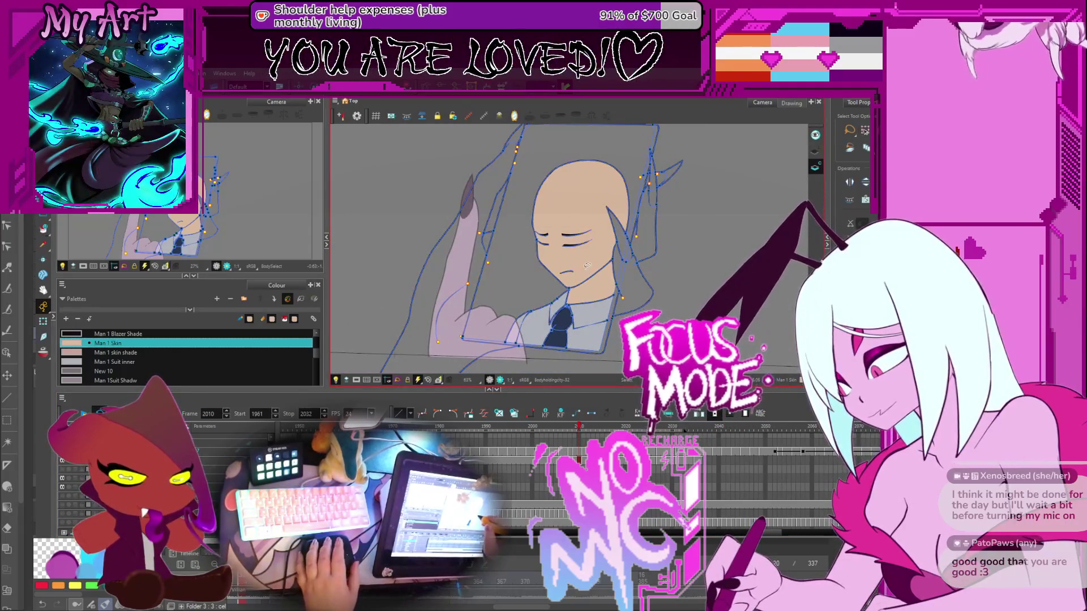
pyautogui.moveTo(584, 266); pyautogui.dragTo(568, 268)
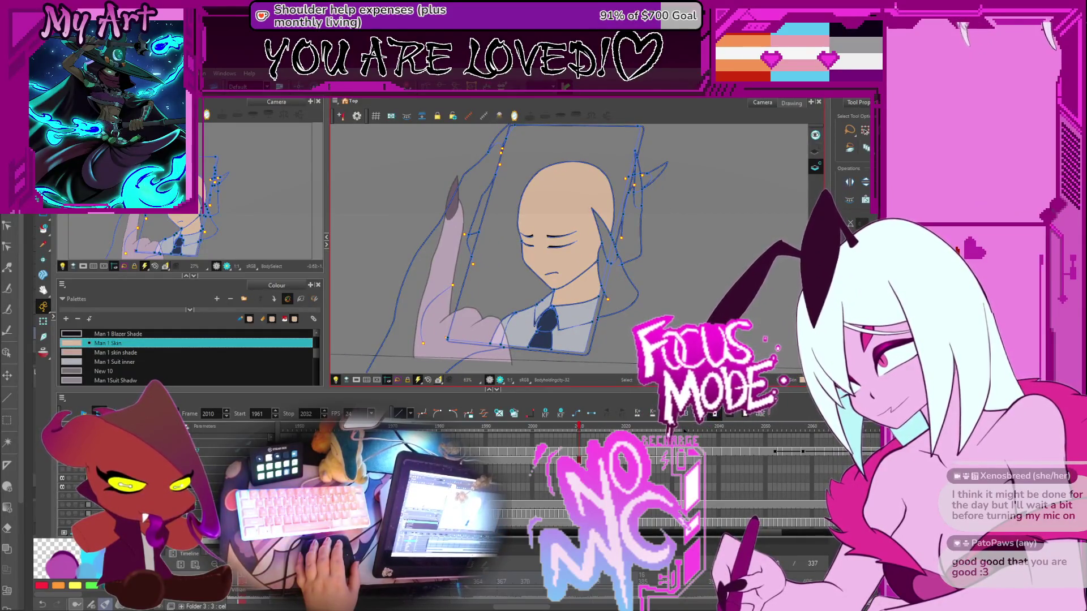
pyautogui.moveTo(501, 309); pyautogui.dragTo(484, 328)
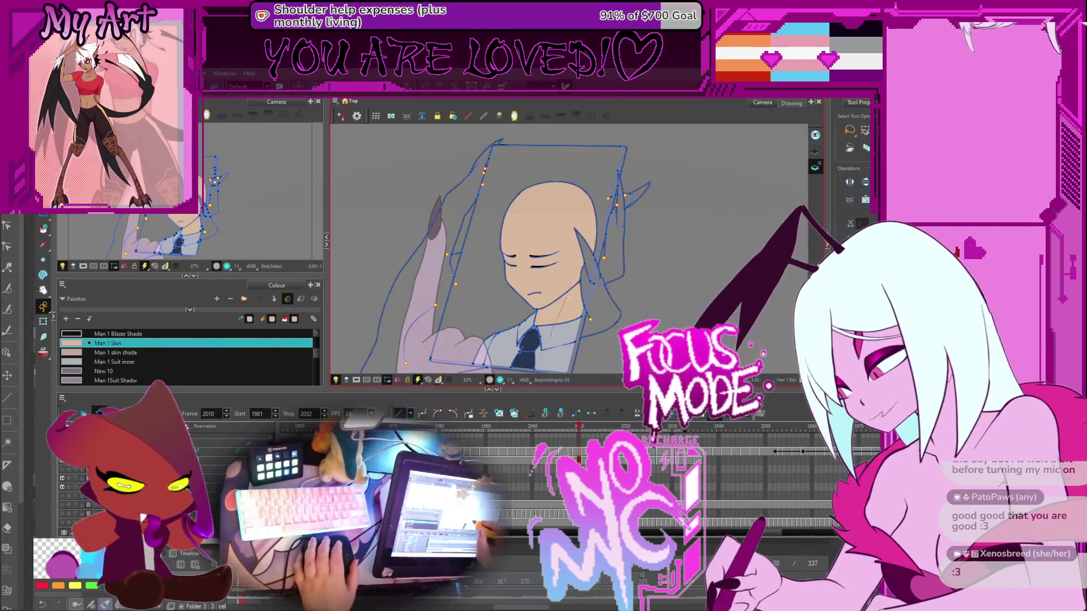
pyautogui.hotkey('ctrl', 'a')
pyautogui.press('Escape')
pyautogui.hotkey('ctrl', 'a')
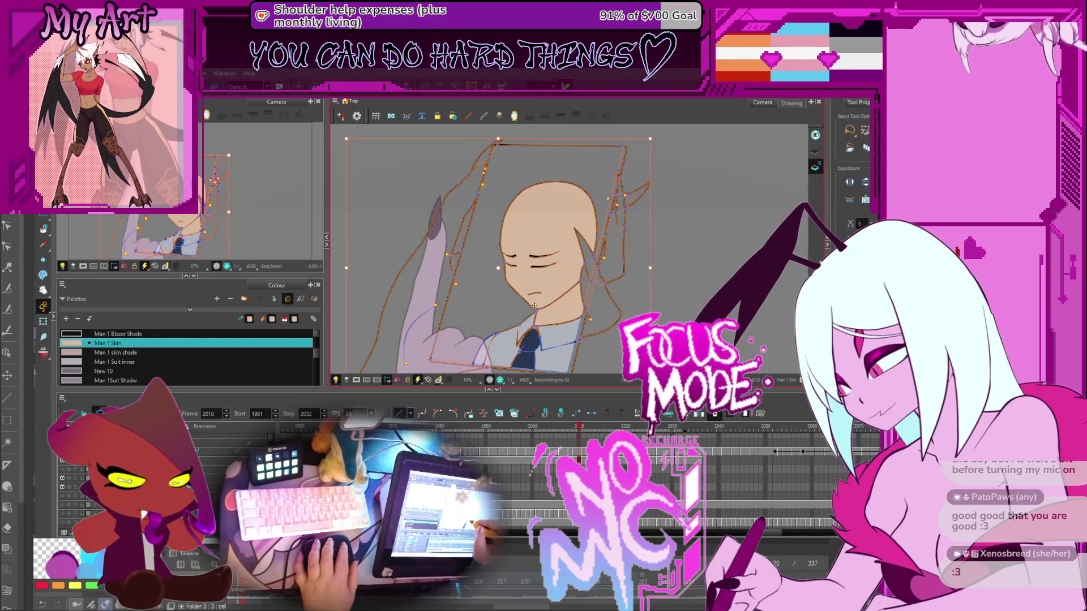
pyautogui.press('Escape')
pyautogui.hotkey('ctrl', 'a')
pyautogui.moveTo(522, 305); pyautogui.dragTo(545, 299)
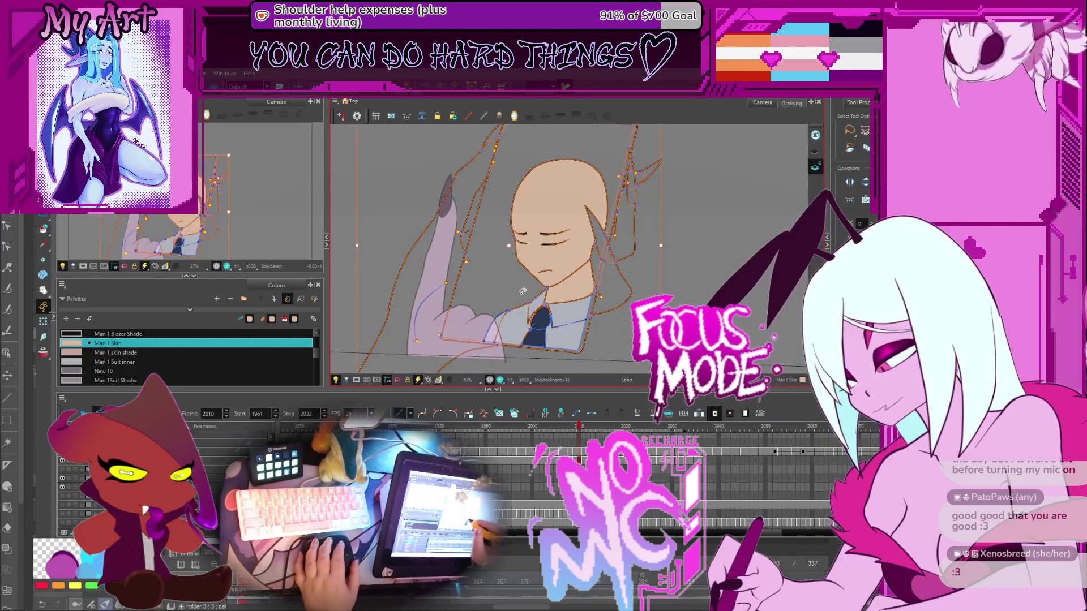
pyautogui.hotkey('ctrl', 'a')
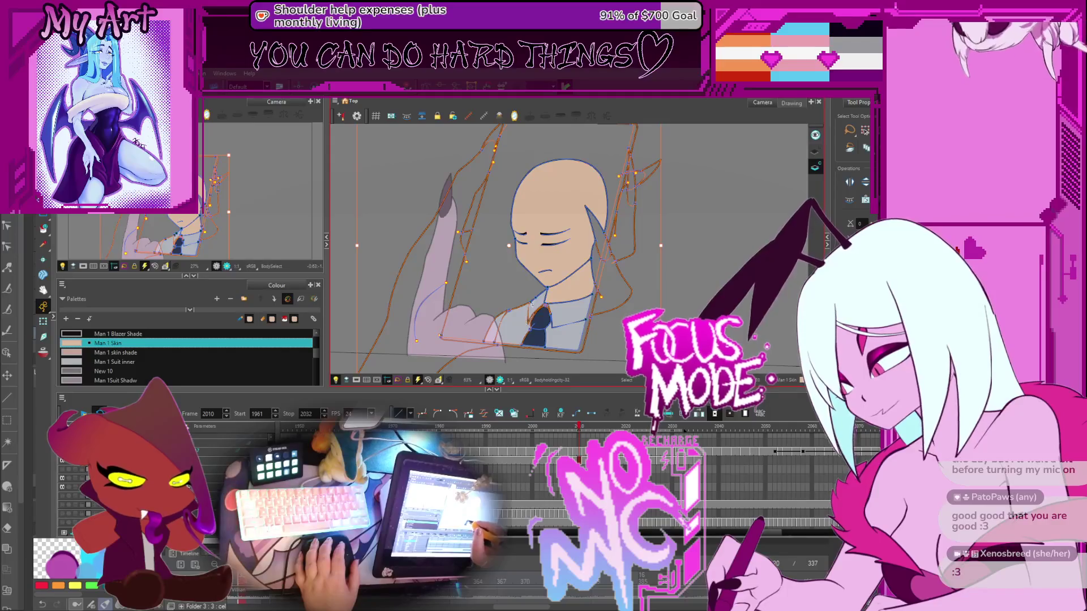
pyautogui.click(531, 304)
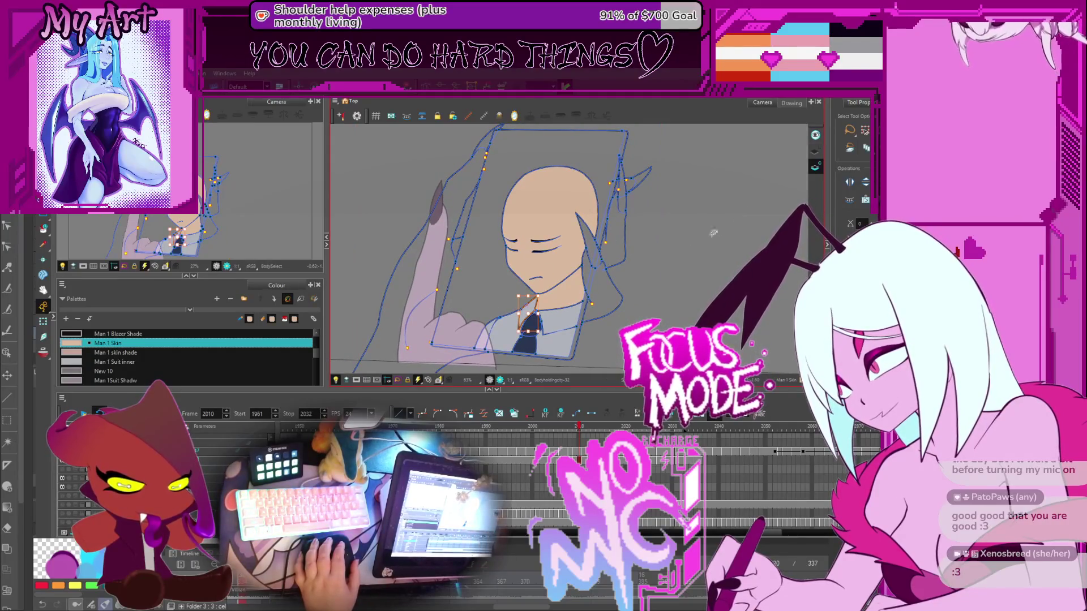
pyautogui.press('1')
pyautogui.press('1')
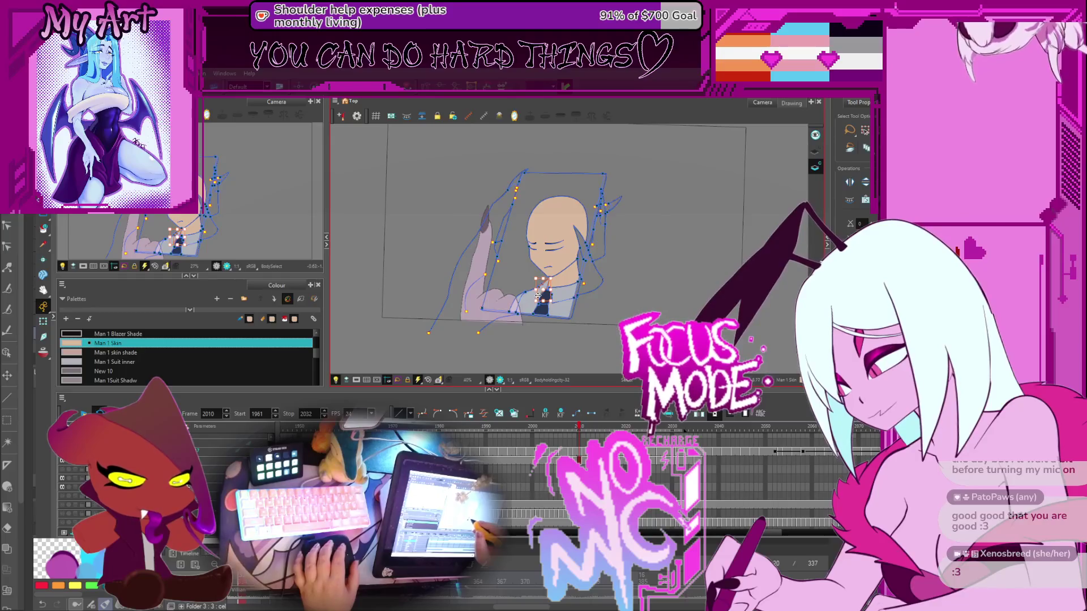
pyautogui.press('2')
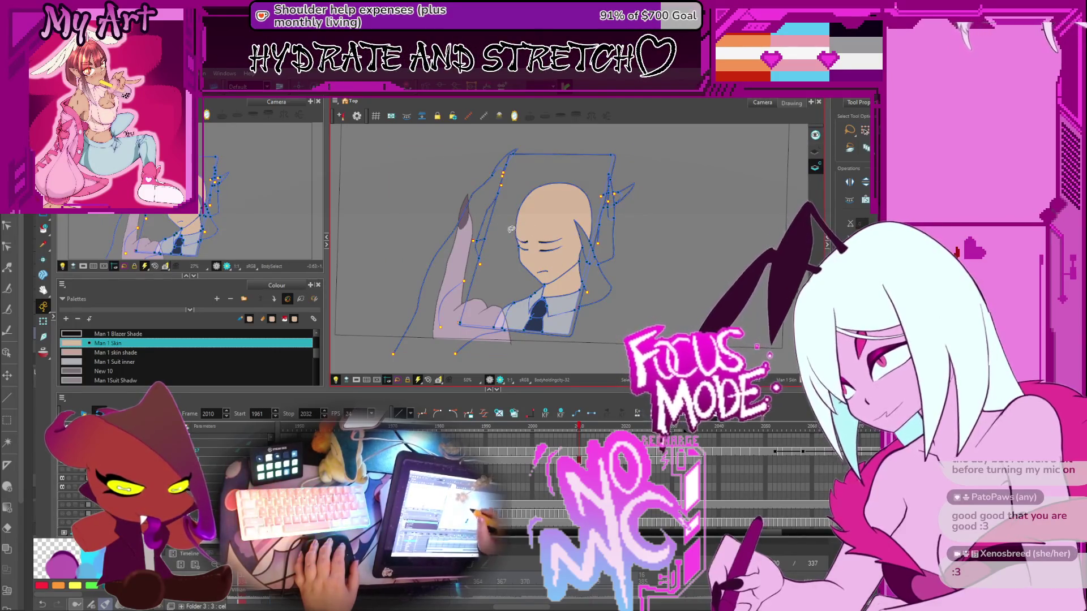
# Select the head and torso drawing and nudge it slightly right
pyautogui.click(537, 222)
pyautogui.click(545, 211)
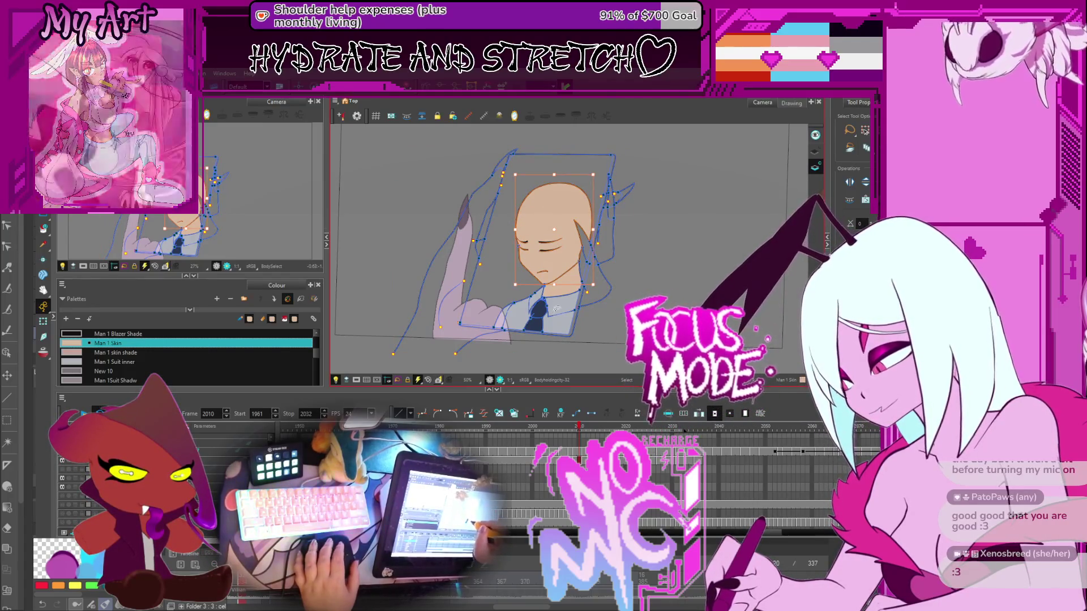
pyautogui.scroll(2, 543, 276)
pyautogui.moveTo(534, 304); pyautogui.dragTo(545, 262)
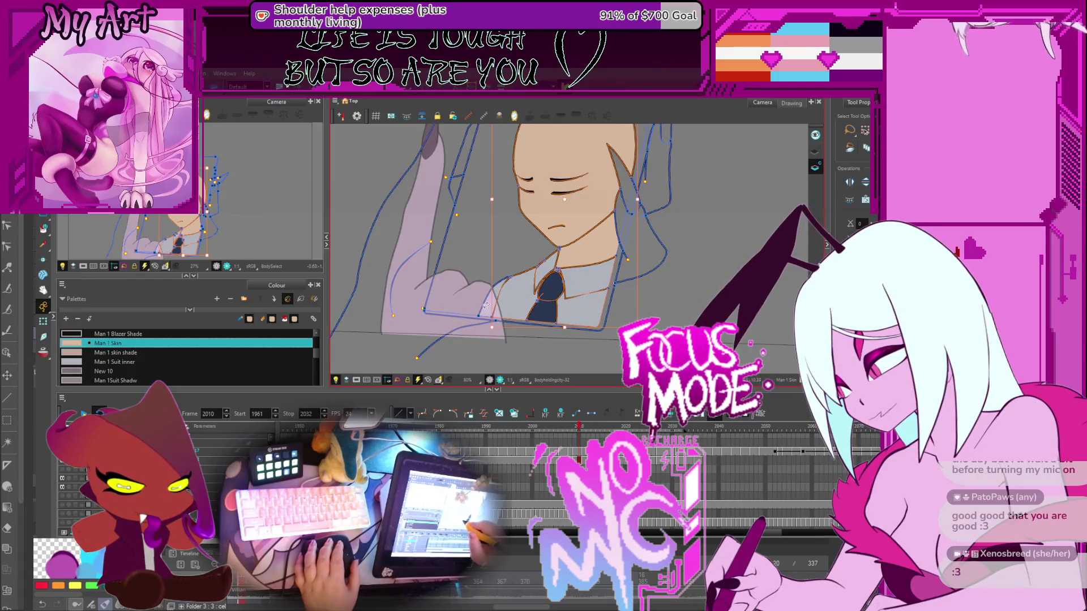
pyautogui.scroll(-2, 523, 293)
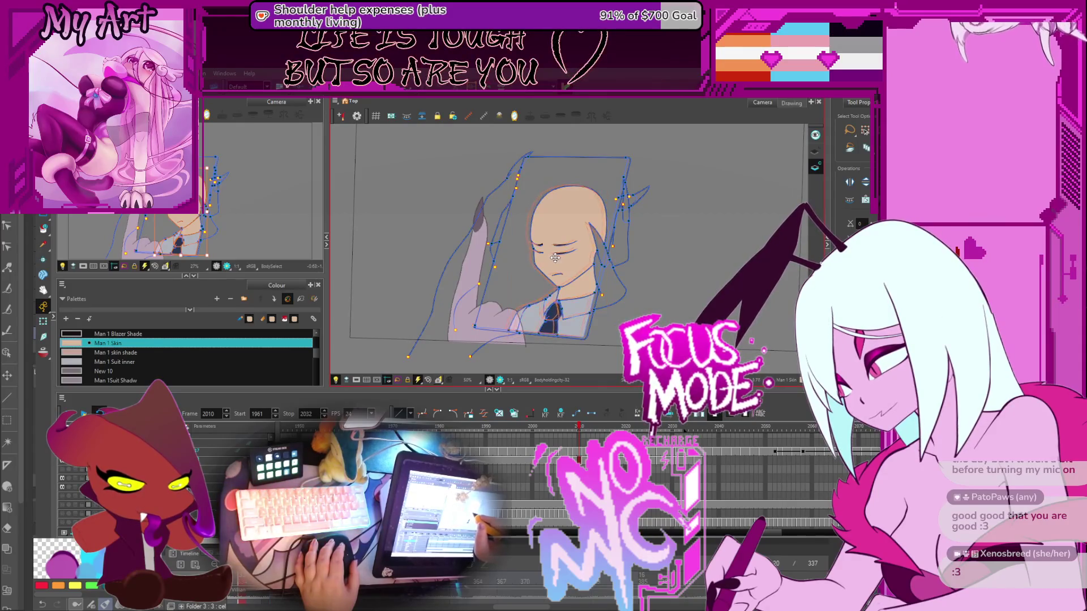
pyautogui.click(556, 260)
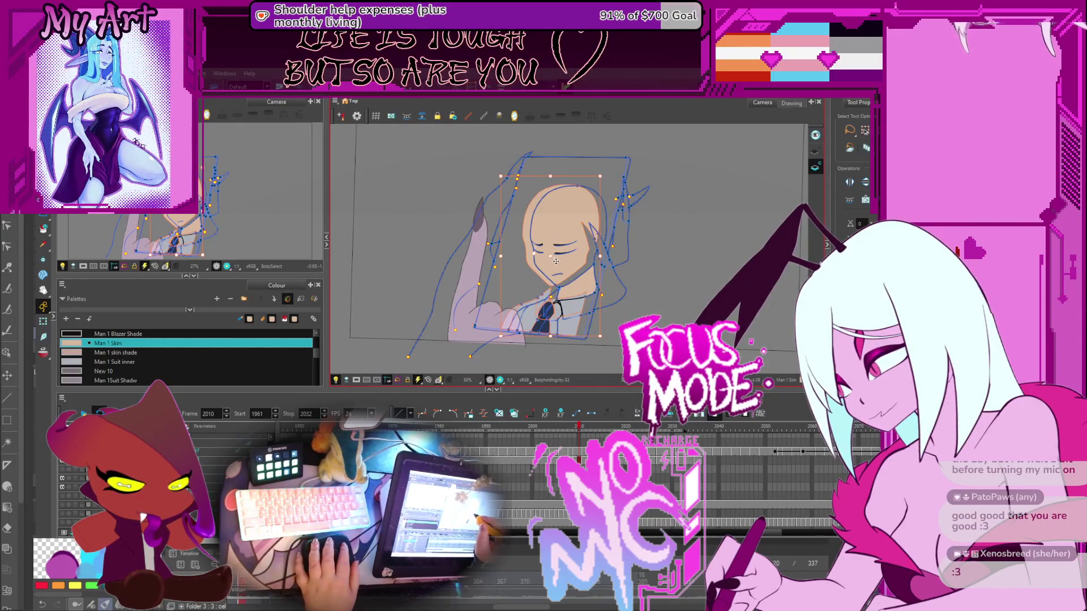
pyautogui.press('Right')
pyautogui.press('Right')
pyautogui.press('Right')
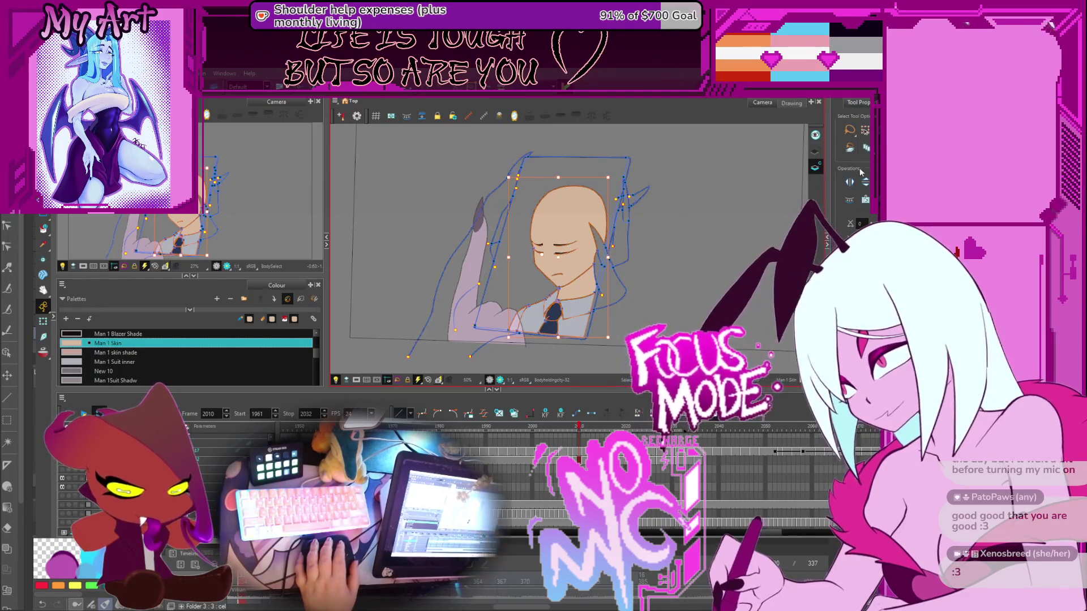
# Lasso the head, collar and tie, nudge them slightly left, and move to frame 2011
pyautogui.click(813, 165)
pyautogui.scroll(2, 537, 273)
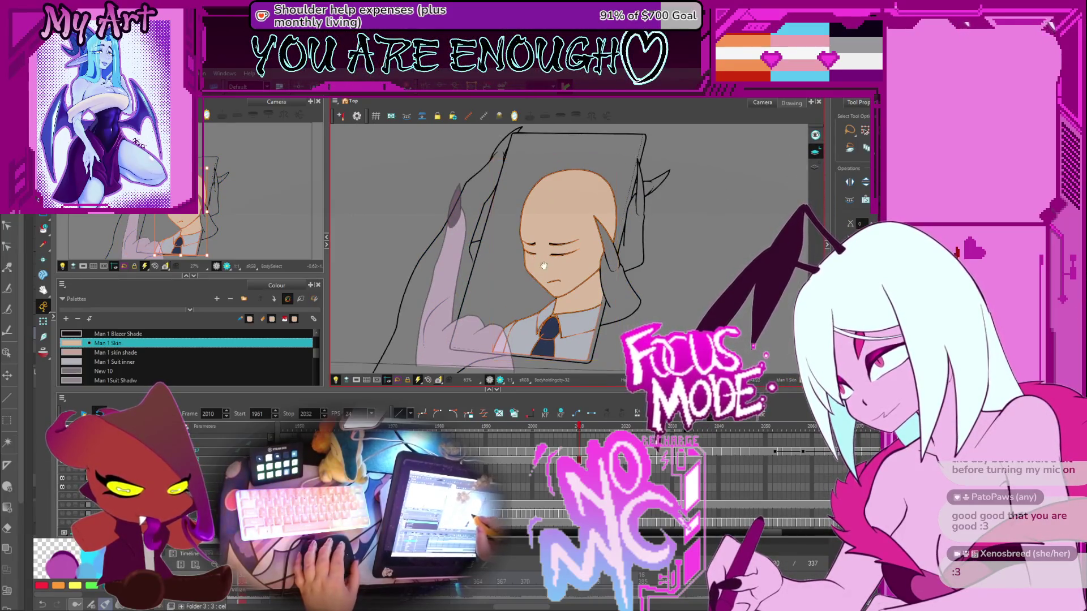
pyautogui.hotkey('ctrl', 'a')
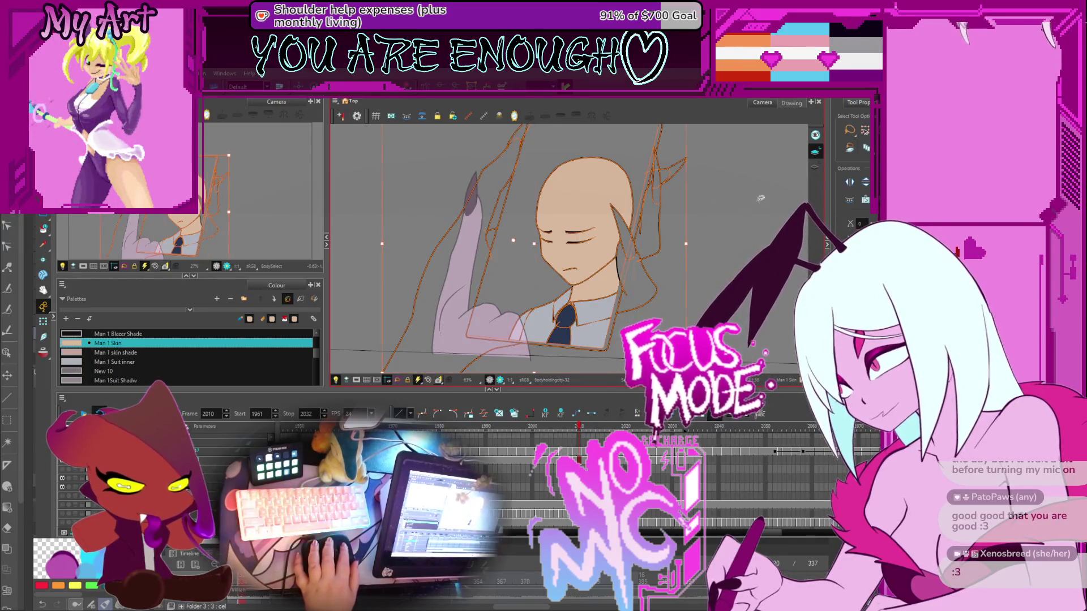
pyautogui.click(649, 237)
pyautogui.click(649, 238)
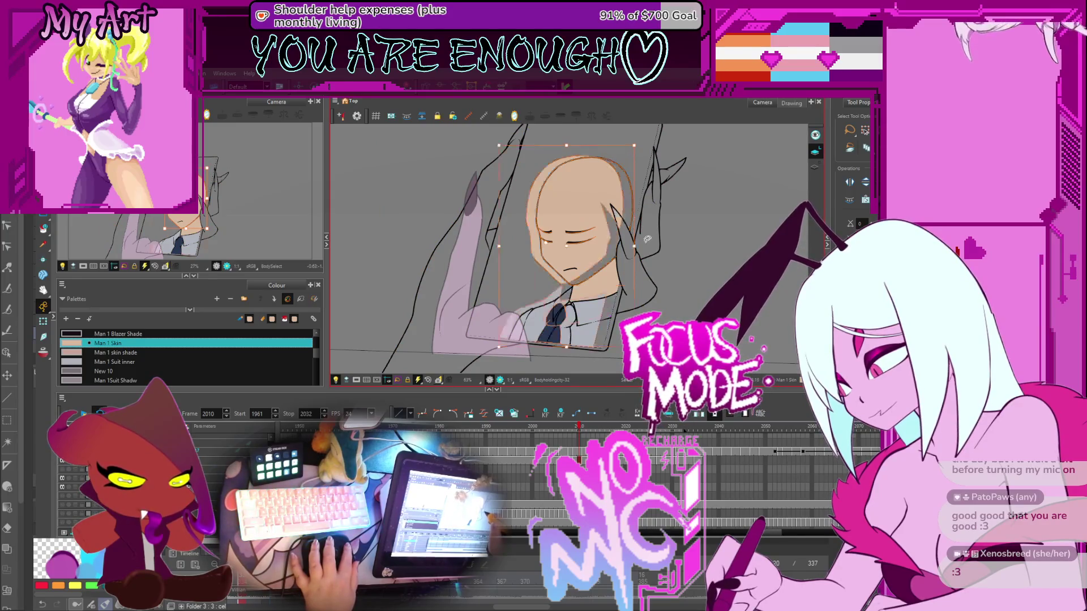
pyautogui.keyDown('shift'); pyautogui.click(649, 238); pyautogui.keyUp('shift')
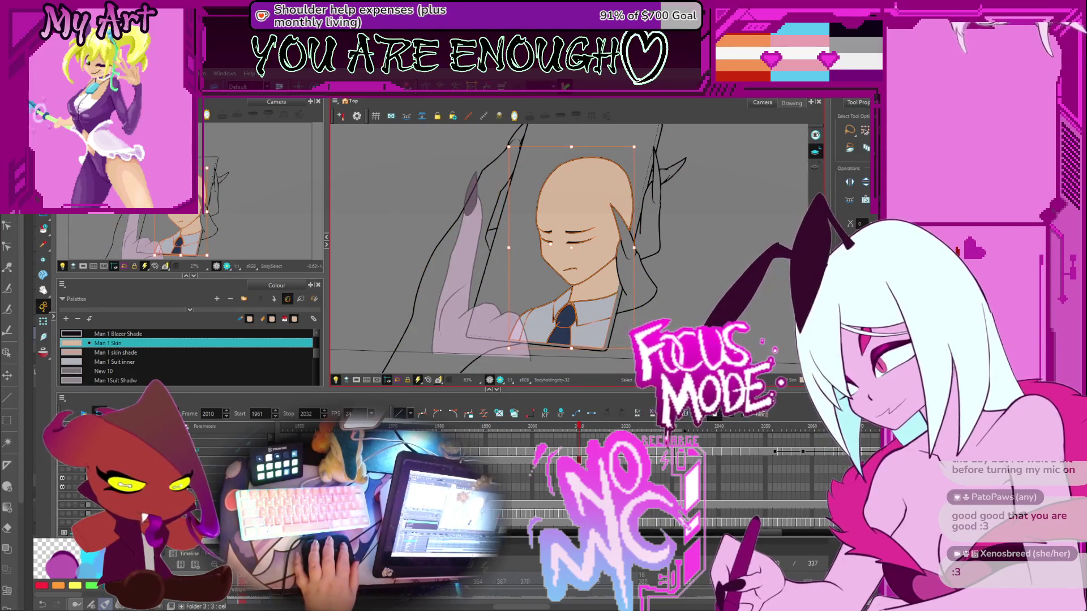
pyautogui.click(532, 277)
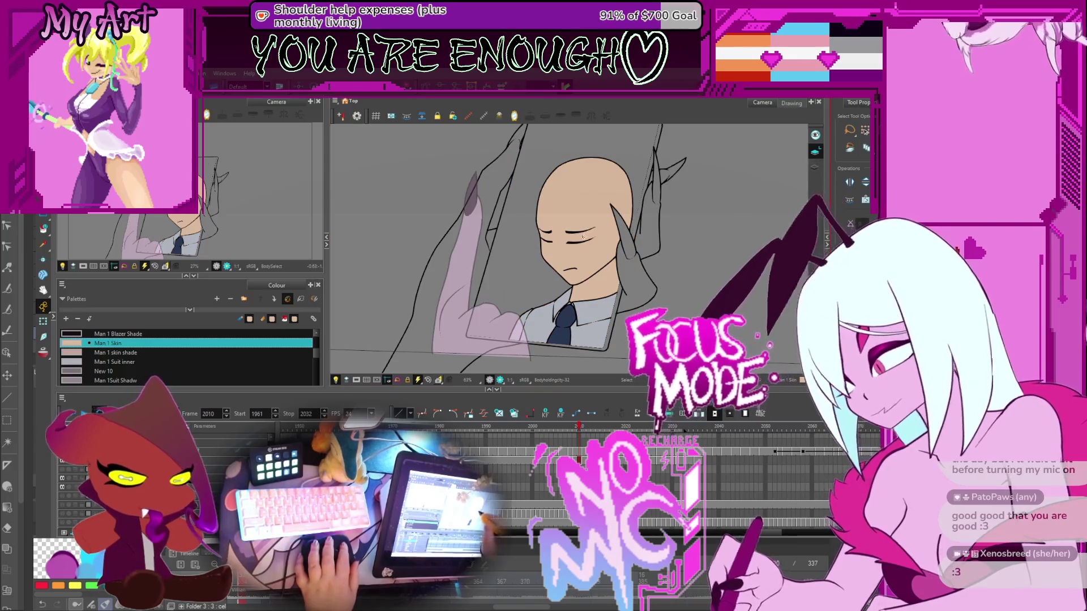
pyautogui.moveTo(609, 169); pyautogui.dragTo(544, 257)
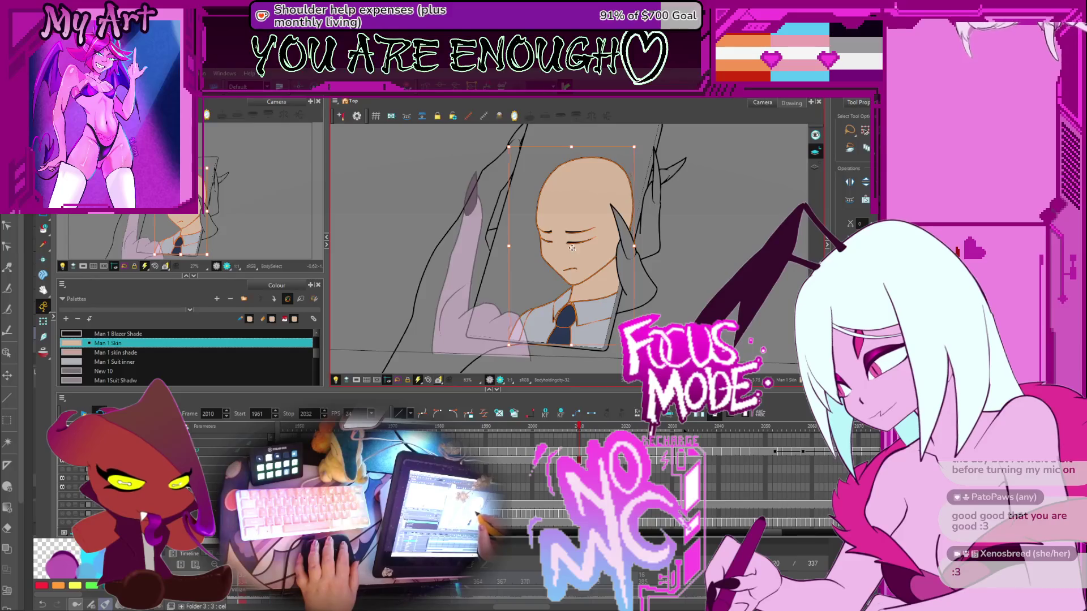
pyautogui.moveTo(571, 249); pyautogui.dragTo(562, 248)
pyautogui.press('.')
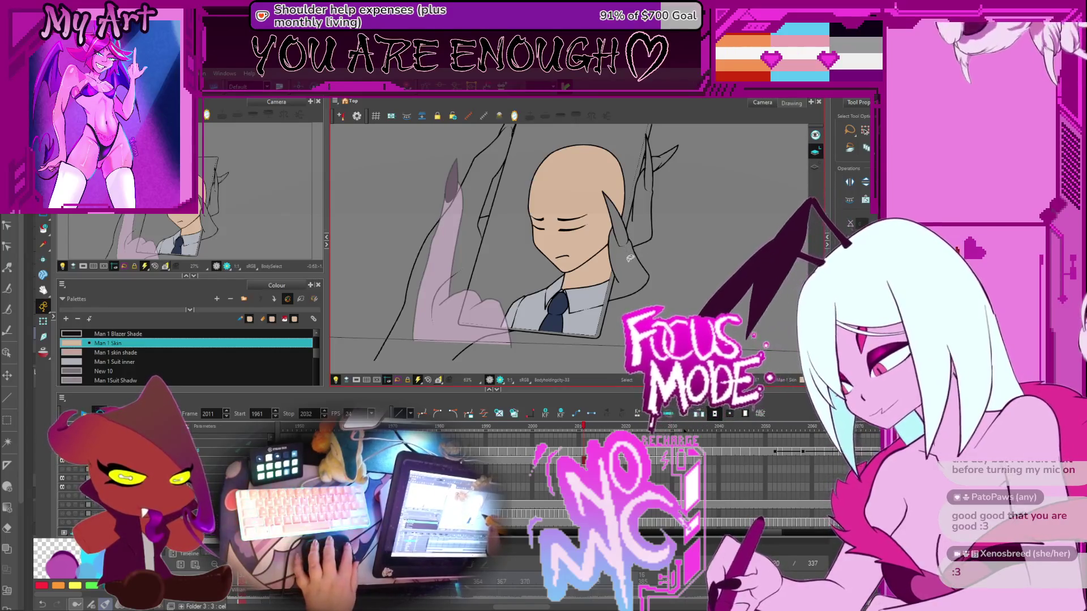
# Reselect the head, collar and tie on frame 2011, then again on frame 2010
pyautogui.hotkey('ctrl', 'a')
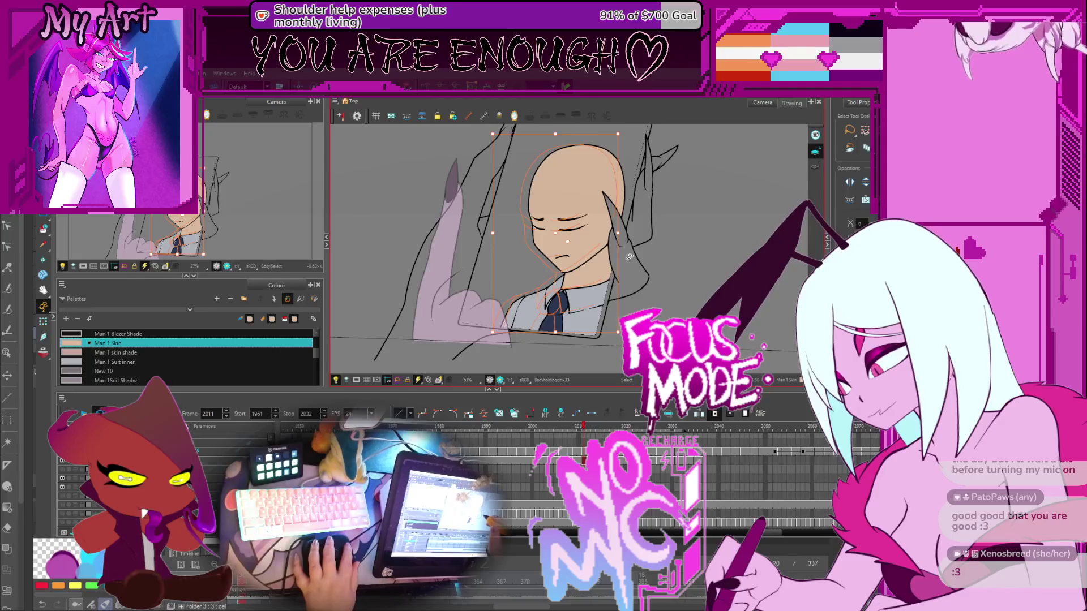
pyautogui.press('Escape')
pyautogui.hotkey('ctrl', 'a')
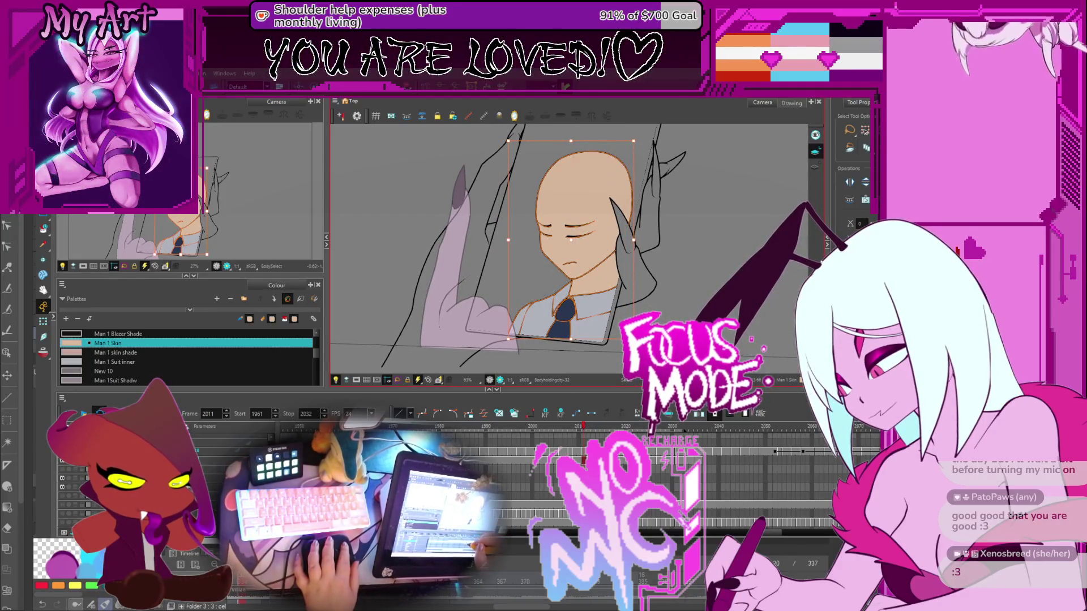
pyautogui.click(580, 463)
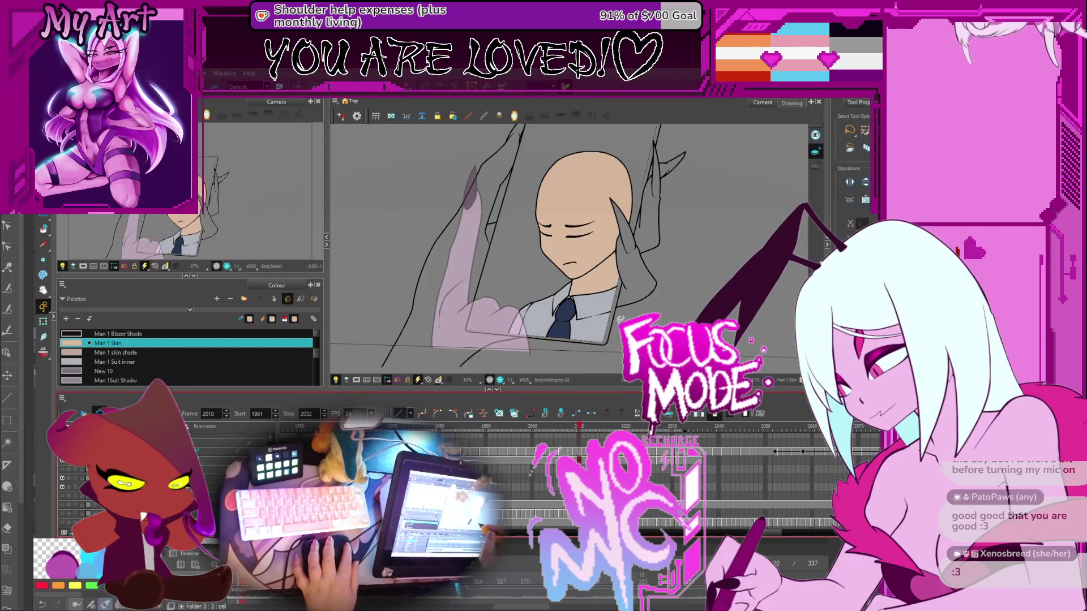
pyautogui.hotkey('ctrl', 'a')
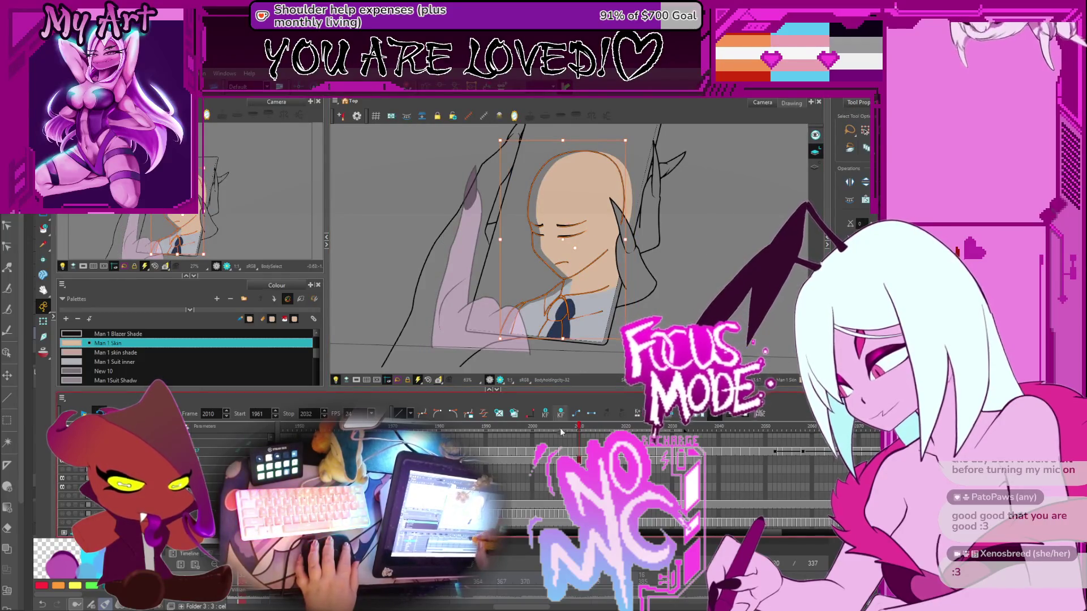
pyautogui.moveTo(614, 274); pyautogui.dragTo(611, 290)
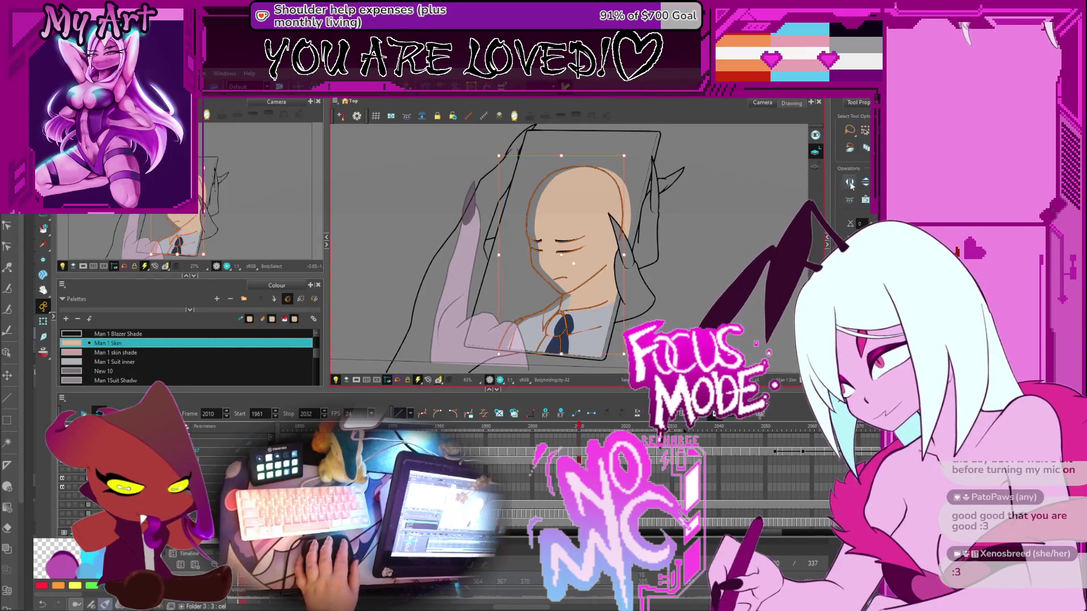
pyautogui.hotkey('ctrl', 'a')
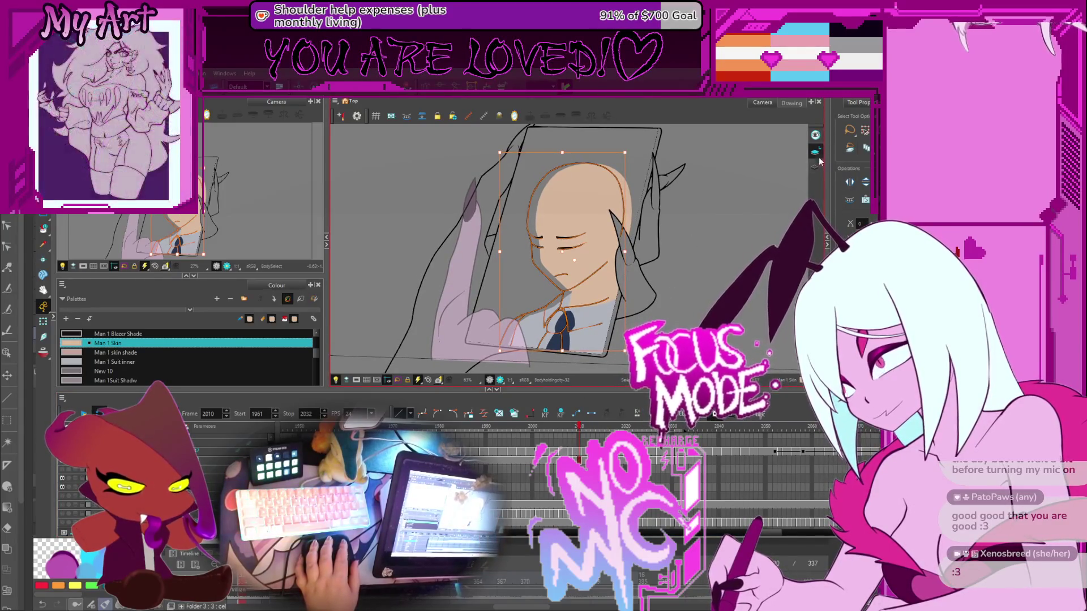
pyautogui.click(815, 167)
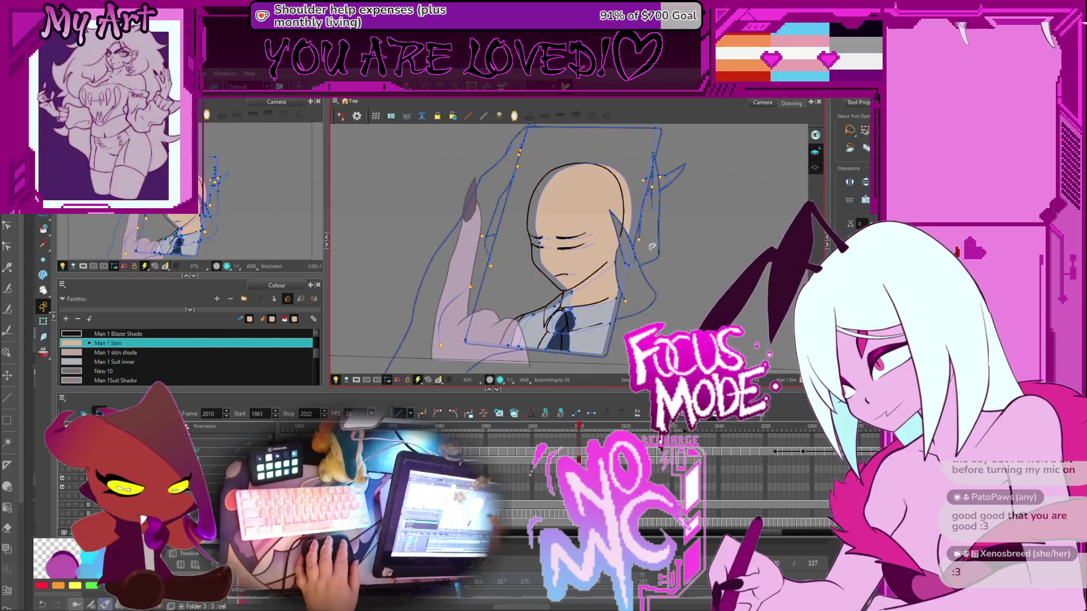
# Refine the stroke selection over the collar, head and the short jaw/neck stroke
pyautogui.keyDown('shift'); pyautogui.click(570, 317); pyautogui.keyUp('shift')
pyautogui.keyDown('shift'); pyautogui.click(584, 344); pyautogui.keyUp('shift')
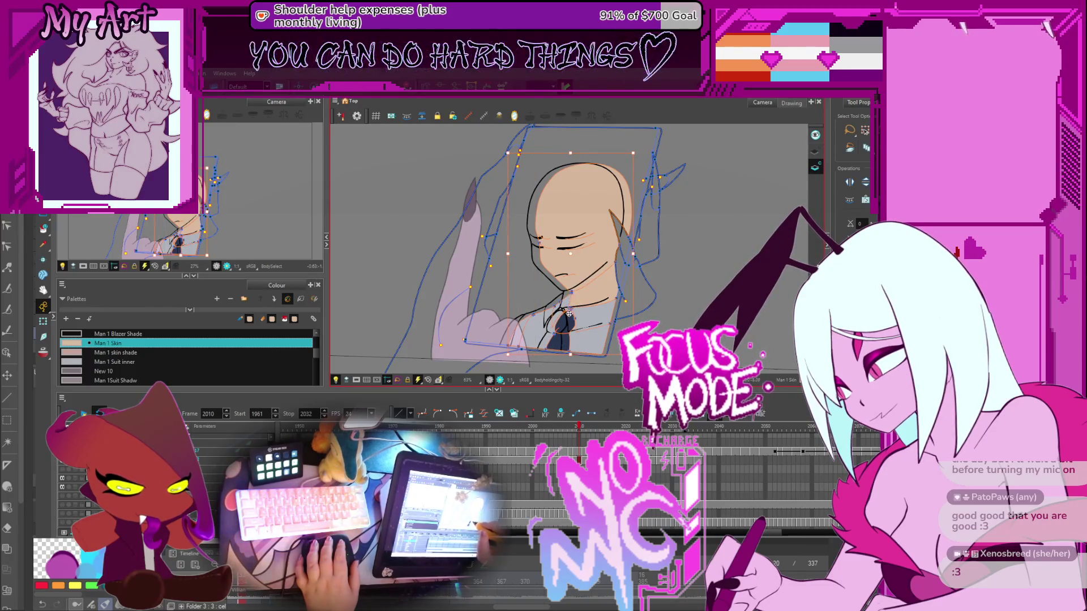
pyautogui.click(563, 253)
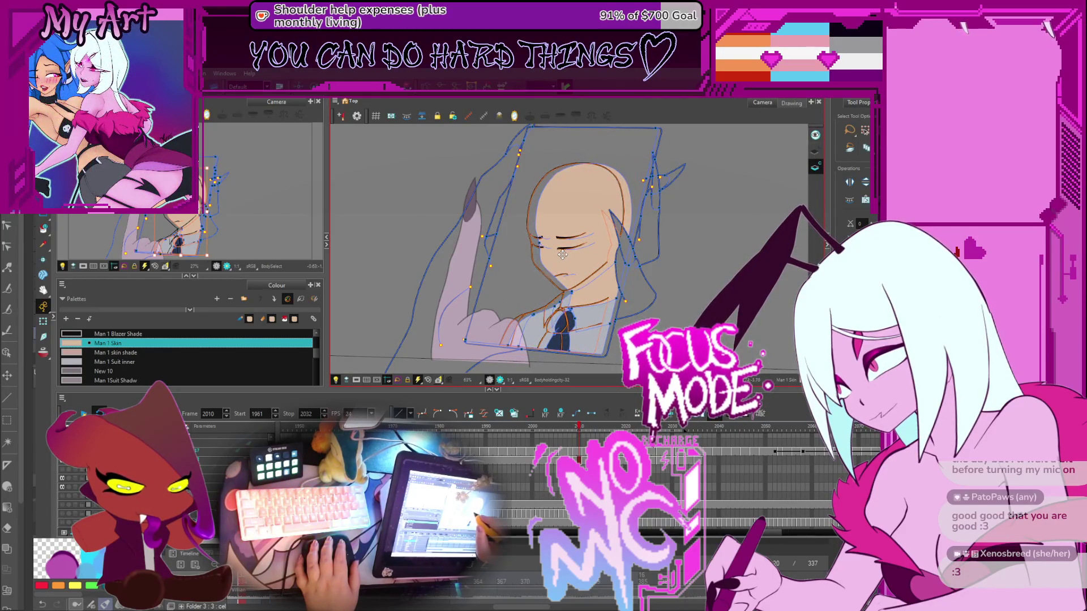
pyautogui.click(561, 254)
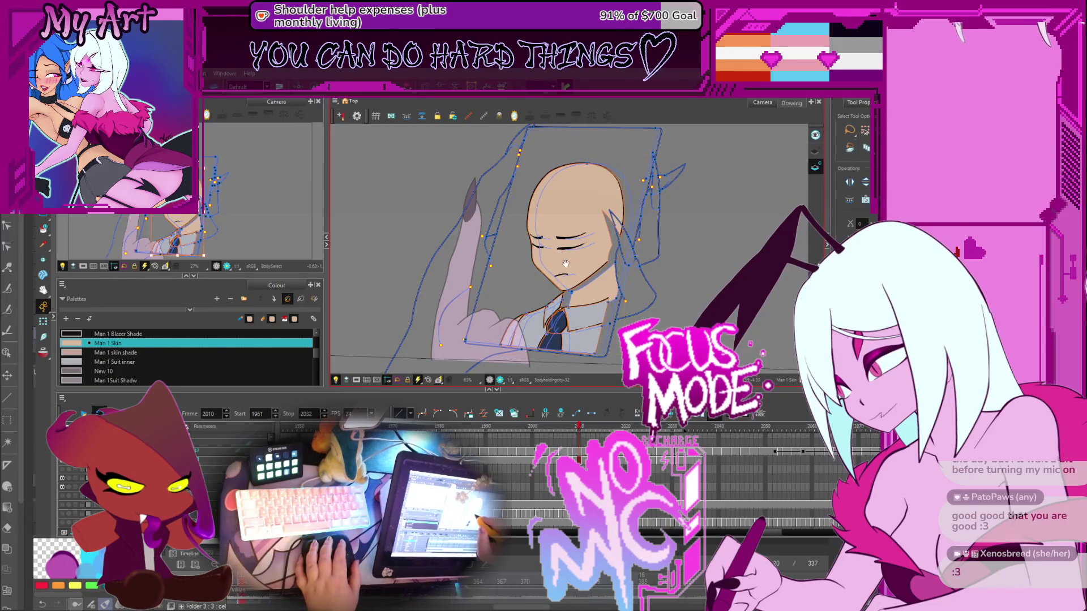
pyautogui.scroll(-2, 565, 263)
pyautogui.click(601, 283)
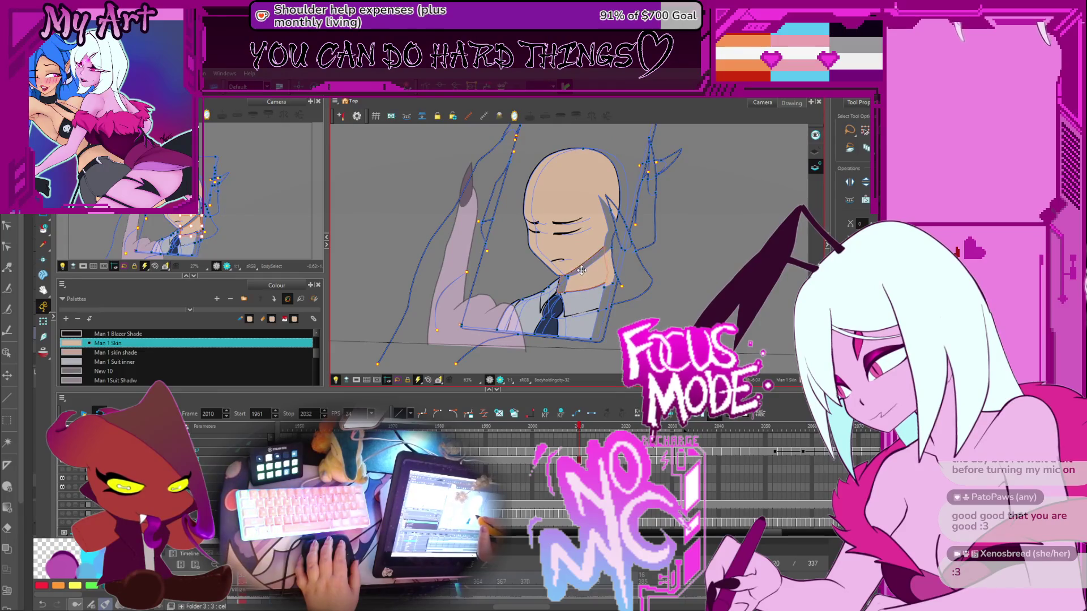
pyautogui.click(582, 270)
pyautogui.scroll(-3, 566, 277)
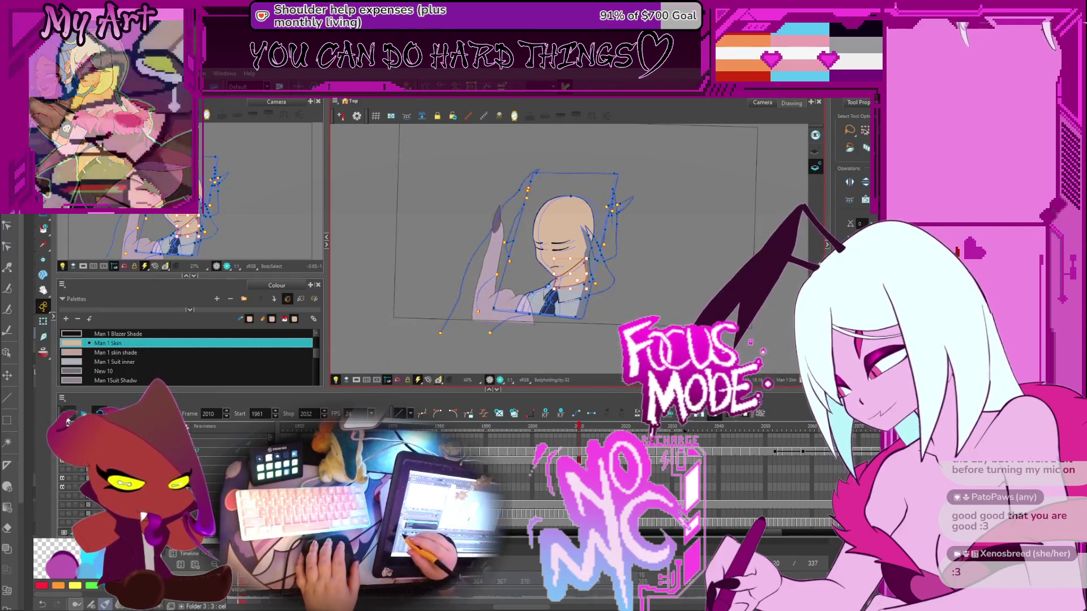
# Play back the animation from frame 1962, return to frame 2009, and sample the hand's colour
pyautogui.press(',')
pyautogui.press(',')
pyautogui.press(',')
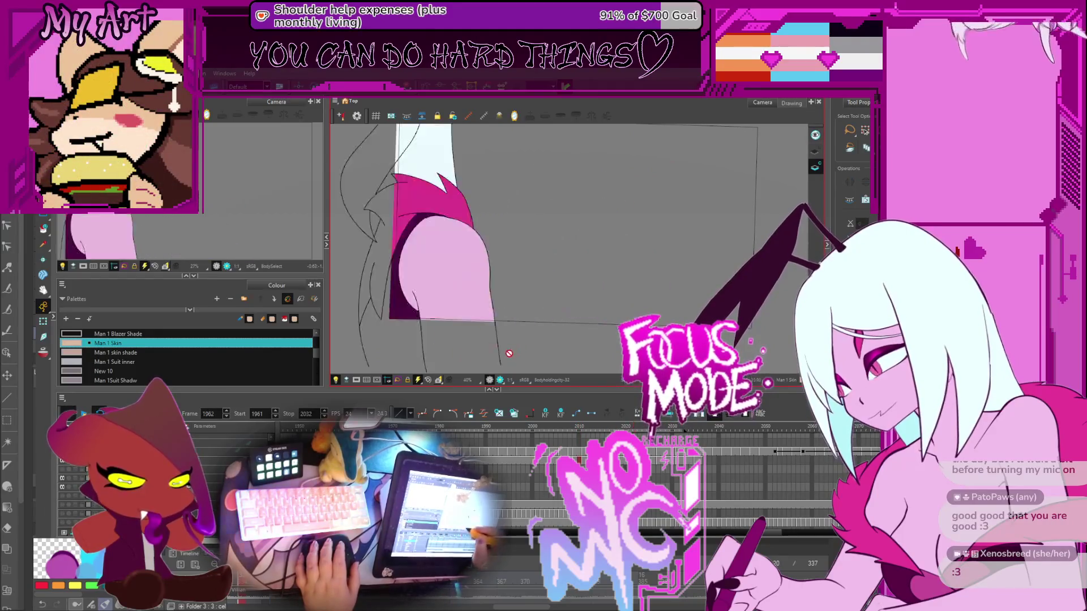
pyautogui.press(',')
pyautogui.press(',')
pyautogui.press(',')
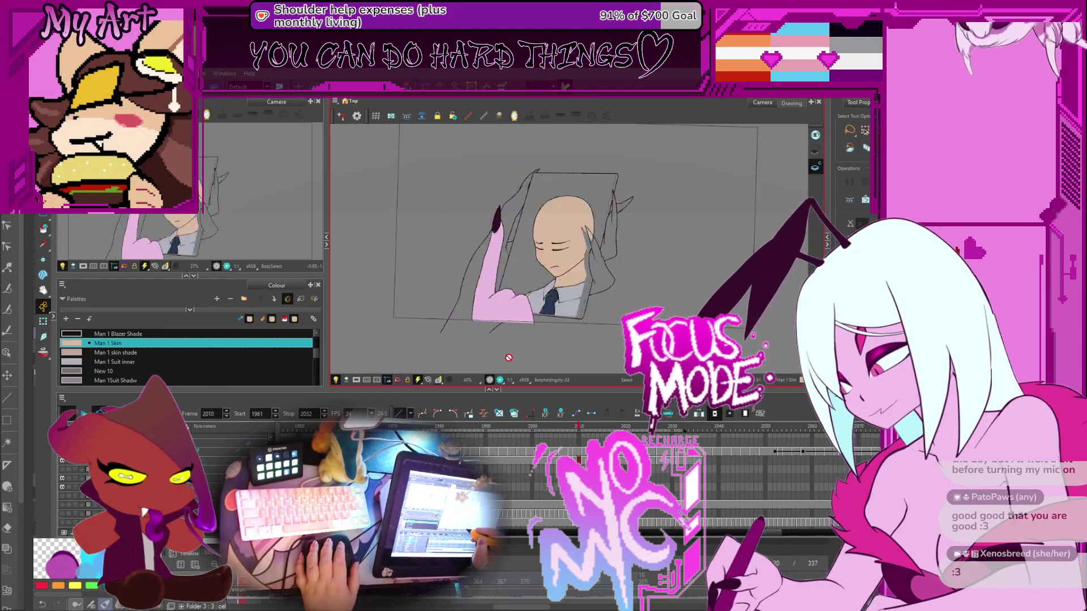
pyautogui.press('Return')
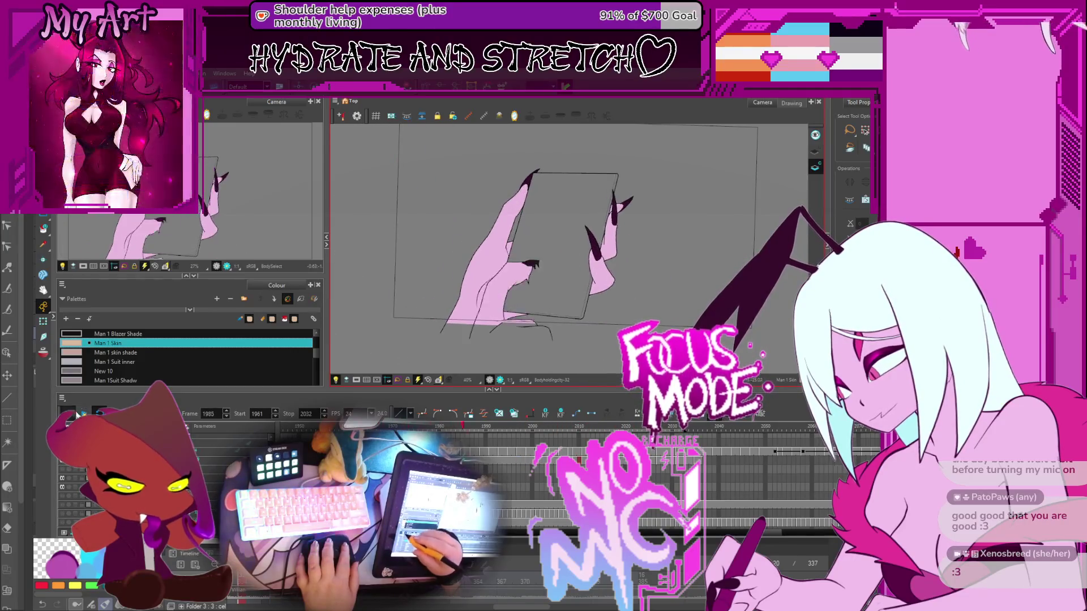
pyautogui.press('Return')
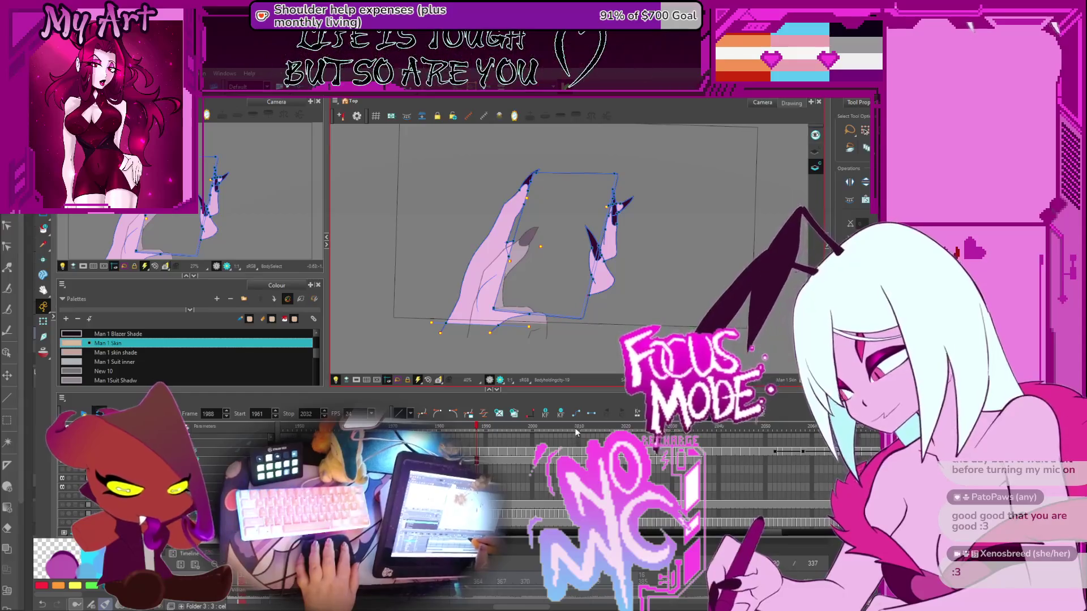
pyautogui.click(573, 449)
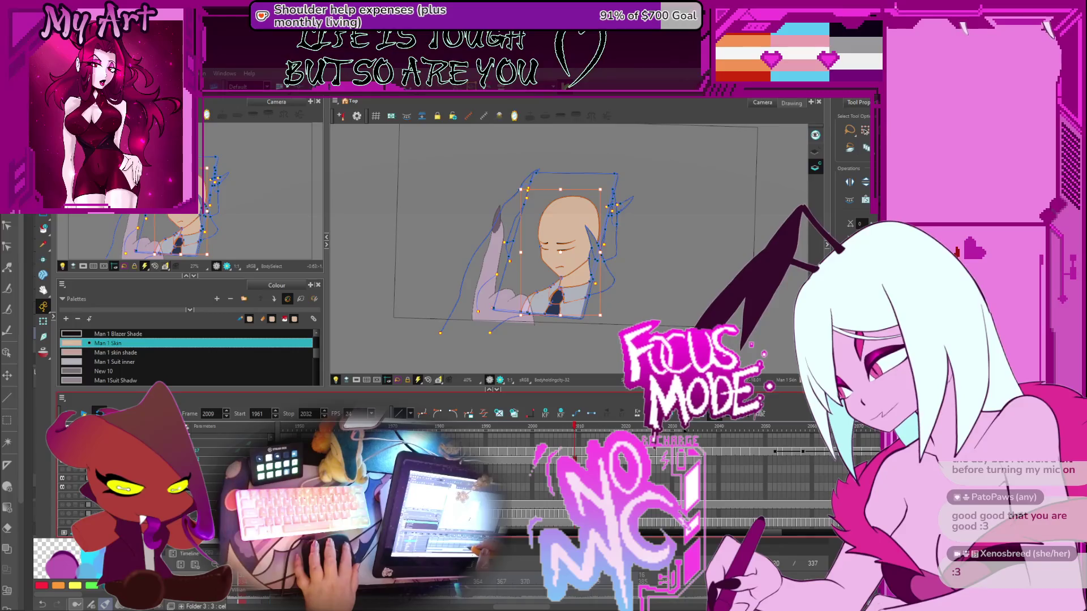
pyautogui.moveTo(593, 436); pyautogui.dragTo(574, 436)
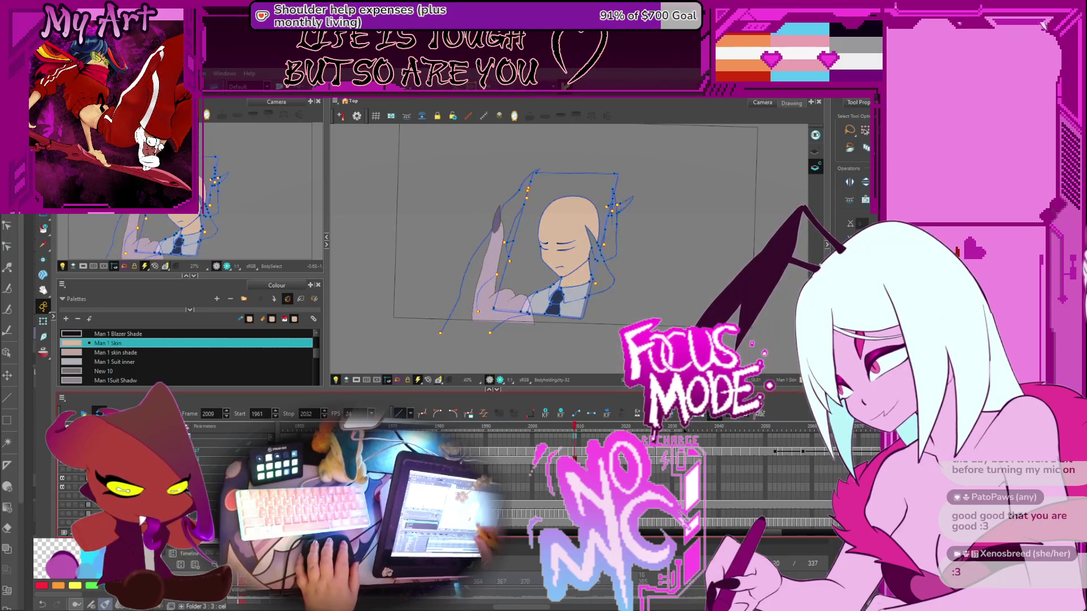
pyautogui.press('2')
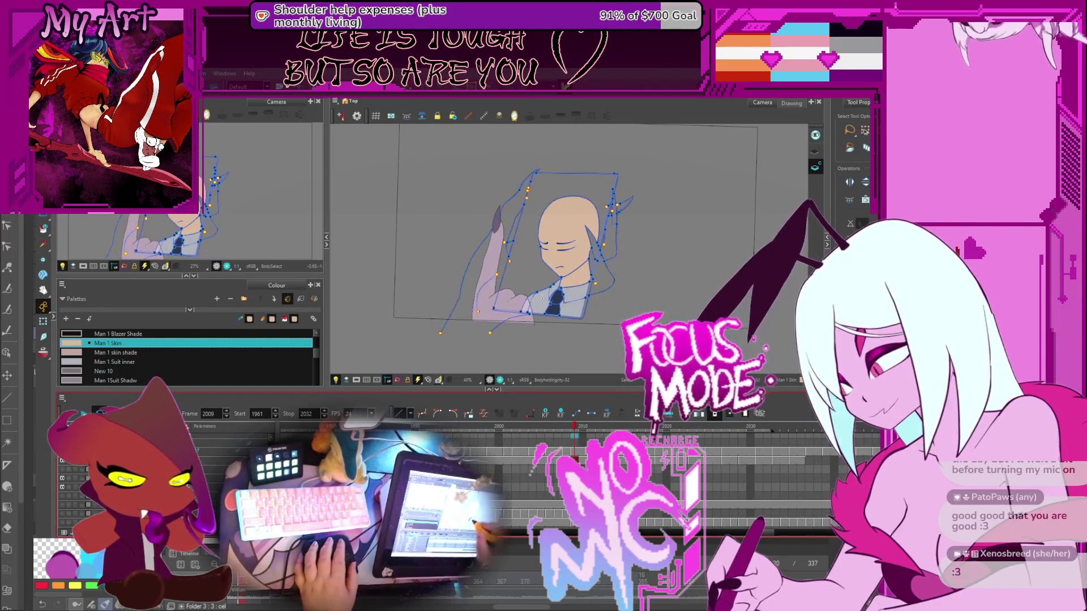
pyautogui.hotkey('alt', 'd')
pyautogui.click(491, 308)
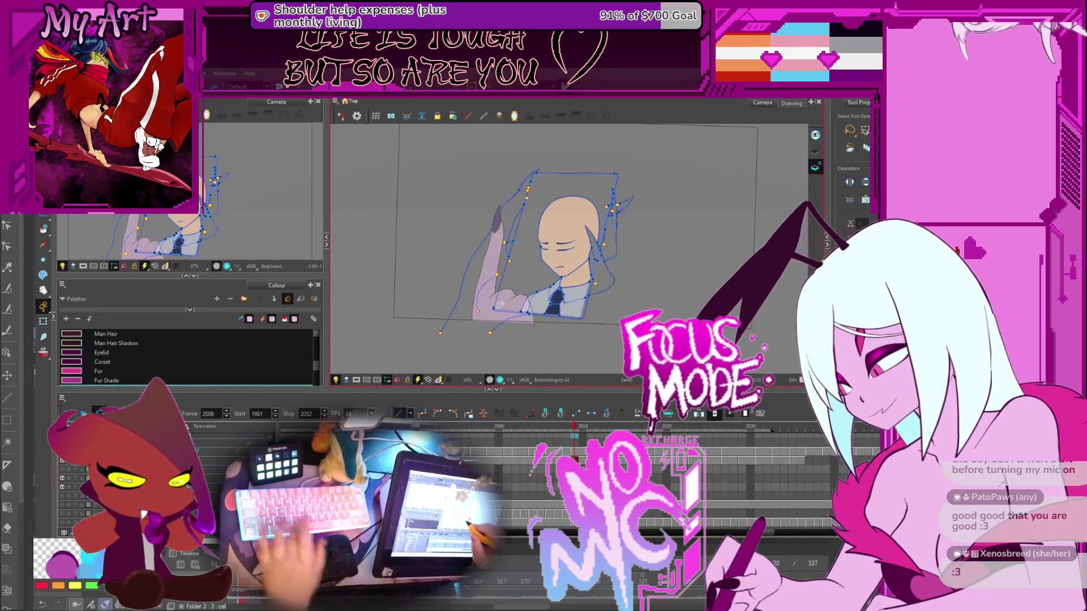
# Draw a gap-closing stroke across the lower hand
pyautogui.moveTo(548, 278); pyautogui.dragTo(541, 297)
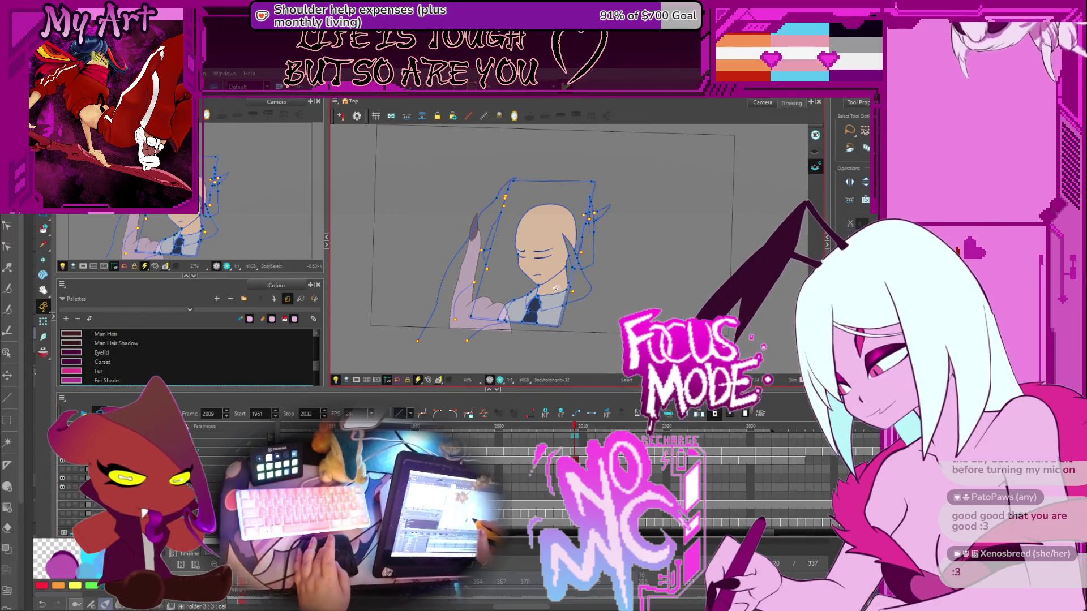
pyautogui.hotkey('alt', 'i')
pyautogui.scroll(3, 543, 286)
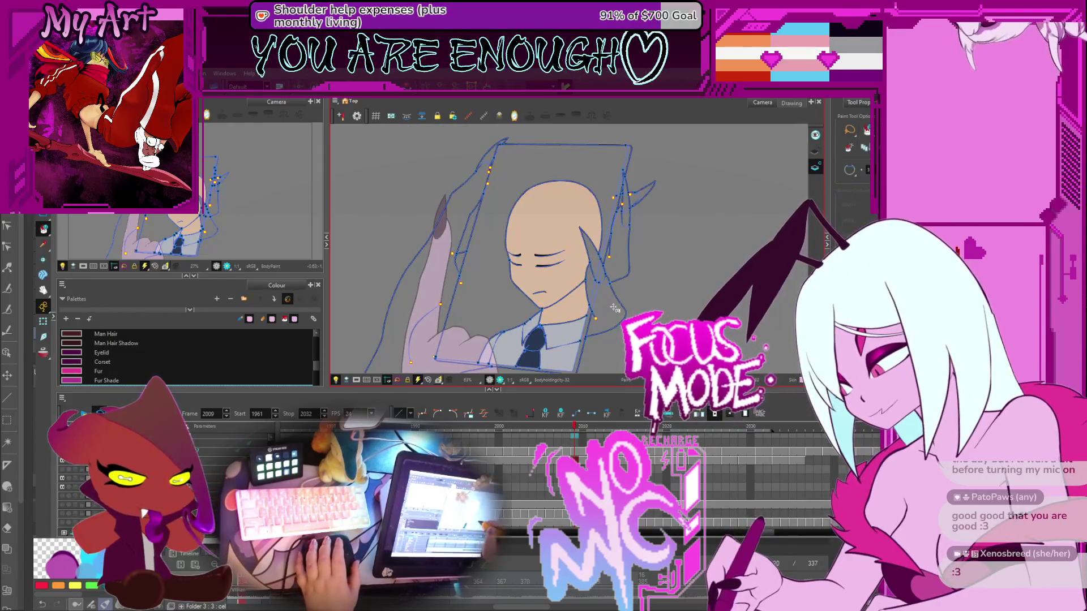
pyautogui.moveTo(591, 324); pyautogui.dragTo(573, 288)
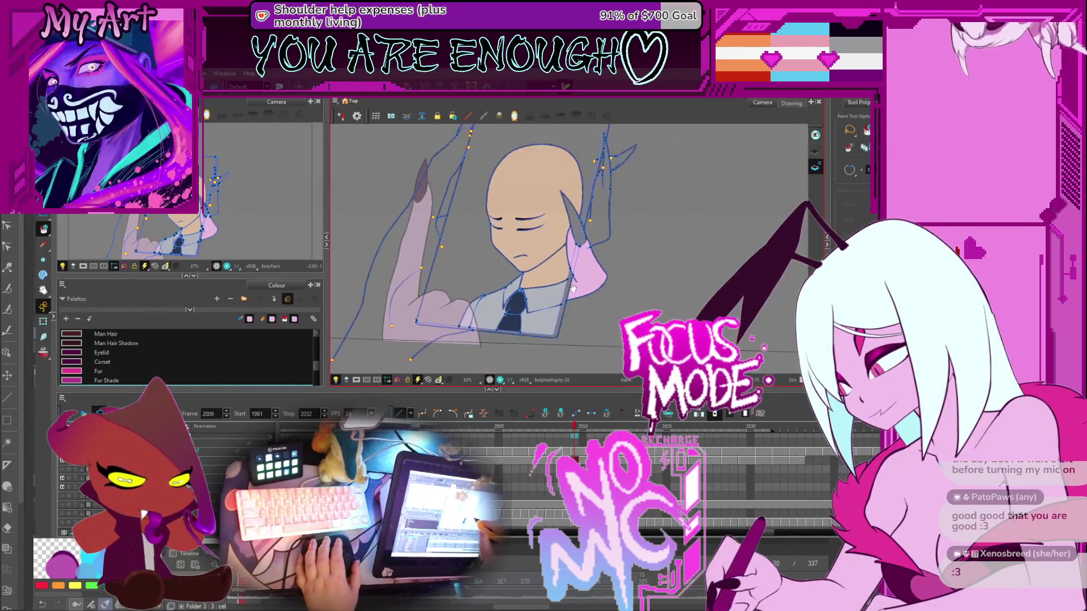
pyautogui.scroll(3, 604, 243)
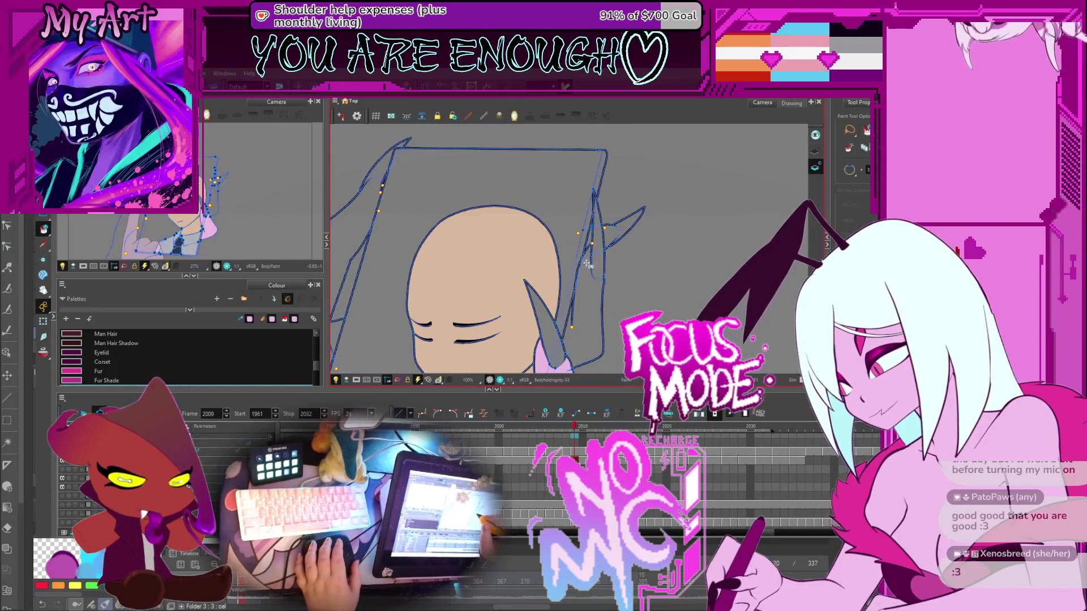
pyautogui.scroll(-2, 600, 249)
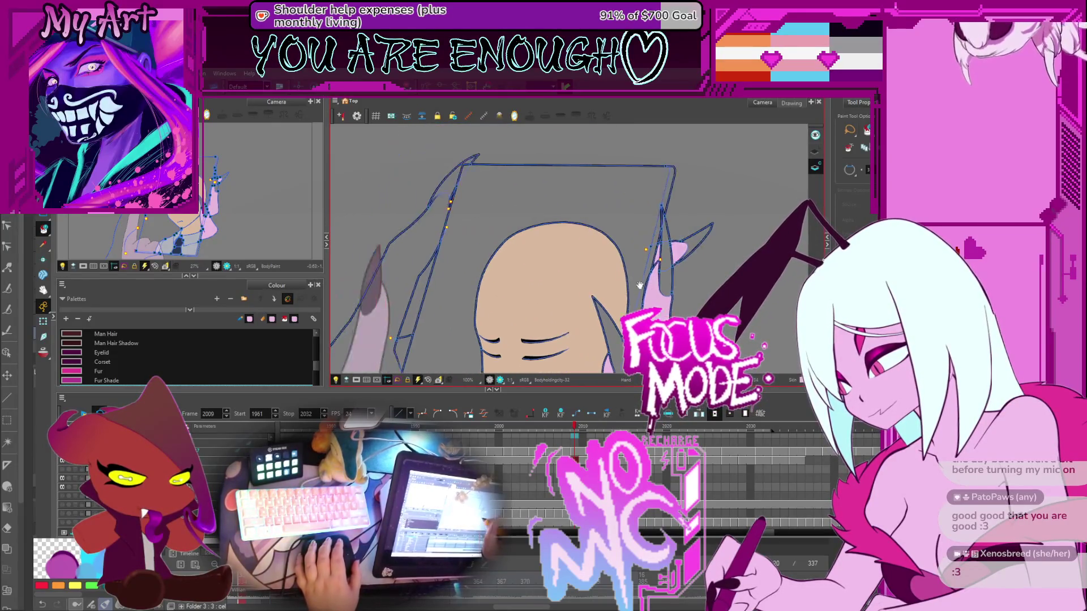
pyautogui.moveTo(437, 290); pyautogui.dragTo(513, 262)
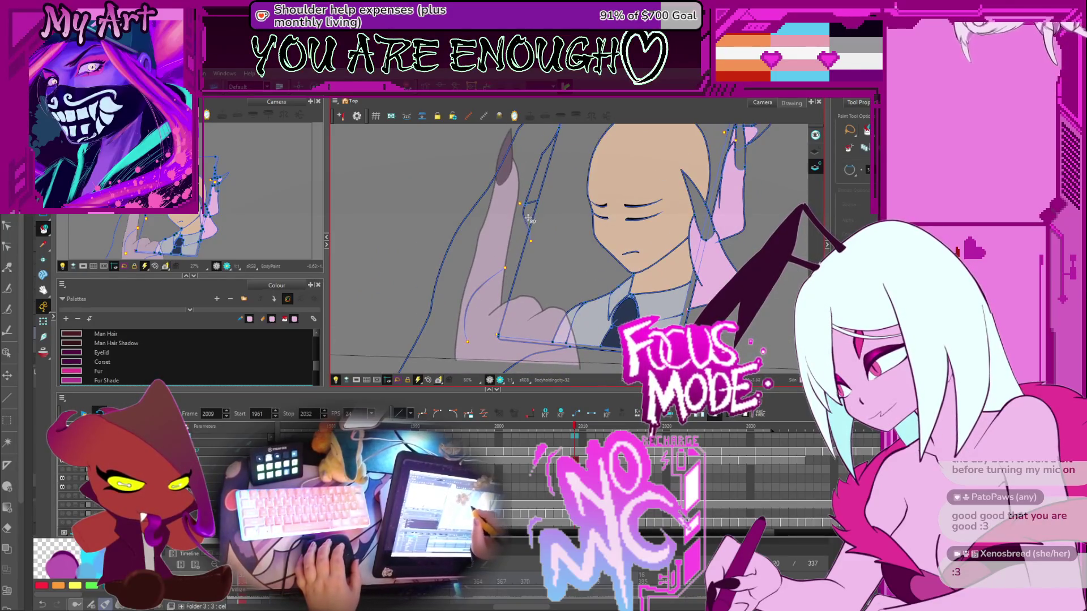
pyautogui.moveTo(487, 327); pyautogui.dragTo(490, 273)
pyautogui.hotkey('alt', 'v')
pyautogui.click(399, 312)
pyautogui.doubleClick(560, 327)
# Clear the stray pink fill from the background above the raised hand
pyautogui.scroll(3, 464, 273)
pyautogui.scroll(2, 498, 283)
pyautogui.moveTo(527, 232); pyautogui.dragTo(533, 332)
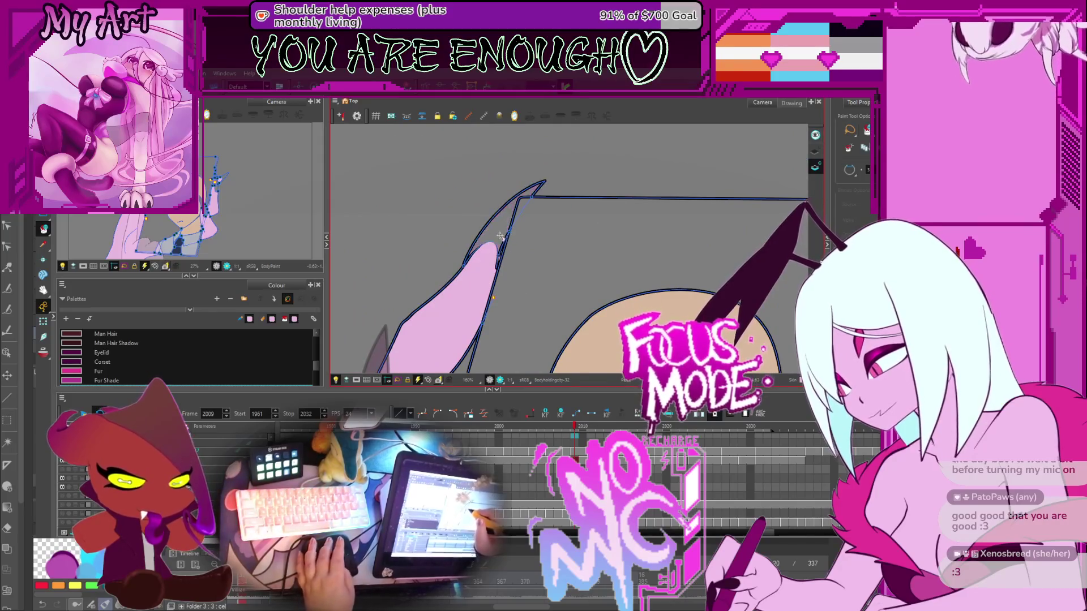
pyautogui.scroll(4, 503, 288)
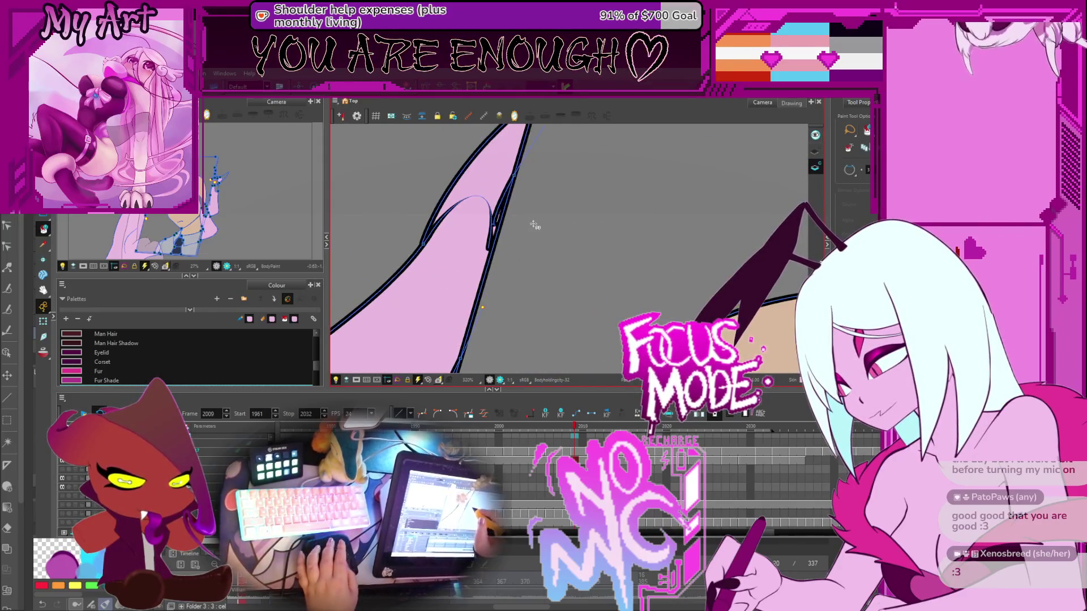
pyautogui.click(493, 234)
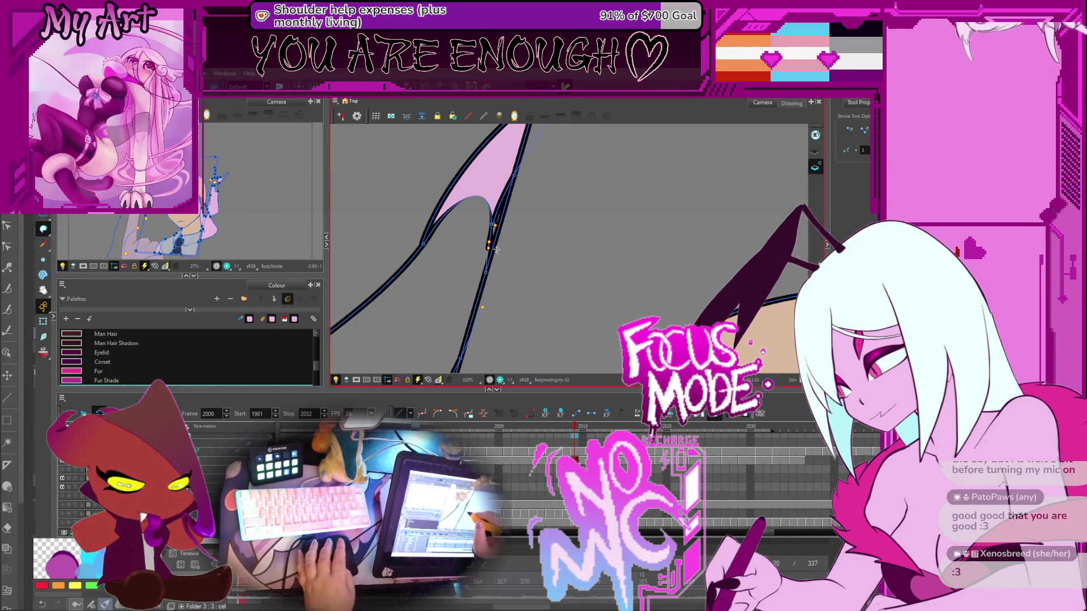
pyautogui.scroll(-6, 473, 250)
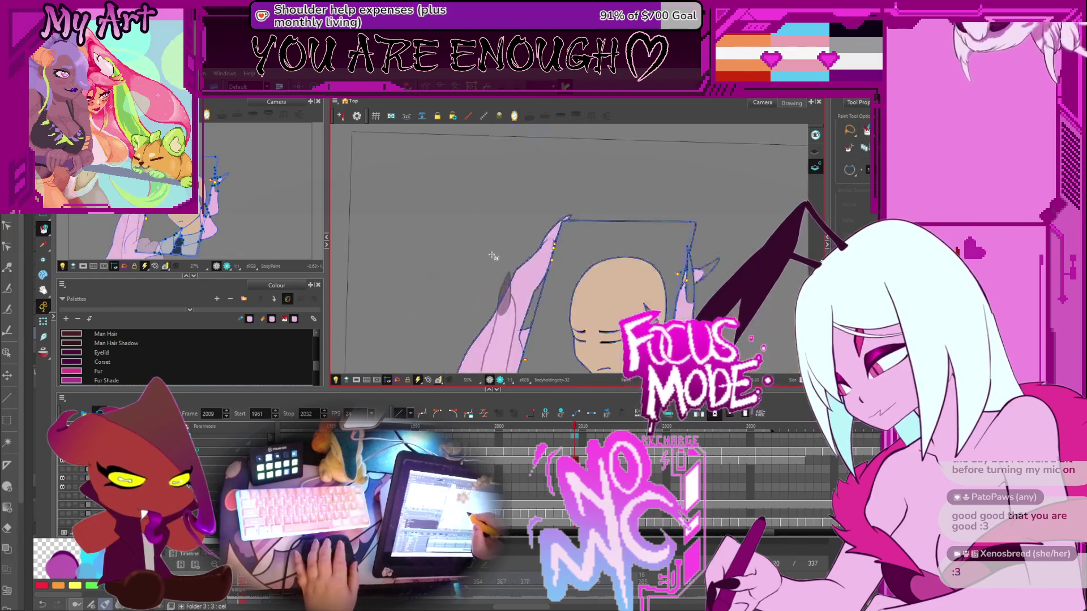
pyautogui.scroll(7, 524, 231)
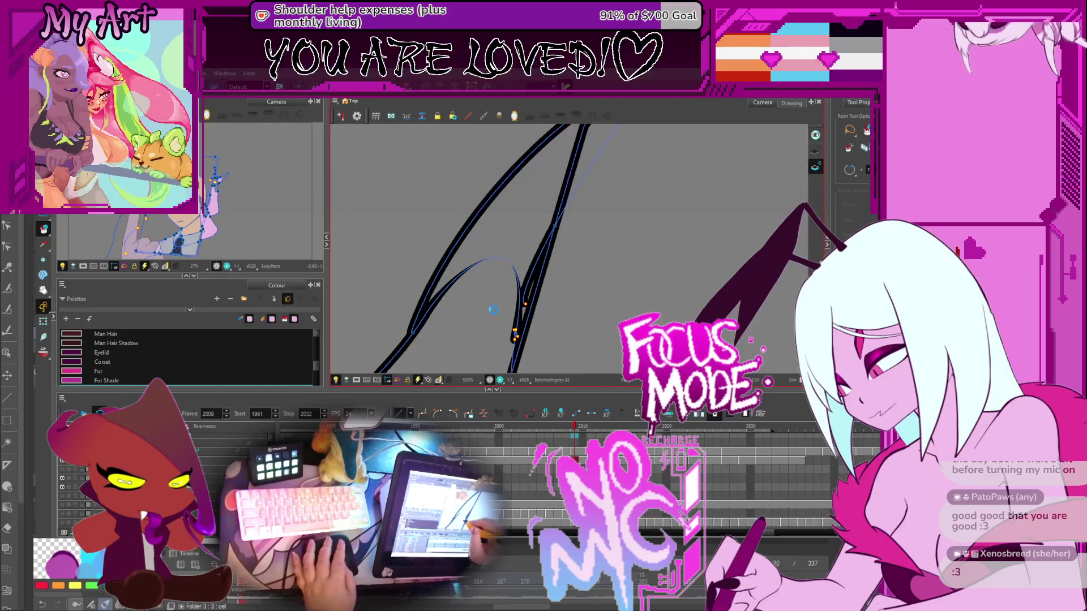
pyautogui.scroll(-7, 494, 310)
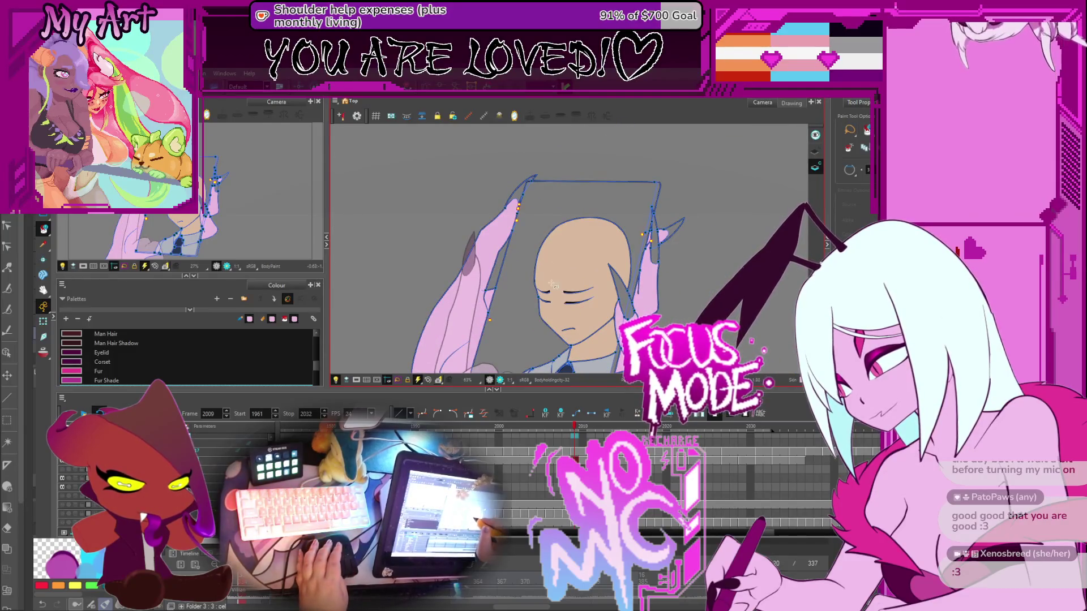
# Fill the left nail with the Nails colour and advance to a later drawing
pyautogui.click(476, 244)
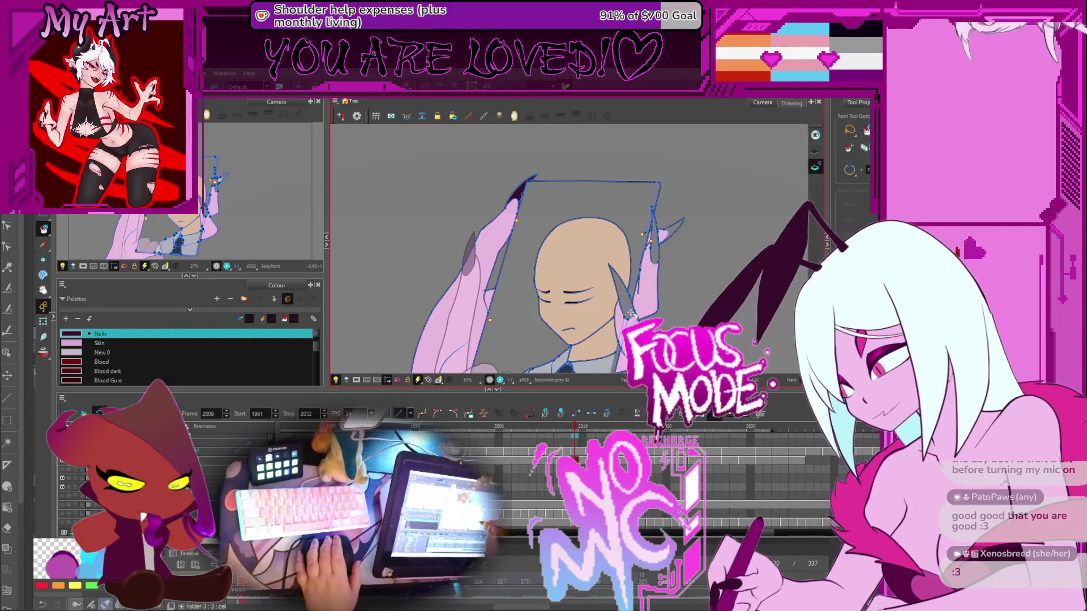
pyautogui.click(636, 282)
pyautogui.scroll(3, 654, 218)
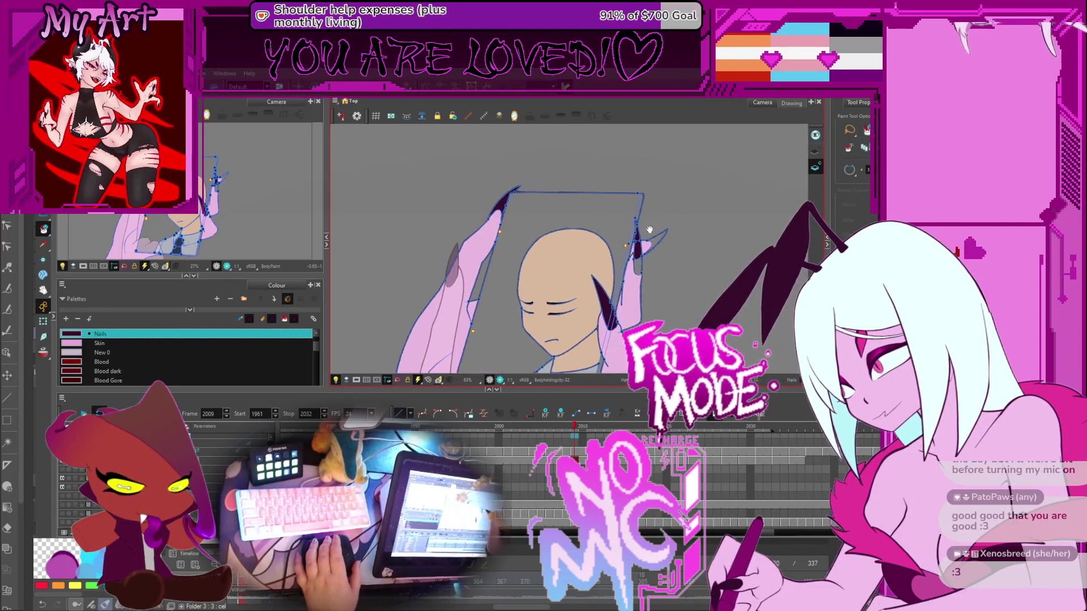
pyautogui.scroll(1, 676, 226)
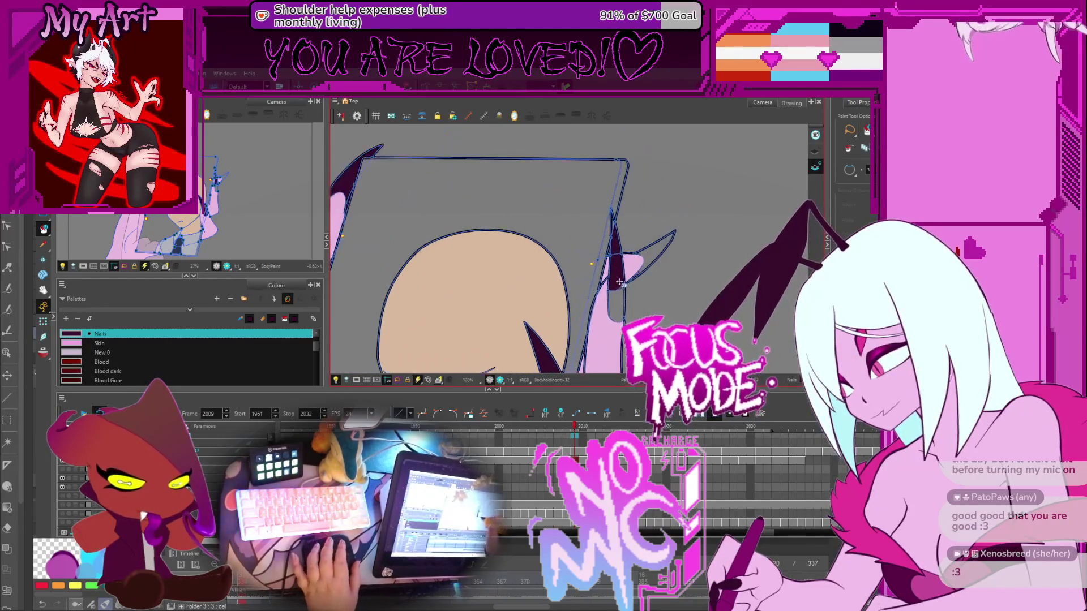
pyautogui.scroll(-5, 651, 258)
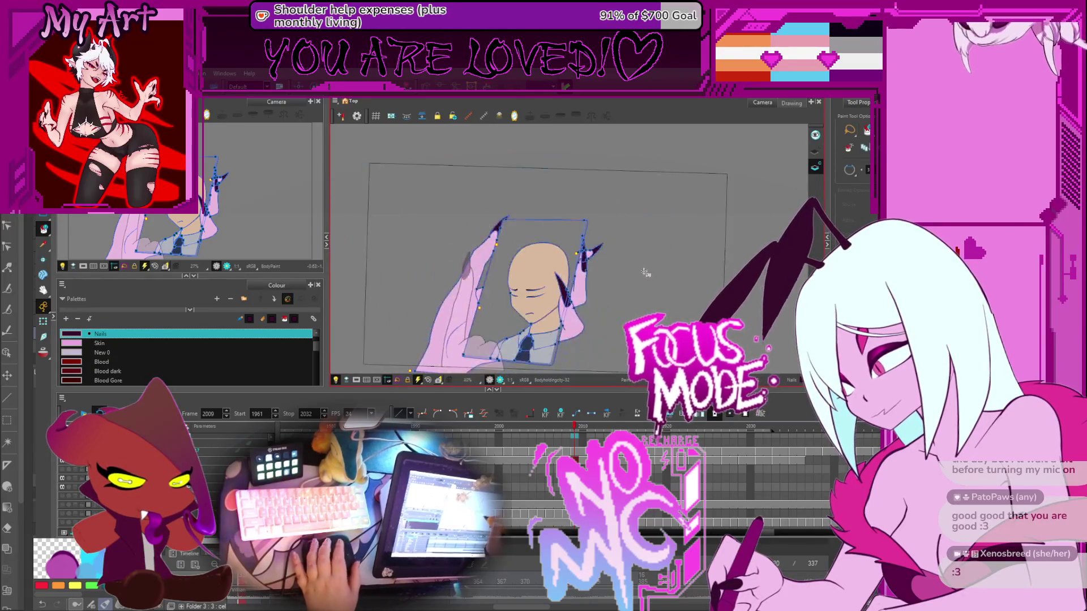
pyautogui.press('.')
pyautogui.press('.')
pyautogui.press('.')
pyautogui.press('.')
pyautogui.press('.')
pyautogui.press('.')
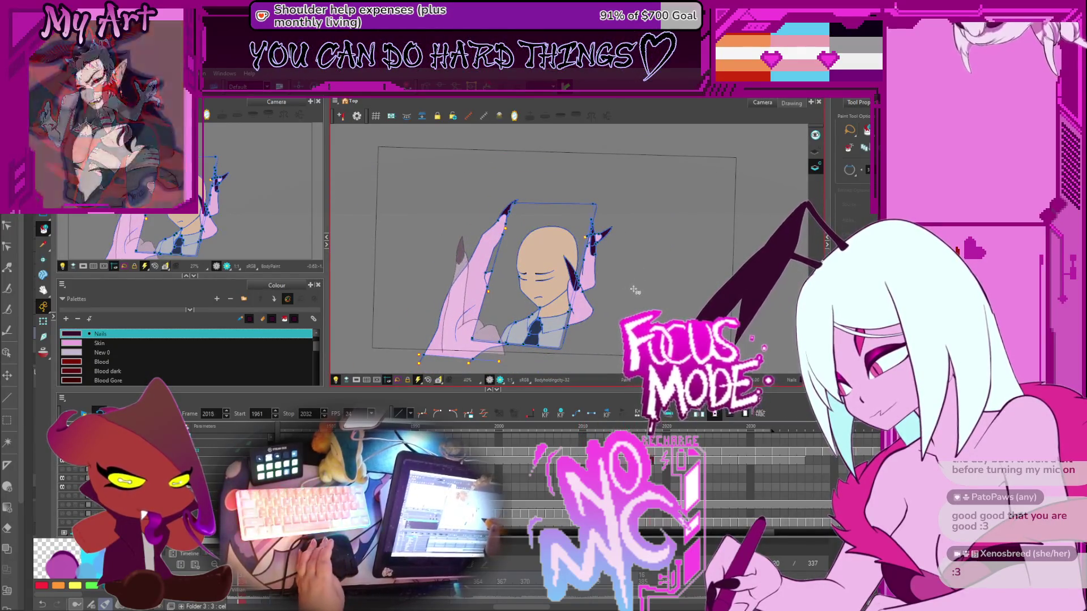
pyautogui.scroll(4, 628, 284)
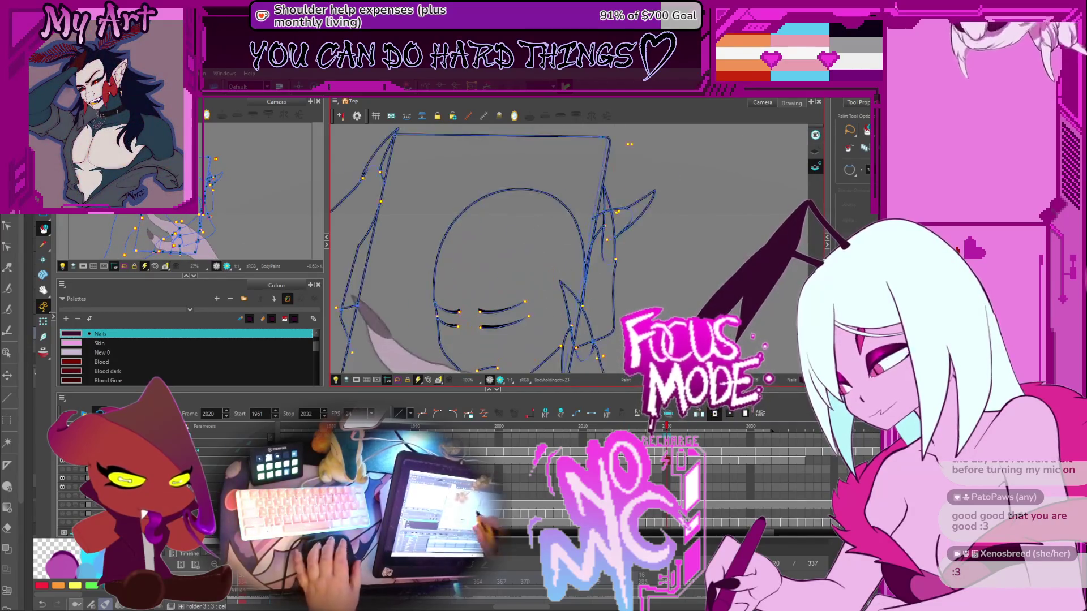
# Cut out and delete the stray stroke segment near the ear
pyautogui.scroll(-3, 571, 314)
pyautogui.scroll(1, 571, 315)
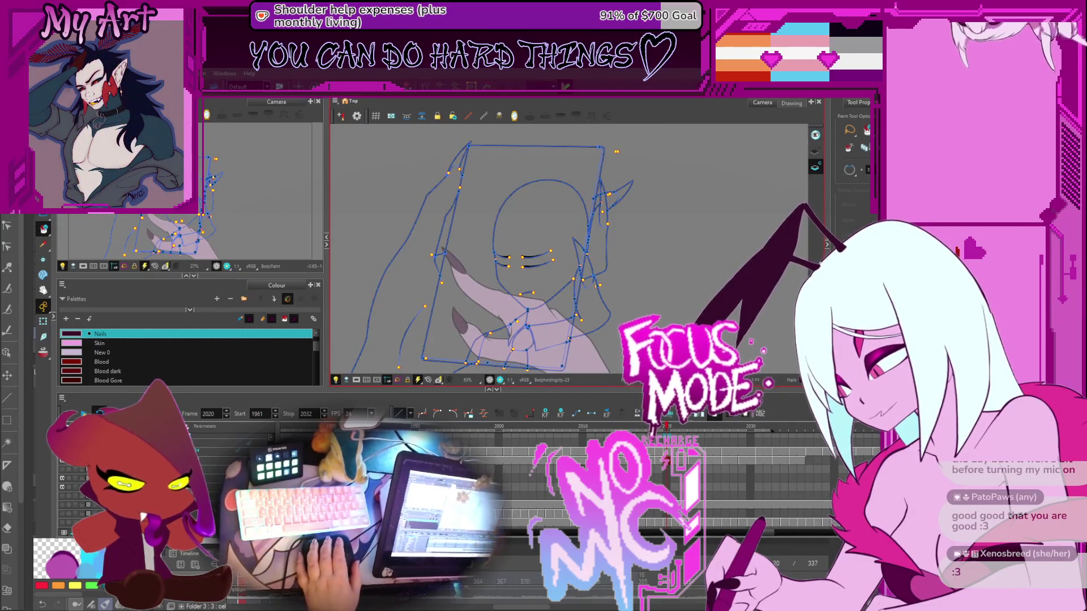
pyautogui.hotkey('alt', 't')
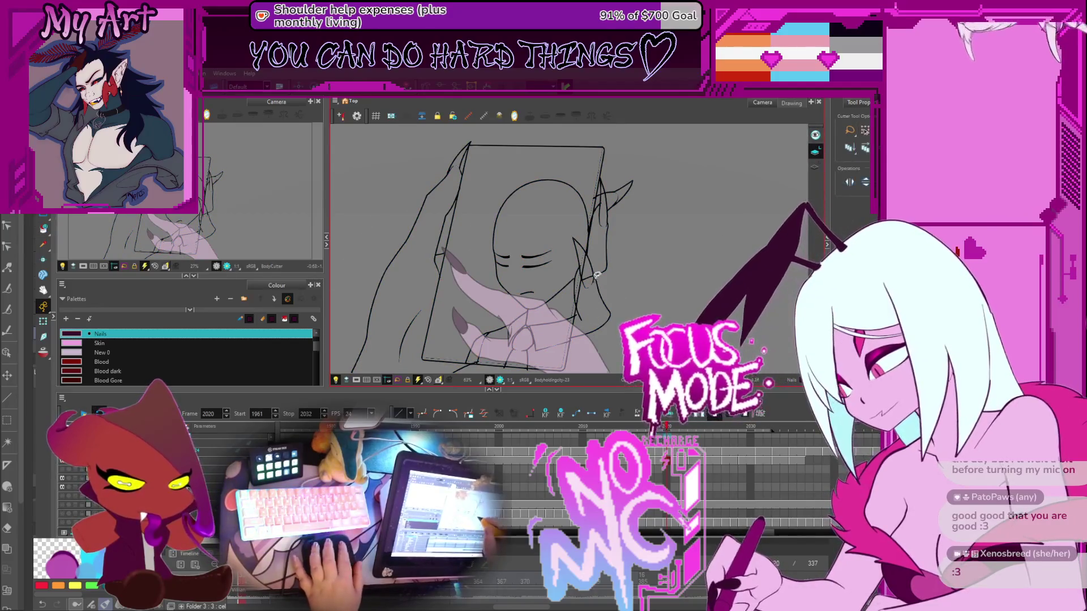
pyautogui.scroll(3, 596, 274)
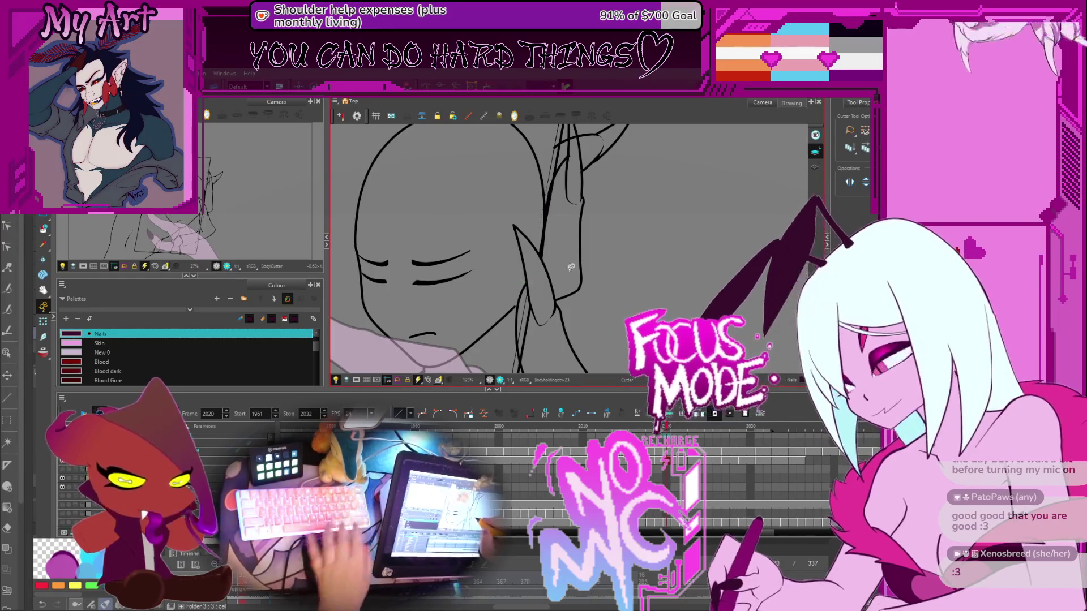
pyautogui.scroll(3, 566, 256)
pyautogui.moveTo(535, 251); pyautogui.dragTo(550, 302)
pyautogui.press('Delete')
# Mark a stray stroke piece on the hand and bring its line work into view
pyautogui.scroll(3, 565, 240)
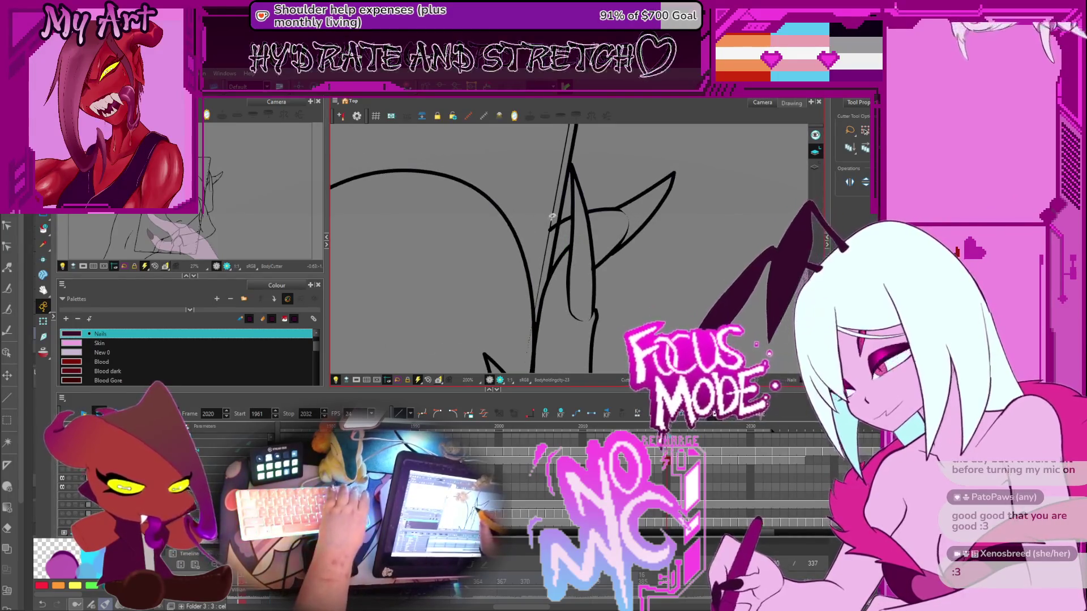
pyautogui.scroll(-4, 553, 219)
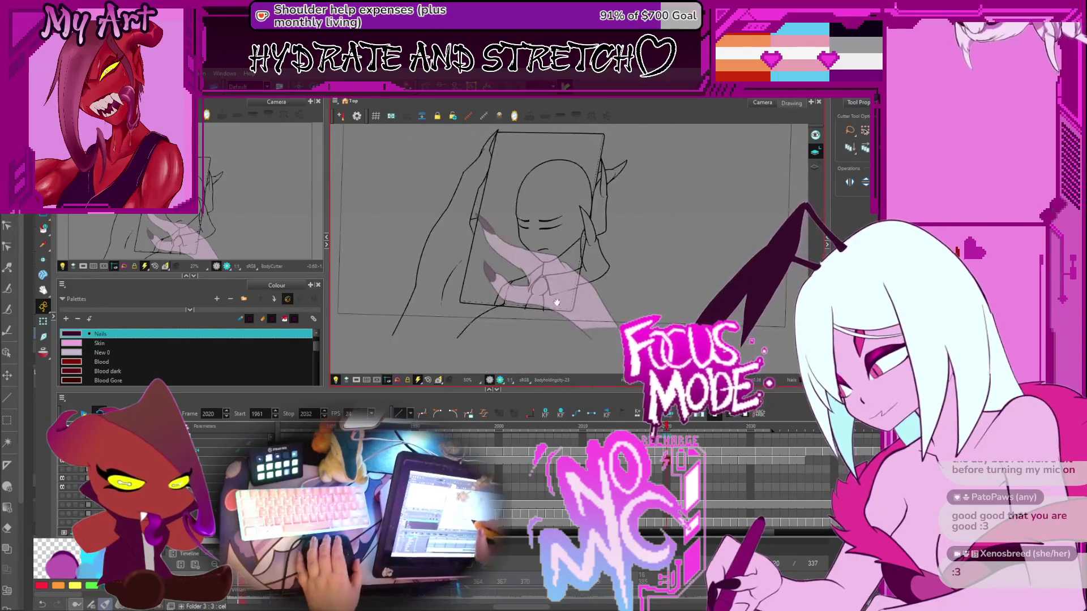
pyautogui.scroll(2, 586, 249)
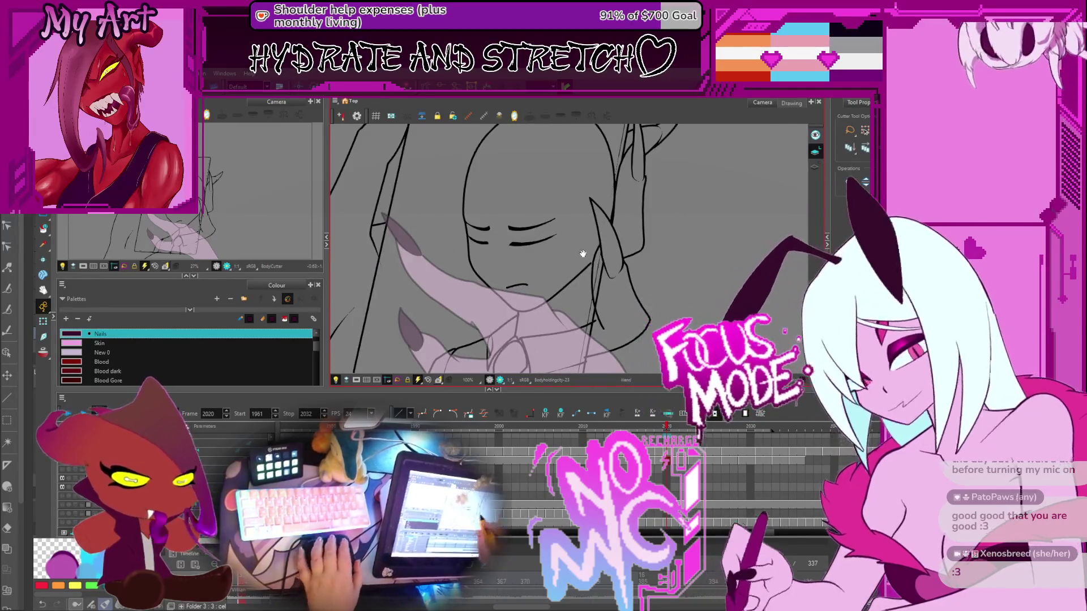
pyautogui.scroll(-2, 564, 309)
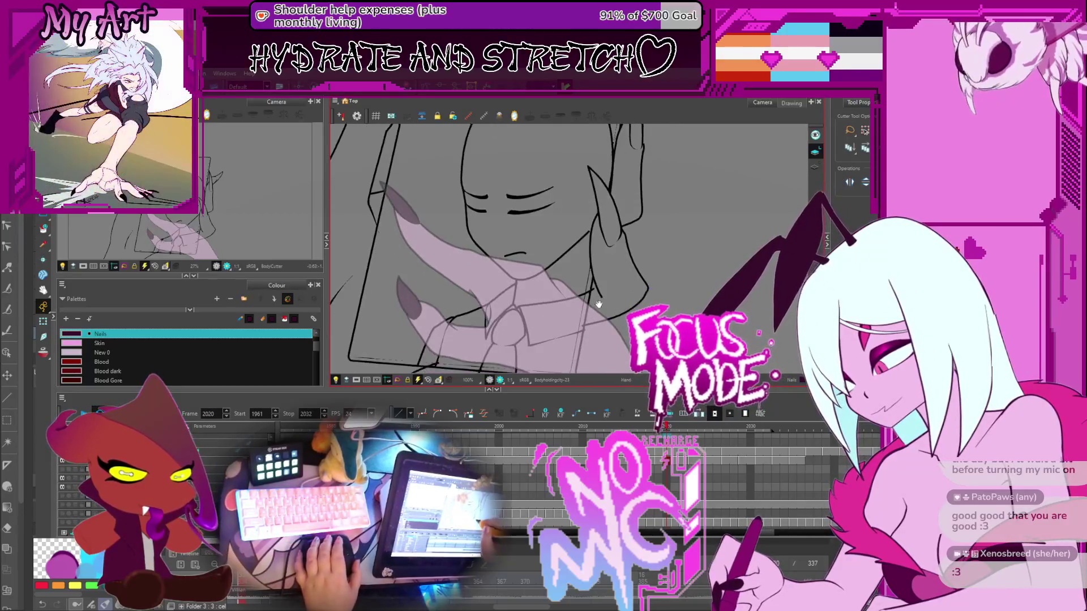
pyautogui.scroll(2, 564, 308)
pyautogui.click(621, 270)
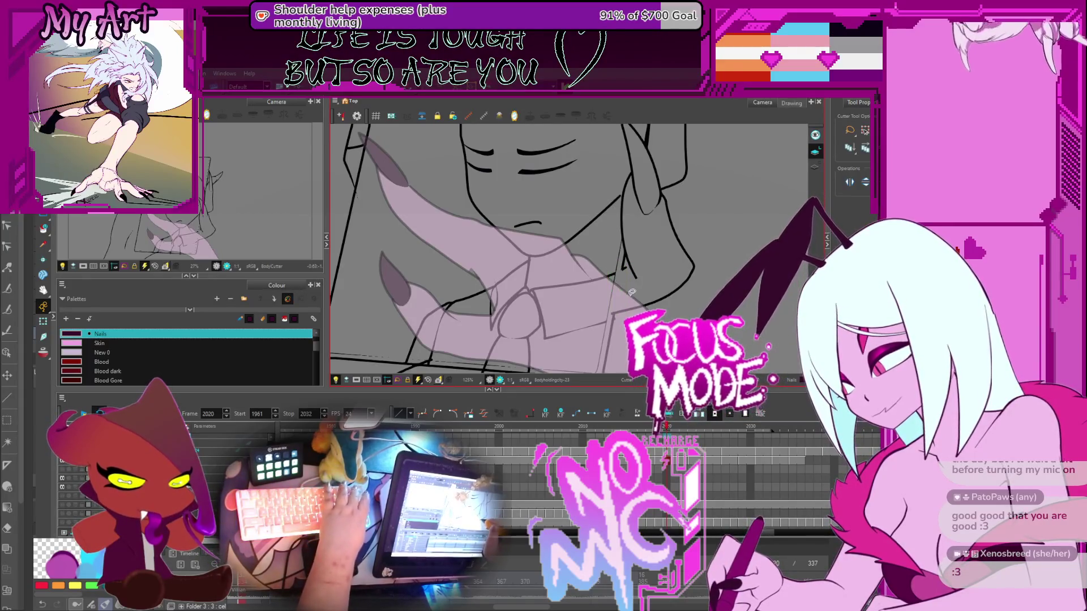
pyautogui.scroll(2, 628, 298)
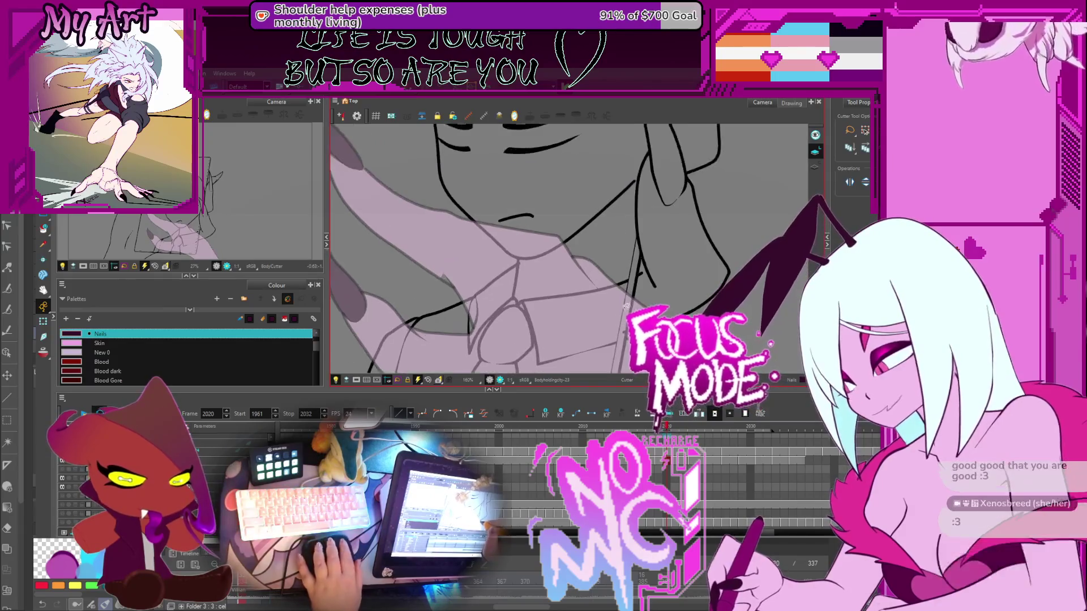
pyautogui.moveTo(621, 326); pyautogui.dragTo(599, 289)
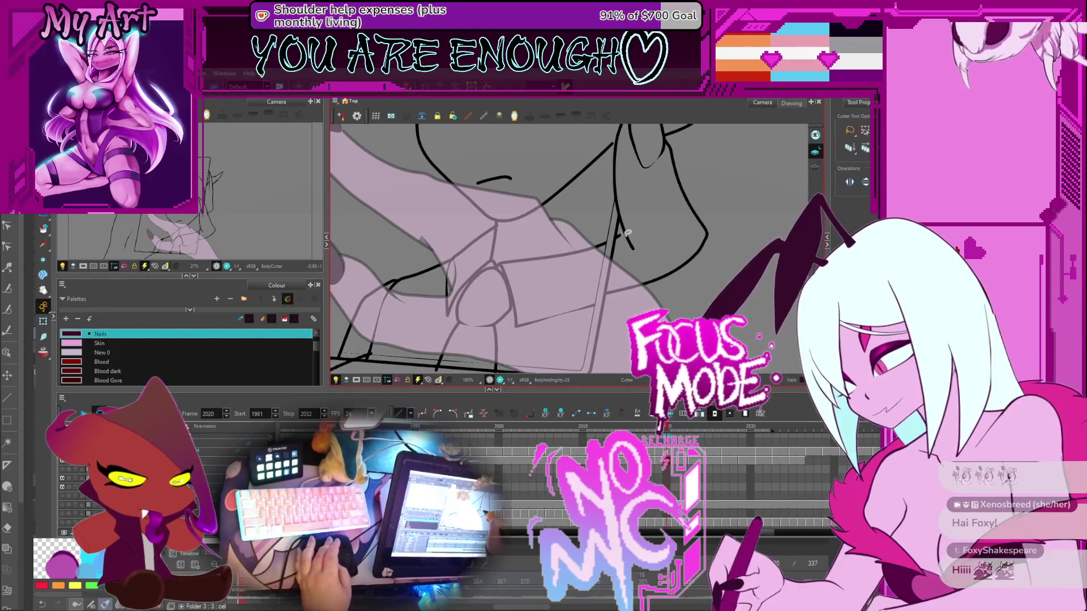
pyautogui.scroll(3, 627, 235)
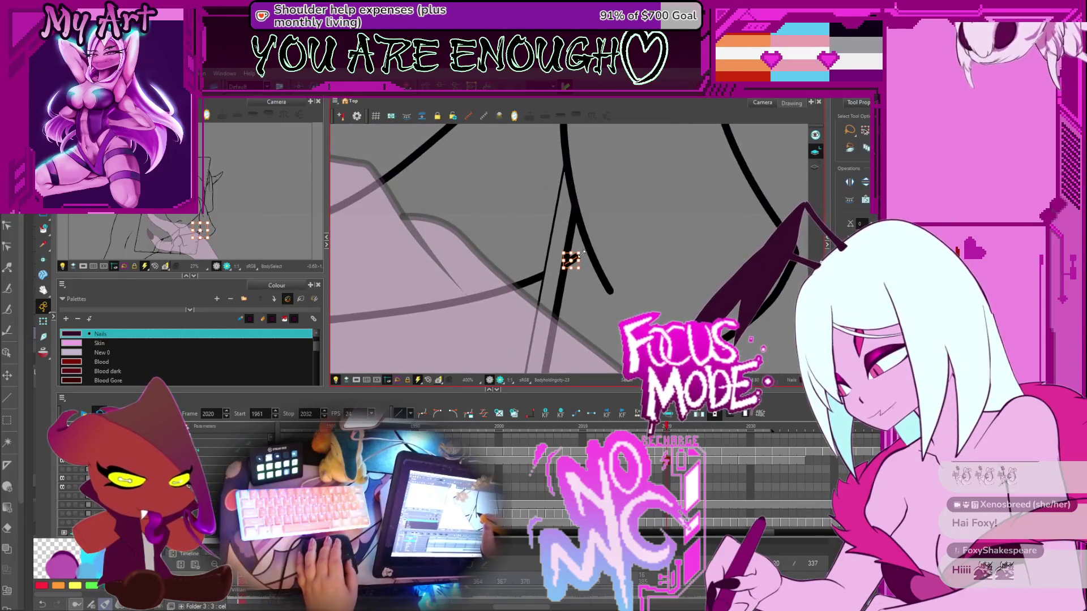
# Compare frames 2018 to 2020 with the Cutter tool, settling on frame 2019
pyautogui.click(593, 251)
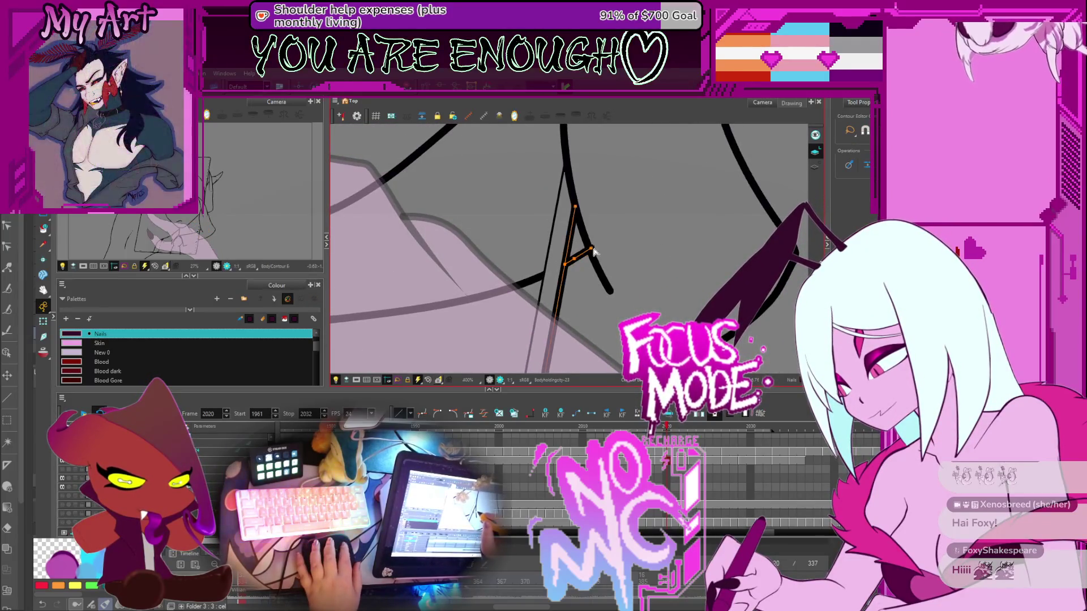
pyautogui.scroll(-5, 591, 251)
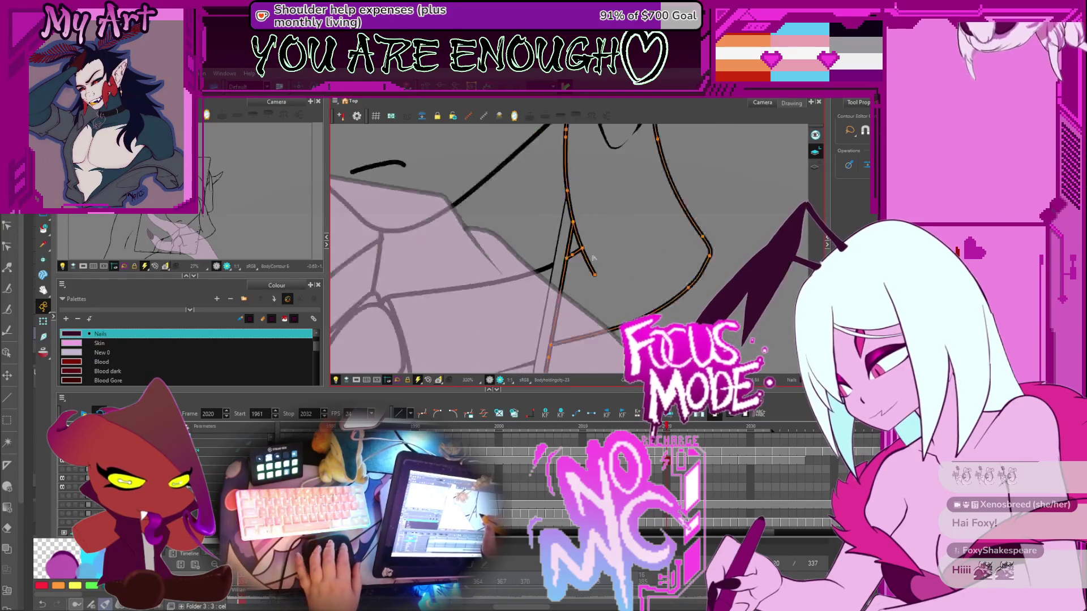
pyautogui.moveTo(484, 337); pyautogui.dragTo(530, 303)
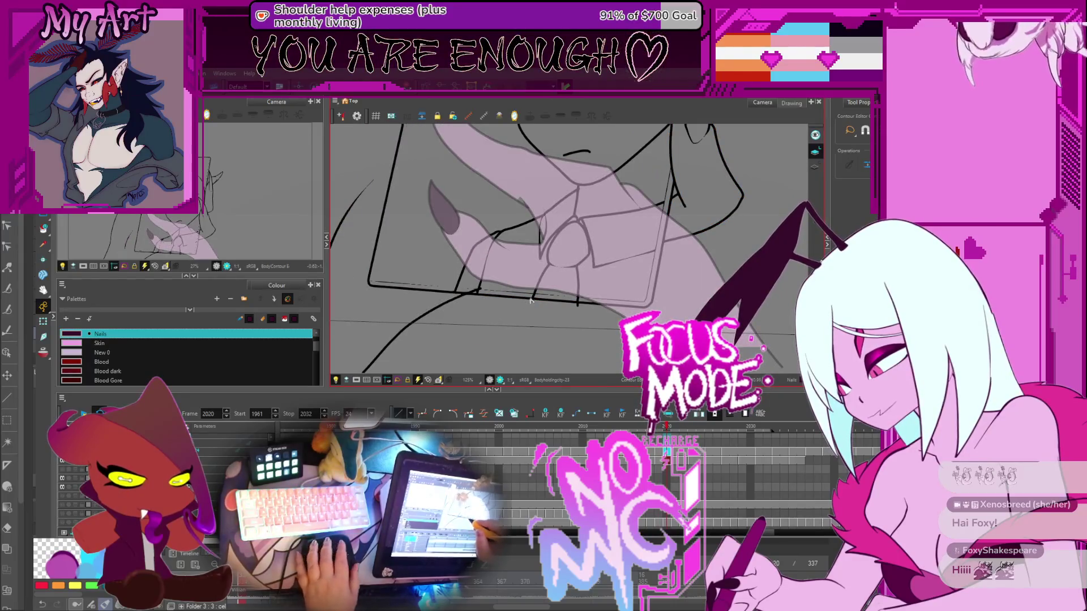
pyautogui.hotkey('alt', 't')
pyautogui.scroll(3, 540, 300)
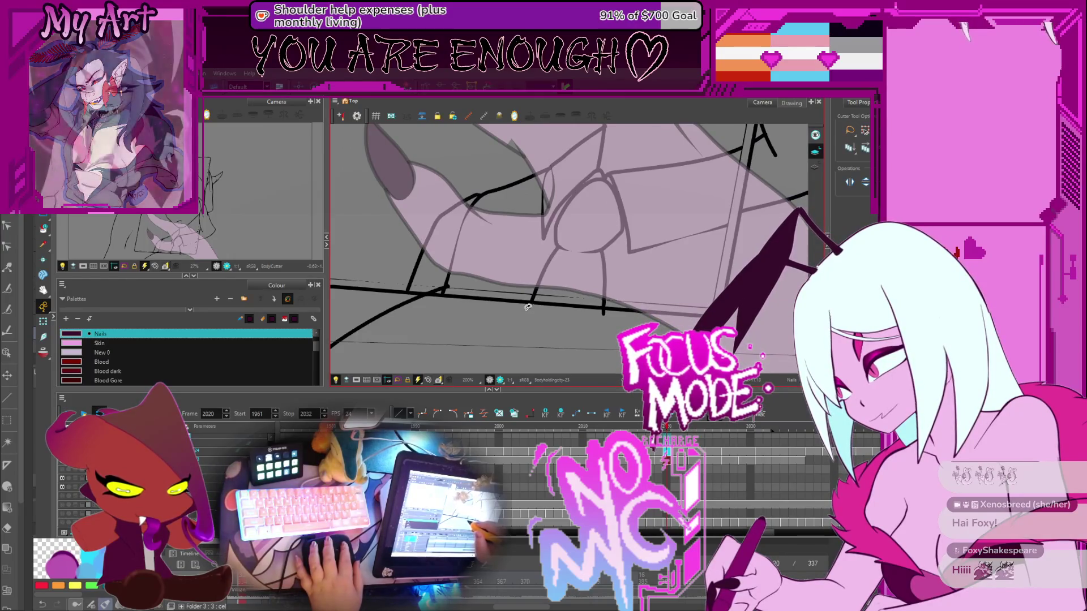
pyautogui.press(',')
pyautogui.press(',')
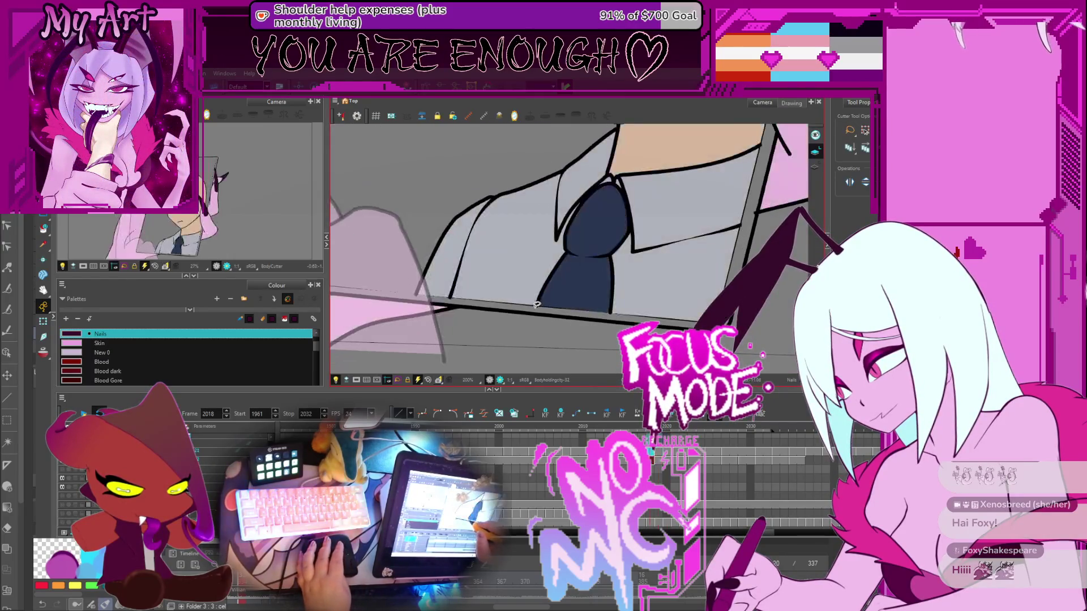
pyautogui.press('.')
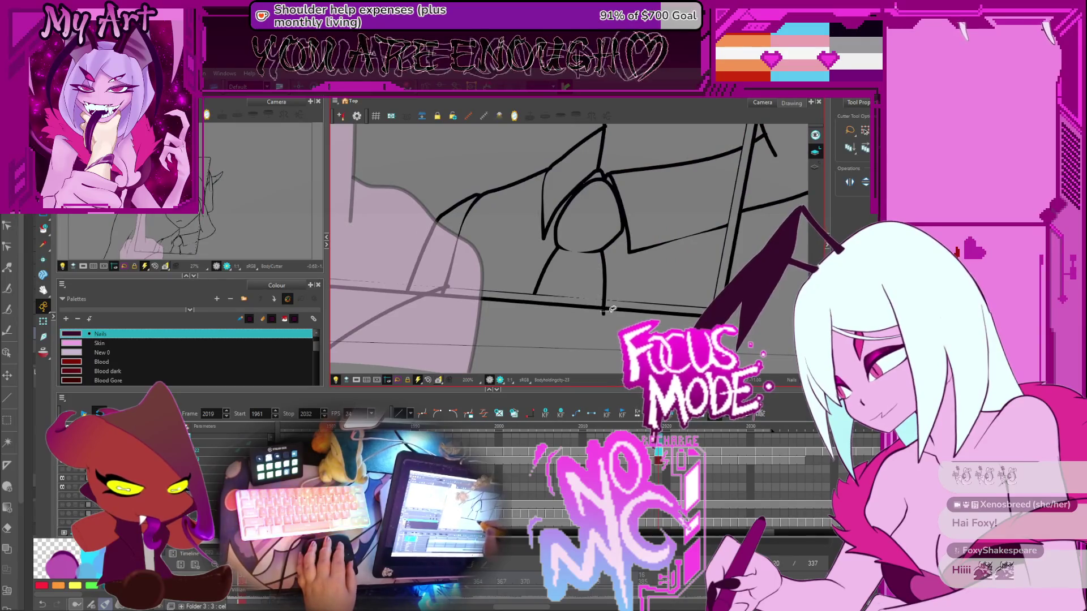
pyautogui.press('.')
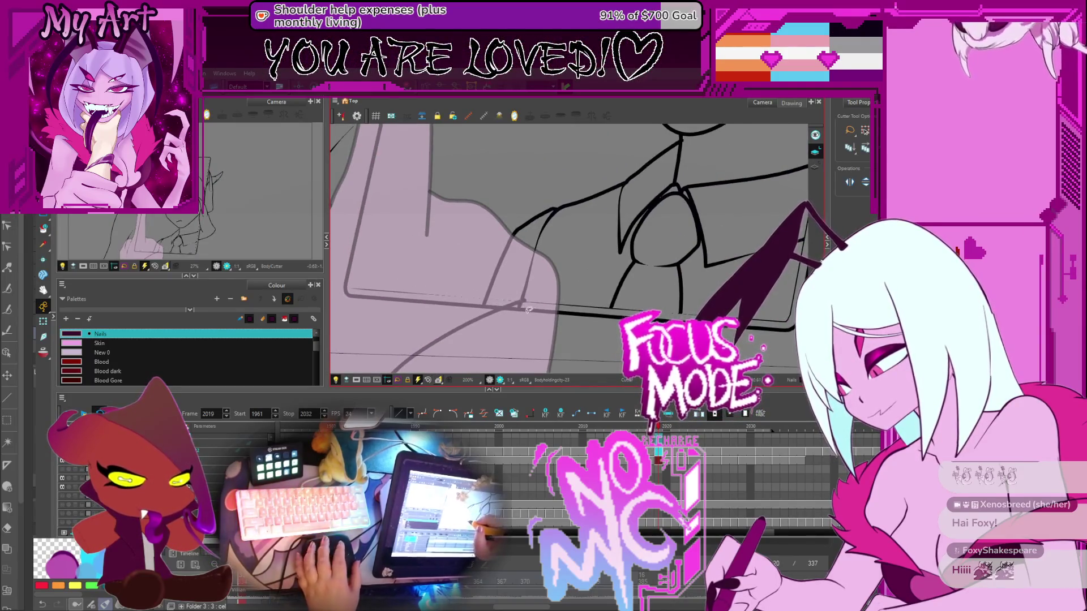
pyautogui.scroll(-4, 528, 309)
pyautogui.press('.')
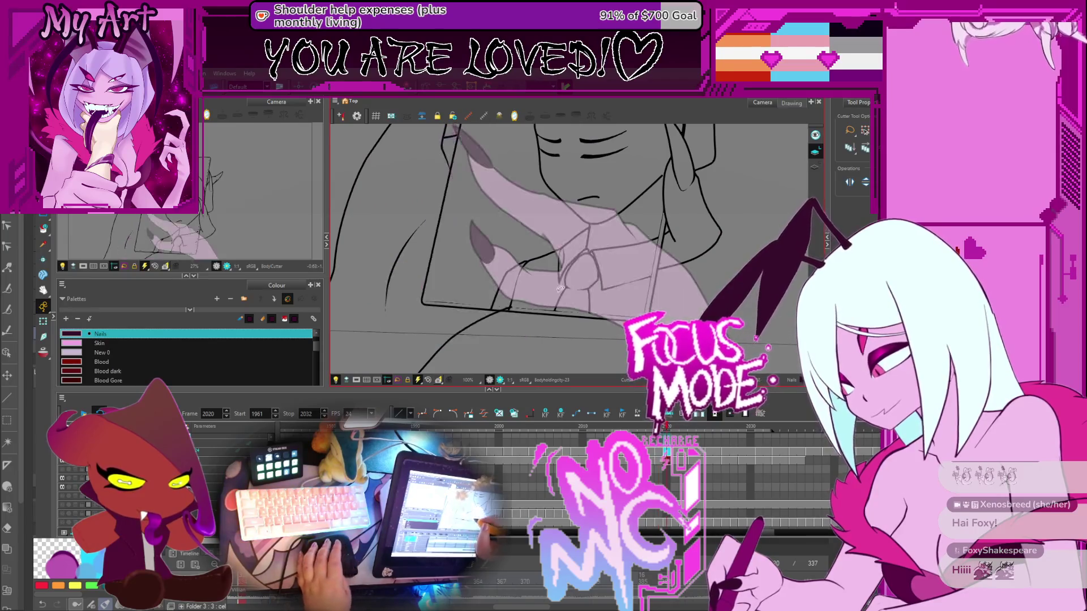
pyautogui.press(',')
pyautogui.scroll(4, 527, 306)
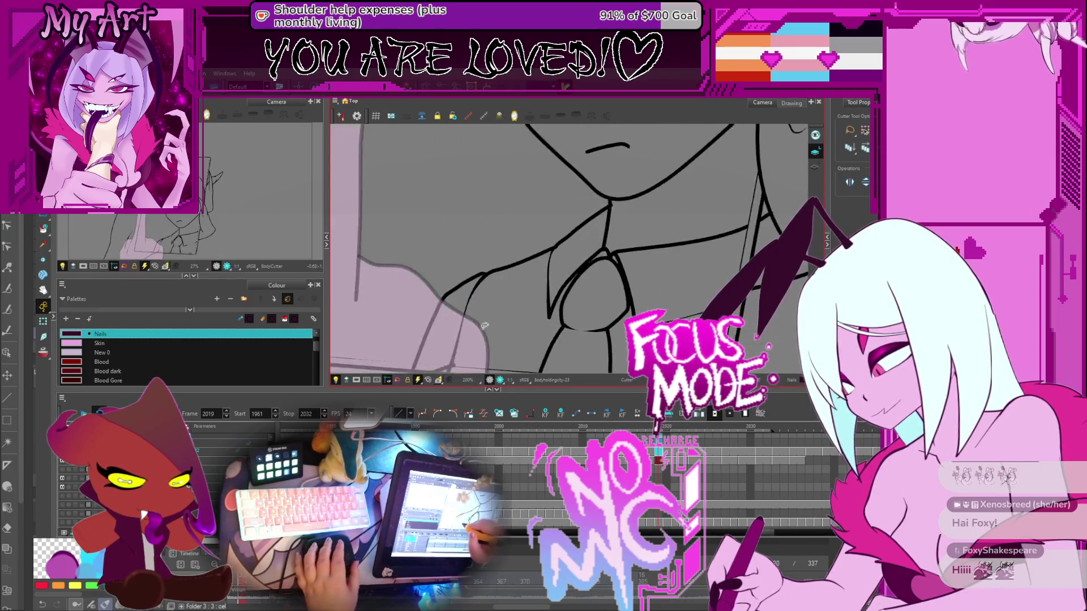
# Delete the stray stroke fragment at the tablet edge and jump to frame 2021
pyautogui.click(557, 284)
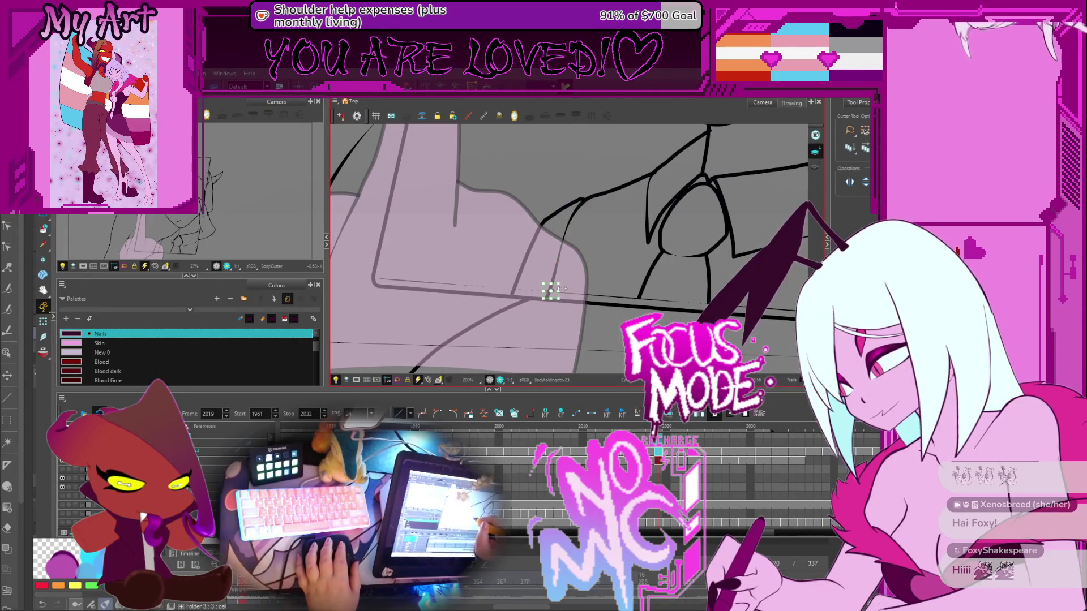
pyautogui.press('Delete')
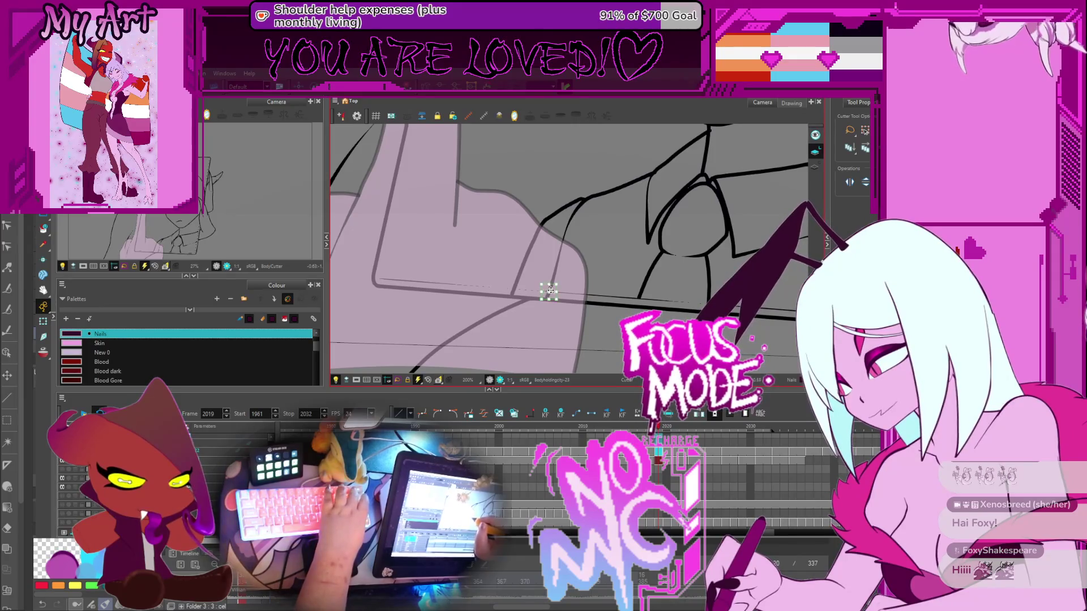
pyautogui.scroll(-4, 574, 280)
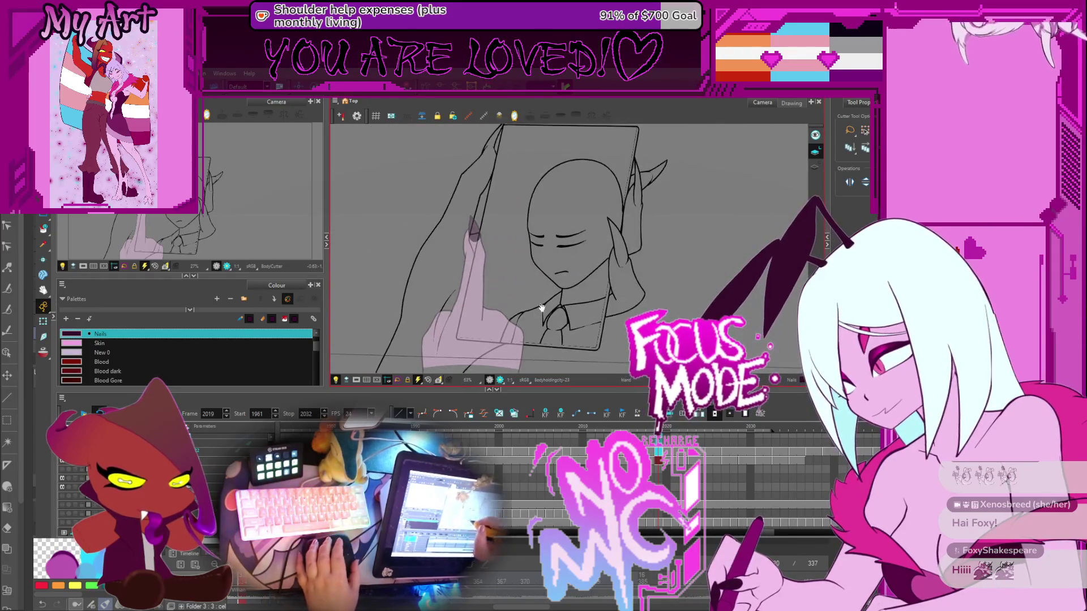
pyautogui.press('.')
pyautogui.press('.')
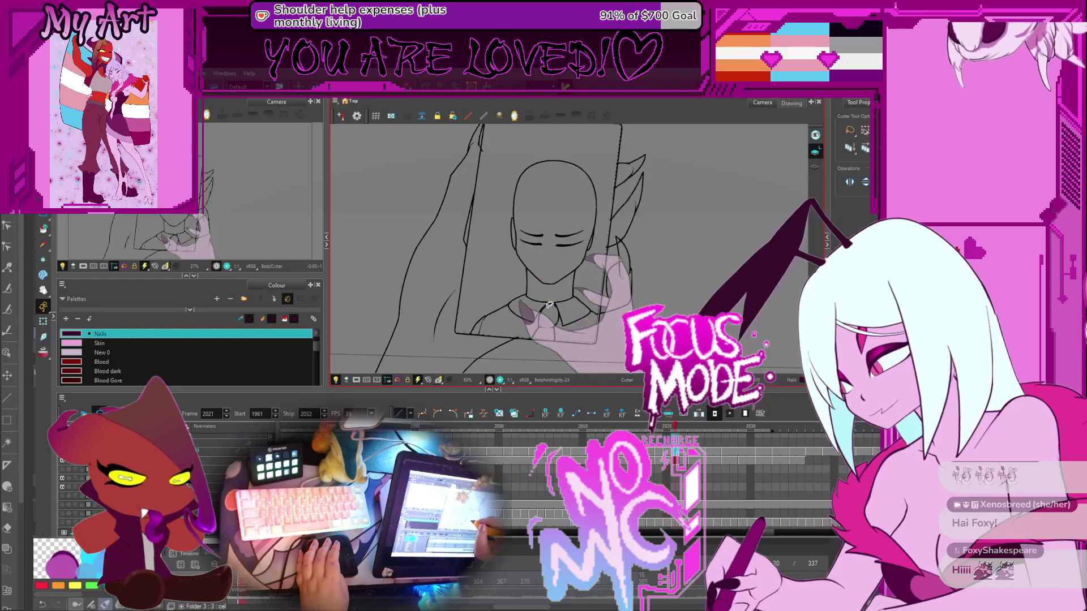
# On frame 2021, cut out the overlapping stroke piece where the tablet's lower edge meets the collar
pyautogui.scroll(3, 536, 314)
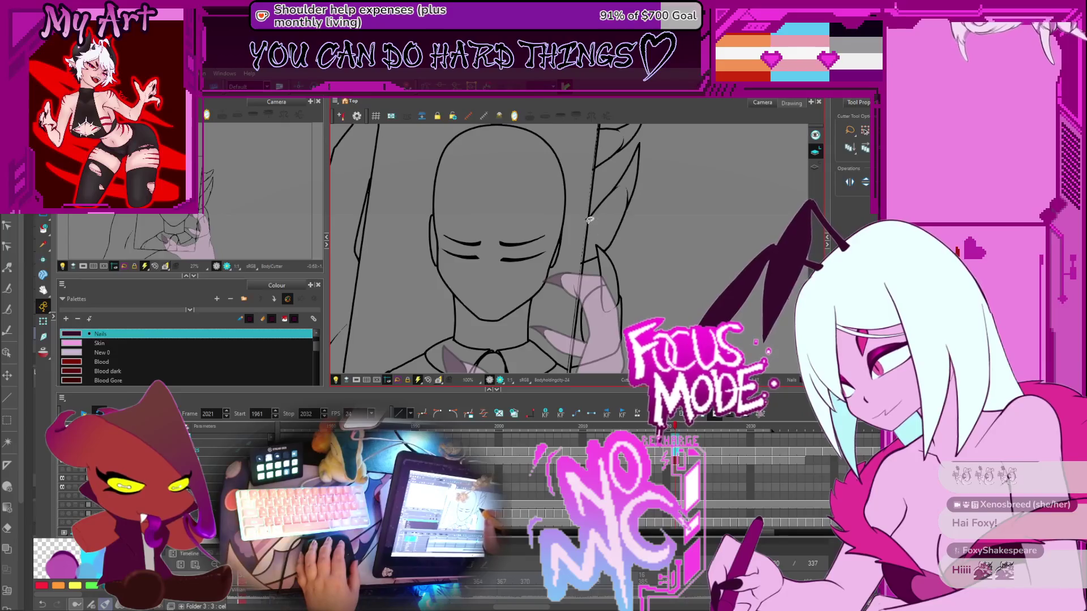
pyautogui.scroll(4, 589, 219)
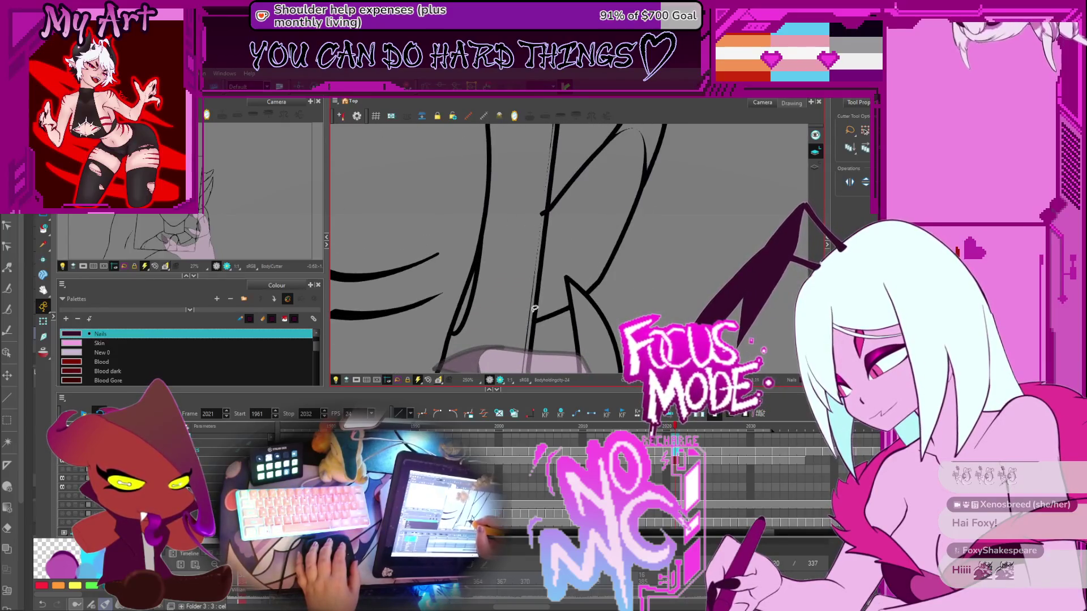
pyautogui.scroll(-3, 546, 205)
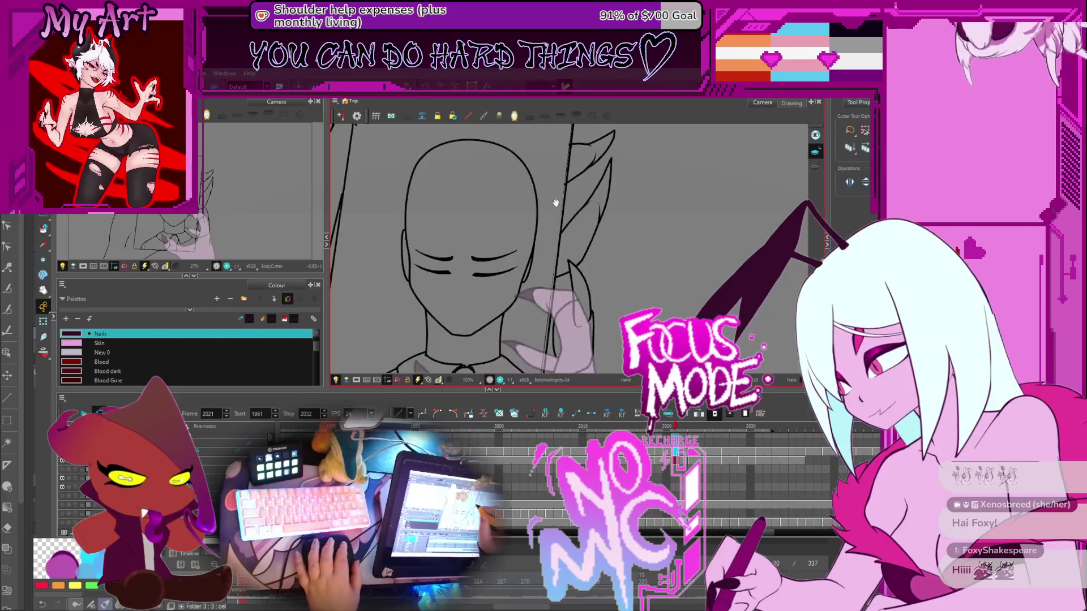
pyautogui.scroll(5, 520, 262)
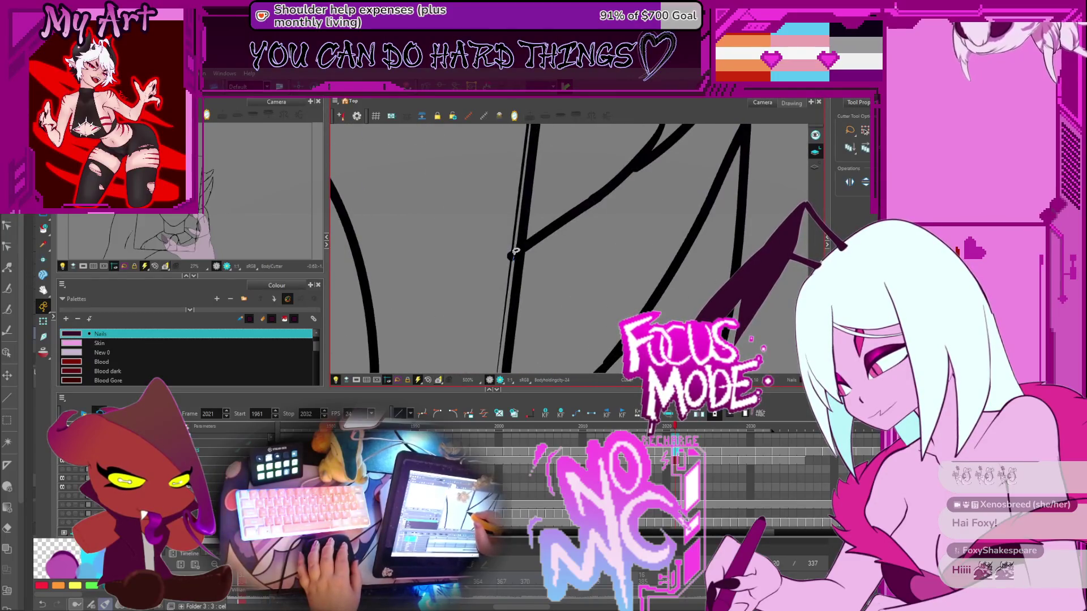
pyautogui.scroll(-3, 526, 232)
pyautogui.scroll(3, 533, 202)
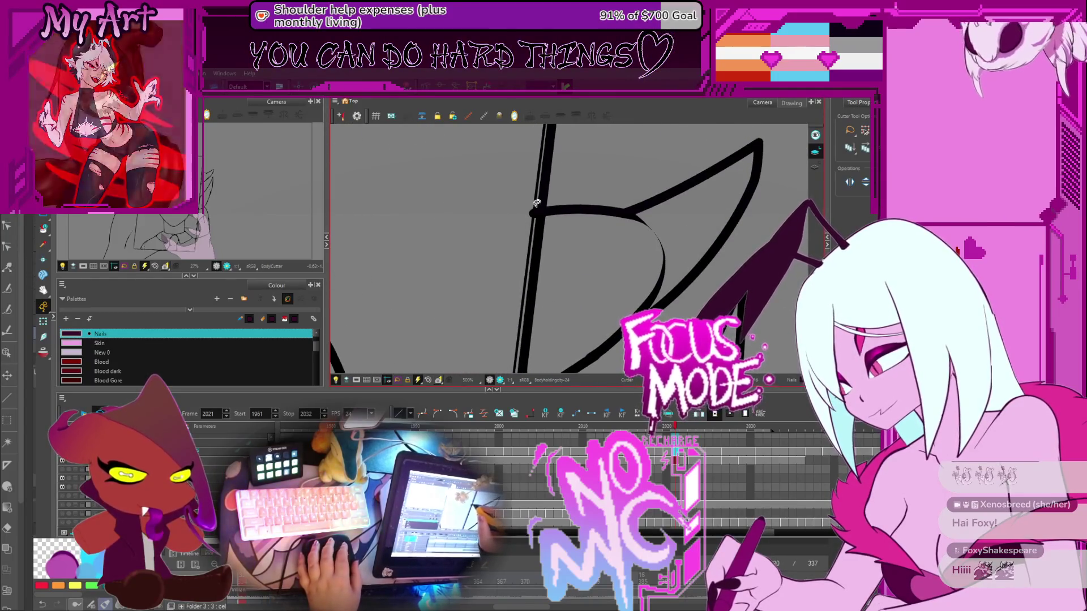
pyautogui.scroll(-5, 533, 229)
pyautogui.scroll(3, 471, 215)
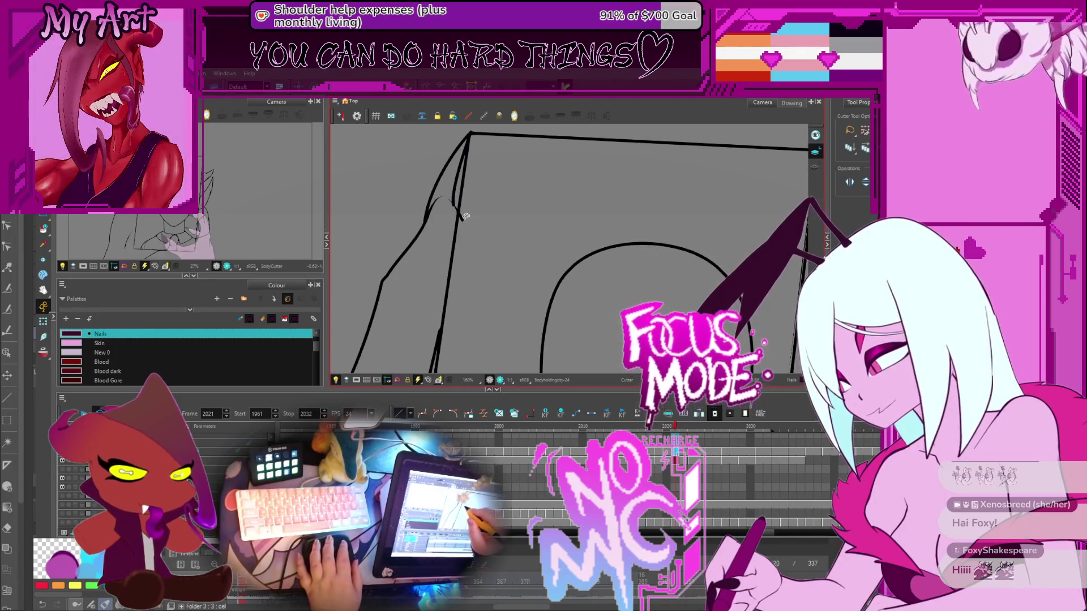
pyautogui.scroll(-5, 507, 182)
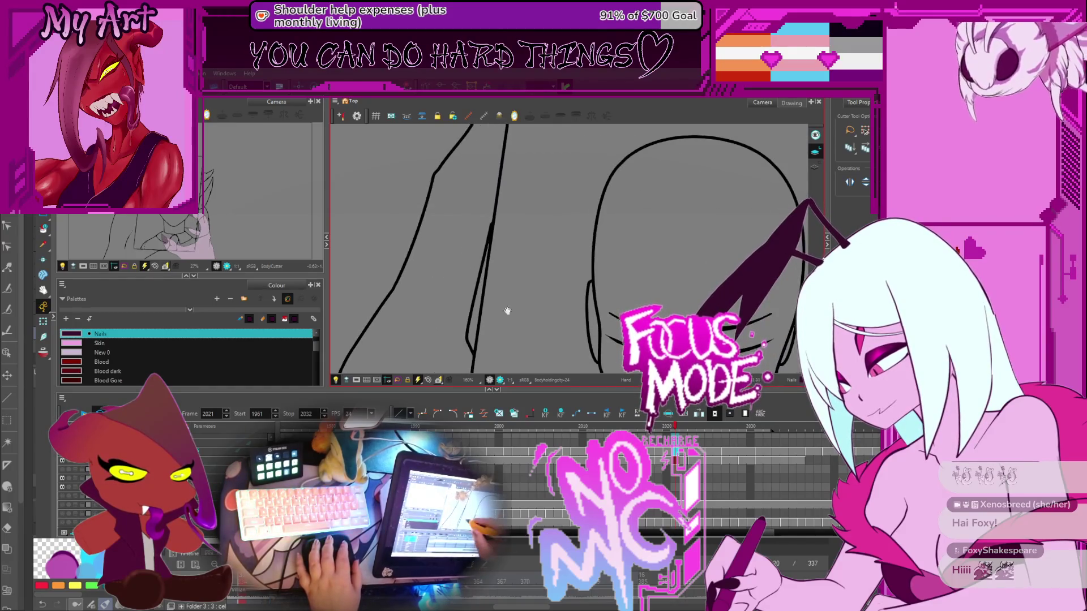
pyautogui.scroll(3, 510, 259)
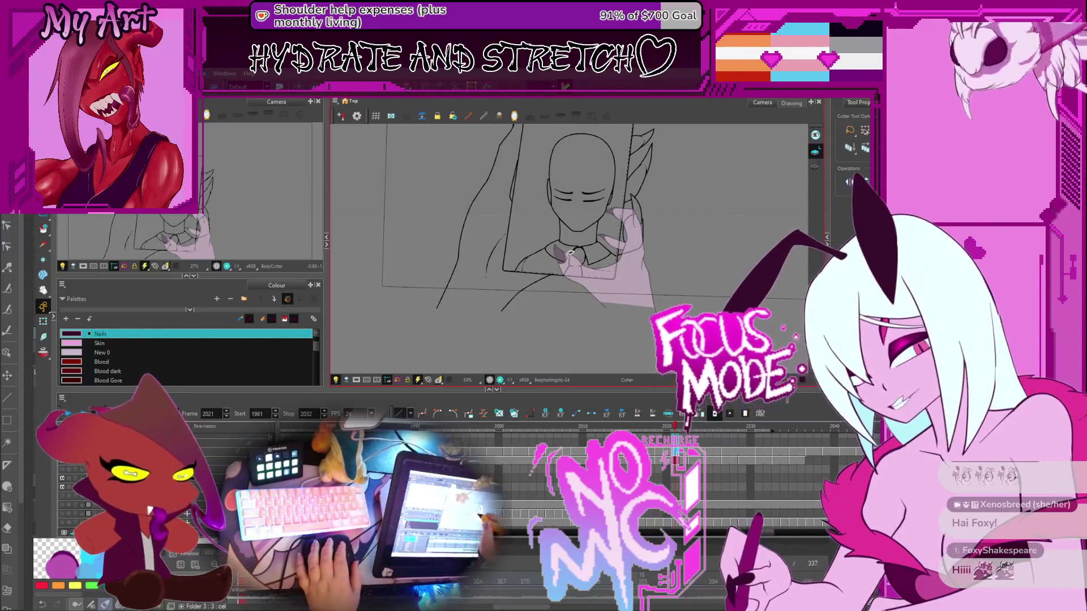
pyautogui.scroll(4, 544, 300)
pyautogui.moveTo(539, 306); pyautogui.dragTo(552, 311)
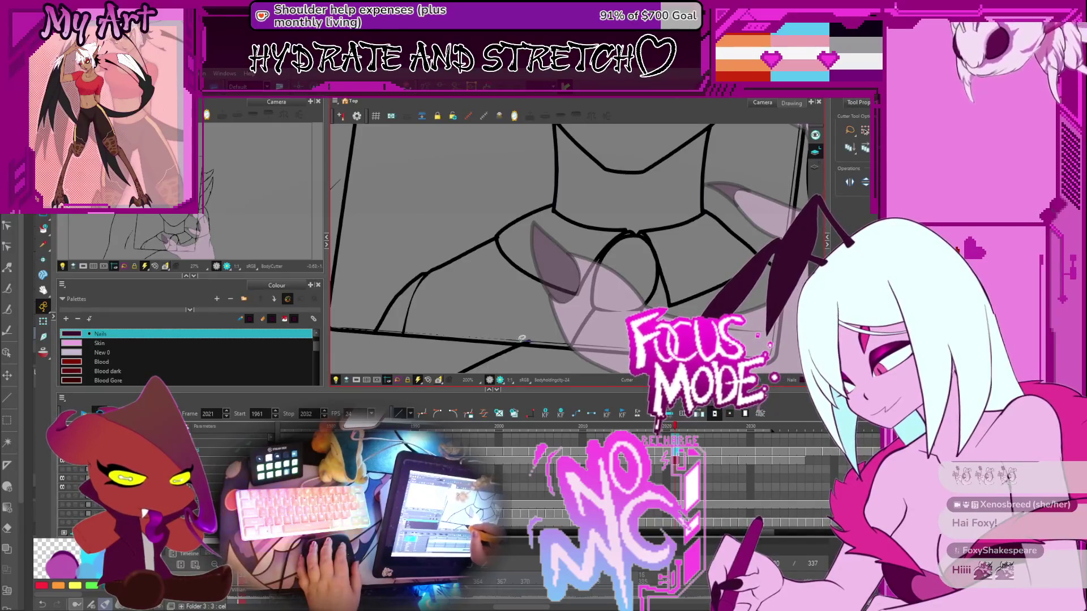
pyautogui.moveTo(529, 338); pyautogui.dragTo(517, 351)
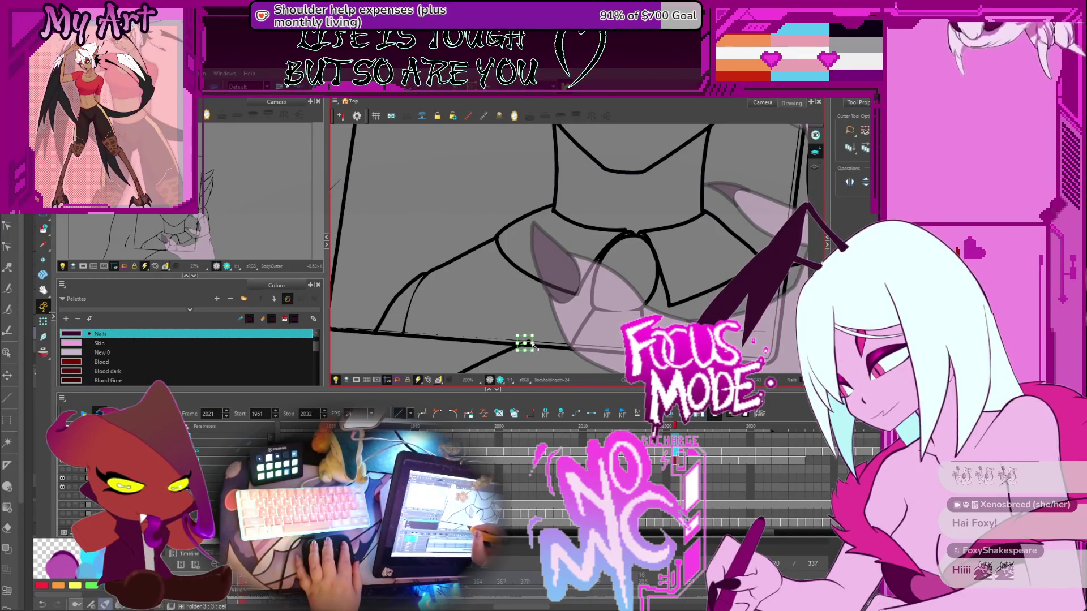
pyautogui.scroll(-3, 535, 323)
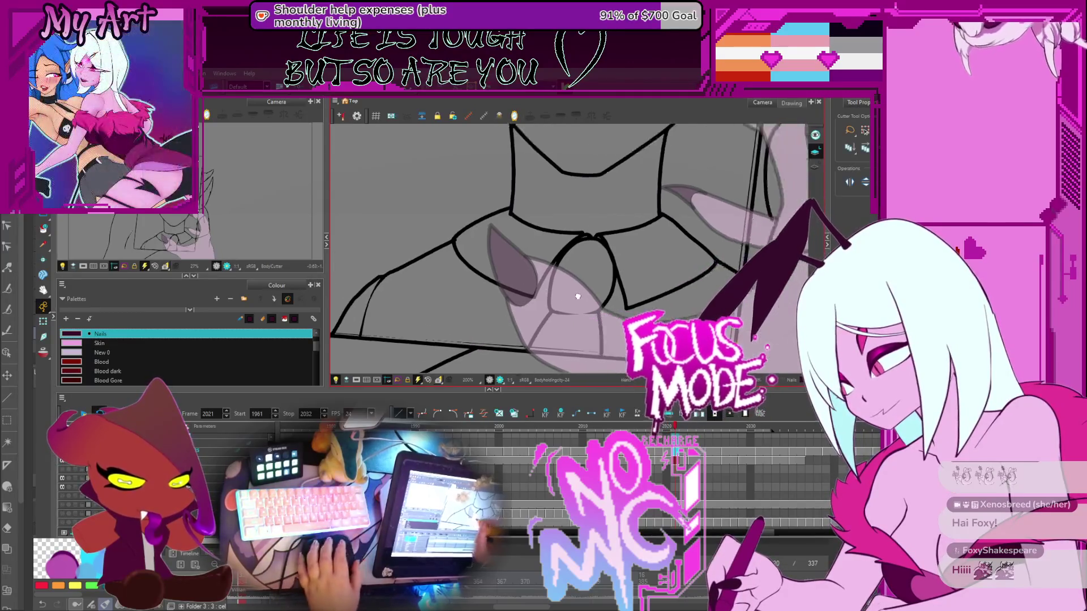
pyautogui.scroll(3, 537, 304)
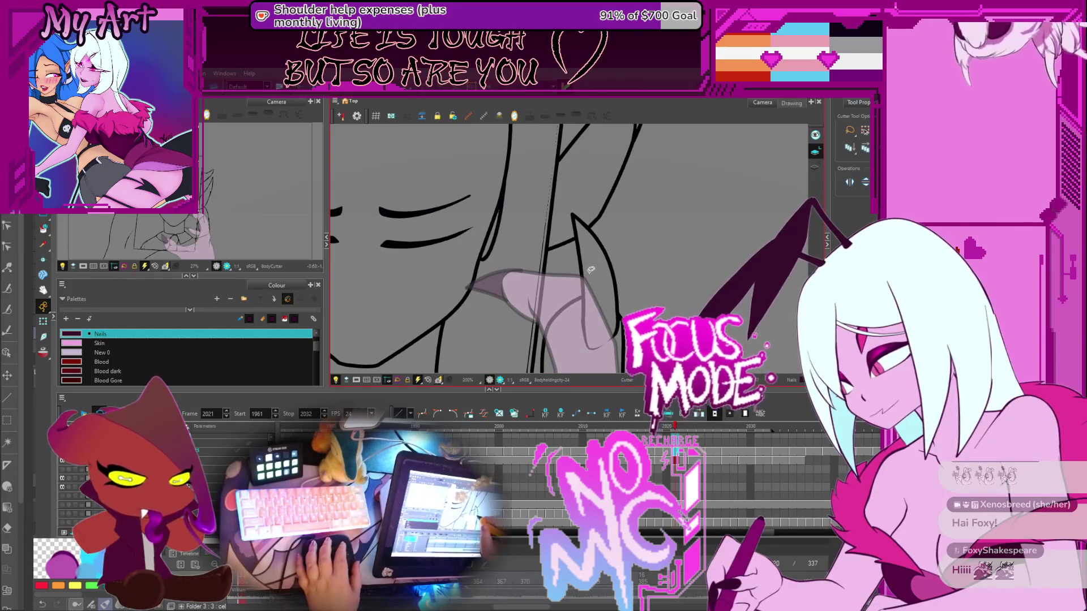
pyautogui.scroll(-5, 591, 270)
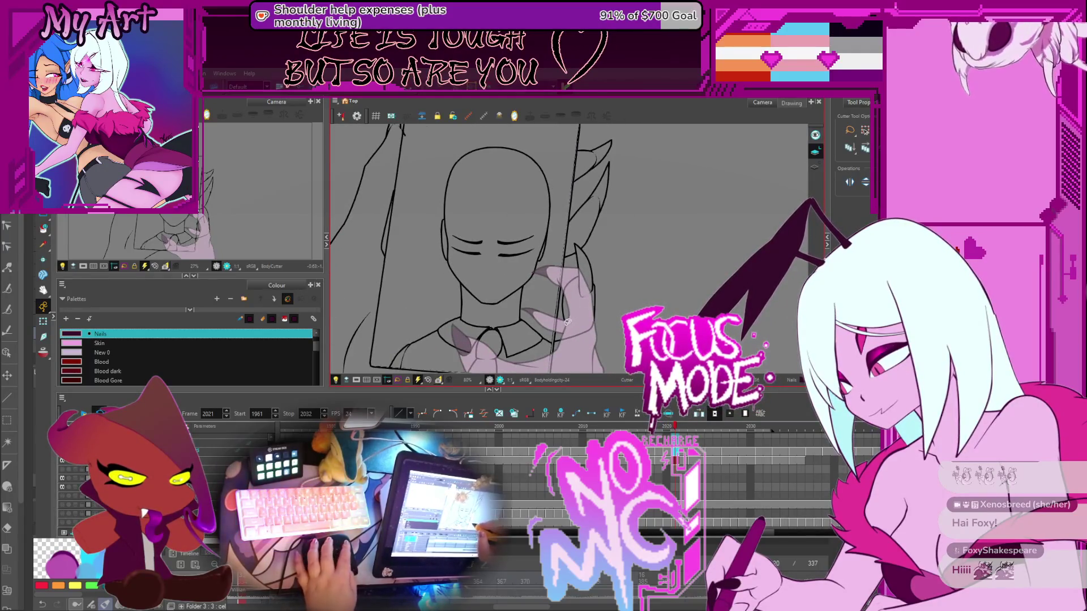
pyautogui.scroll(3, 568, 322)
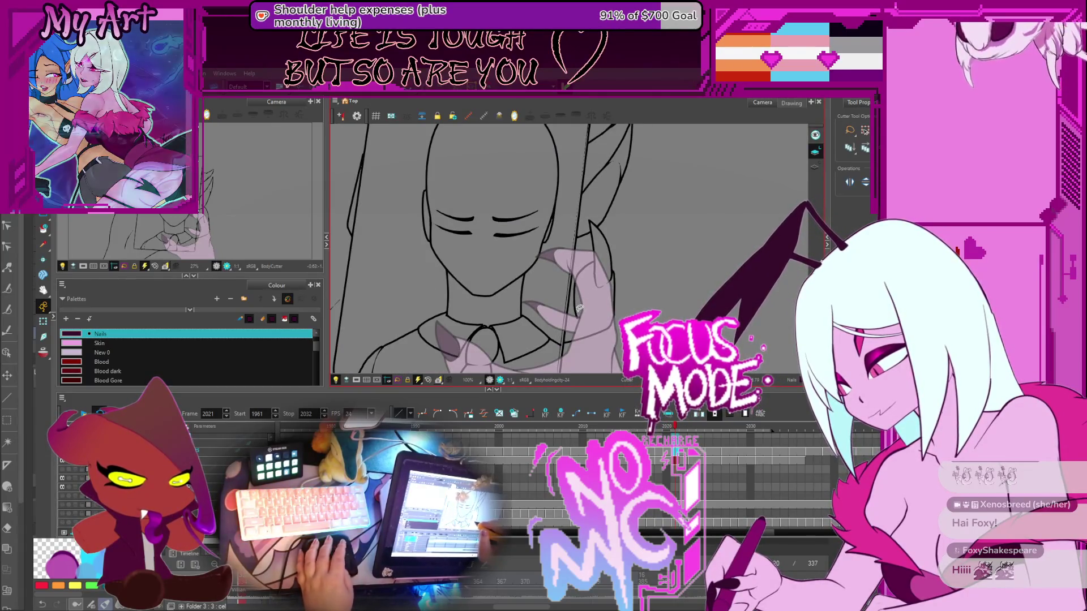
pyautogui.hotkey('alt', 'e')
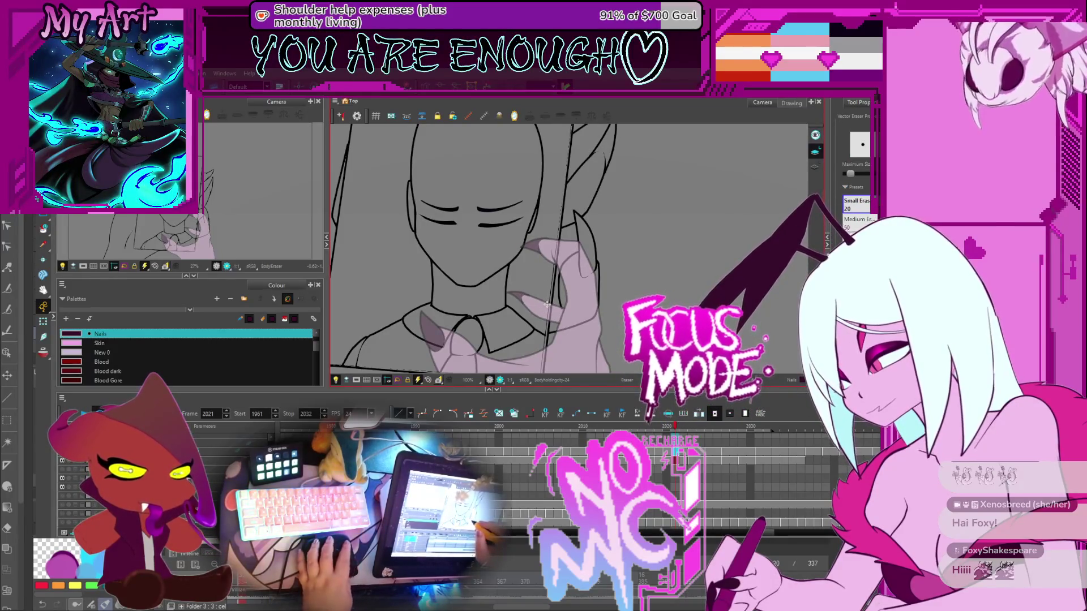
# Switch to the Pencil with the Black, White and Blue colour set, framing the hand
pyautogui.hotkey('alt', 'b')
pyautogui.scroll(2, 547, 304)
pyautogui.scroll(1, 545, 327)
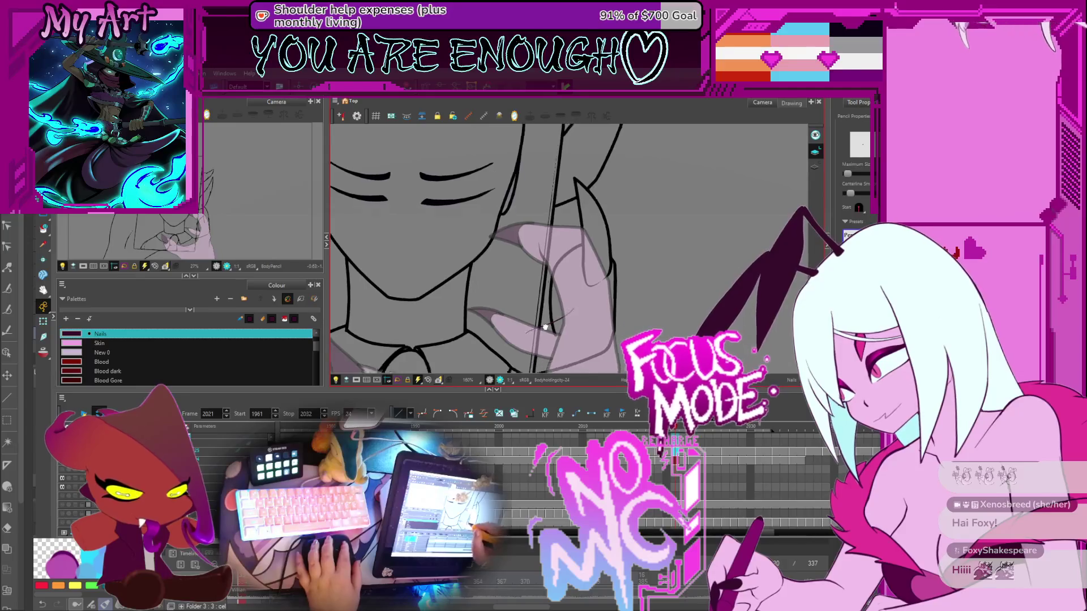
pyautogui.moveTo(545, 326); pyautogui.dragTo(541, 309)
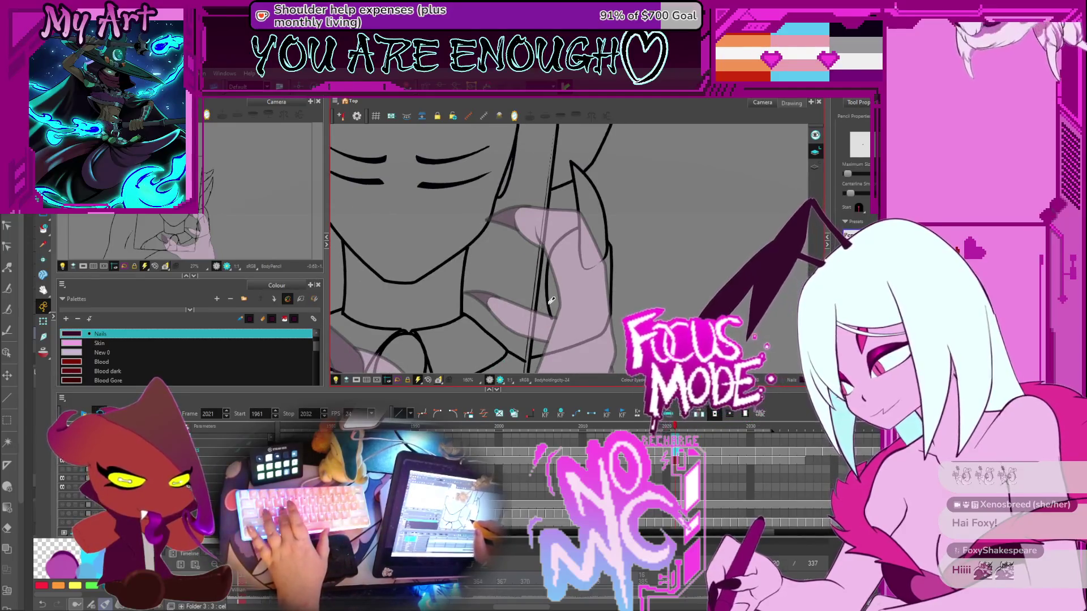
pyautogui.hotkey('alt', 'b')
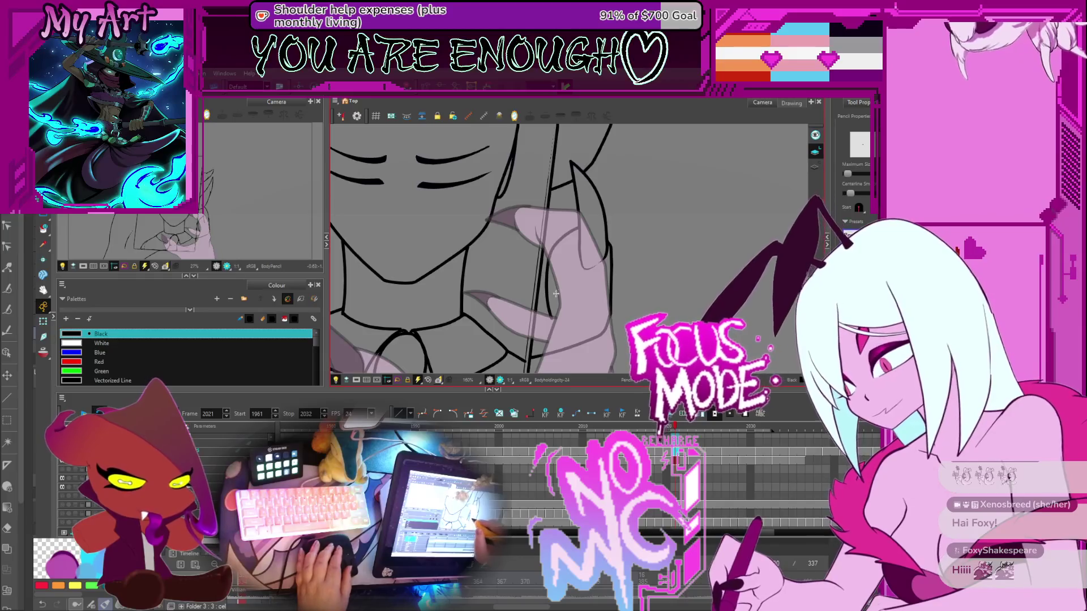
pyautogui.hotkey('alt', 's')
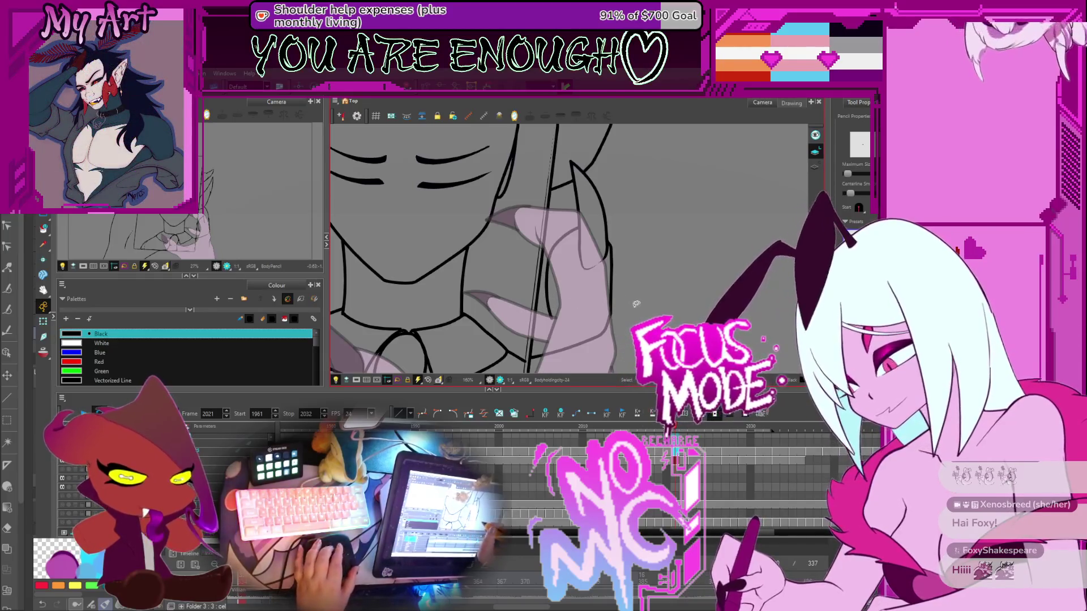
pyautogui.hotkey('alt', 'b')
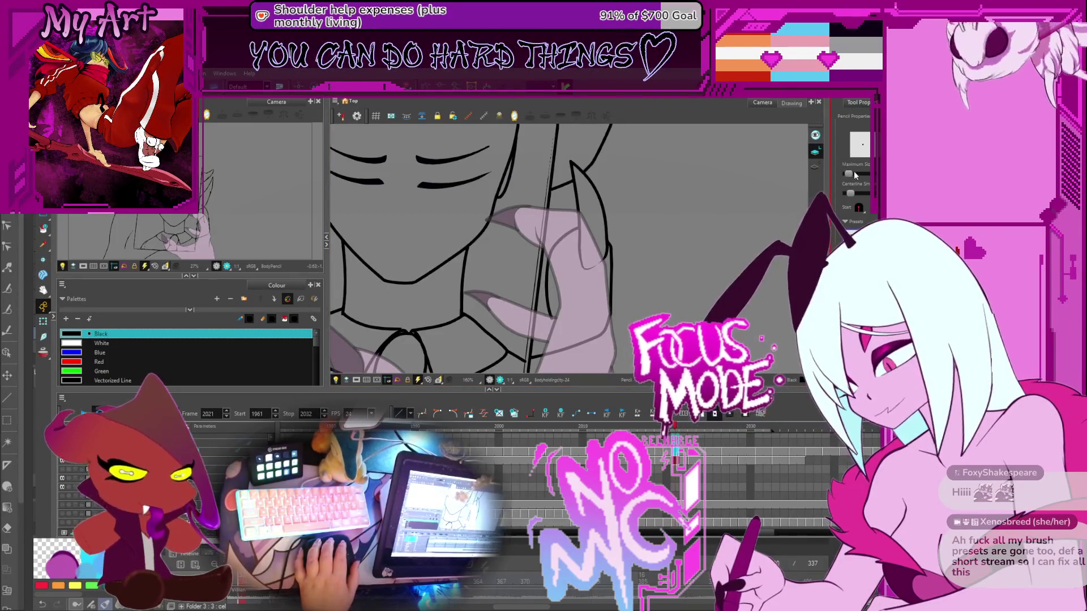
# Redraw the short line along the clawed finger after undoing a first attempt
pyautogui.moveTo(631, 273); pyautogui.dragTo(706, 225)
pyautogui.hotkey('ctrl', 'z')
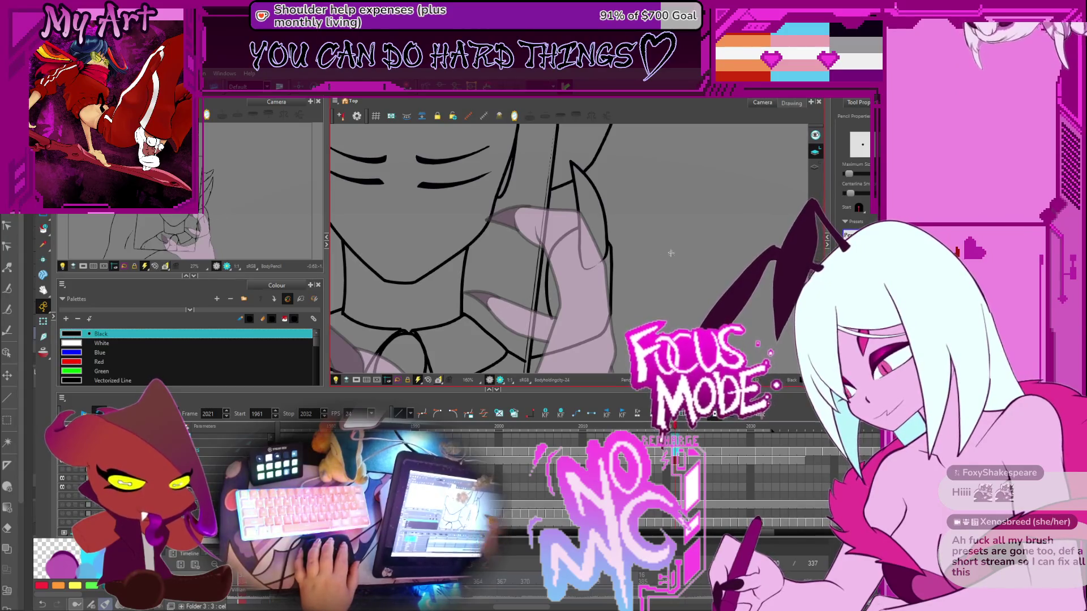
pyautogui.moveTo(517, 304); pyautogui.dragTo(565, 289)
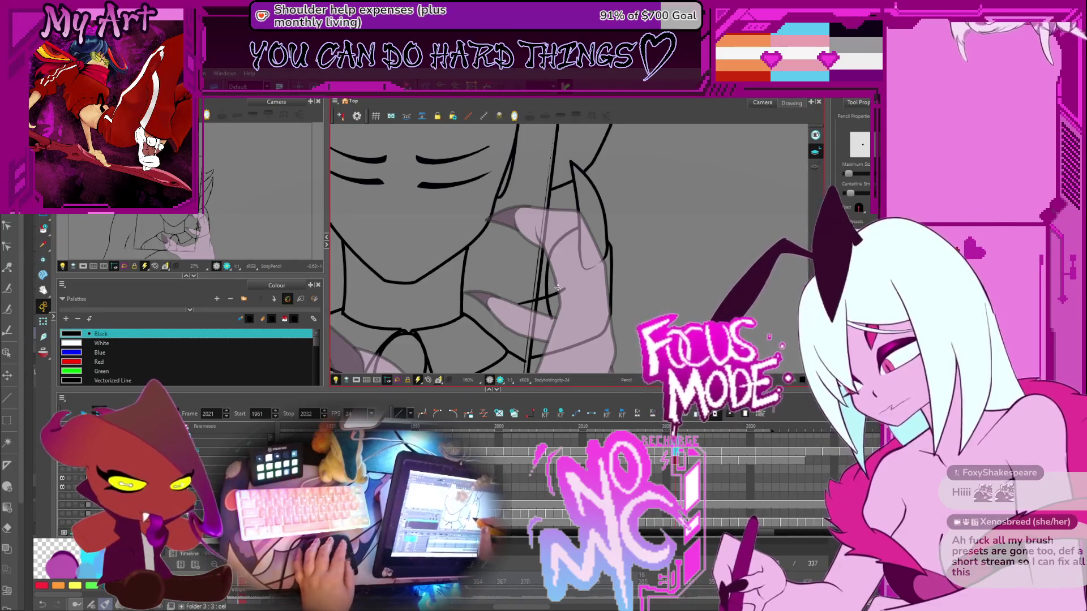
pyautogui.hotkey('alt', 'v')
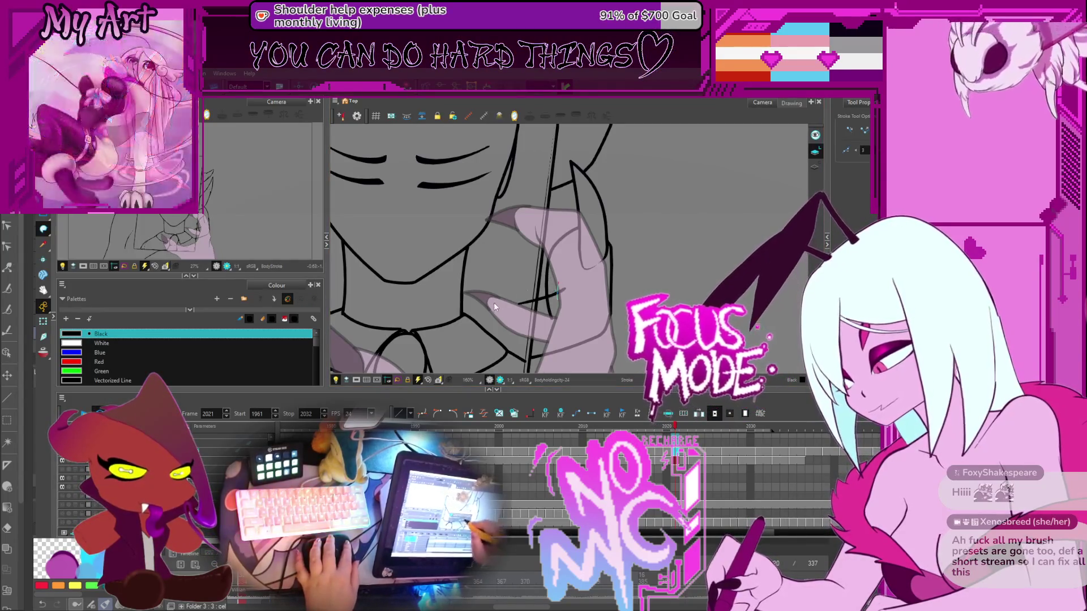
# With the Cutter, step through frames 2023, 2025 and 2027, framing the phone and man's head
pyautogui.hotkey('alt', 't')
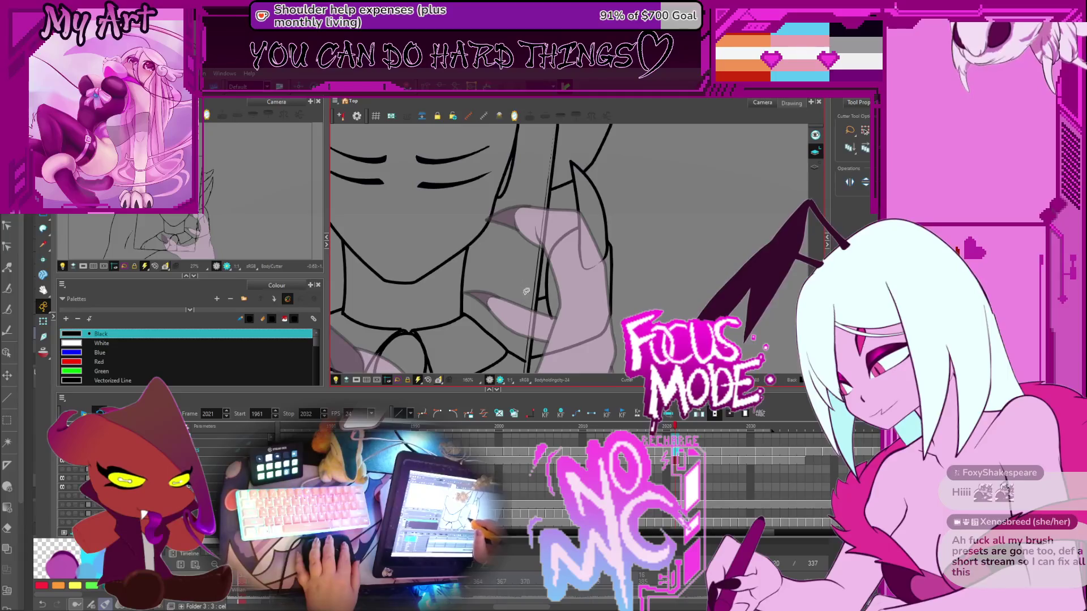
pyautogui.scroll(-5, 525, 291)
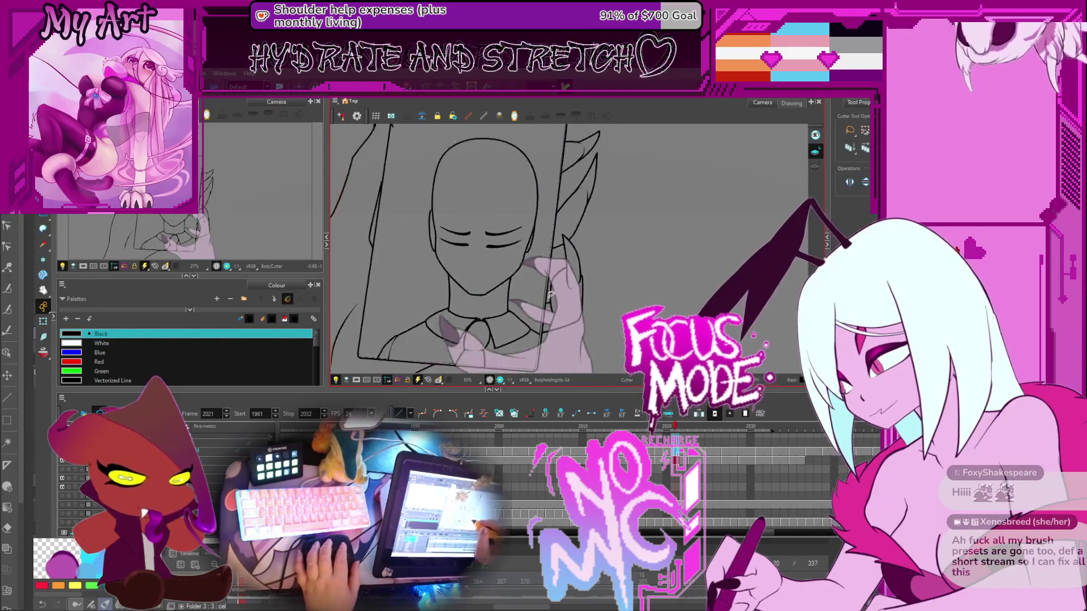
pyautogui.press('.')
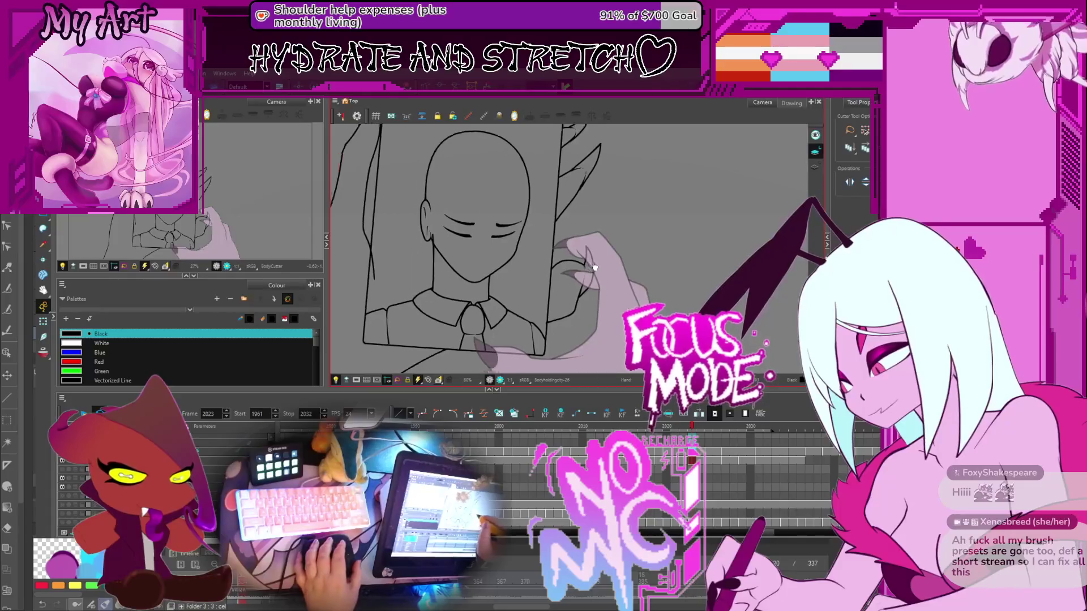
pyautogui.moveTo(568, 266); pyautogui.dragTo(457, 283)
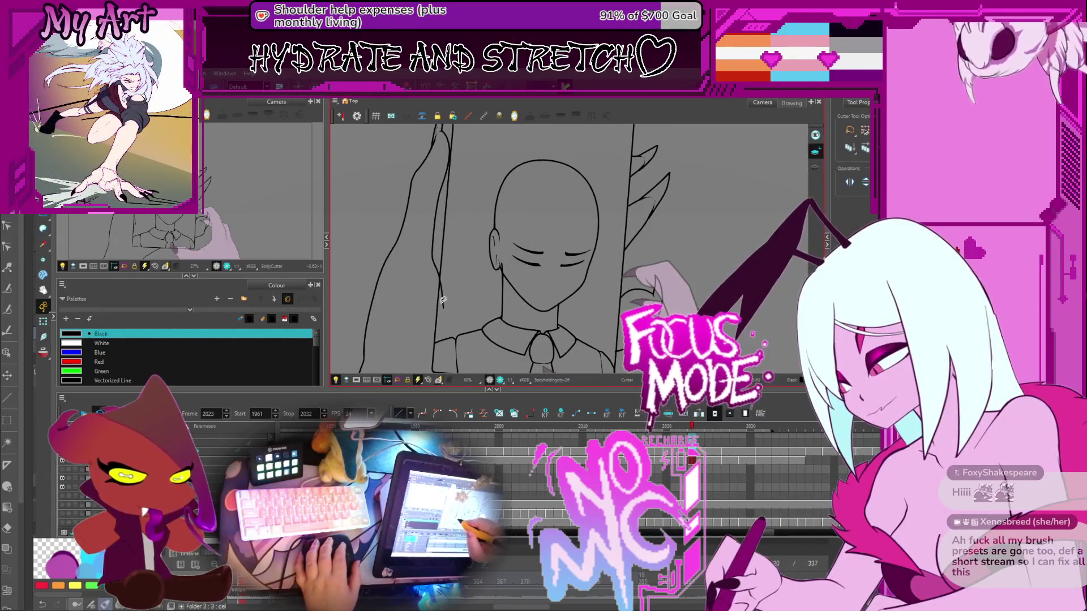
pyautogui.moveTo(568, 235); pyautogui.dragTo(553, 273)
pyautogui.scroll(-2, 552, 275)
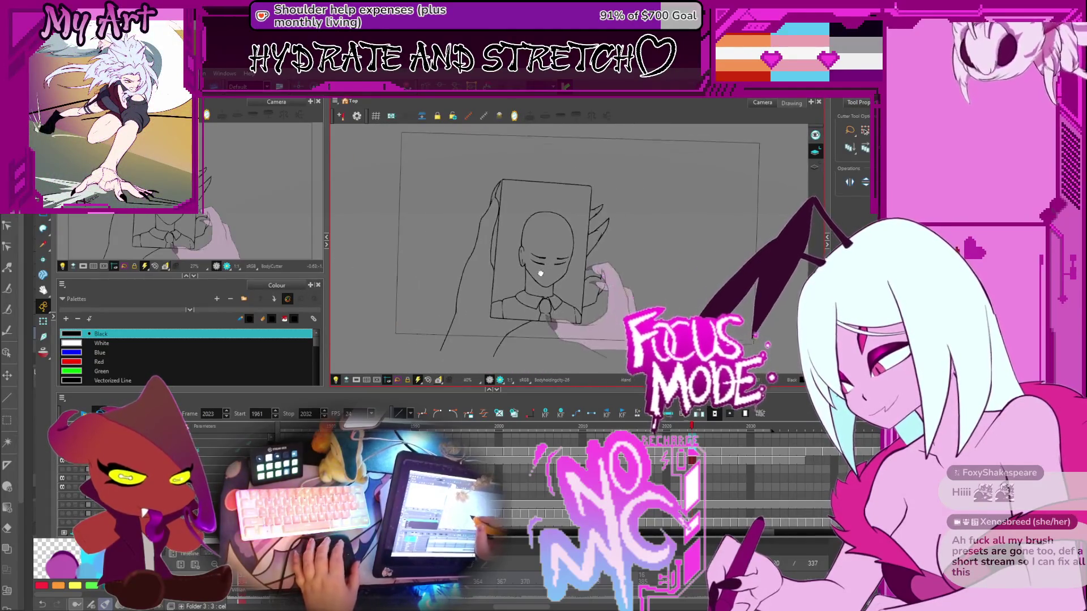
pyautogui.press('.')
pyautogui.press('.')
pyautogui.scroll(2, 501, 285)
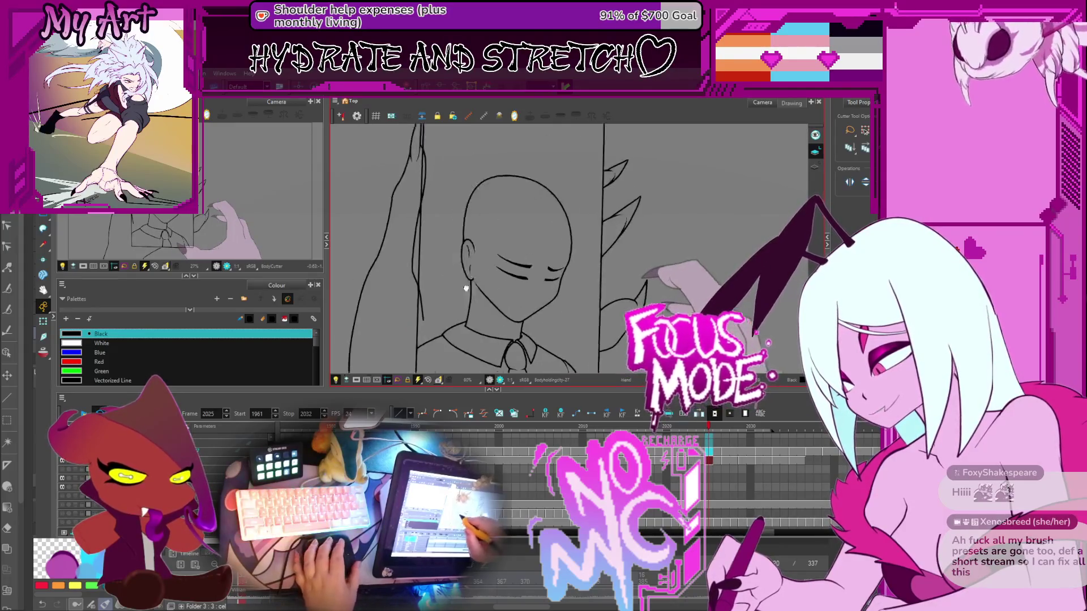
pyautogui.moveTo(441, 226); pyautogui.dragTo(502, 263)
pyautogui.moveTo(488, 226); pyautogui.dragTo(488, 260)
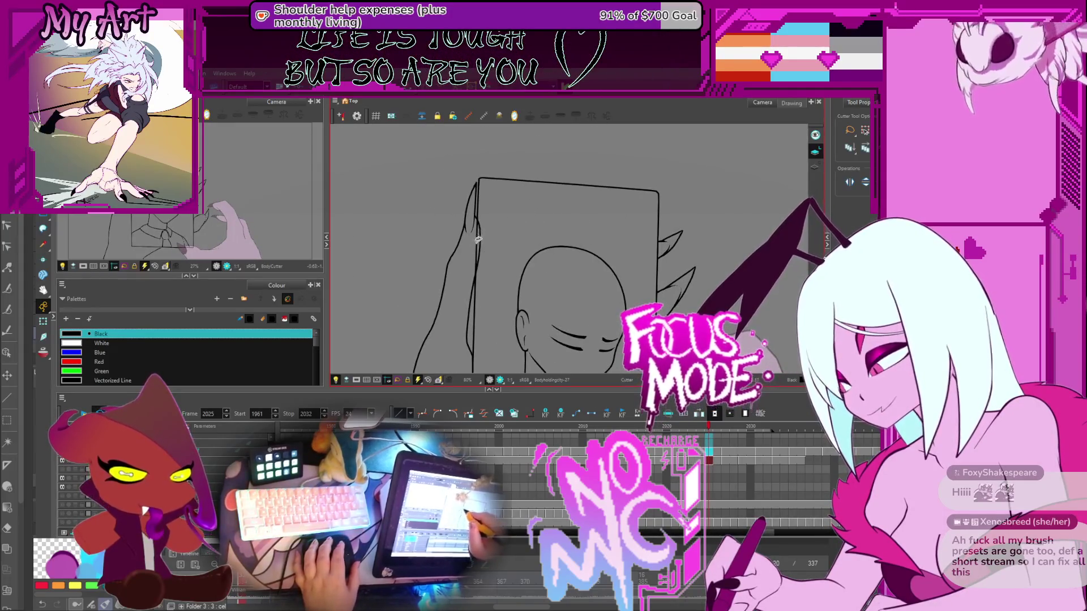
pyautogui.scroll(-1, 500, 274)
pyautogui.press('.')
pyautogui.press('.')
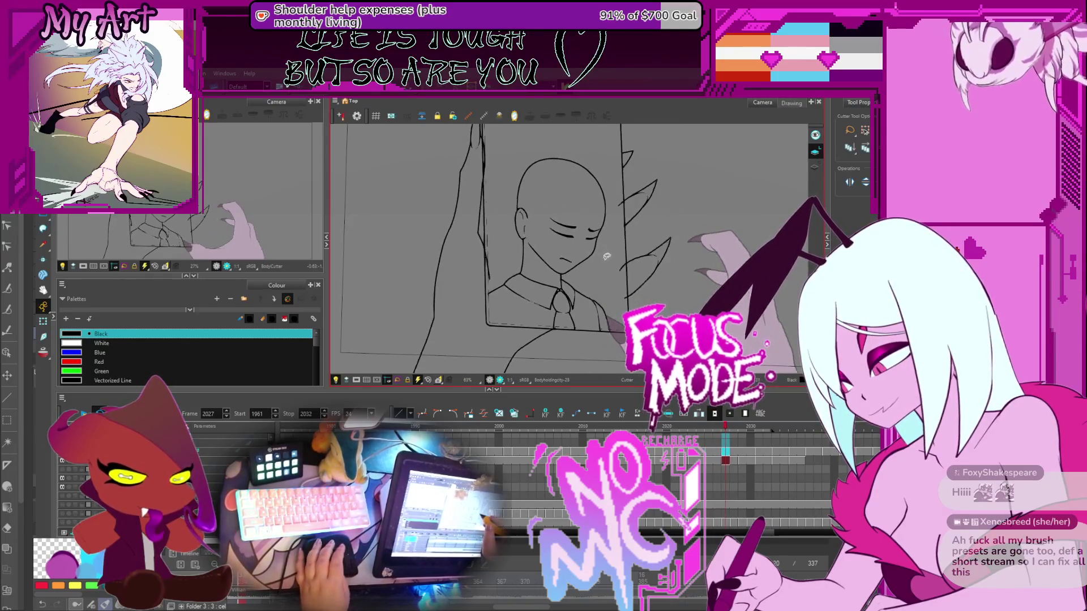
# On frame 2027, trim the stray line end near the collar and tie
pyautogui.scroll(2, 593, 307)
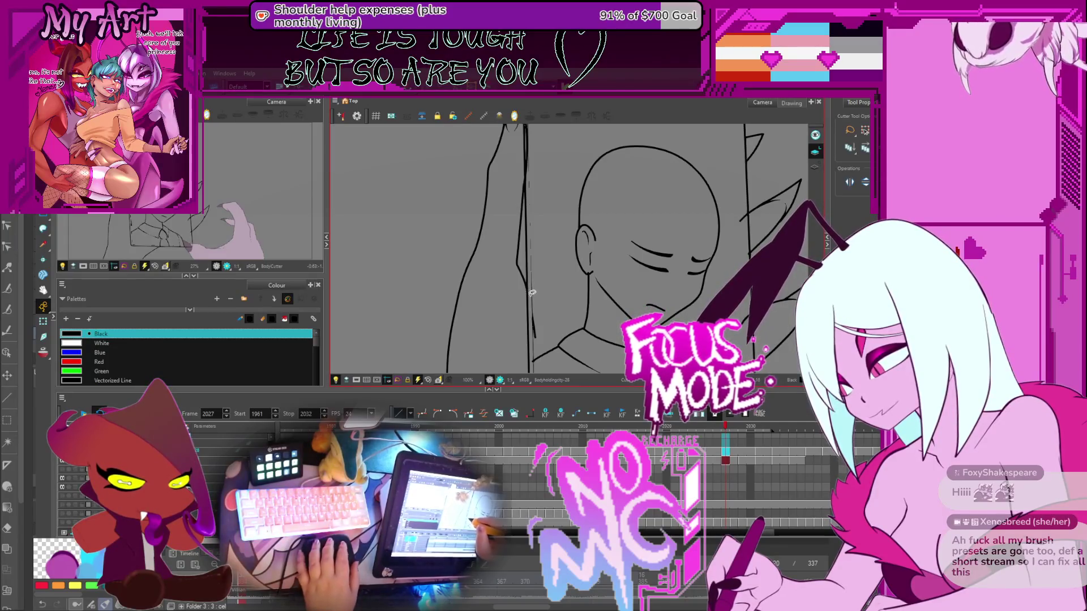
pyautogui.scroll(1, 532, 293)
pyautogui.scroll(1, 526, 323)
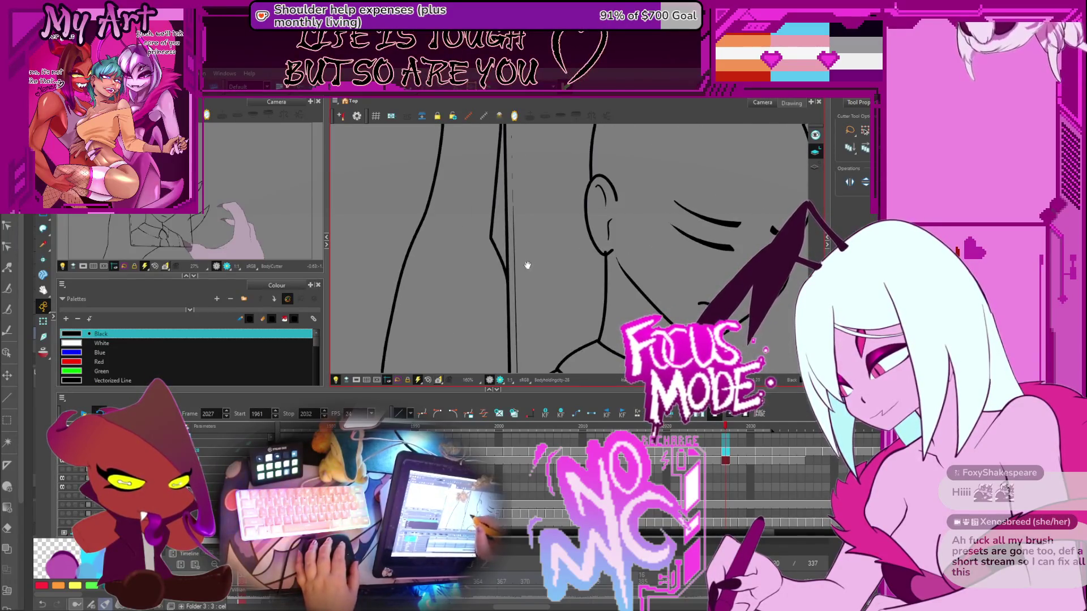
pyautogui.moveTo(527, 265); pyautogui.dragTo(524, 317)
pyautogui.moveTo(509, 187)
pyautogui.mouseDown()
pyautogui.moveTo(506, 238)
pyautogui.moveTo(501, 221)
pyautogui.mouseUp()
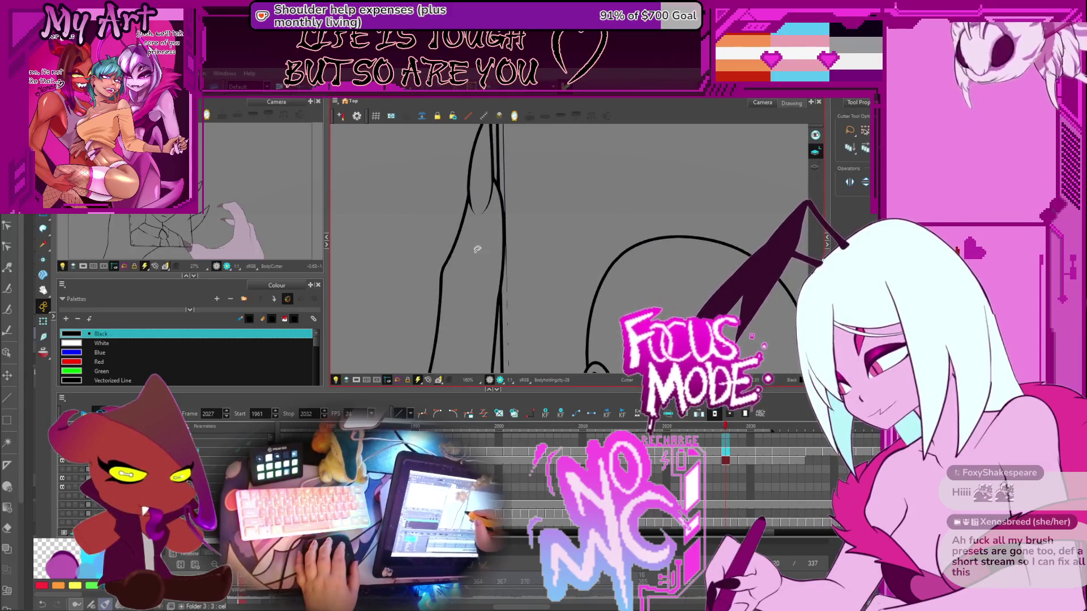
pyautogui.scroll(-2, 477, 249)
pyautogui.moveTo(608, 249); pyautogui.dragTo(610, 252)
pyautogui.moveTo(641, 148)
pyautogui.mouseDown()
pyautogui.moveTo(631, 207)
pyautogui.moveTo(679, 136)
pyautogui.mouseUp()
pyautogui.scroll(5, 615, 317)
pyautogui.moveTo(615, 317); pyautogui.dragTo(573, 314)
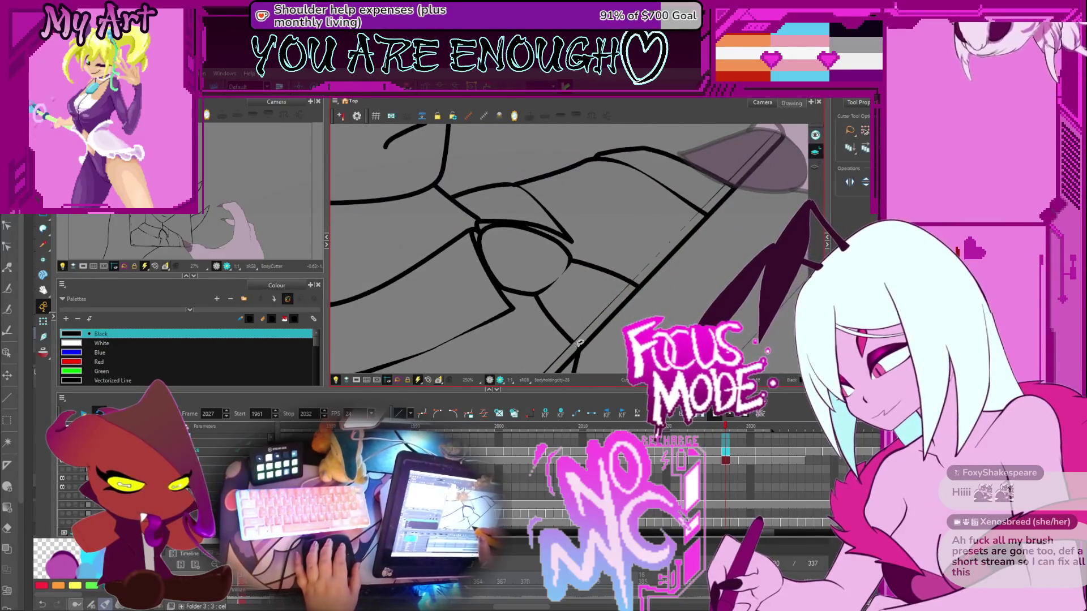
pyautogui.click(639, 279)
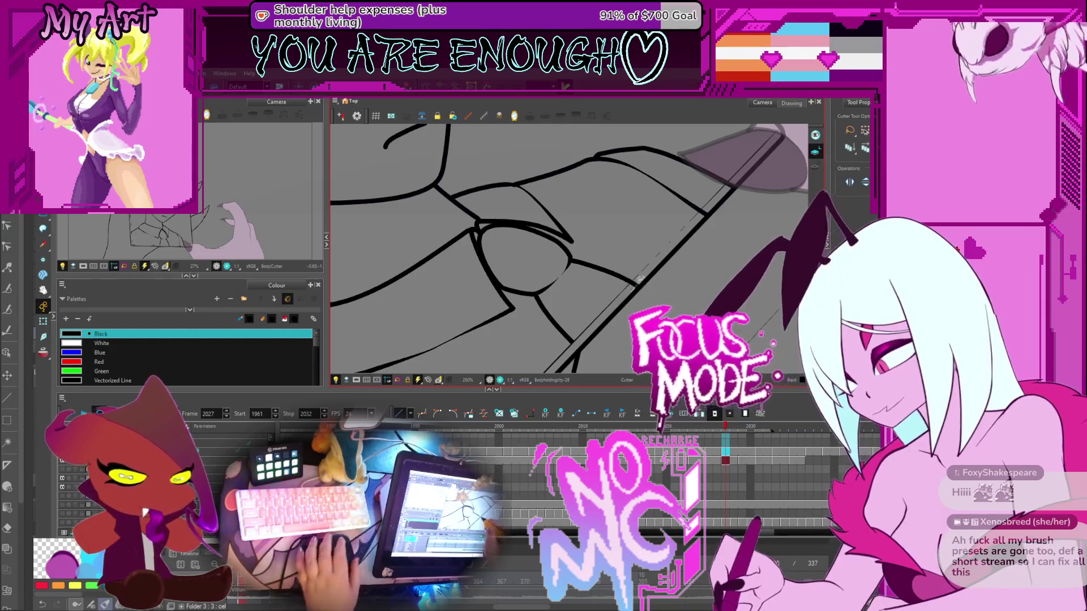
# On frame 2031, undo the last cut on the shoulder line and briefly preview the colours
pyautogui.press('.')
pyautogui.press('.')
pyautogui.press('.')
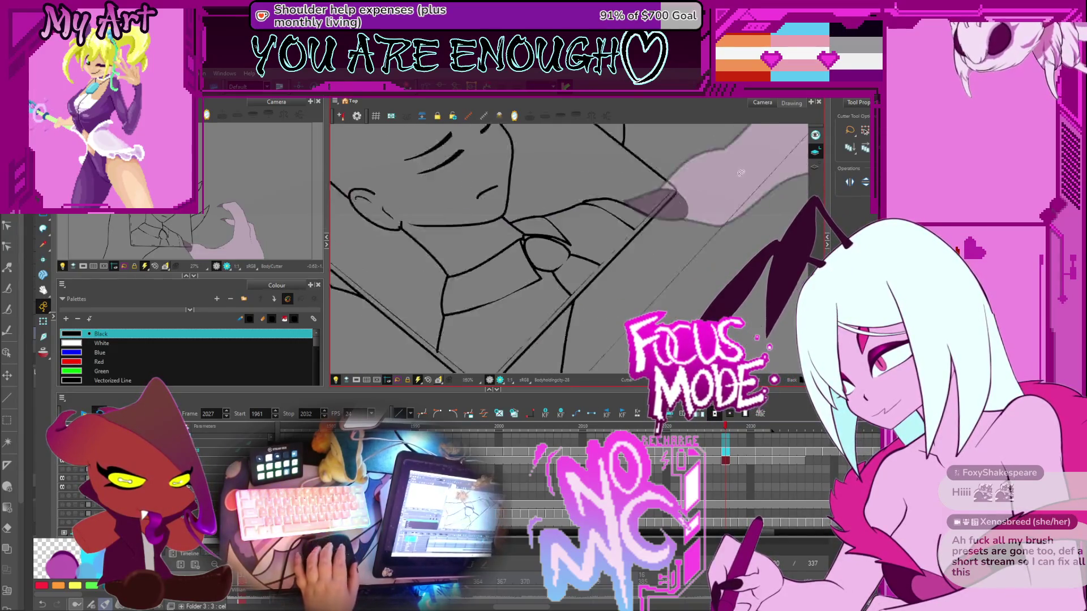
pyautogui.scroll(-5, 736, 187)
pyautogui.moveTo(723, 214)
pyautogui.mouseDown()
pyautogui.moveTo(679, 272)
pyautogui.moveTo(566, 306)
pyautogui.moveTo(481, 255)
pyautogui.mouseUp()
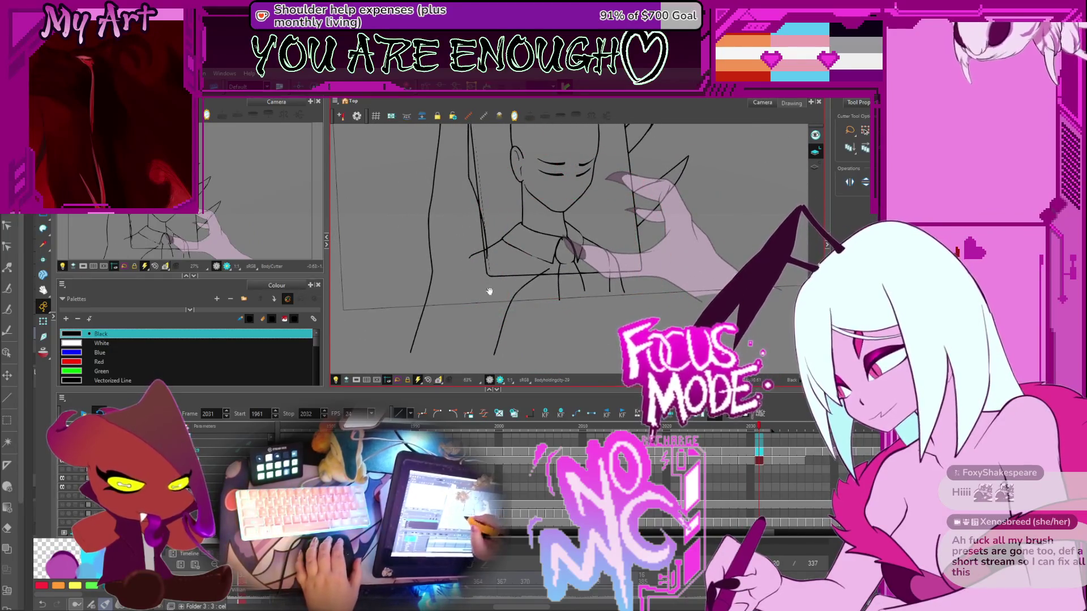
pyautogui.moveTo(489, 291); pyautogui.dragTo(496, 326)
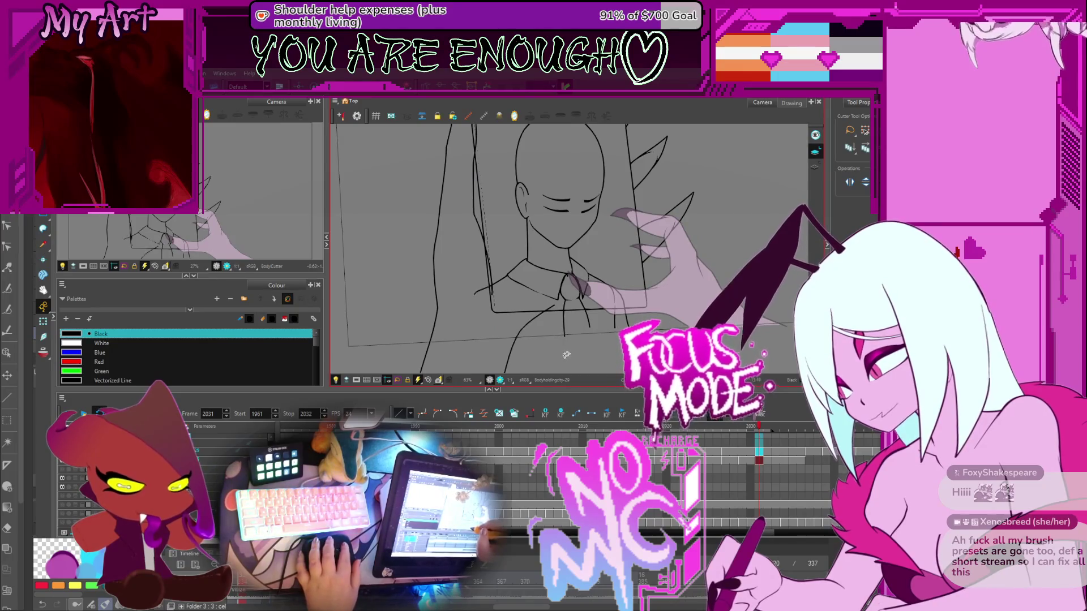
pyautogui.hotkey('ctrl', 'z')
pyautogui.press(',')
pyautogui.press('.')
# Select, then deselect, the stray line segment by the shoulder, returning the man's face to view
pyautogui.moveTo(502, 269); pyautogui.dragTo(537, 302)
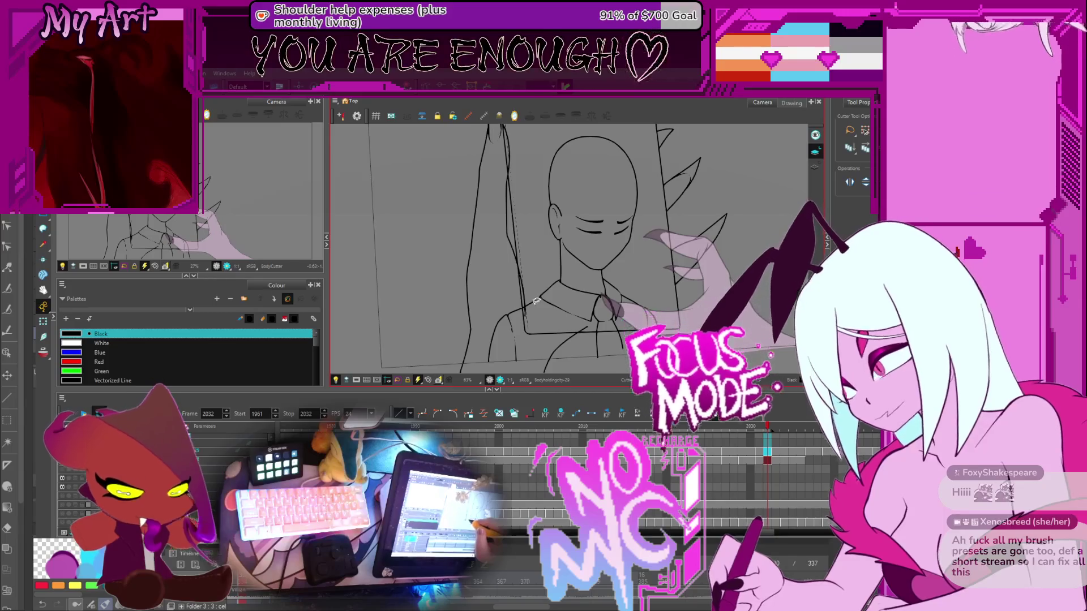
pyautogui.scroll(3, 539, 292)
pyautogui.moveTo(512, 234); pyautogui.dragTo(541, 328)
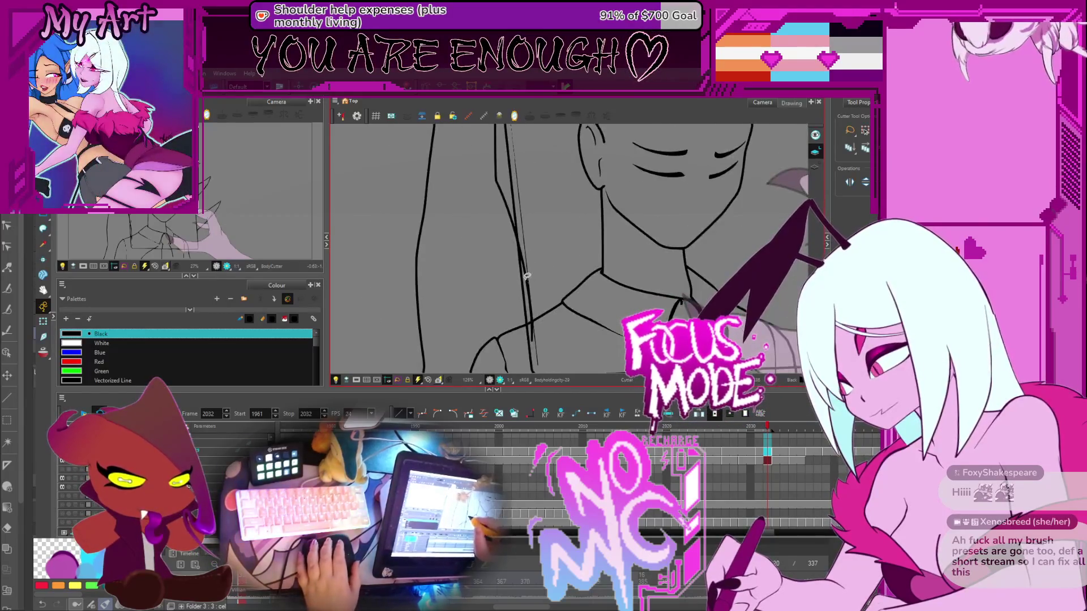
pyautogui.press('Escape')
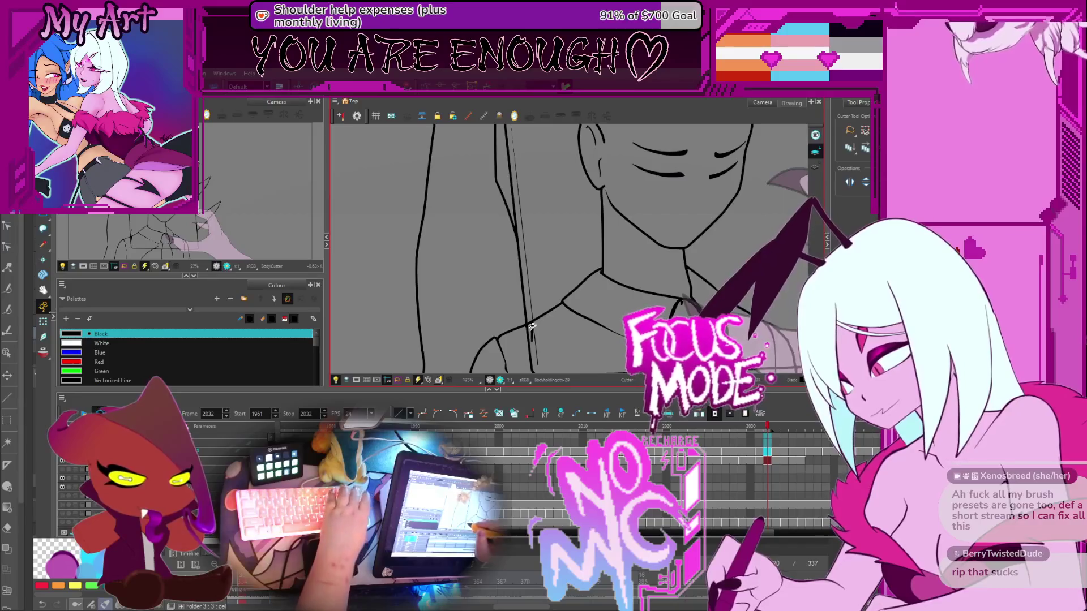
pyautogui.moveTo(596, 280)
pyautogui.mouseDown()
pyautogui.moveTo(626, 254)
pyautogui.moveTo(583, 243)
pyautogui.moveTo(575, 311)
pyautogui.moveTo(553, 304)
pyautogui.mouseUp()
pyautogui.moveTo(598, 249); pyautogui.dragTo(566, 306)
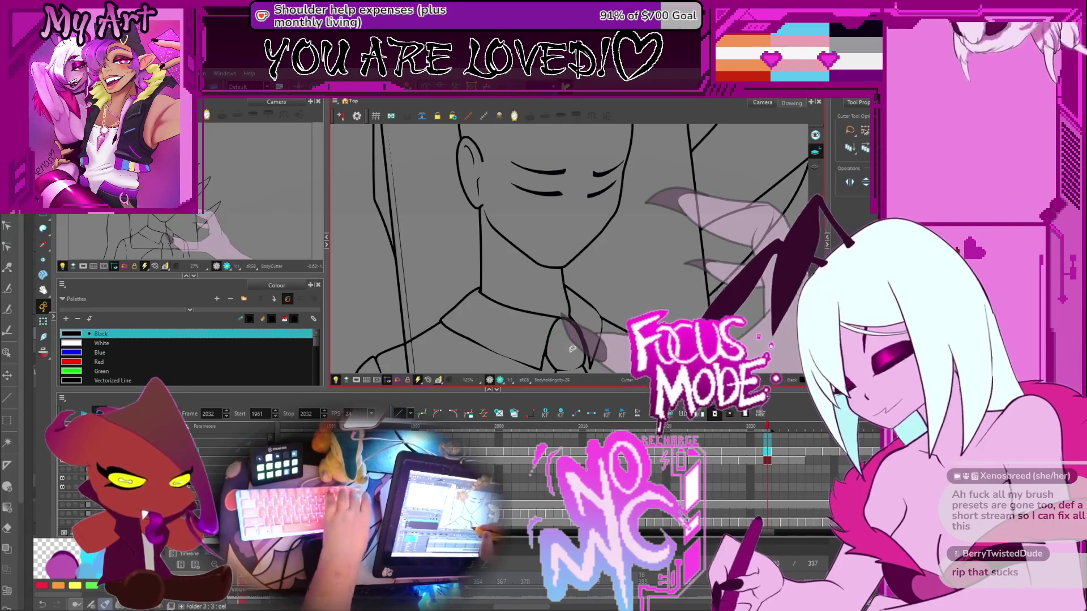
pyautogui.scroll(-2, 569, 350)
pyautogui.scroll(2, 552, 243)
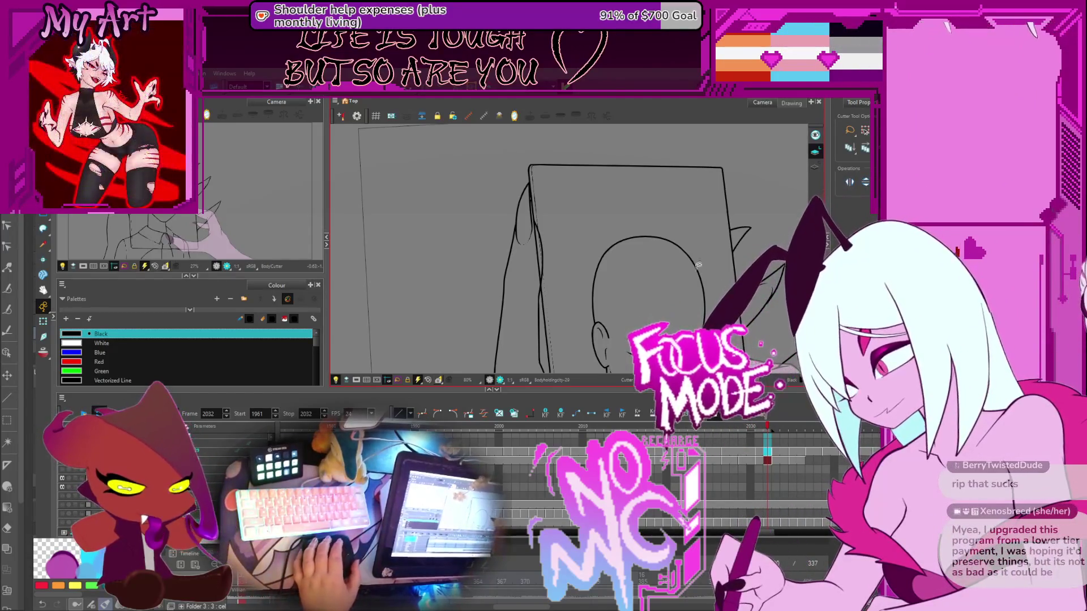
pyautogui.scroll(2, 519, 242)
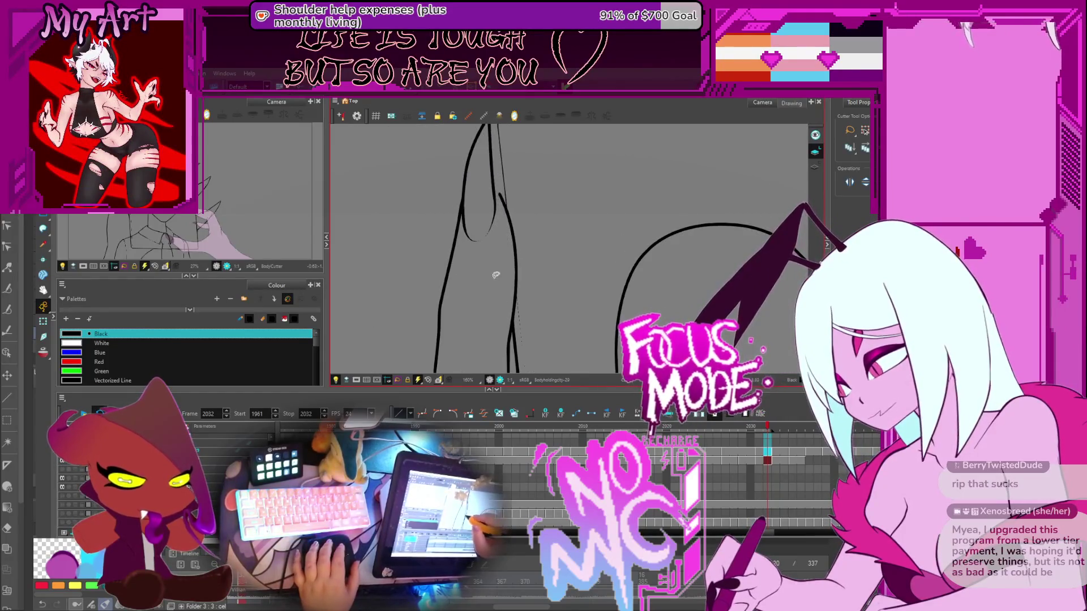
# Adjust a contour point on the orange arm strokes with the Contour Editor
pyautogui.moveTo(505, 256); pyautogui.dragTo(518, 289)
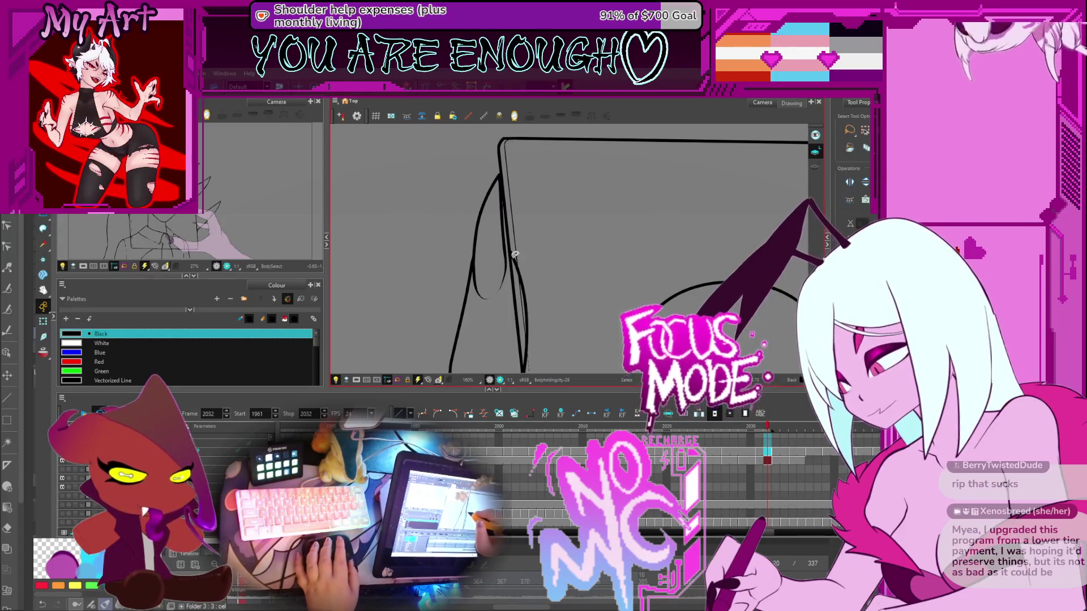
pyautogui.scroll(2, 514, 254)
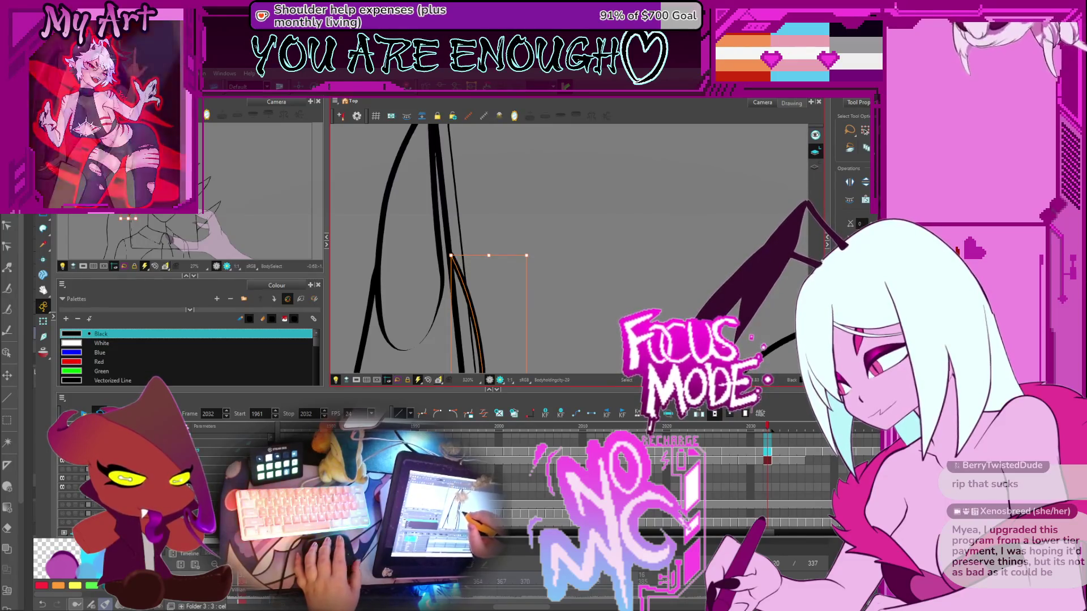
pyautogui.hotkey('alt', 'q')
pyautogui.moveTo(455, 266); pyautogui.dragTo(477, 277)
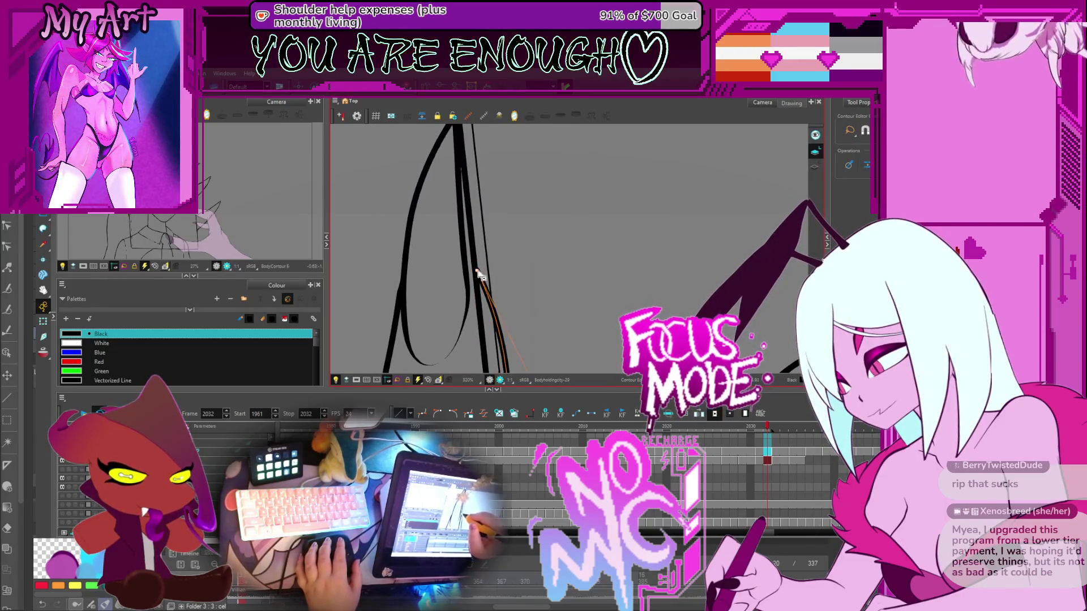
pyautogui.moveTo(508, 334)
pyautogui.mouseDown()
pyautogui.moveTo(502, 233)
pyautogui.moveTo(495, 238)
pyautogui.mouseUp()
pyautogui.click(494, 238)
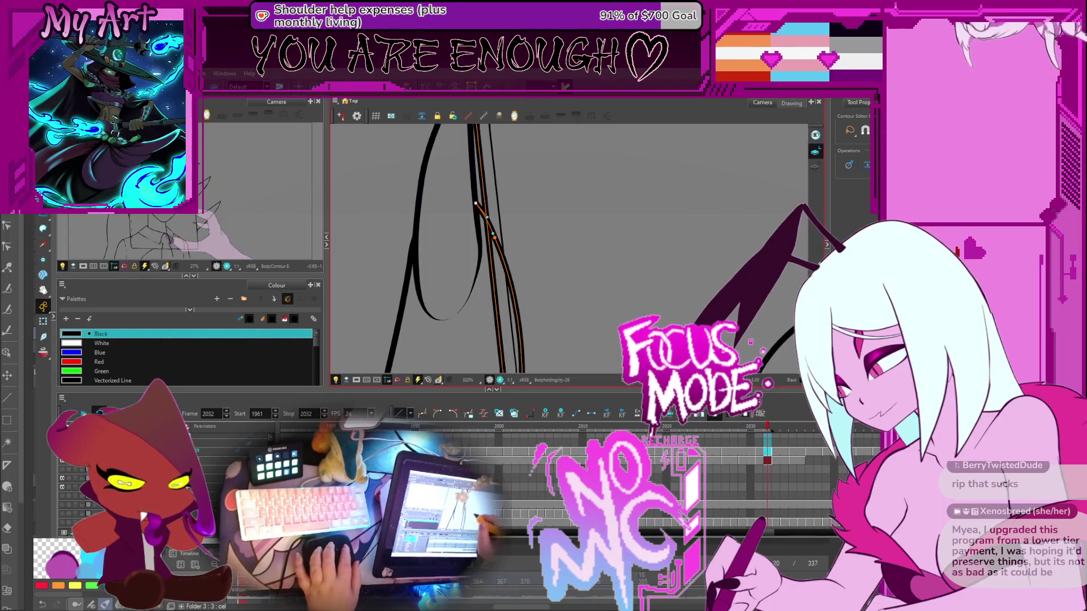
# Switch to the Cutter and zoom out to see the whole frame
pyautogui.hotkey('alt', 't')
pyautogui.scroll(-2, 560, 261)
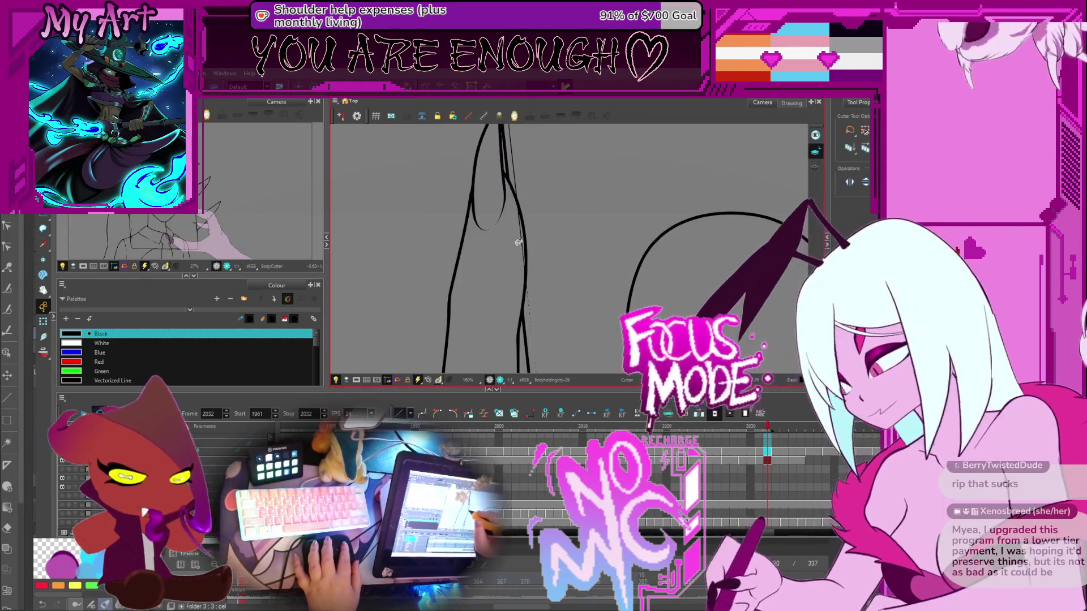
pyautogui.moveTo(518, 187); pyautogui.dragTo(518, 279)
pyautogui.scroll(-3, 518, 278)
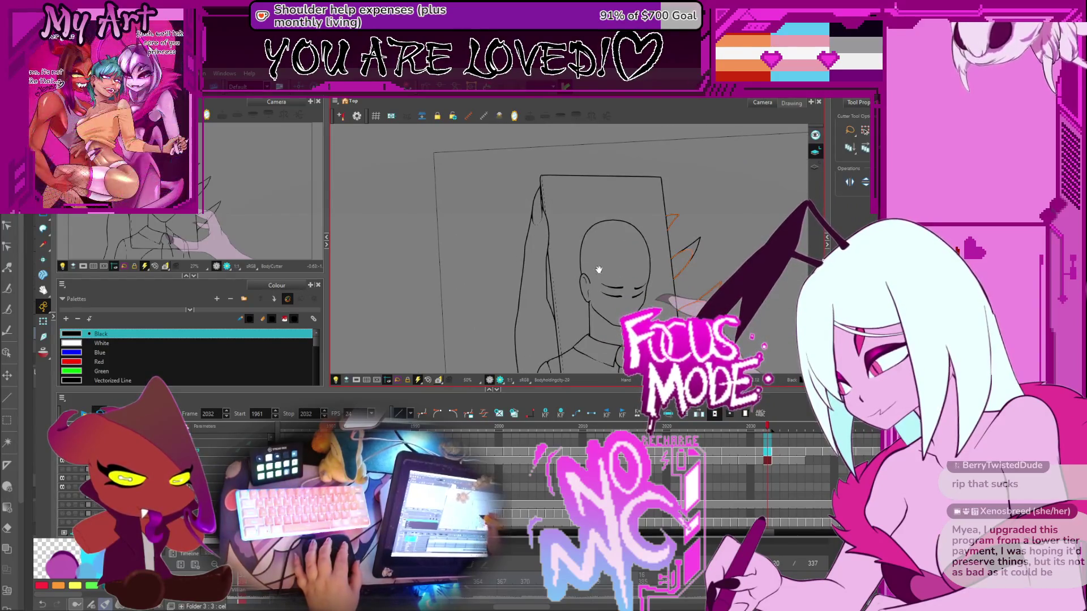
# Lasso-cut the small stray stroke piece beside the claw, then select all strokes
pyautogui.scroll(3, 546, 240)
pyautogui.scroll(-4, 502, 252)
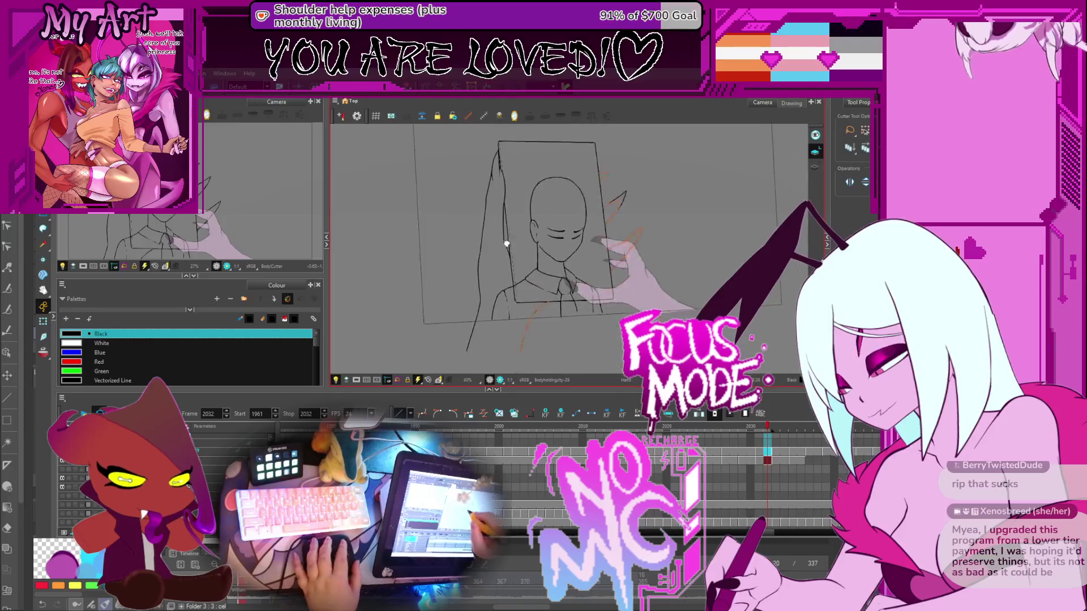
pyautogui.scroll(1, 512, 279)
pyautogui.scroll(1, 575, 259)
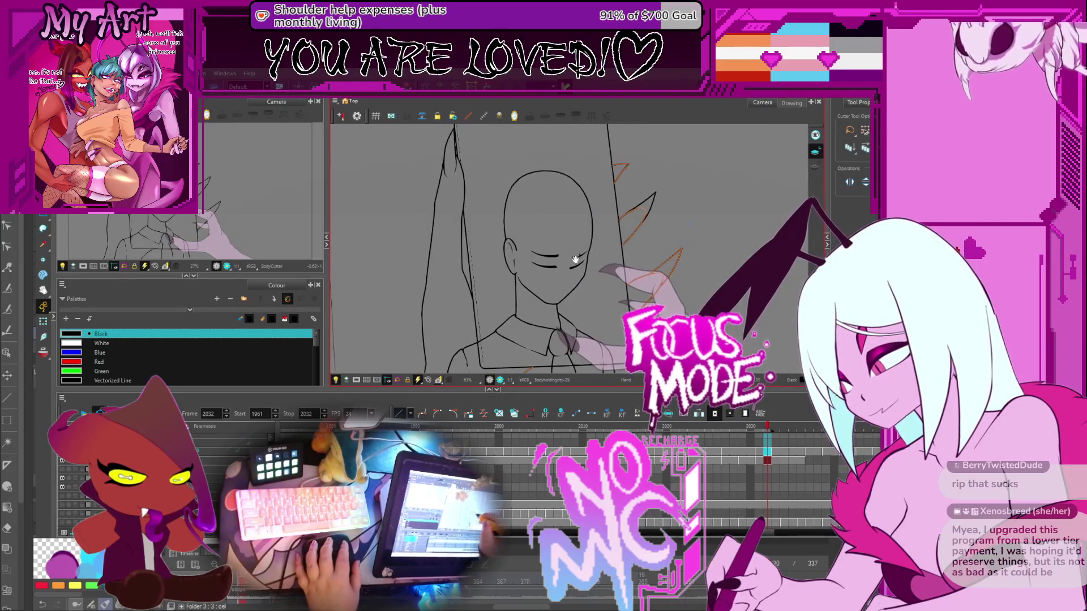
pyautogui.moveTo(622, 199); pyautogui.dragTo(652, 229)
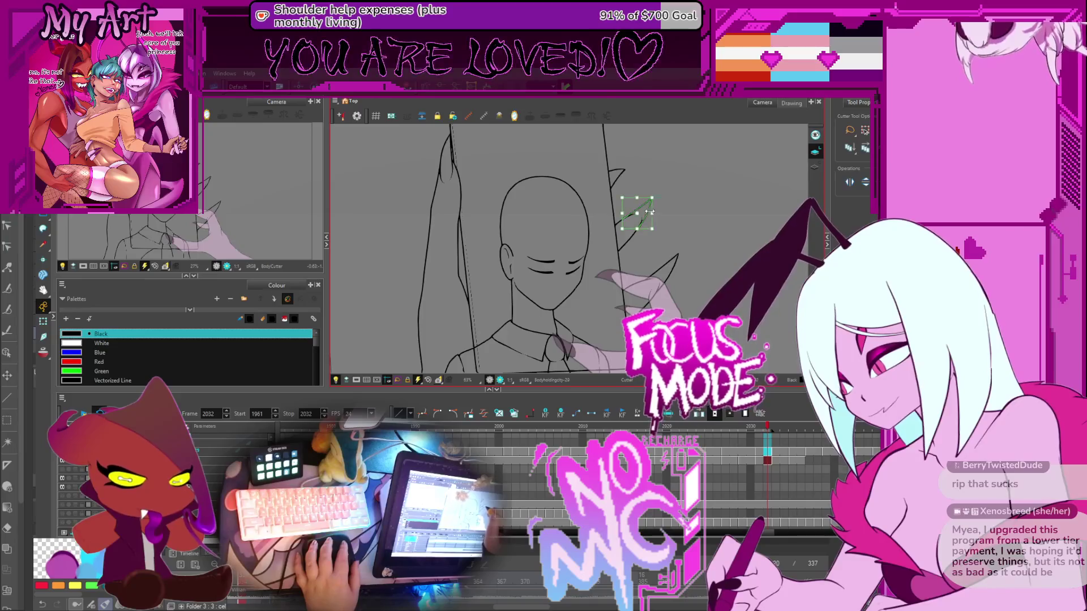
pyautogui.hotkey('ctrl', 'a')
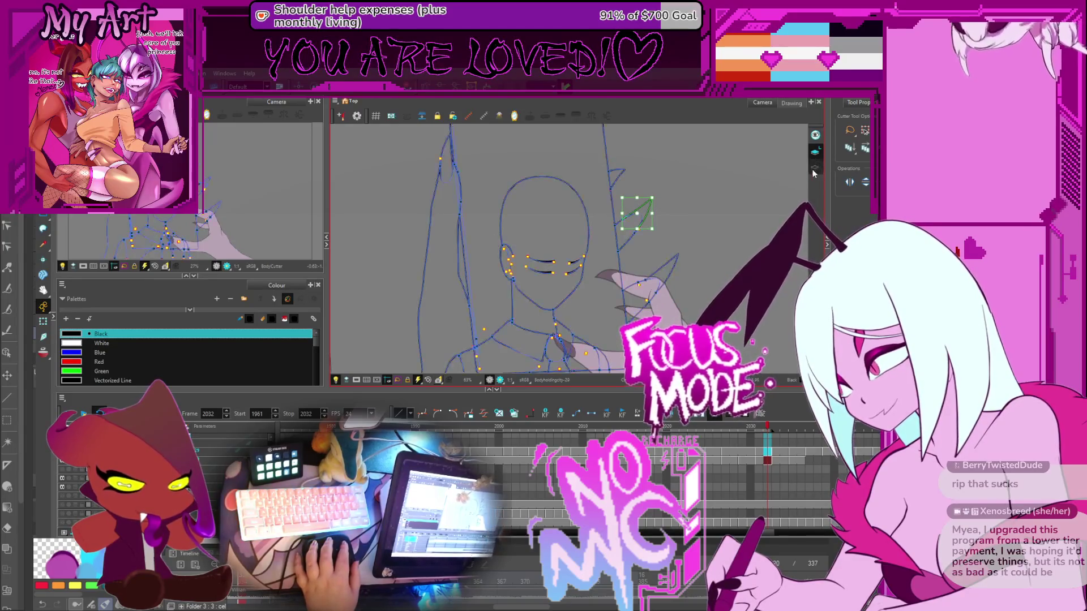
pyautogui.moveTo(523, 293); pyautogui.dragTo(545, 281)
# Step the timeline back to the coloured frame 2018
pyautogui.press(',')
pyautogui.press(',')
pyautogui.press(',')
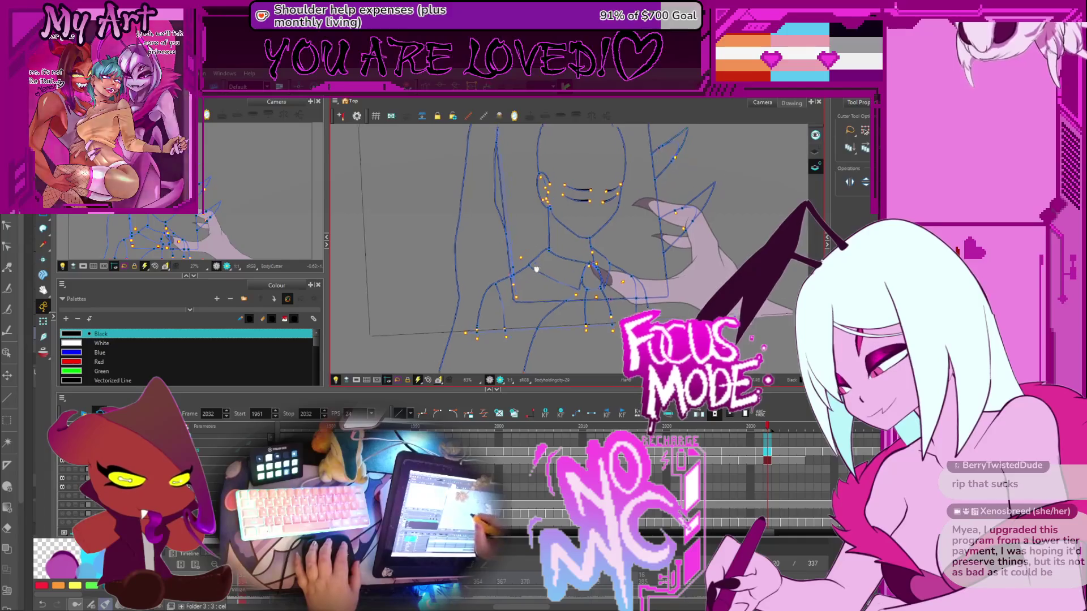
pyautogui.press(',')
pyautogui.press(',')
pyautogui.press(',')
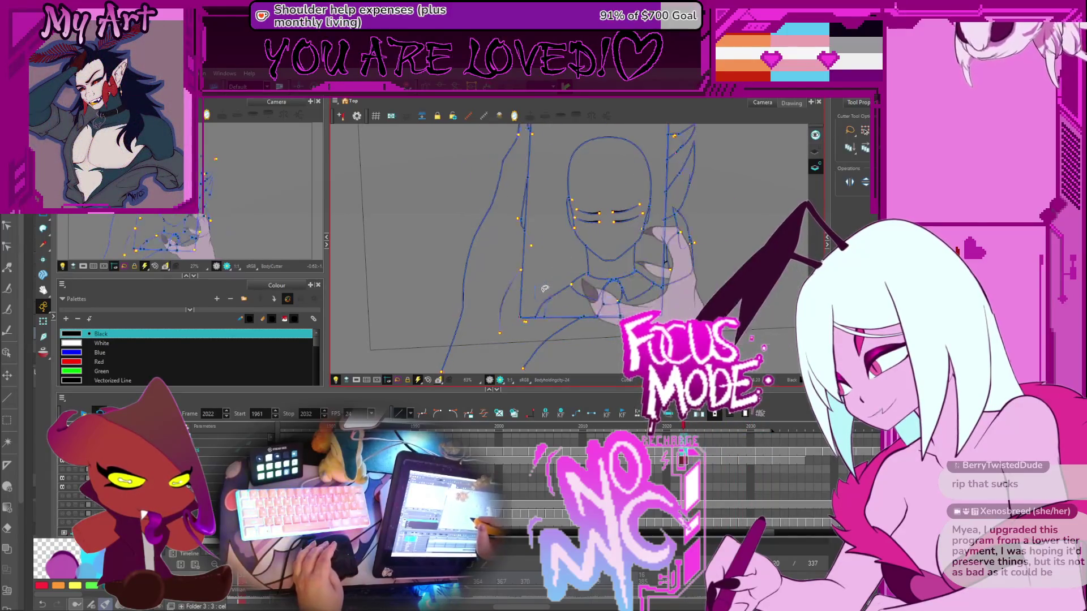
pyautogui.press('.')
pyautogui.press('.')
pyautogui.press(',')
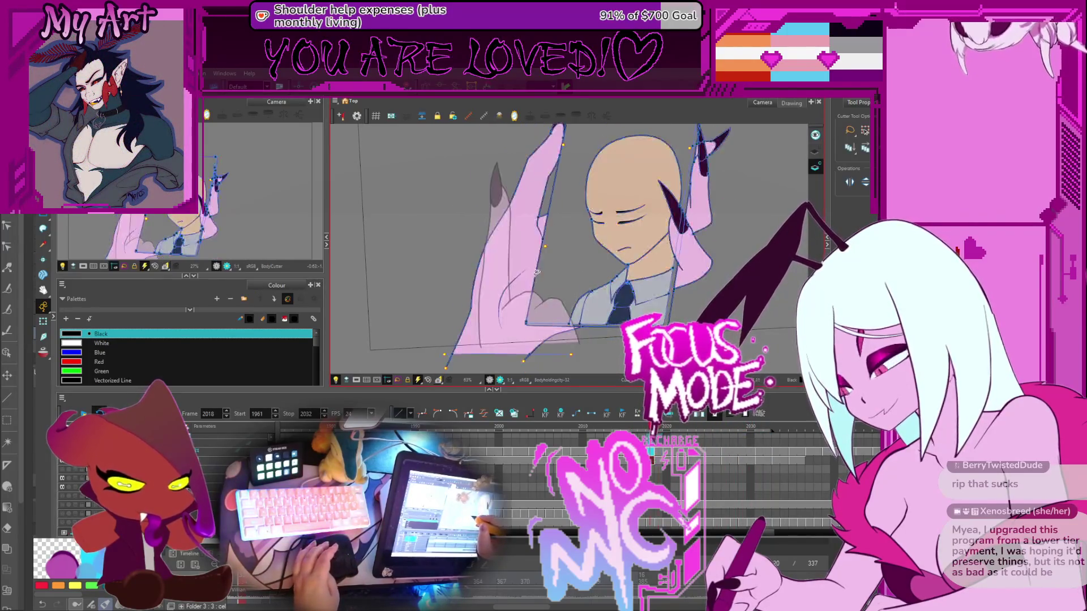
# Sample the Skin colour from the pink hand, then flip through frames 2020–2029 and back to 2020
pyautogui.click(523, 232)
pyautogui.press('.')
pyautogui.press('.')
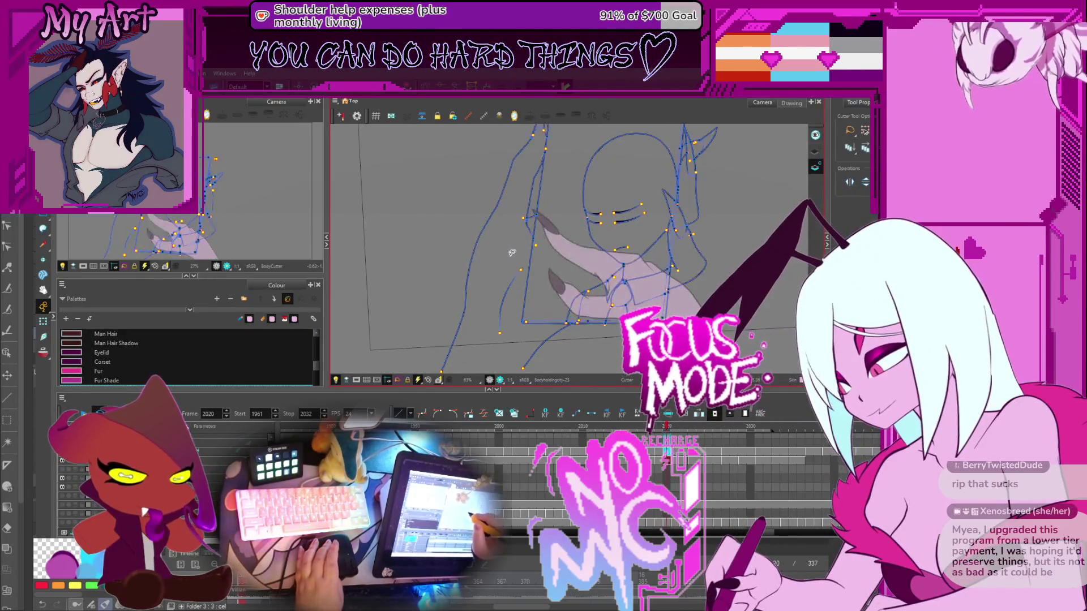
pyautogui.scroll(-3, 504, 271)
pyautogui.hotkey('alt', 'v')
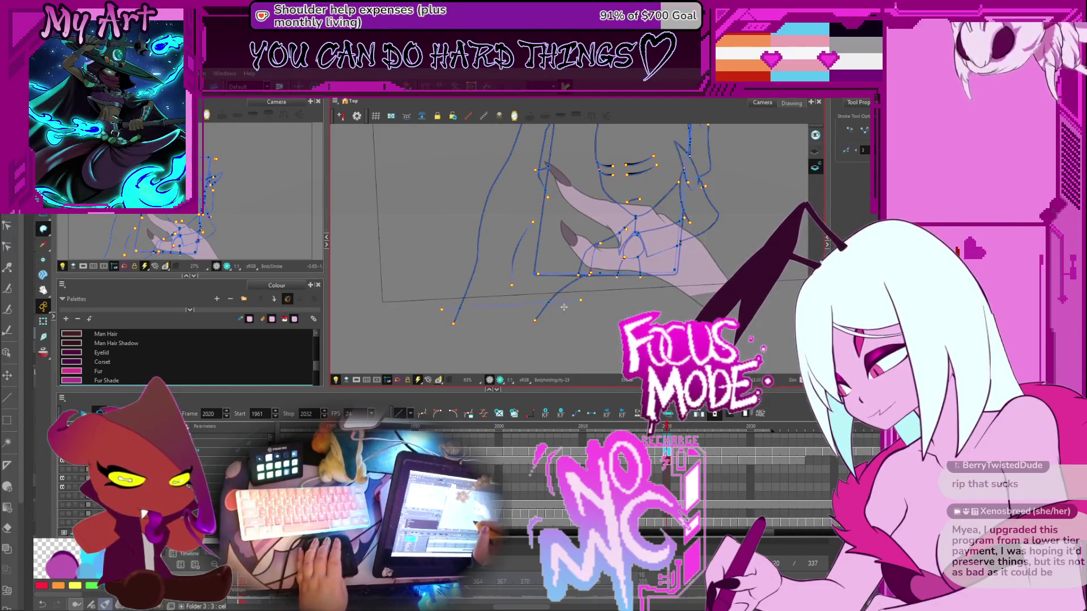
pyautogui.press('.')
pyautogui.press('.')
pyautogui.press('.')
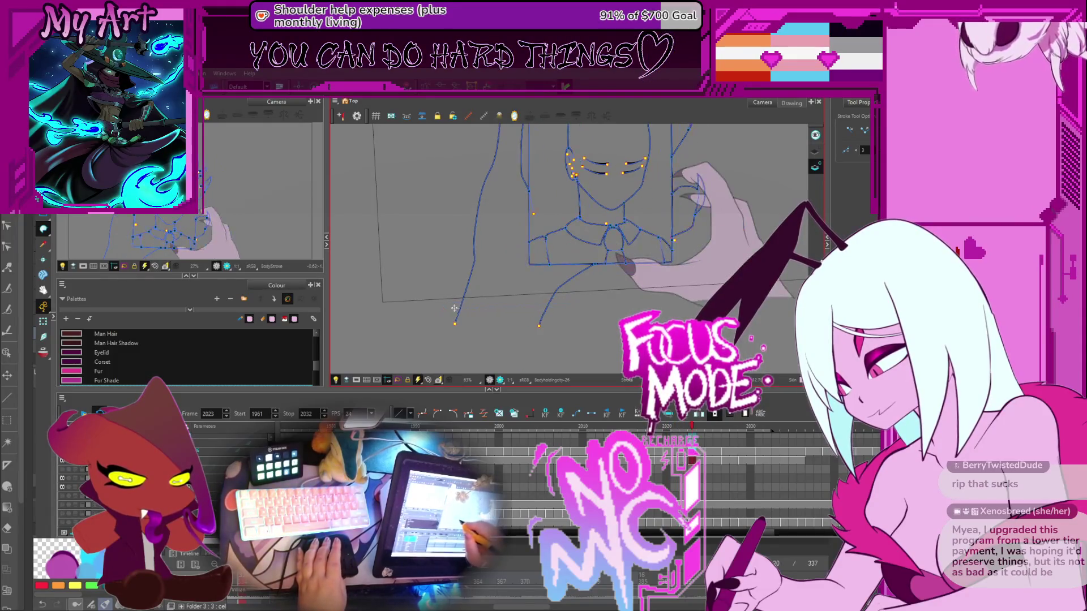
pyautogui.press('.')
pyautogui.press('.')
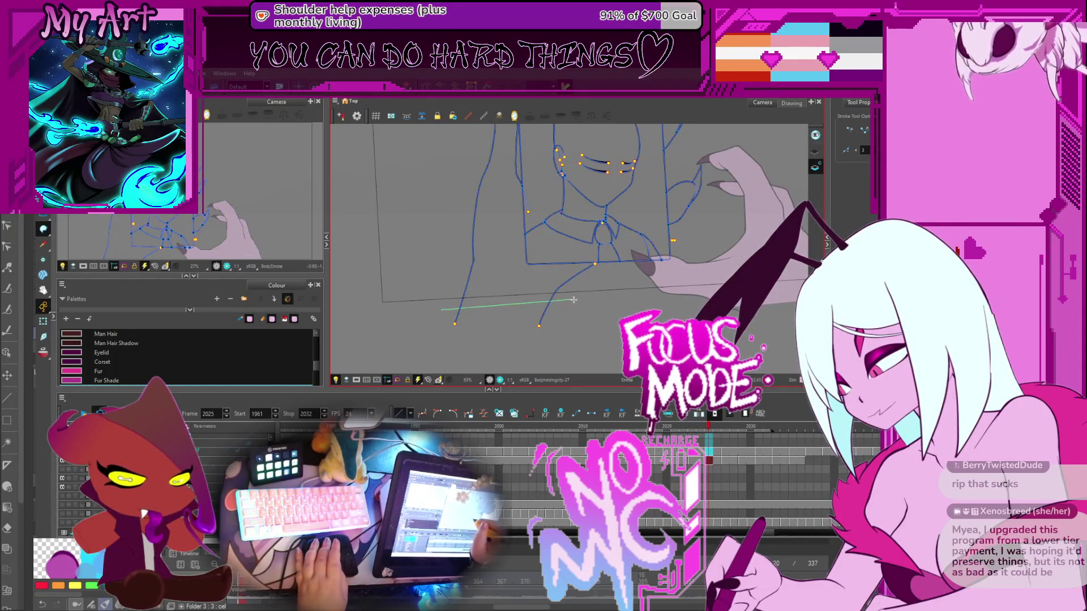
pyautogui.press('.')
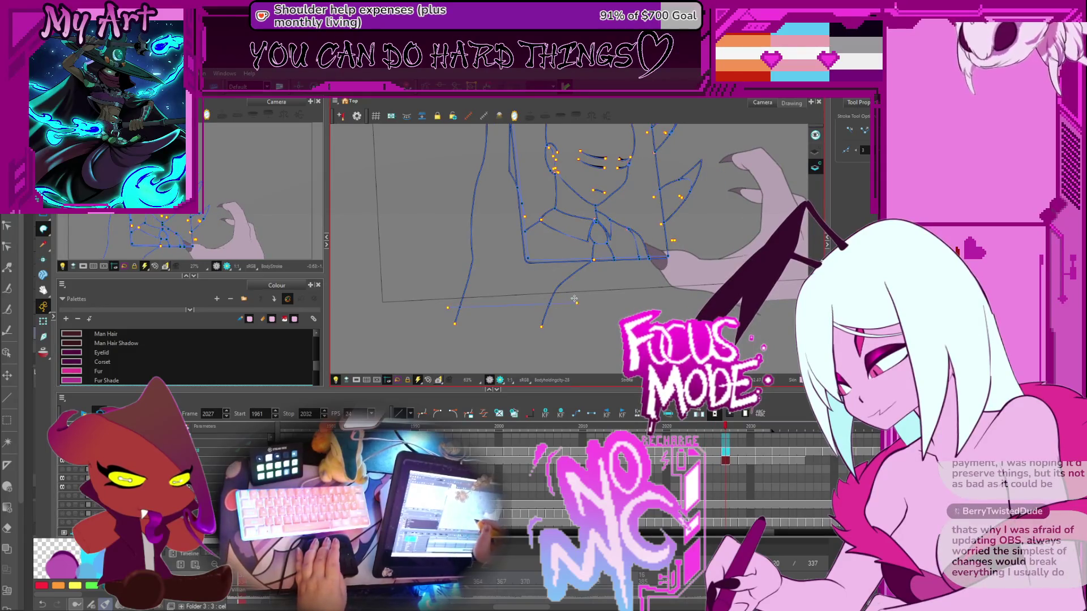
pyautogui.press('.')
pyautogui.press('.')
pyautogui.press('.')
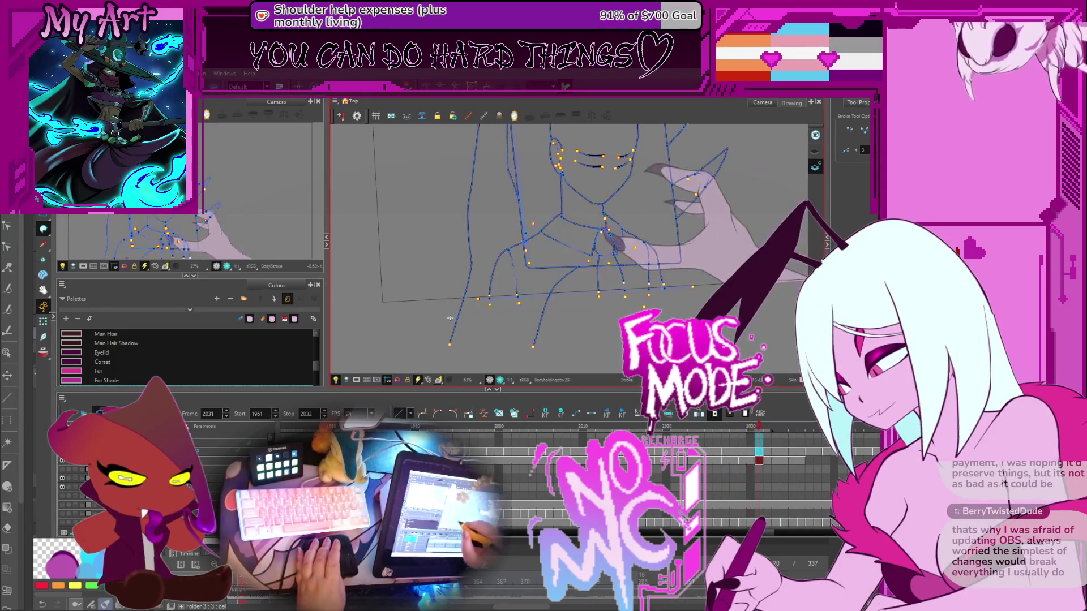
pyautogui.press(',')
pyautogui.press(',')
pyautogui.press(',')
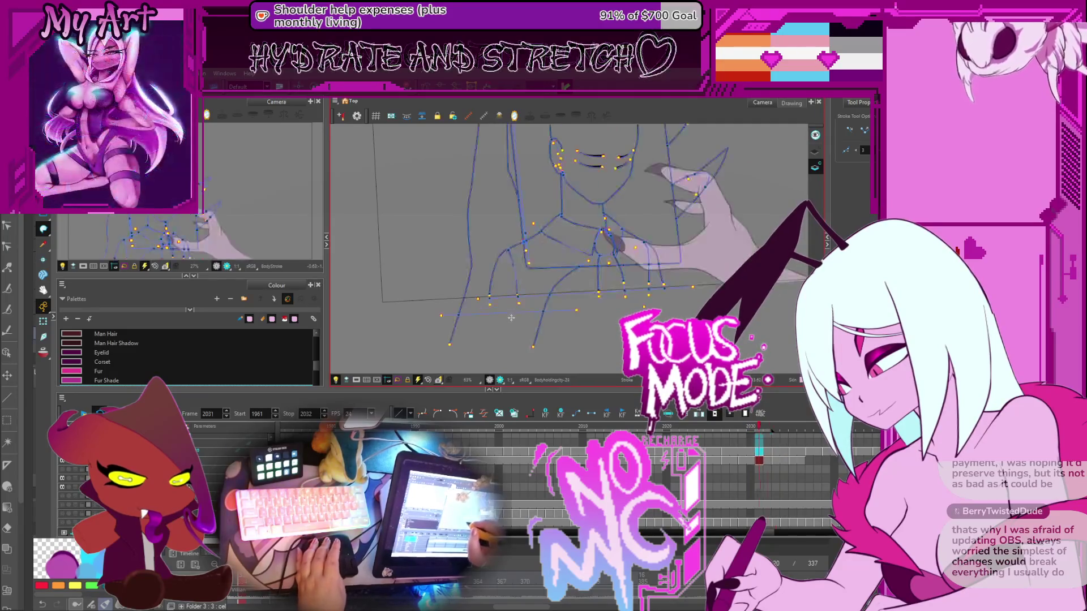
pyautogui.press(',')
pyautogui.press(',')
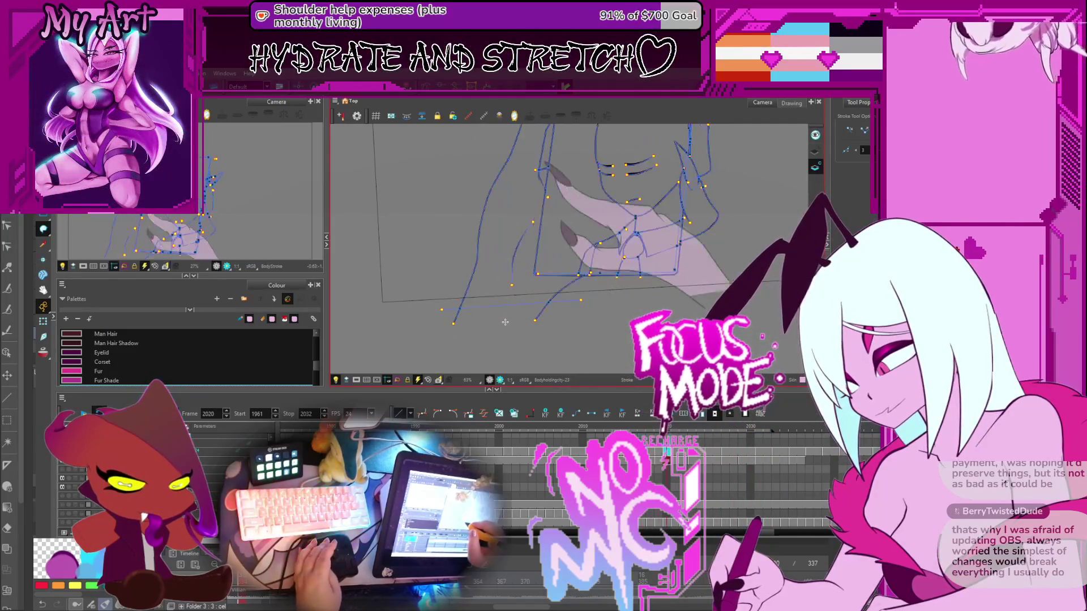
# Fill the raised arm with the pink Skin colour using the Paint tool
pyautogui.hotkey('alt', 'i')
pyautogui.scroll(3, 512, 303)
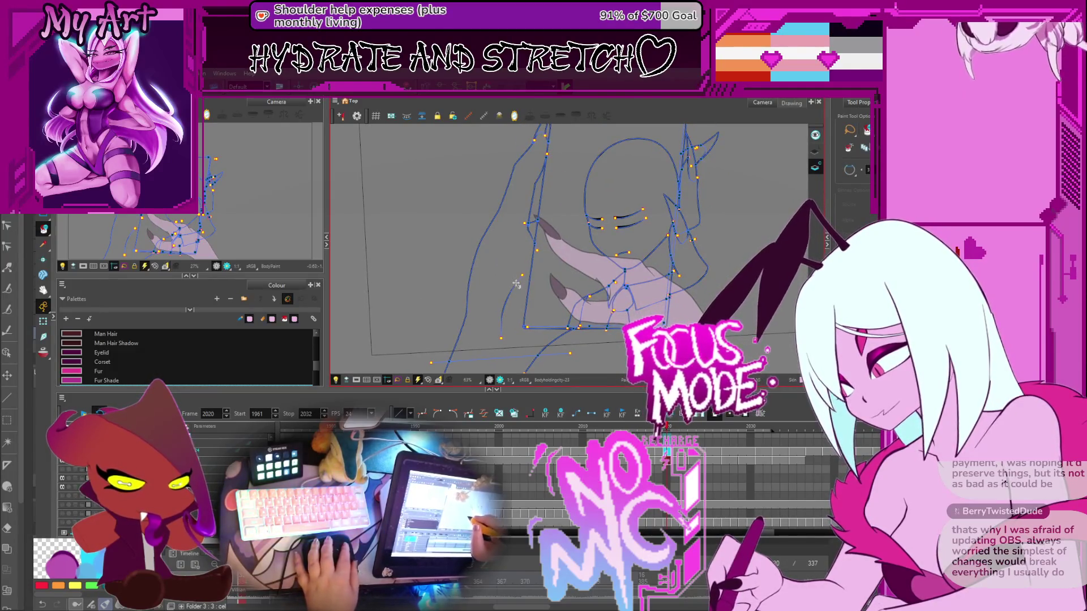
pyautogui.click(515, 267)
# On frame 2019, fill the raised hand area with pink skin colour
pyautogui.press(',')
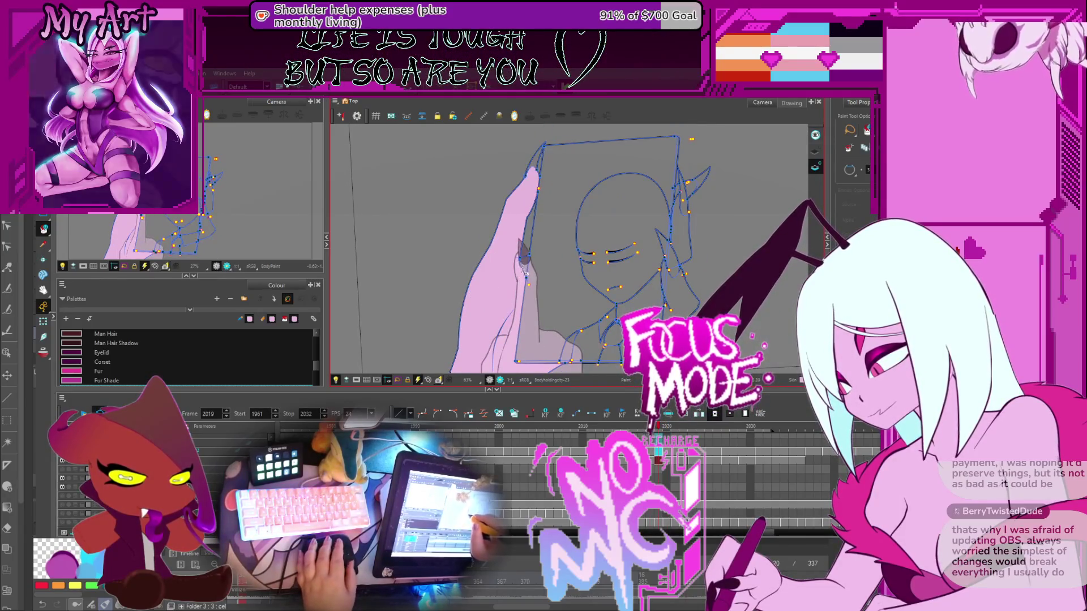
pyautogui.hotkey('ctrl', 'v')
pyautogui.click(605, 249)
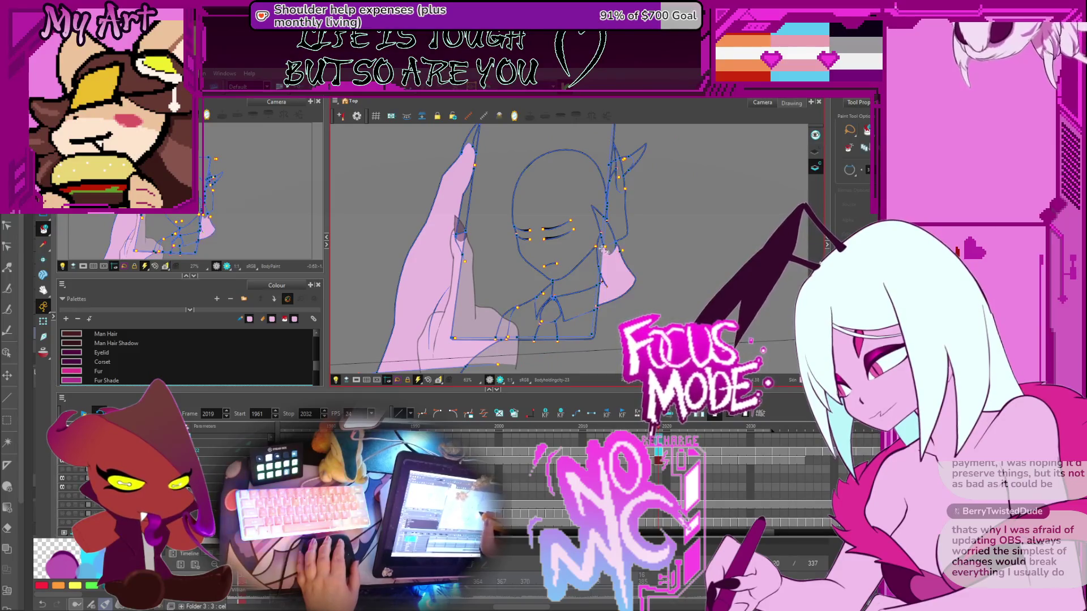
# Advance to frame 2022 and recentre the phone and figure
pyautogui.moveTo(613, 230); pyautogui.dragTo(601, 275)
pyautogui.scroll(2, 602, 249)
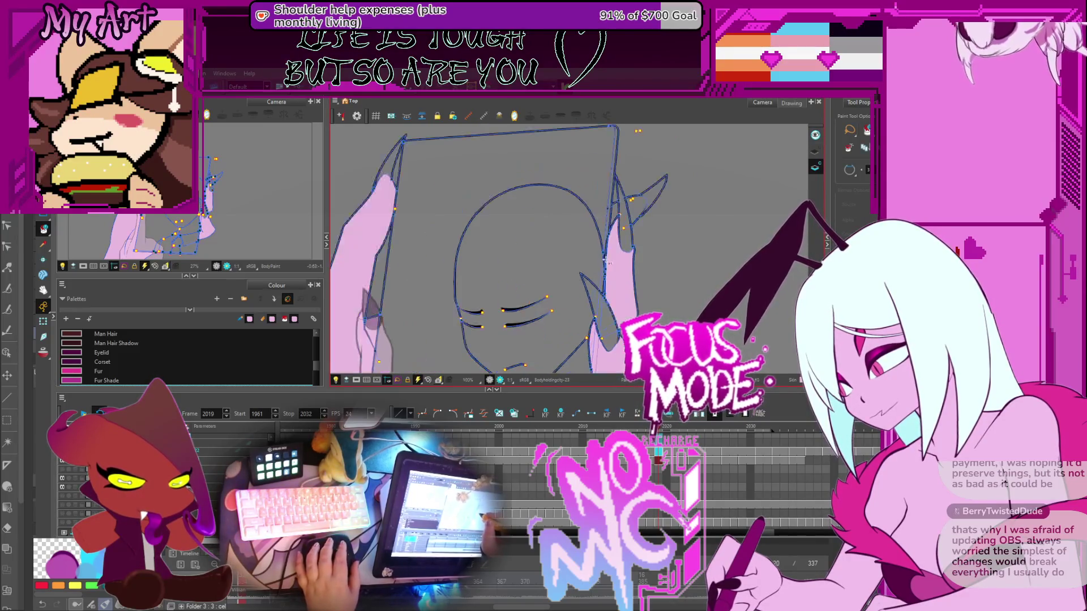
pyautogui.scroll(1, 602, 236)
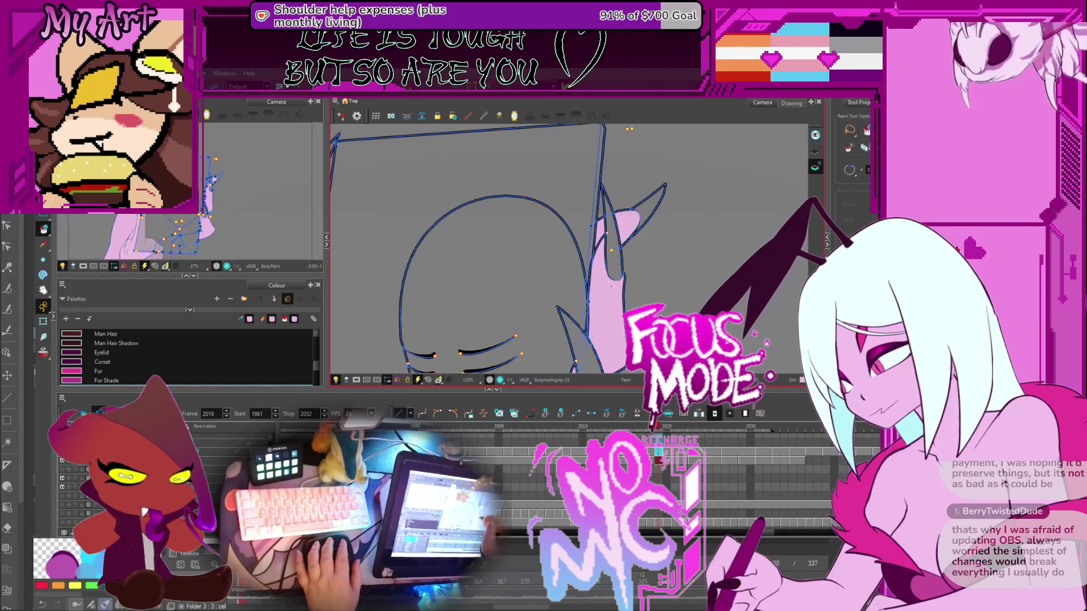
pyautogui.scroll(-2, 612, 255)
pyautogui.scroll(3, 600, 291)
pyautogui.scroll(-4, 600, 292)
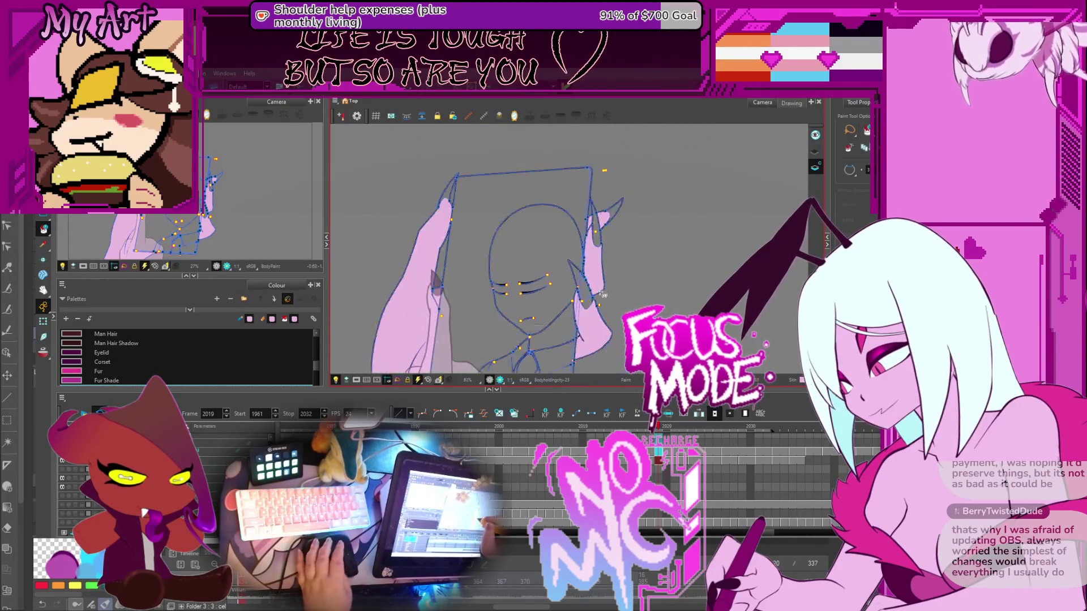
pyautogui.press('.')
pyautogui.press('.')
pyautogui.press('.')
pyautogui.moveTo(437, 316); pyautogui.dragTo(490, 328)
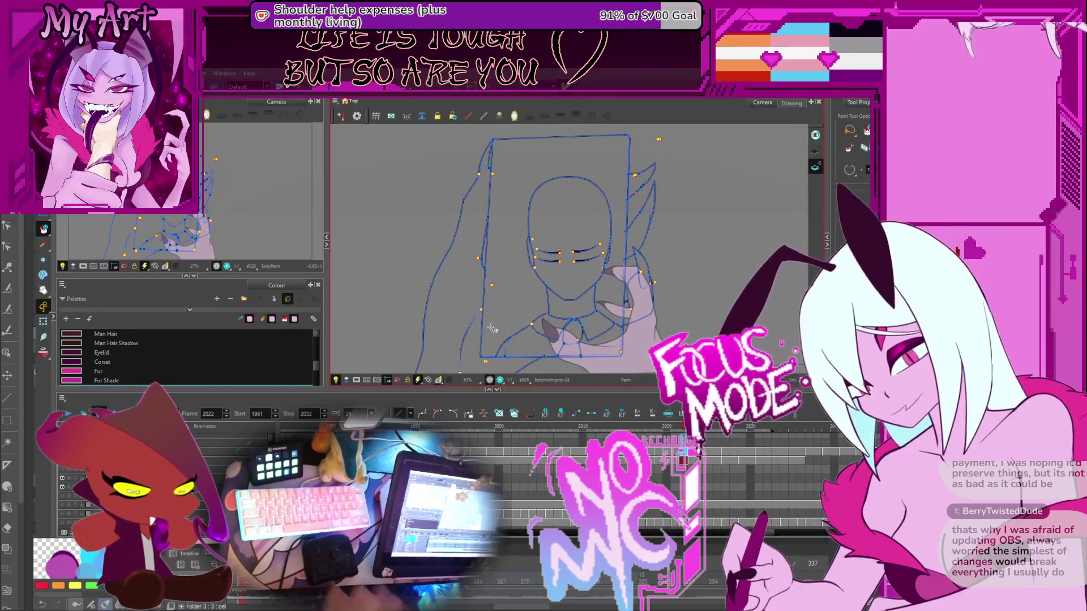
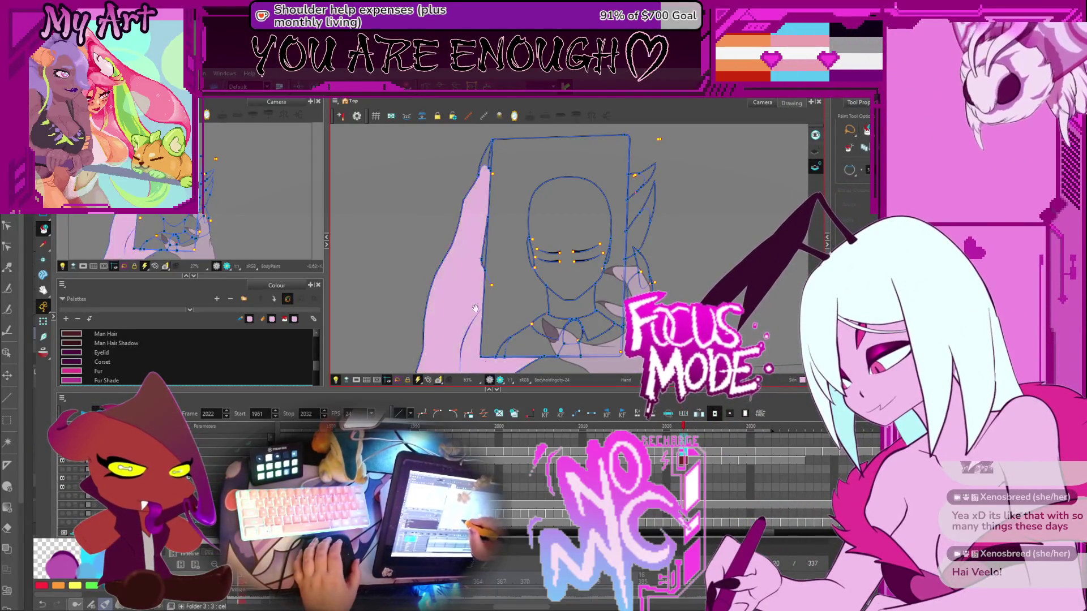
# Zoom in on the figure, switch to Paint and fill the arm and hand pink on the next frame
pyautogui.press('2')
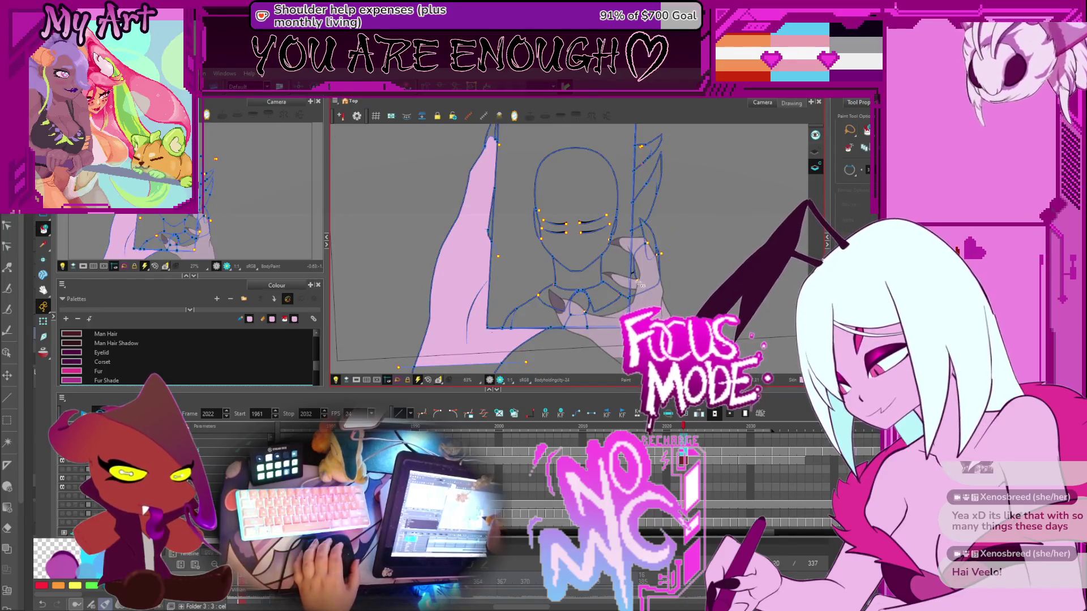
pyautogui.press('2')
pyautogui.press('2')
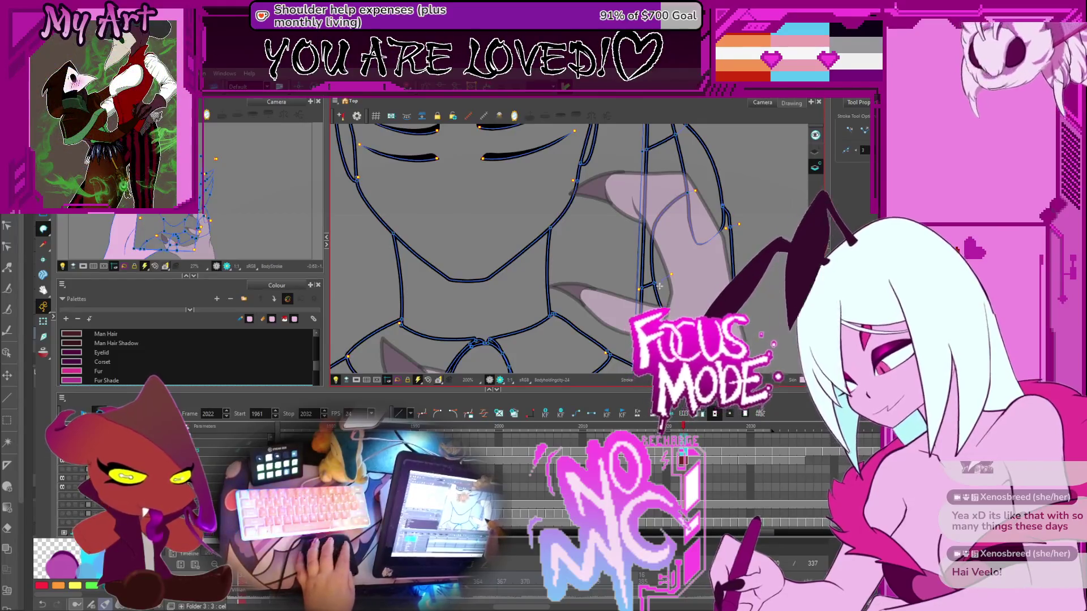
pyautogui.hotkey('alt', 'i')
pyautogui.press('1')
pyautogui.press('1')
pyautogui.press('1')
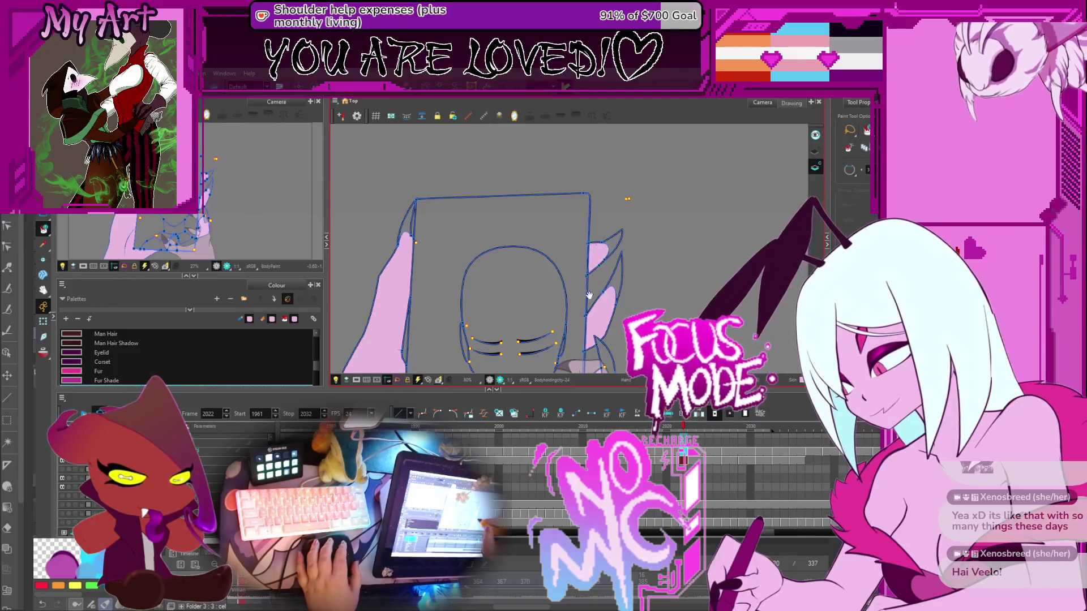
pyautogui.press('.')
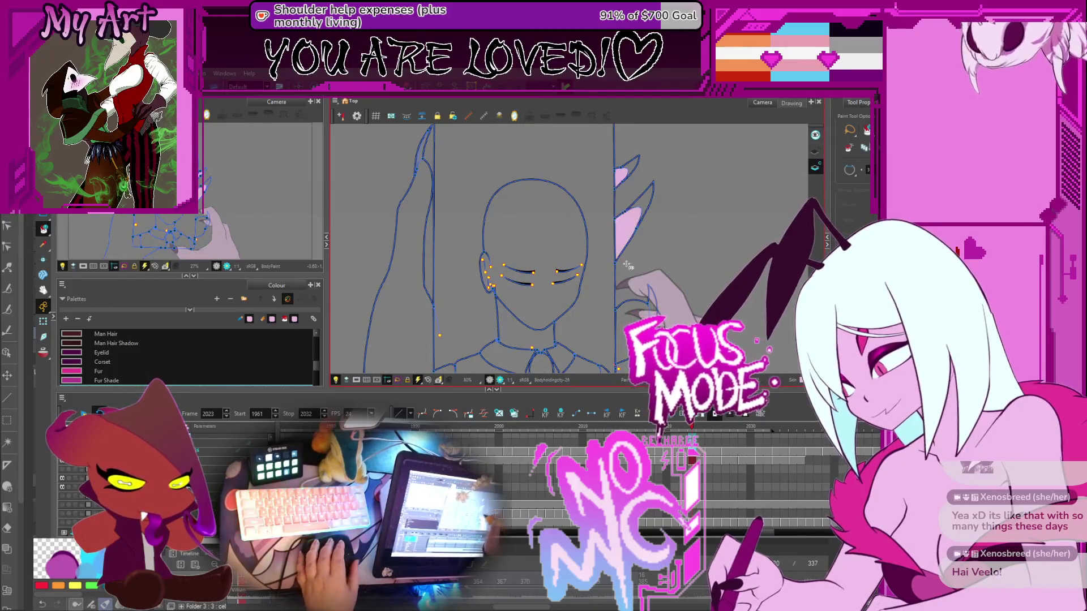
pyautogui.click(411, 320)
# Fill the enclosed hand region pink, then the arm left of the paper on frame 2027
pyautogui.press('1')
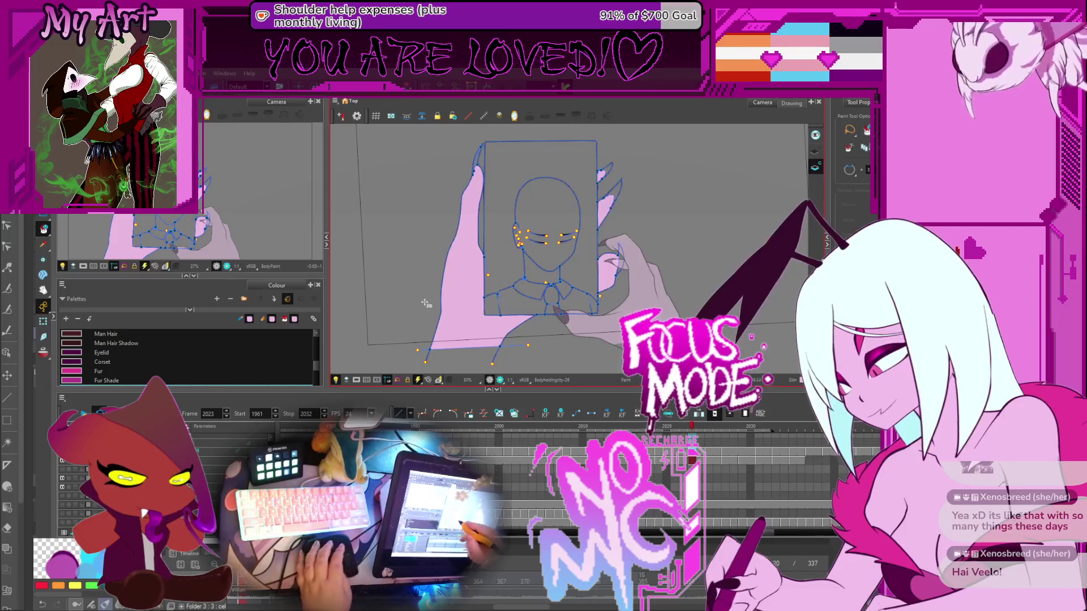
pyautogui.press('.')
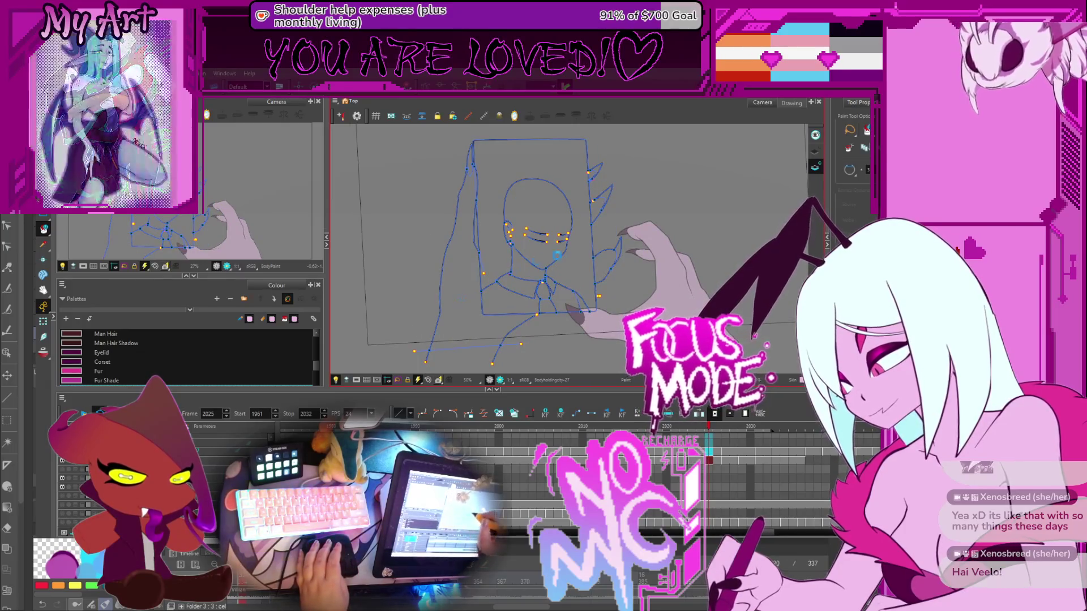
pyautogui.click(601, 266)
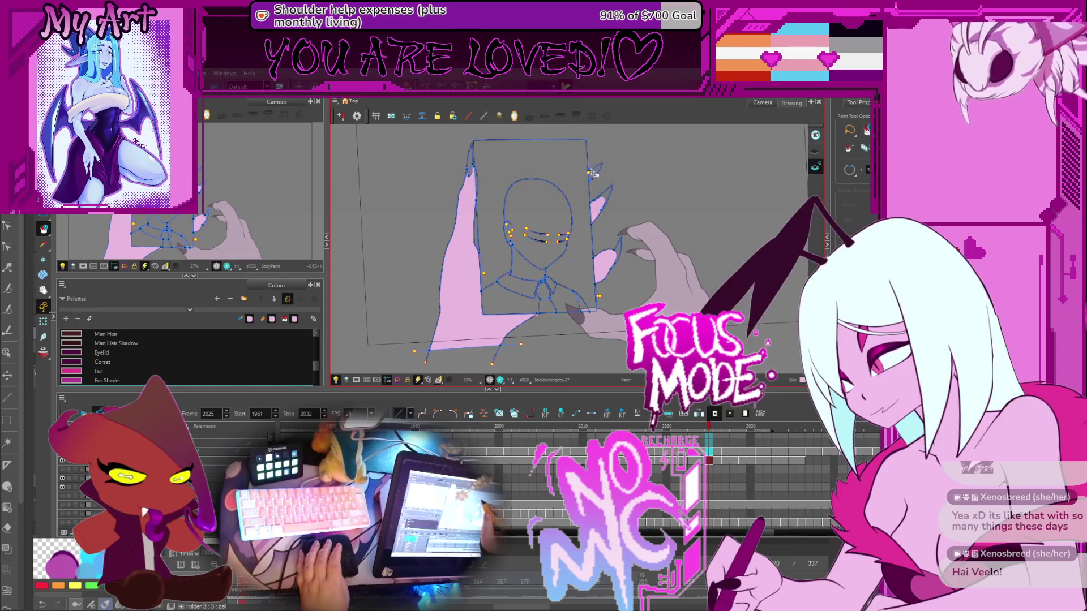
pyautogui.scroll(3, 582, 185)
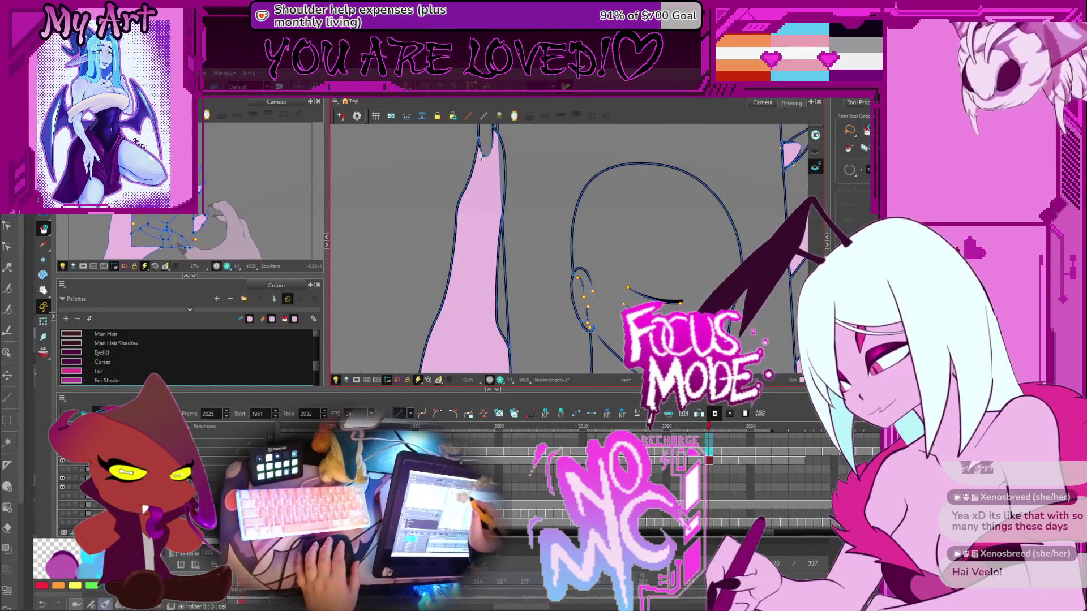
pyautogui.scroll(-4, 501, 166)
pyautogui.press('.')
pyautogui.press('.')
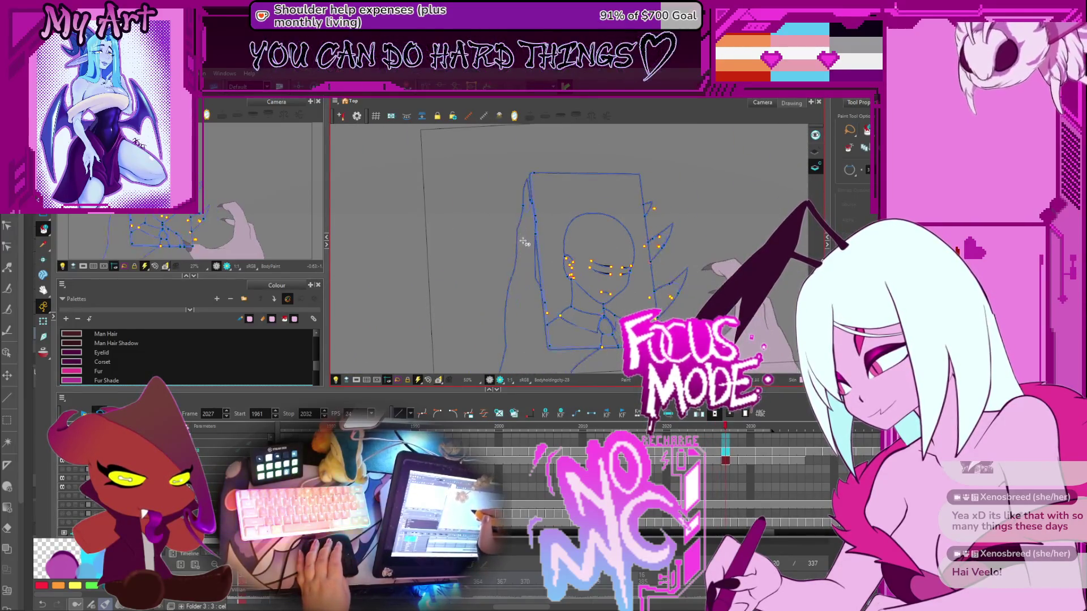
pyautogui.click(516, 288)
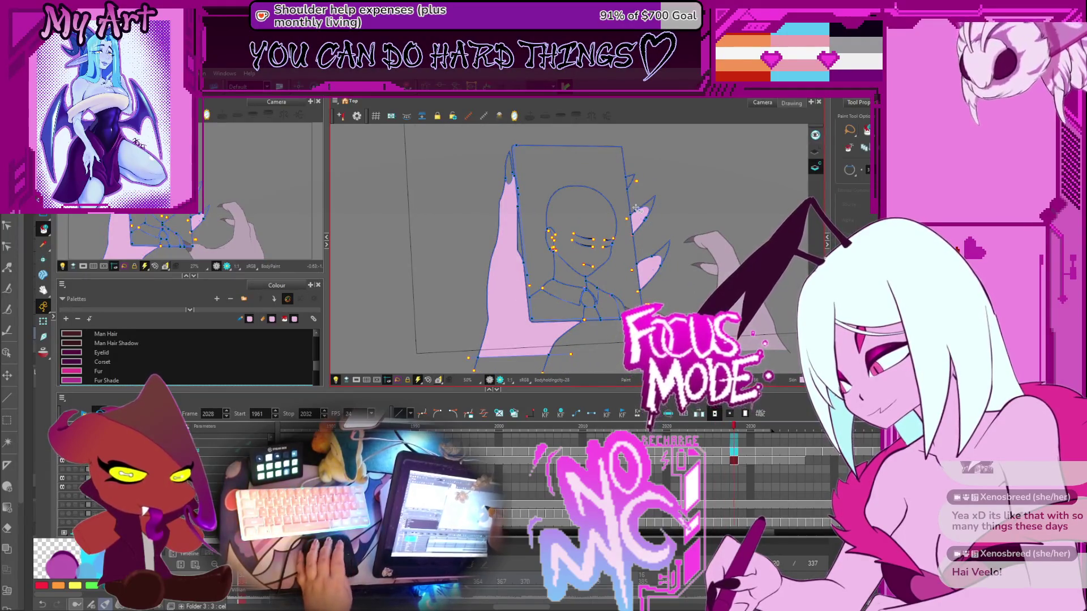
# Advance to frame 2030 and reframe the view on the drawing
pyautogui.scroll(2, 541, 193)
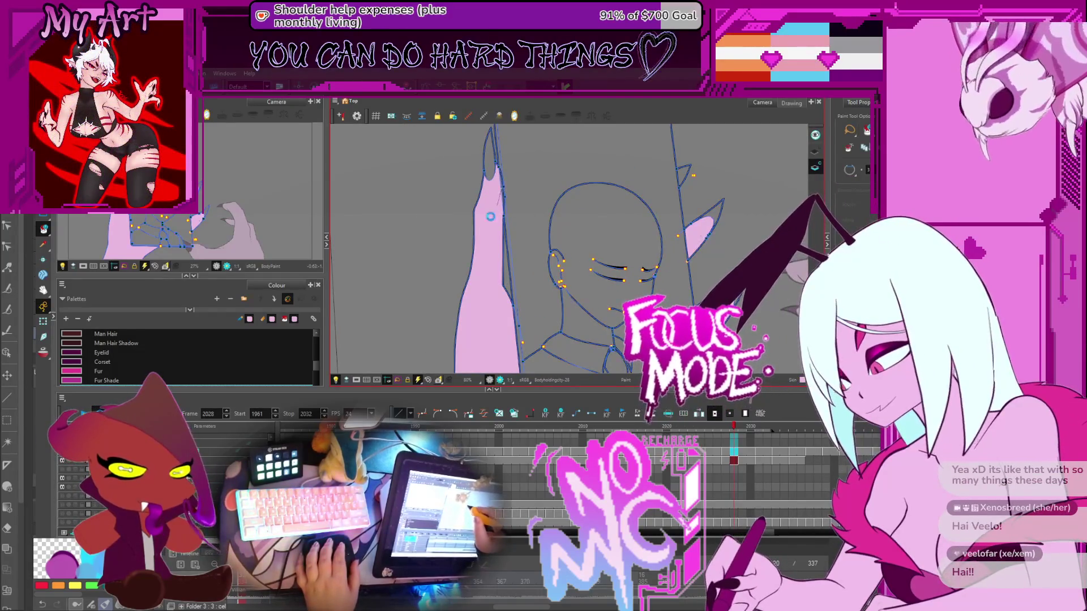
pyautogui.press('g')
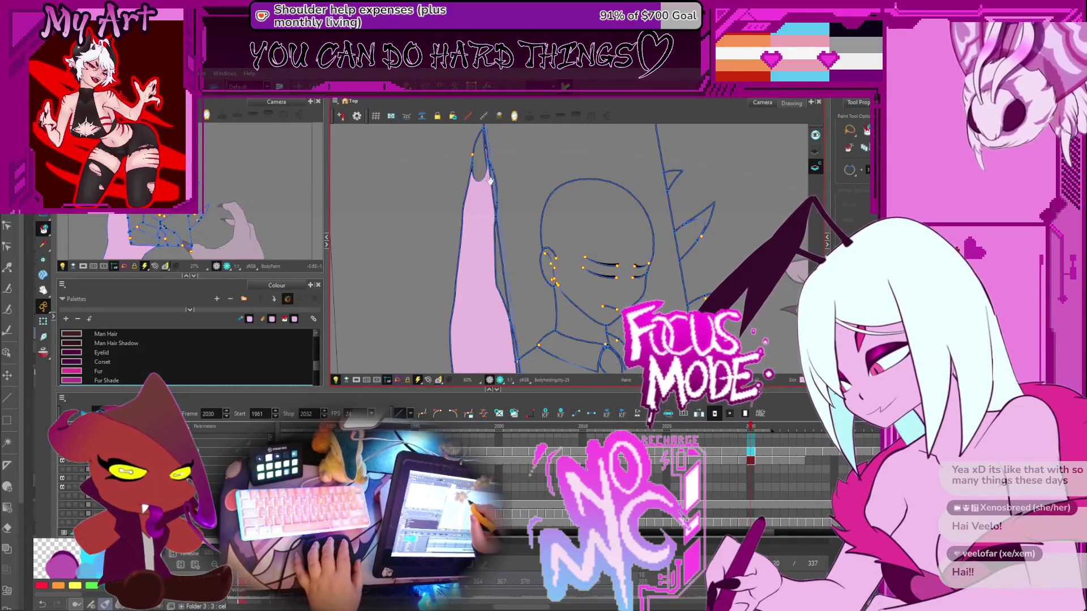
pyautogui.press('g')
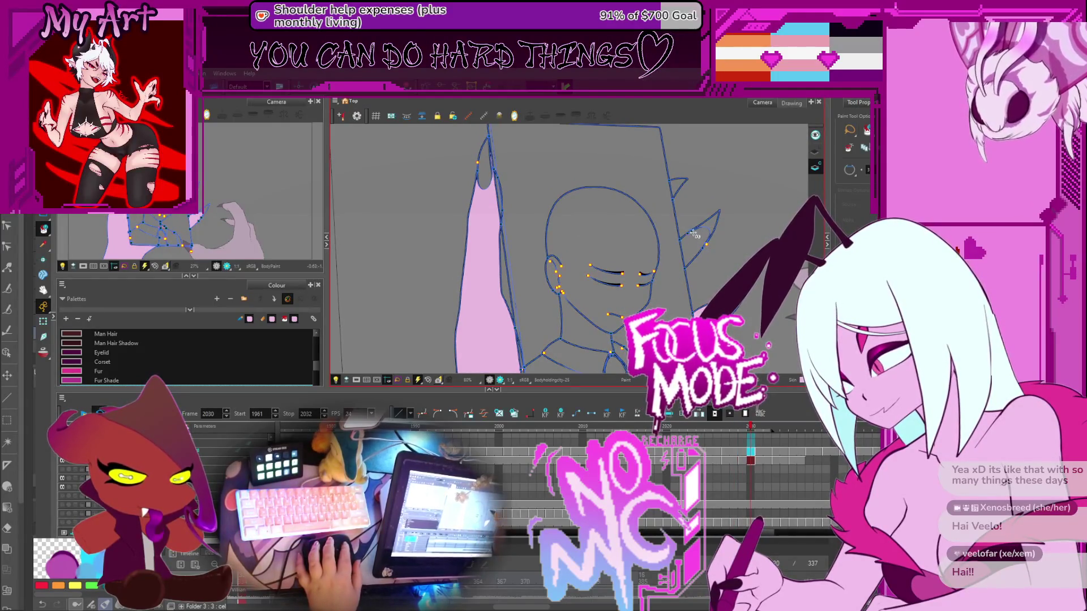
pyautogui.moveTo(679, 203); pyautogui.dragTo(573, 218)
pyautogui.moveTo(531, 203)
pyautogui.mouseDown()
pyautogui.moveTo(557, 238)
pyautogui.moveTo(558, 228)
pyautogui.mouseUp()
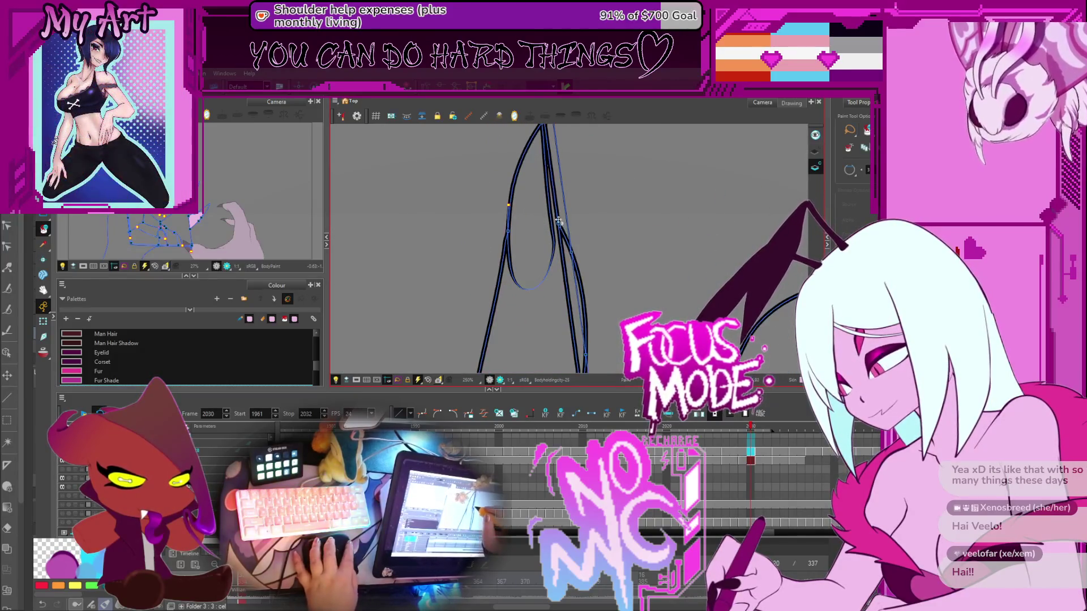
# Cut away the small stray line piece near the claw with the Cutter
pyautogui.hotkey('alt', 'k')
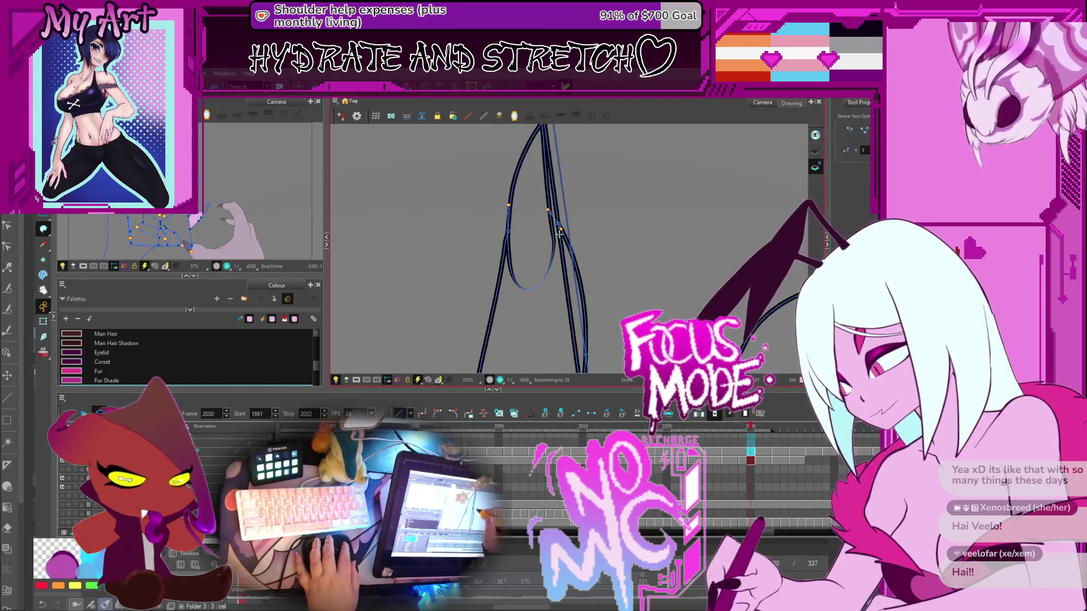
pyautogui.moveTo(564, 297); pyautogui.dragTo(558, 240)
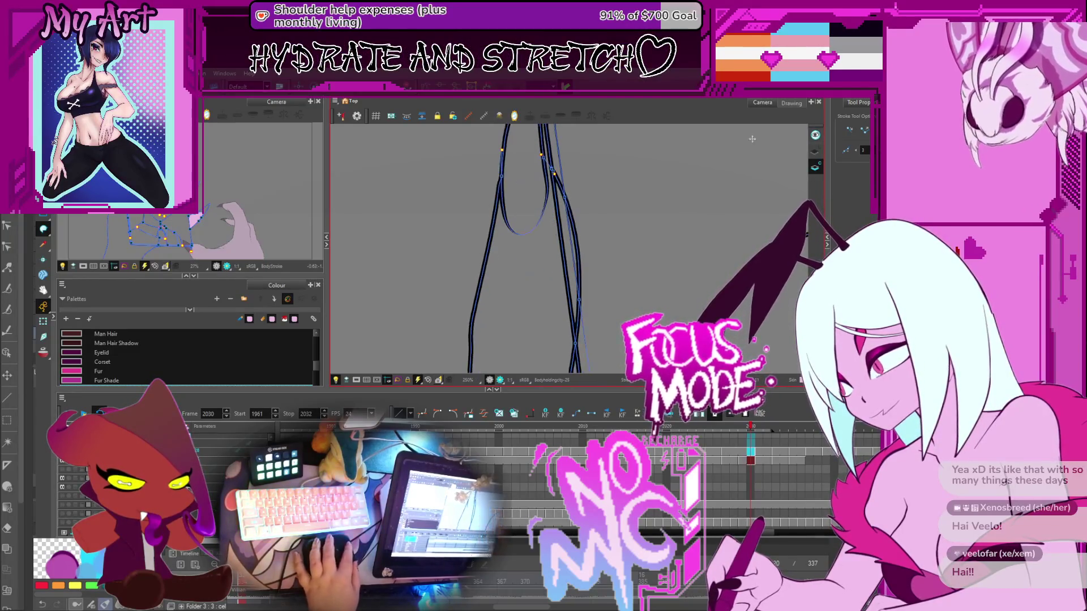
pyautogui.press('Escape')
pyautogui.press('space')
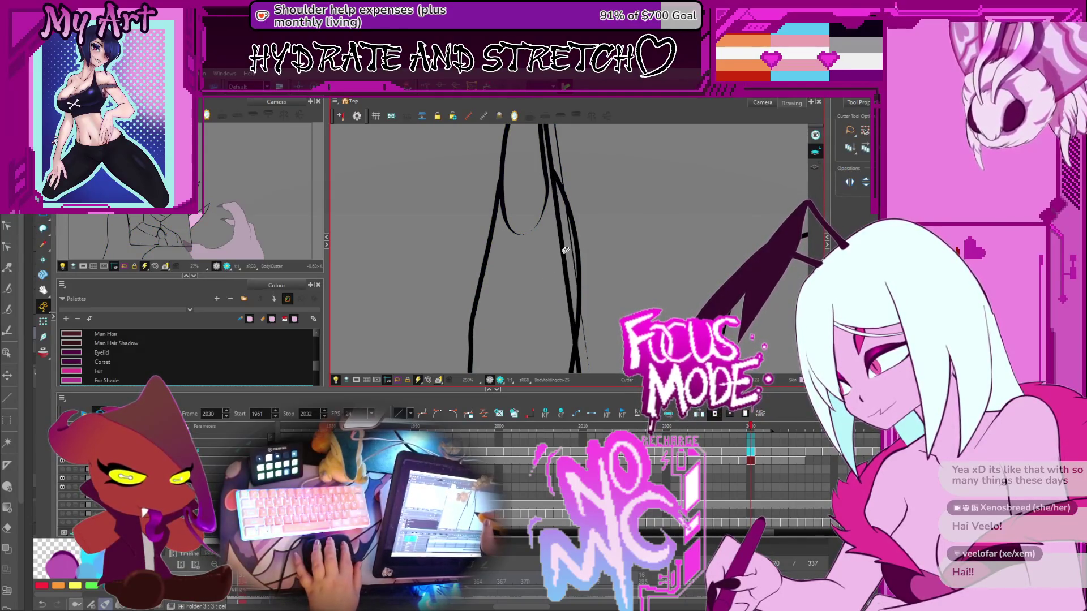
pyautogui.scroll(3, 566, 247)
pyautogui.hotkey('alt', '/')
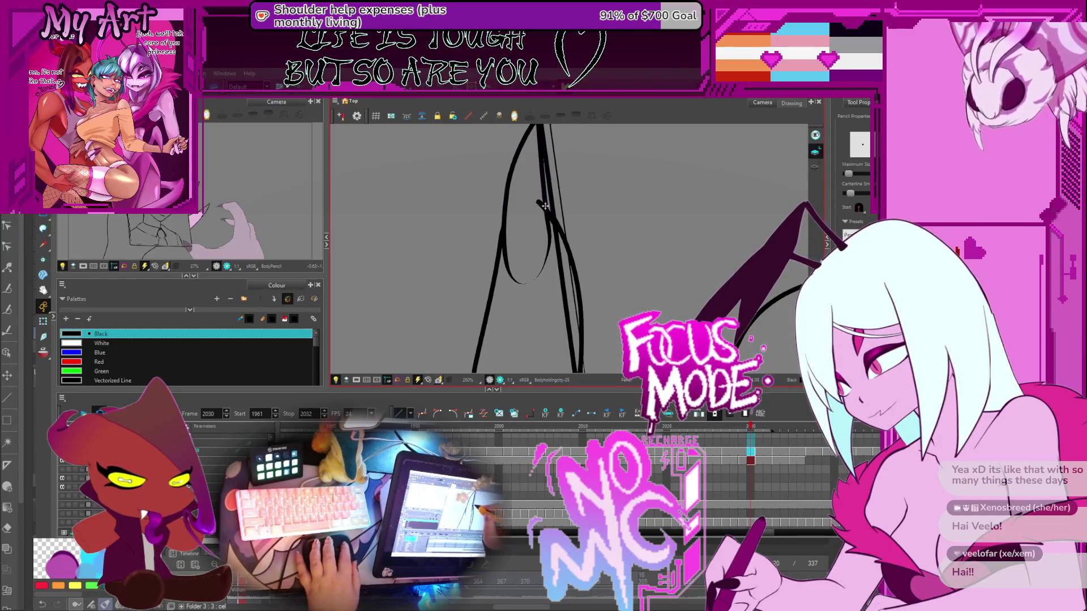
pyautogui.moveTo(544, 206); pyautogui.dragTo(559, 201)
pyautogui.hotkey('alt', 't')
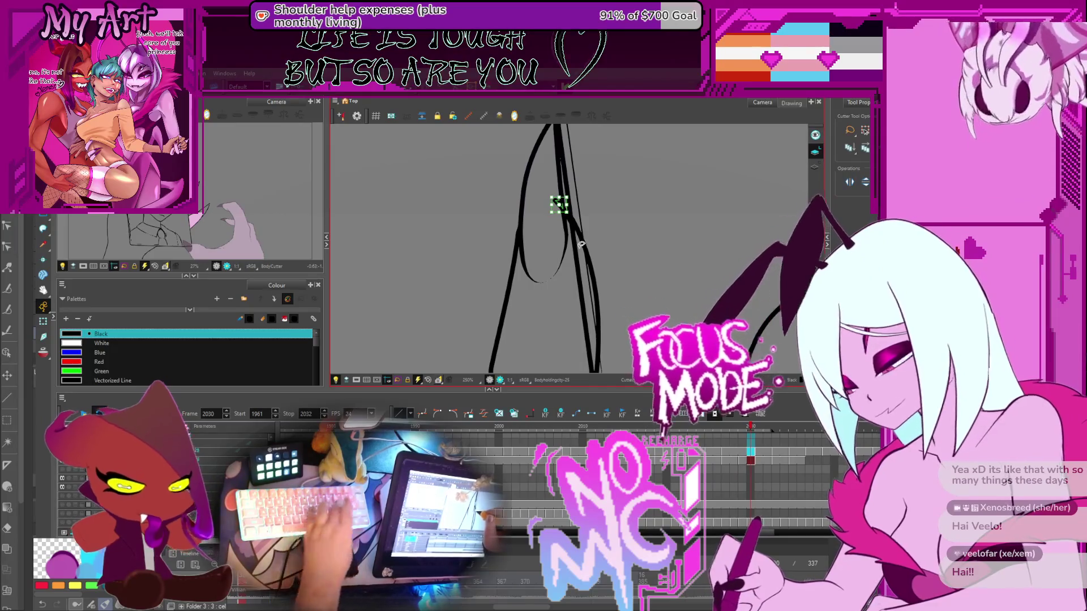
pyautogui.click(578, 260)
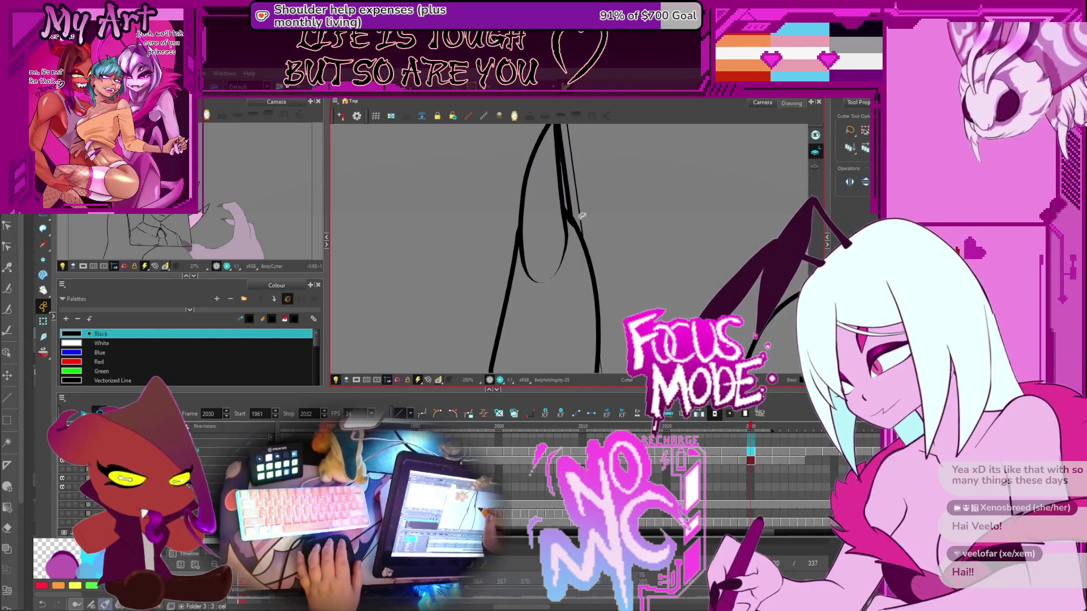
# Step through frames 2028–2030 and pan up to the paper's lower edge
pyautogui.press('.')
pyautogui.scroll(-5, 583, 217)
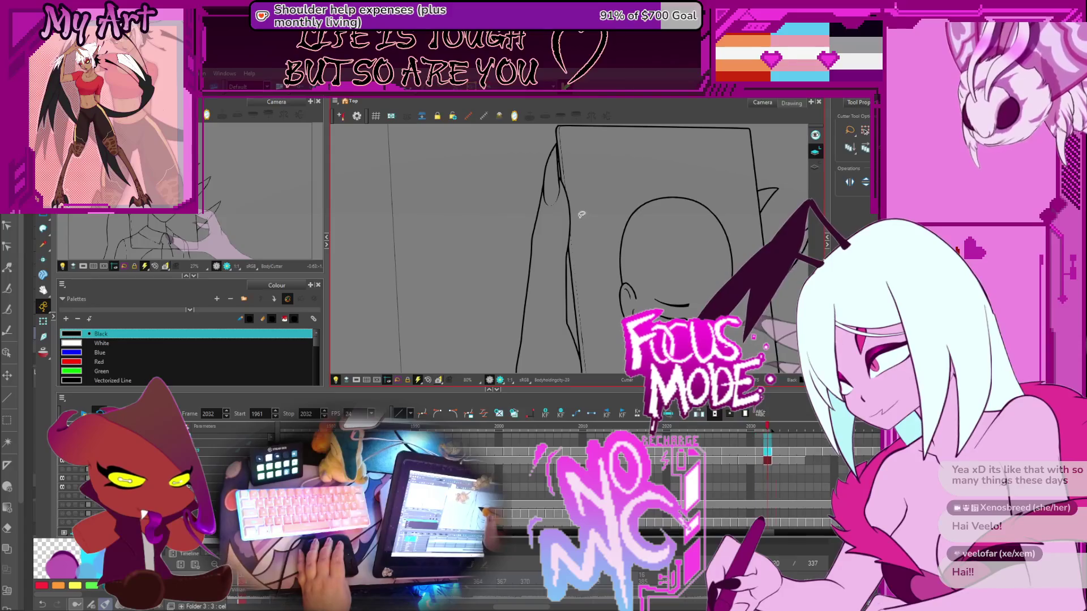
pyautogui.press(',')
pyautogui.press(',')
pyautogui.press(',')
pyautogui.press(',')
pyautogui.press('.')
pyautogui.press('.')
pyautogui.press(',')
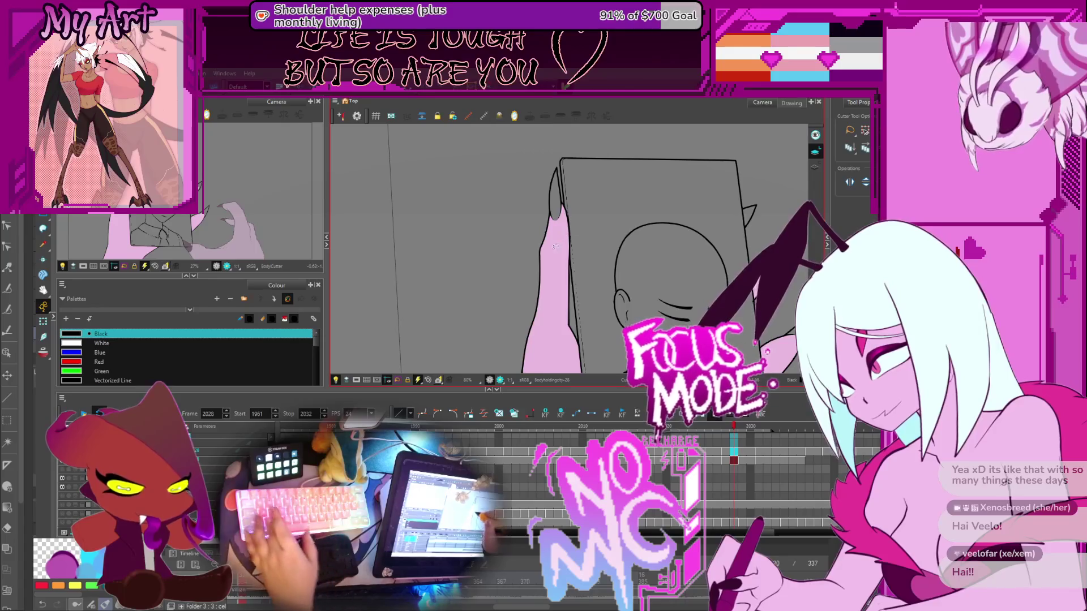
pyautogui.press('.')
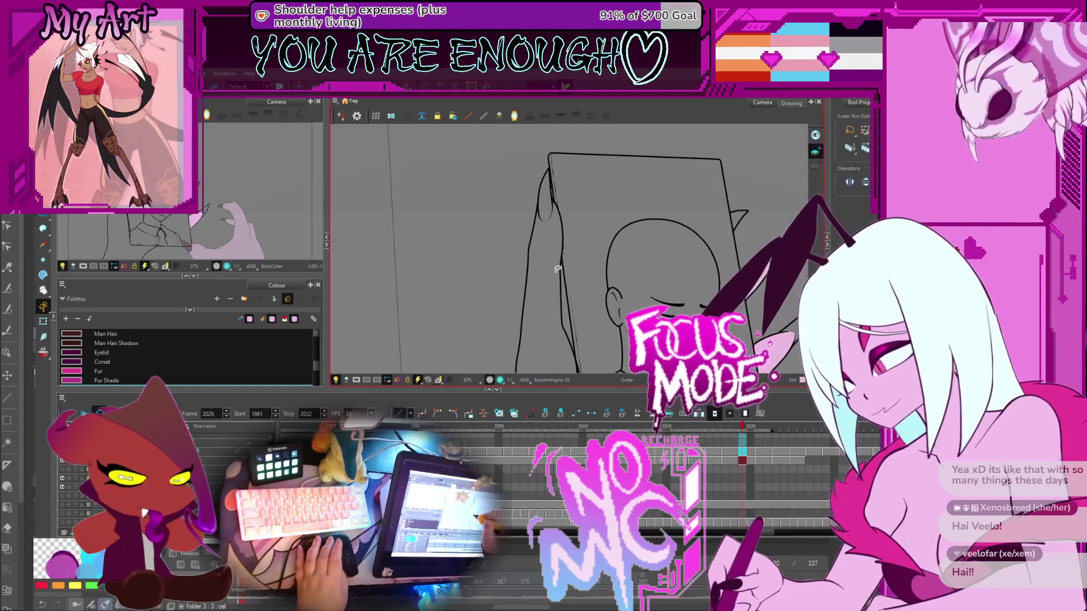
pyautogui.hotkey('alt', 'i')
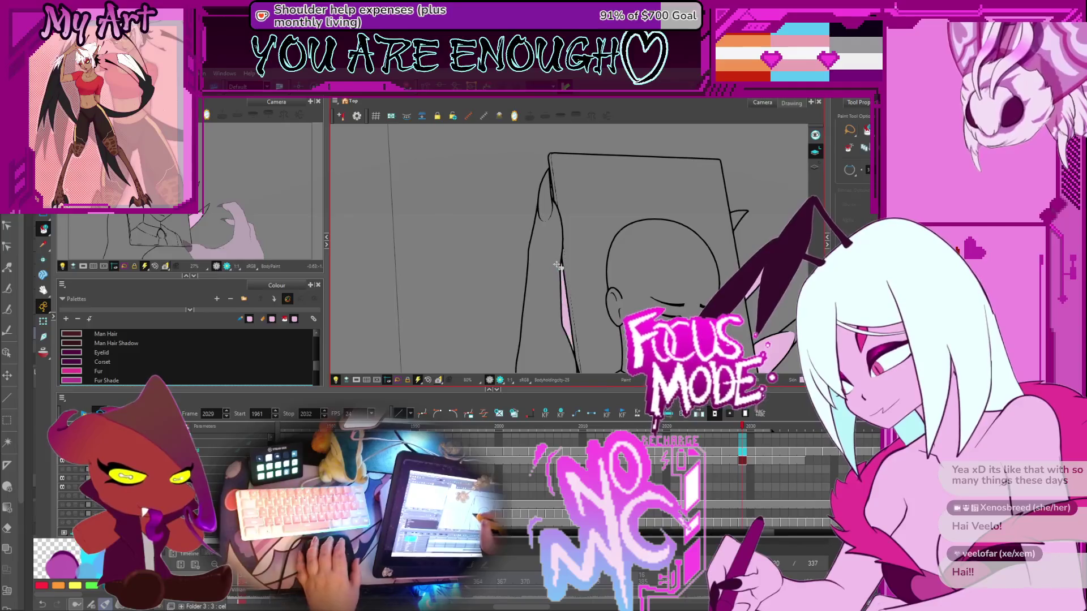
pyautogui.moveTo(553, 297); pyautogui.dragTo(550, 266)
pyautogui.scroll(-1, 549, 267)
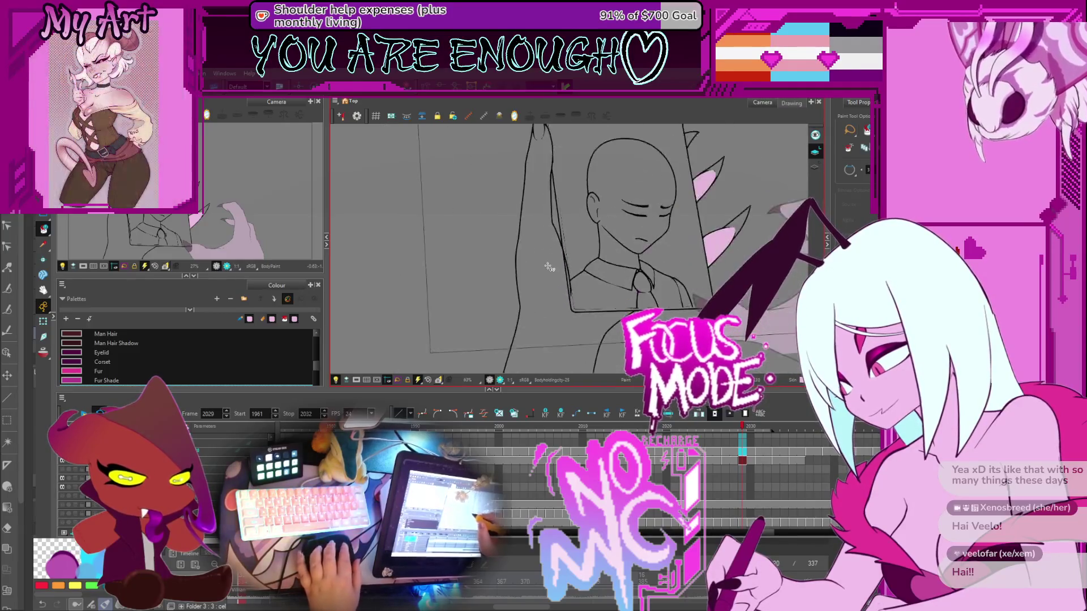
pyautogui.scroll(4, 563, 272)
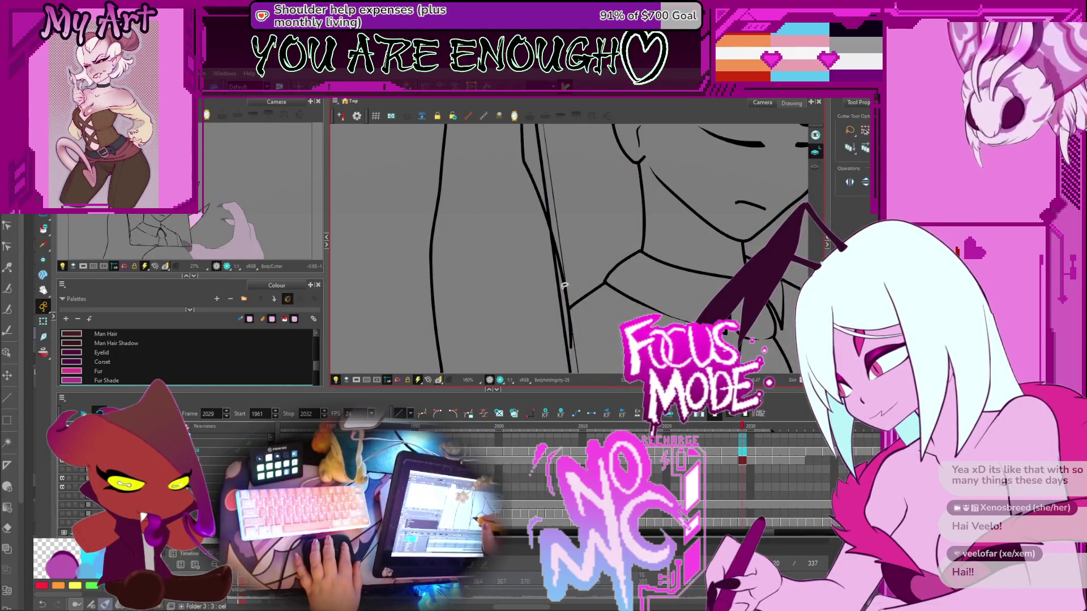
pyautogui.moveTo(557, 298); pyautogui.dragTo(546, 192)
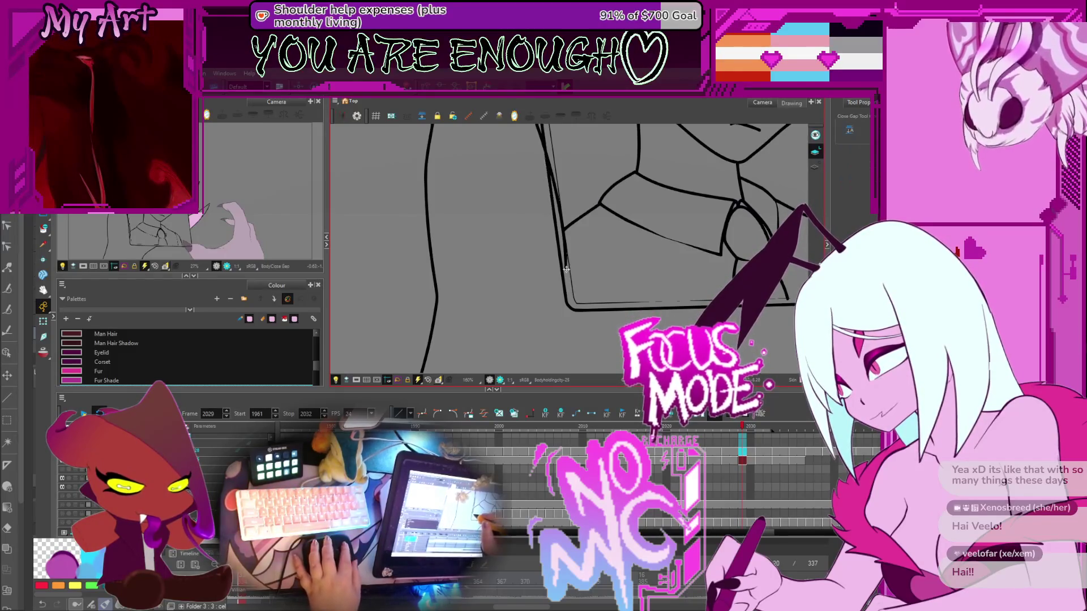
pyautogui.press('space')
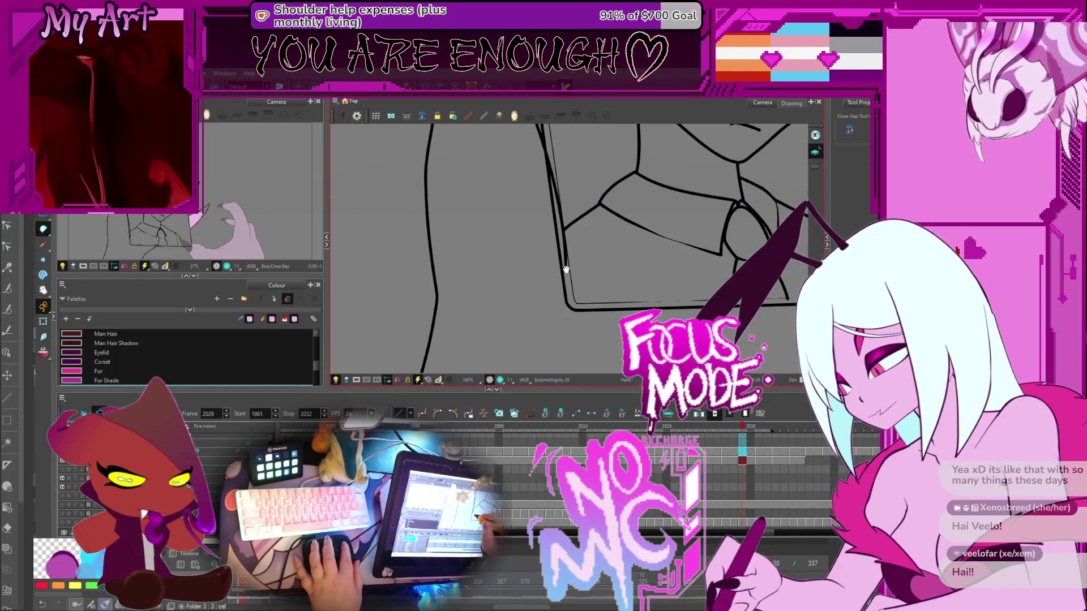
# Reshape the outline stroke beside the paper's edge with the Contour Editor, then zoom back to 100%
pyautogui.hotkey('alt', 'q')
pyautogui.click(567, 272)
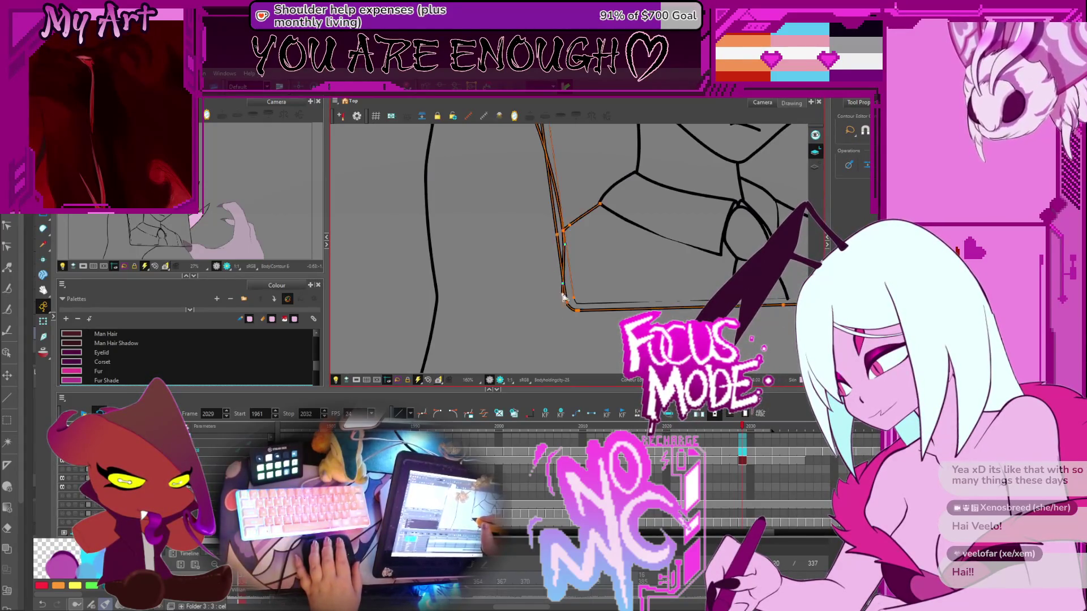
pyautogui.hotkey('alt', 't')
pyautogui.hotkey('shift', 'z')
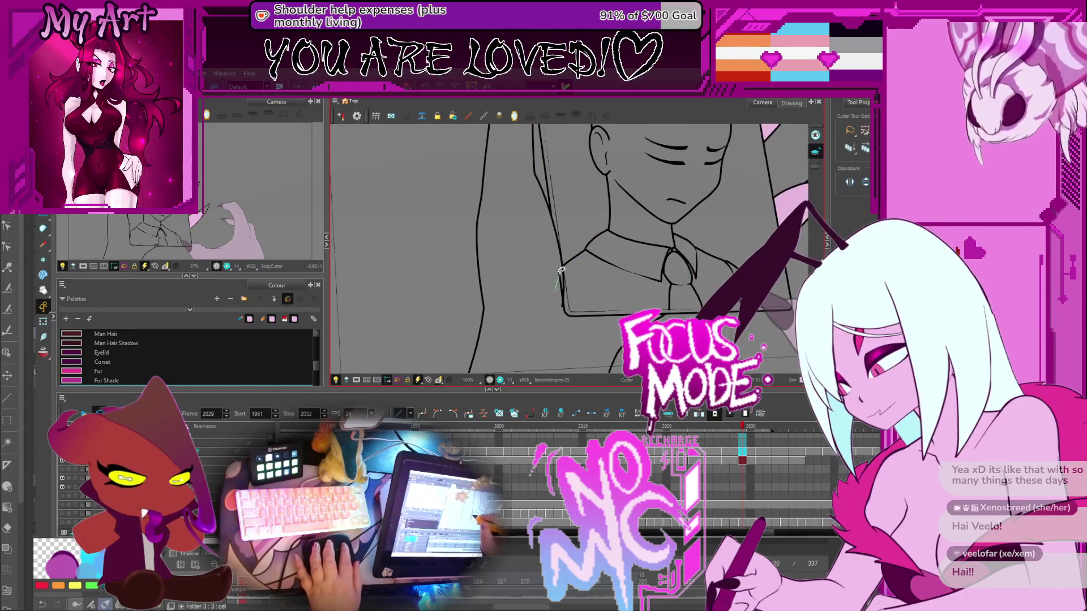
# Compare frames 2030 and 2031, then recentre the whole drawing in view
pyautogui.press(',')
pyautogui.press('.')
pyautogui.press('.')
pyautogui.press('.')
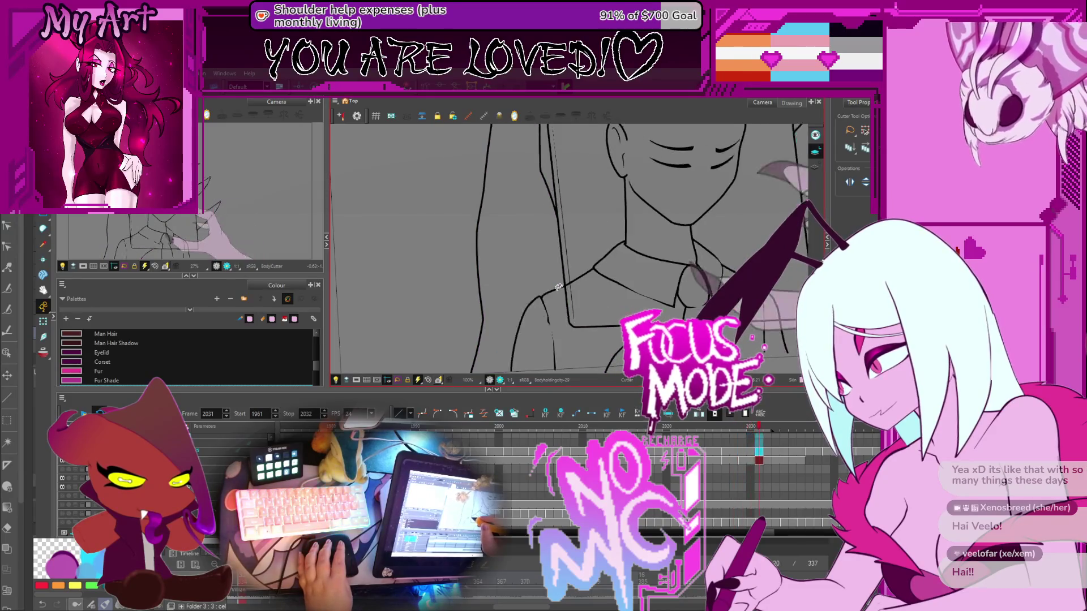
pyautogui.press(',')
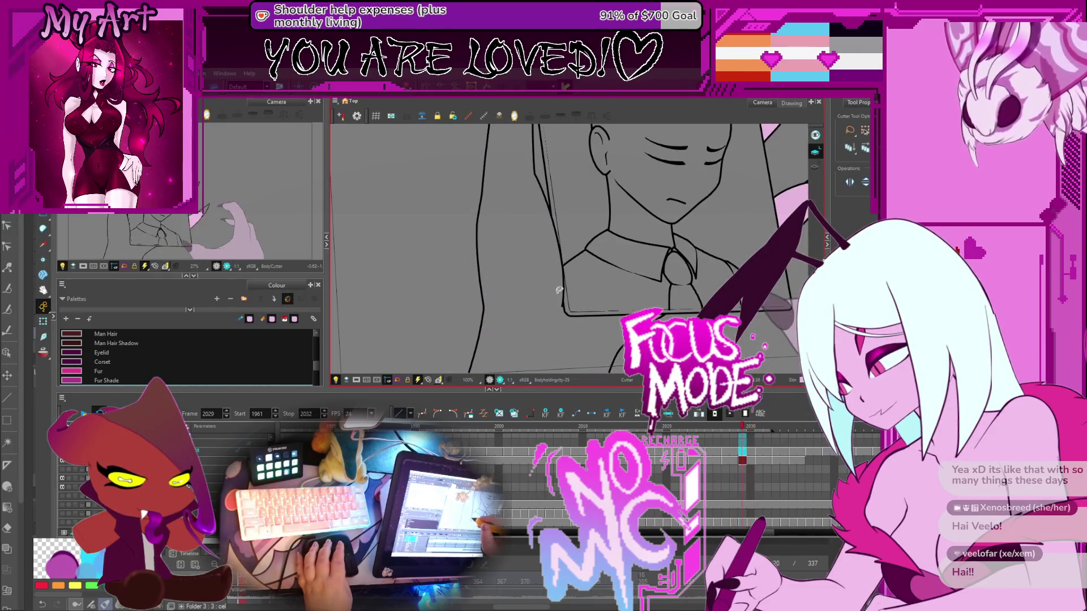
pyautogui.press('.')
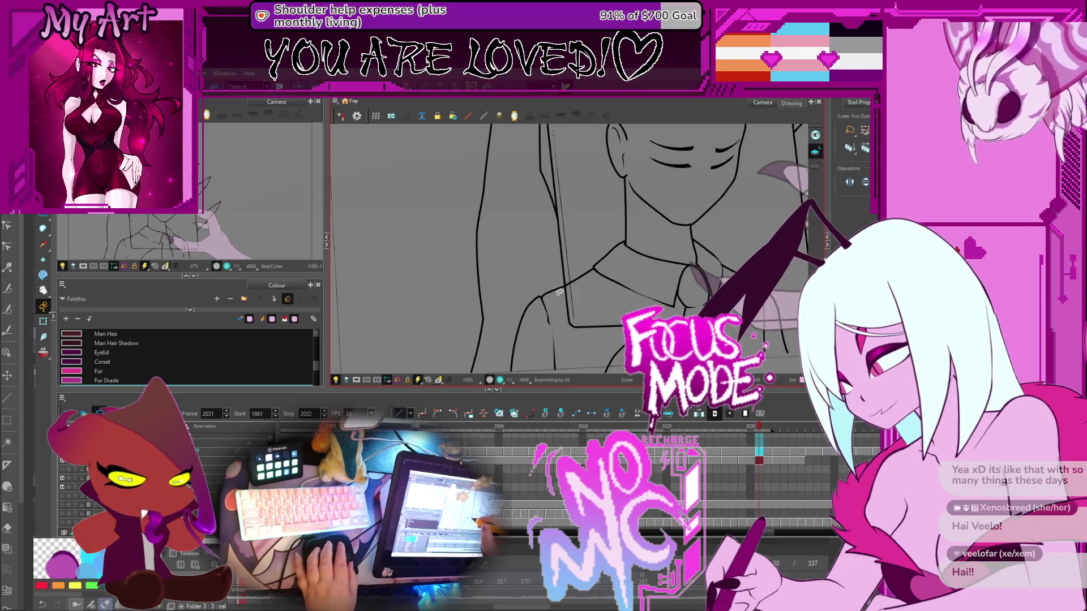
pyautogui.press(',')
pyautogui.scroll(-2, 560, 277)
pyautogui.moveTo(598, 230); pyautogui.dragTo(571, 281)
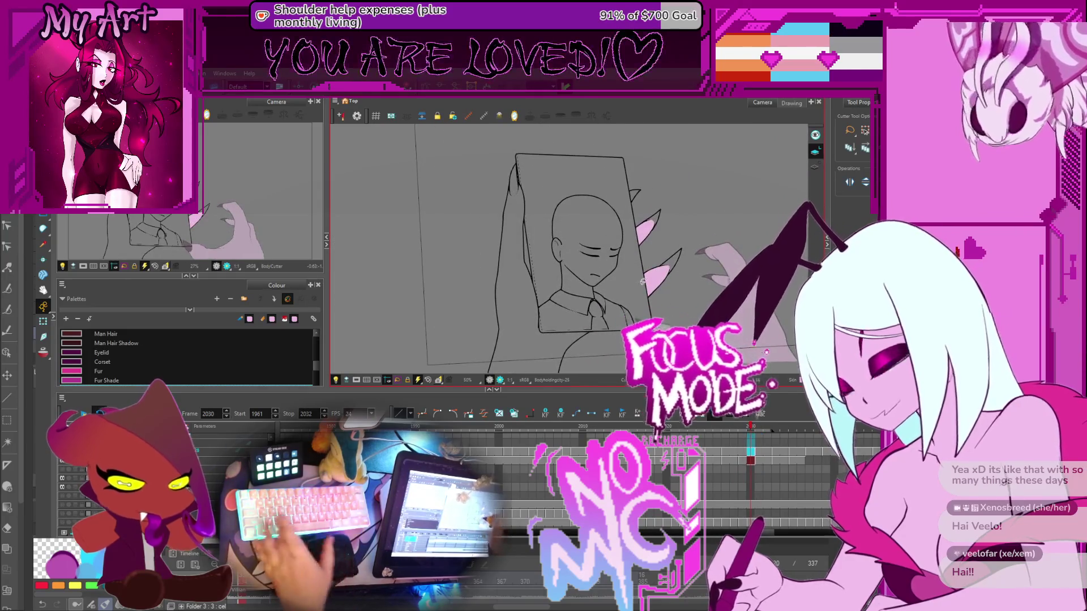
# Fill the arm with pink skin colour and move to frame 2032
pyautogui.hotkey('ctrl', 'a')
pyautogui.hotkey('alt', 'i')
pyautogui.click(532, 295)
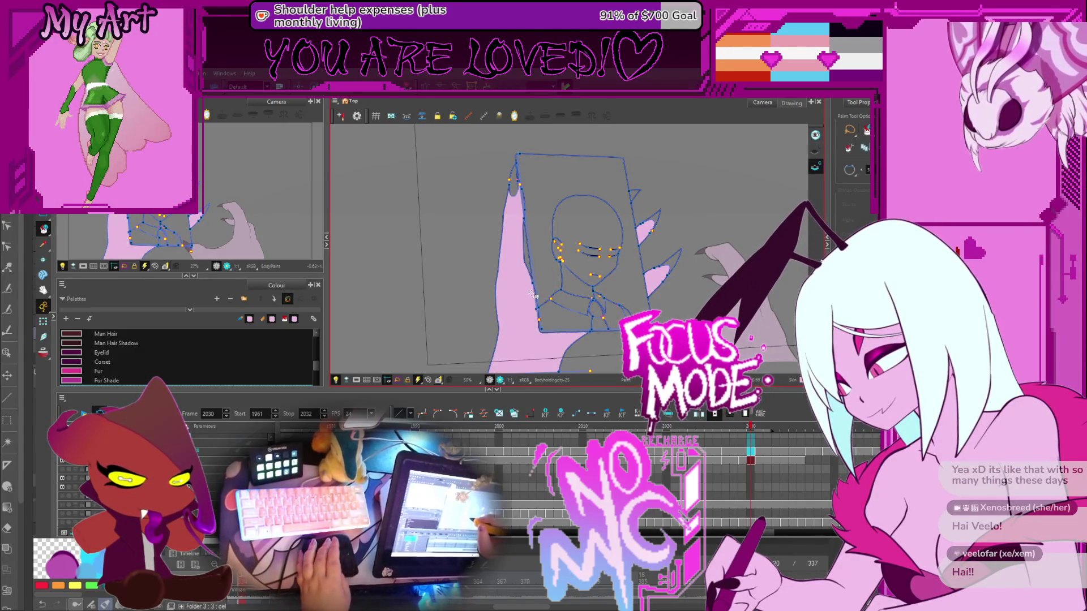
pyautogui.scroll(4, 535, 221)
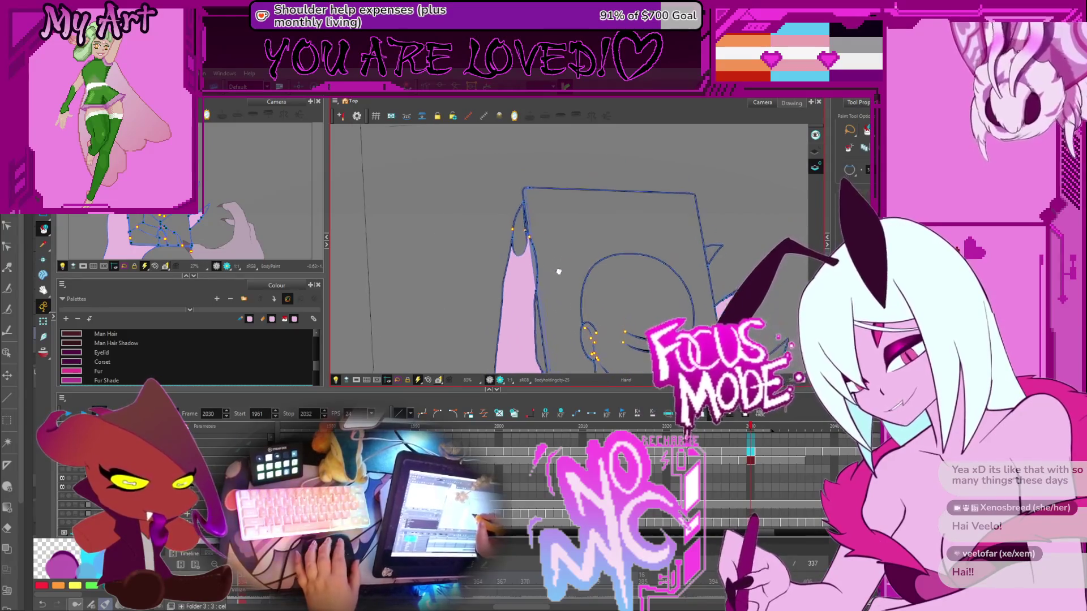
pyautogui.scroll(-3, 542, 269)
pyautogui.press(',')
pyautogui.press(',')
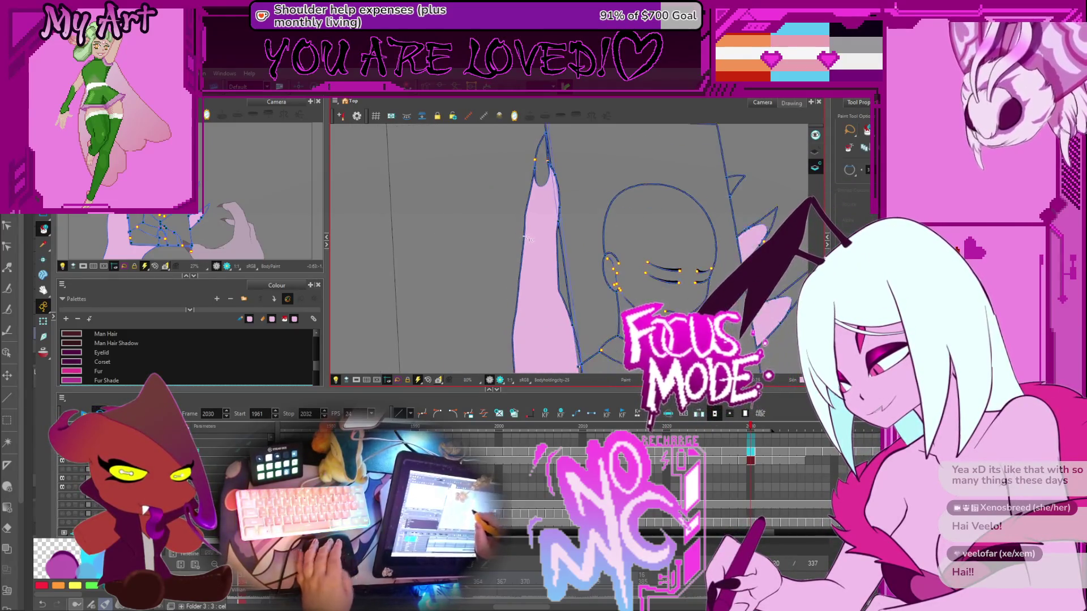
pyautogui.press('.')
pyautogui.press('.')
pyautogui.press('.')
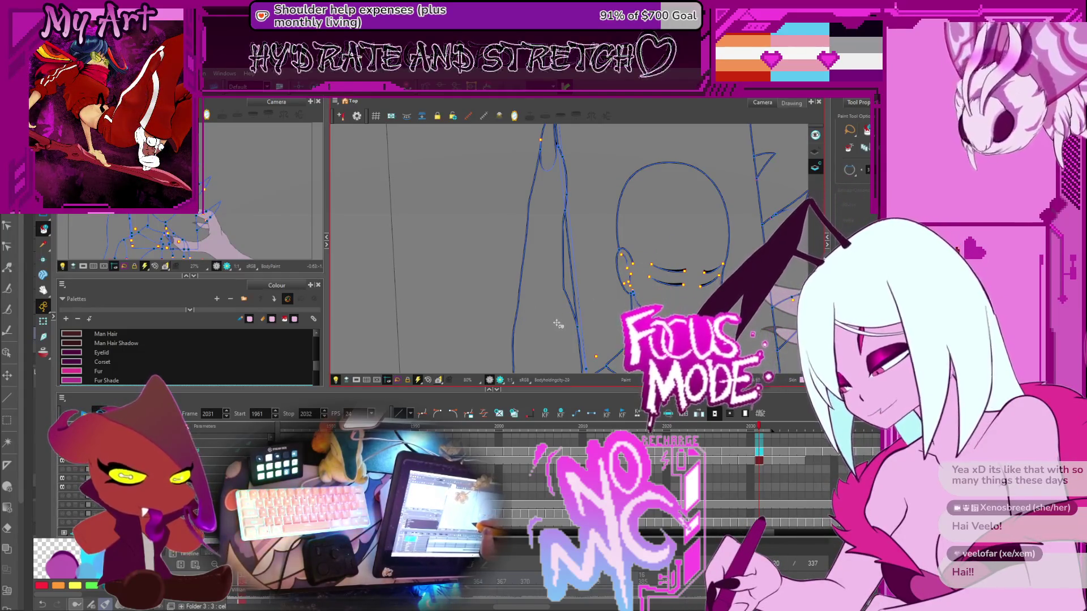
# Close the arm's gap with an invisible stroke and fill the closed arm area pink
pyautogui.moveTo(557, 326); pyautogui.dragTo(552, 269)
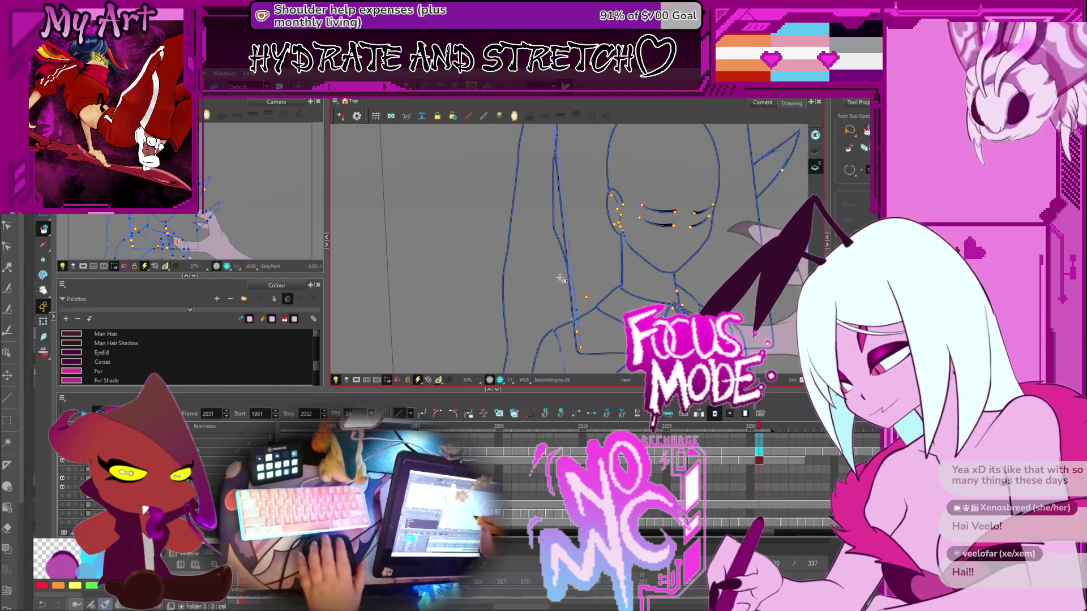
pyautogui.scroll(-2, 543, 261)
pyautogui.scroll(2, 526, 254)
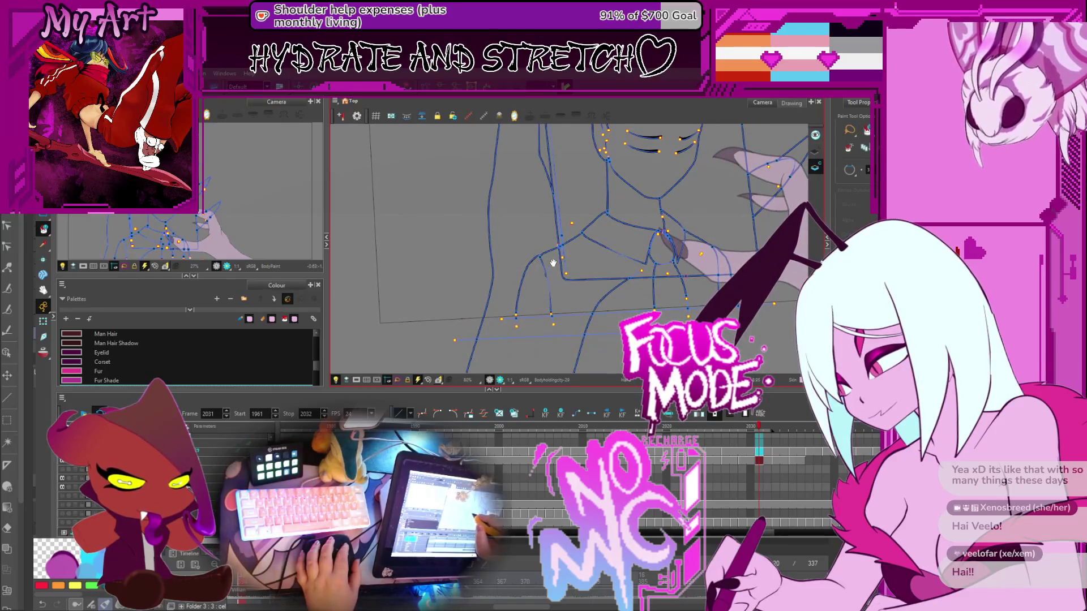
pyautogui.scroll(4, 553, 262)
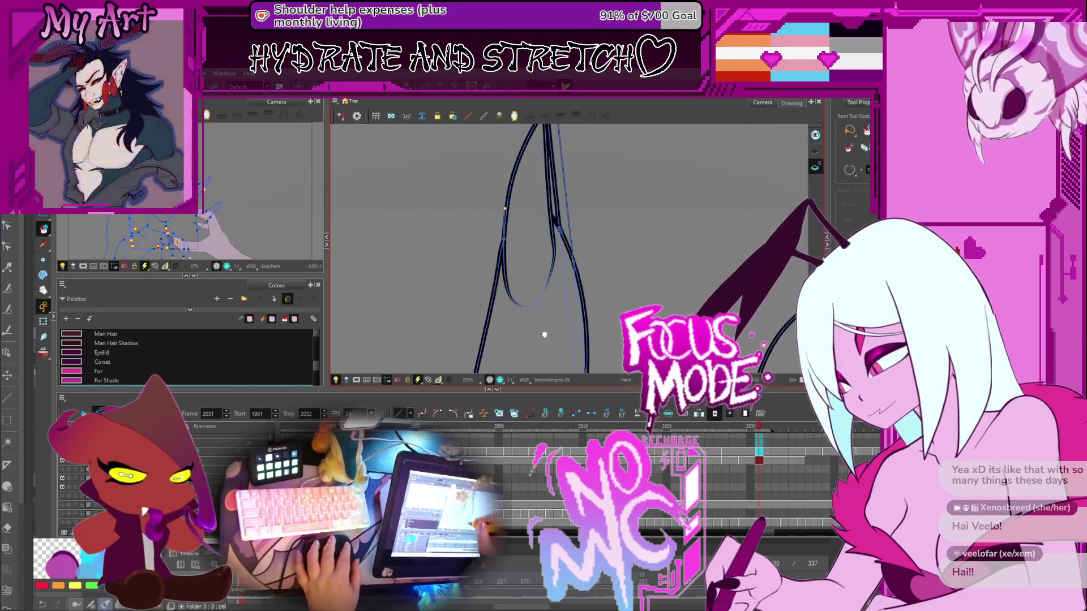
pyautogui.scroll(2, 510, 235)
pyautogui.hotkey('alt', 'v')
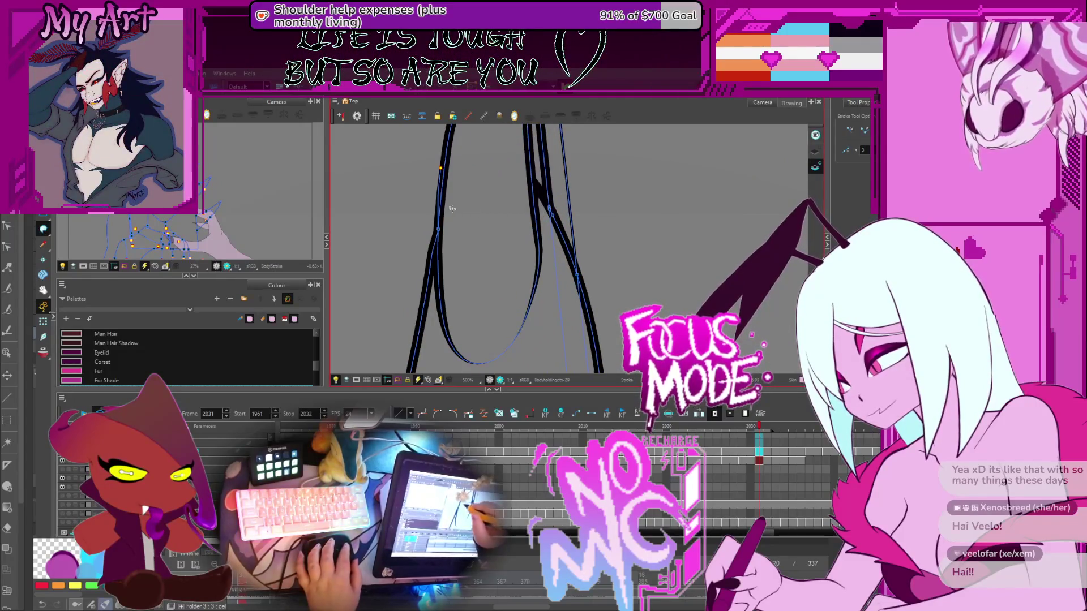
pyautogui.scroll(-4, 472, 259)
pyautogui.scroll(5, 505, 291)
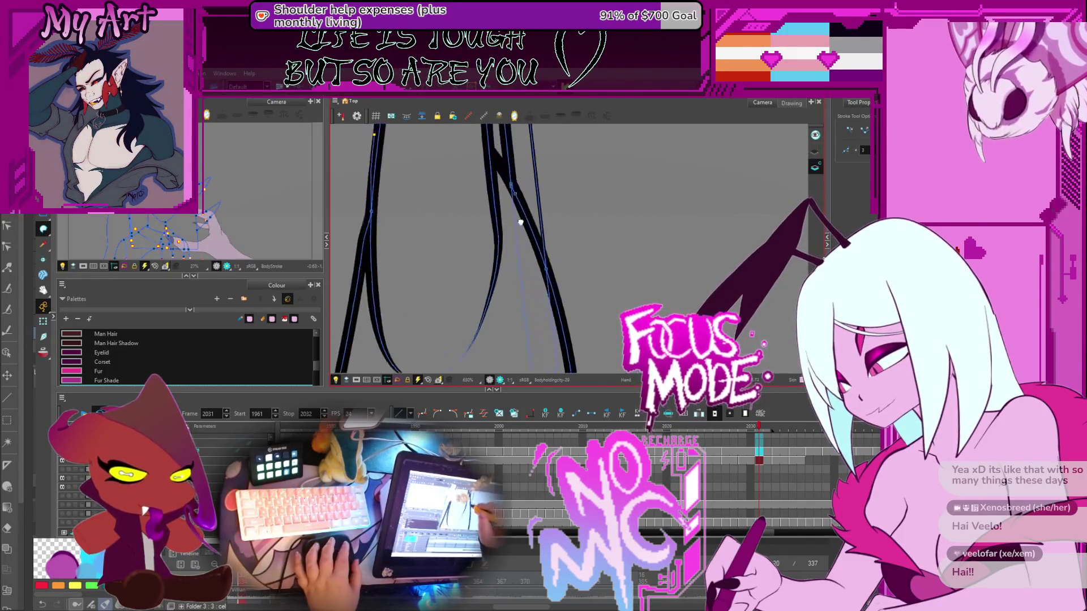
pyautogui.scroll(-4, 513, 235)
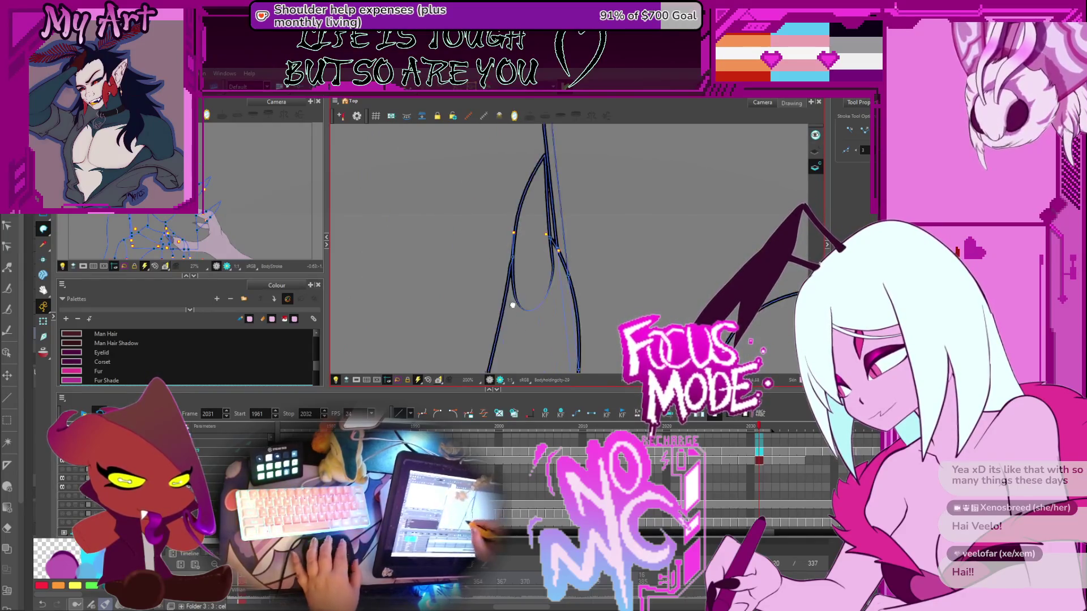
pyautogui.hotkey('alt', 'i')
pyautogui.click(556, 273)
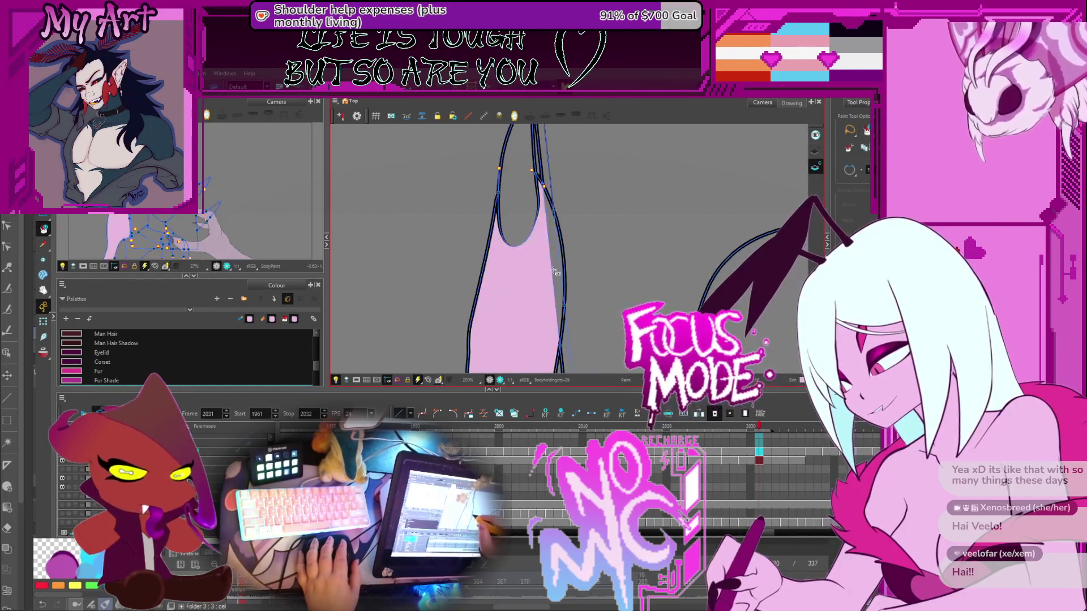
# Flip back through frames 2017–2021 to check the colouring, framing the head and claws
pyautogui.scroll(-4, 561, 258)
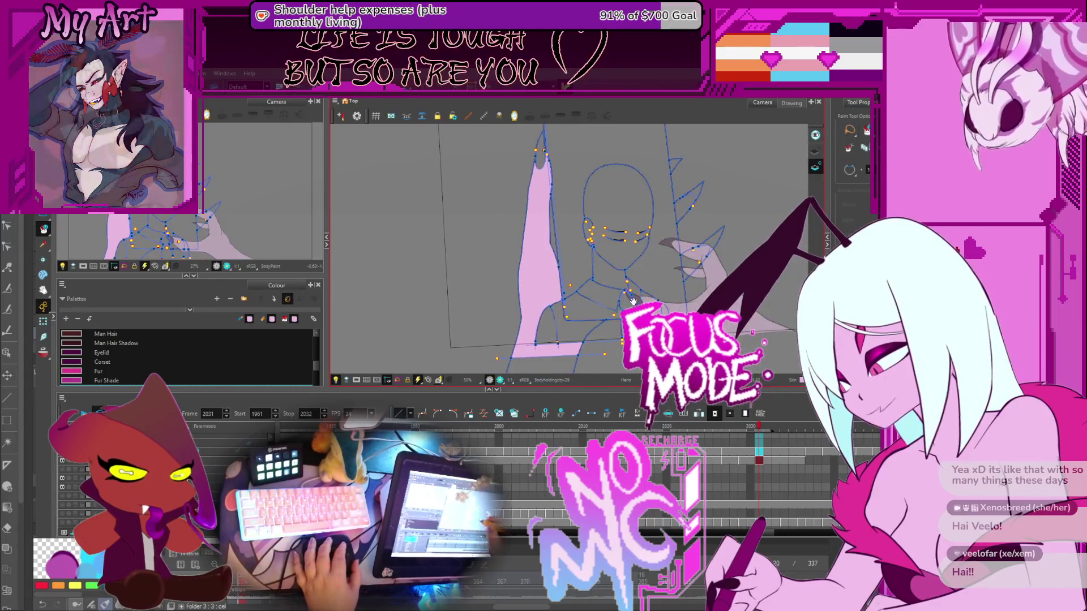
pyautogui.moveTo(600, 278); pyautogui.dragTo(652, 252)
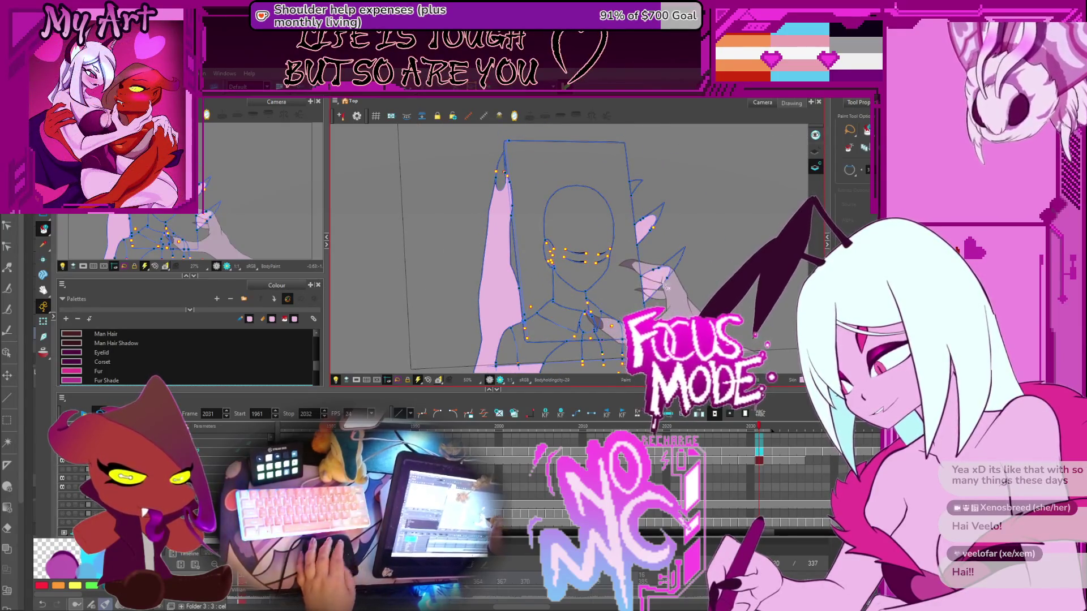
pyautogui.press('.')
pyautogui.press(',')
pyautogui.press(',')
pyautogui.press(',')
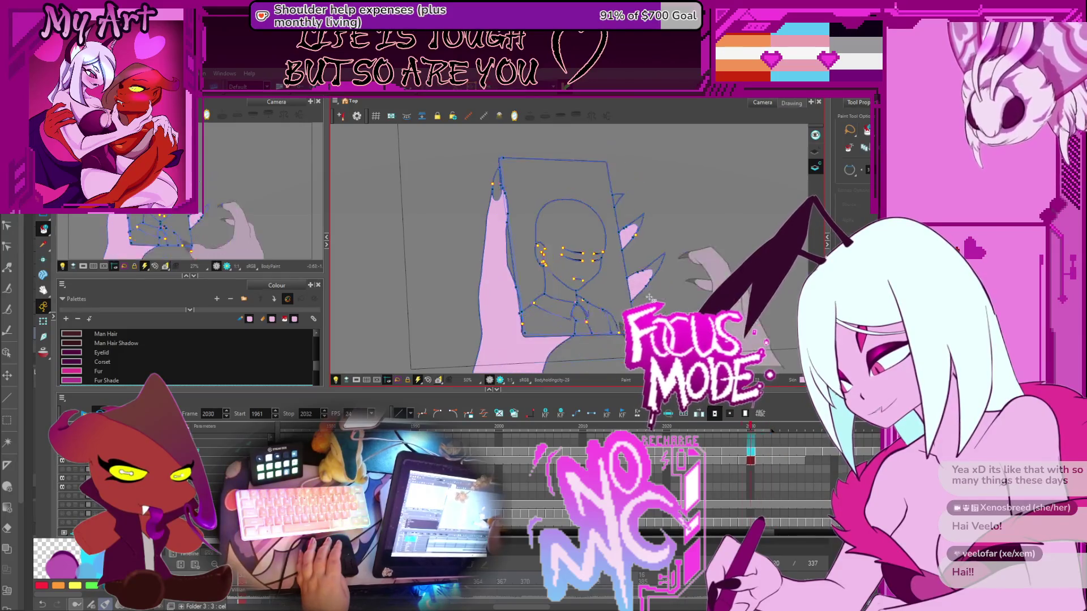
pyautogui.press(',')
pyautogui.press(',')
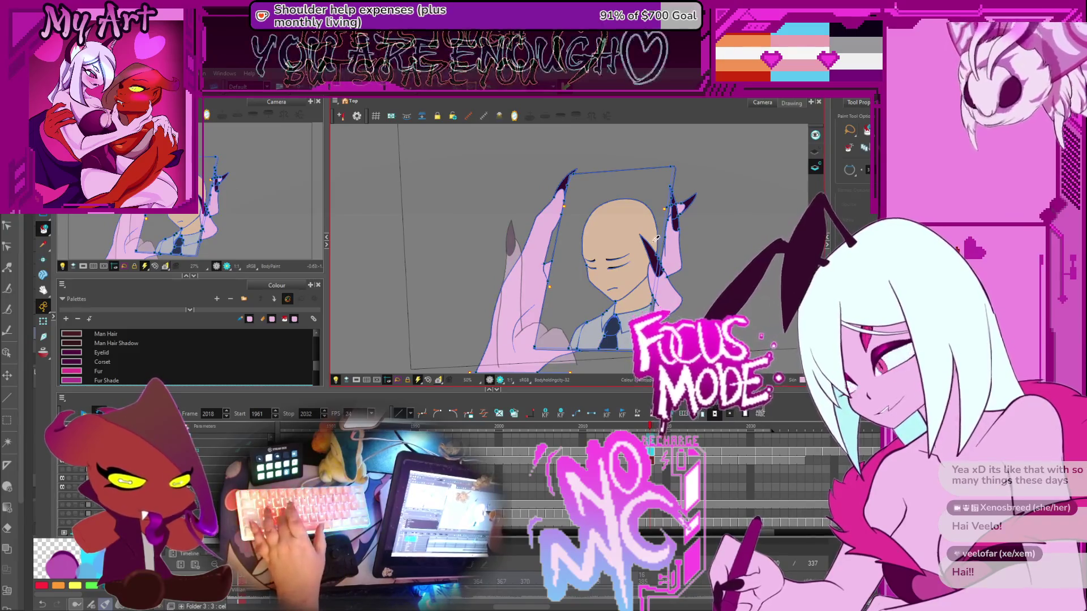
pyautogui.press('.')
pyautogui.press('.')
pyautogui.press('.')
pyautogui.press(',')
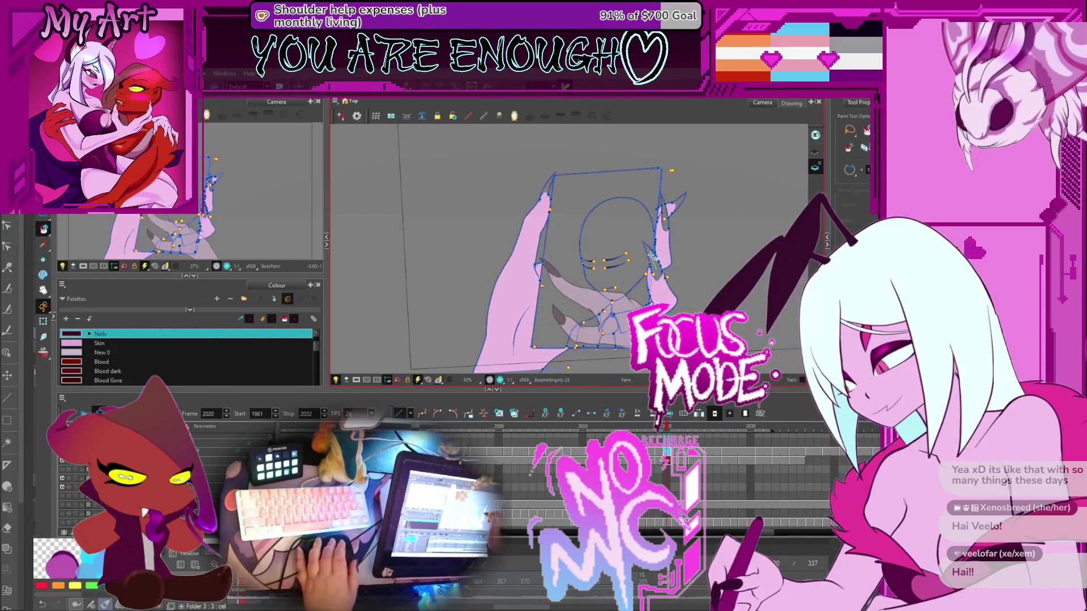
pyautogui.scroll(3, 651, 256)
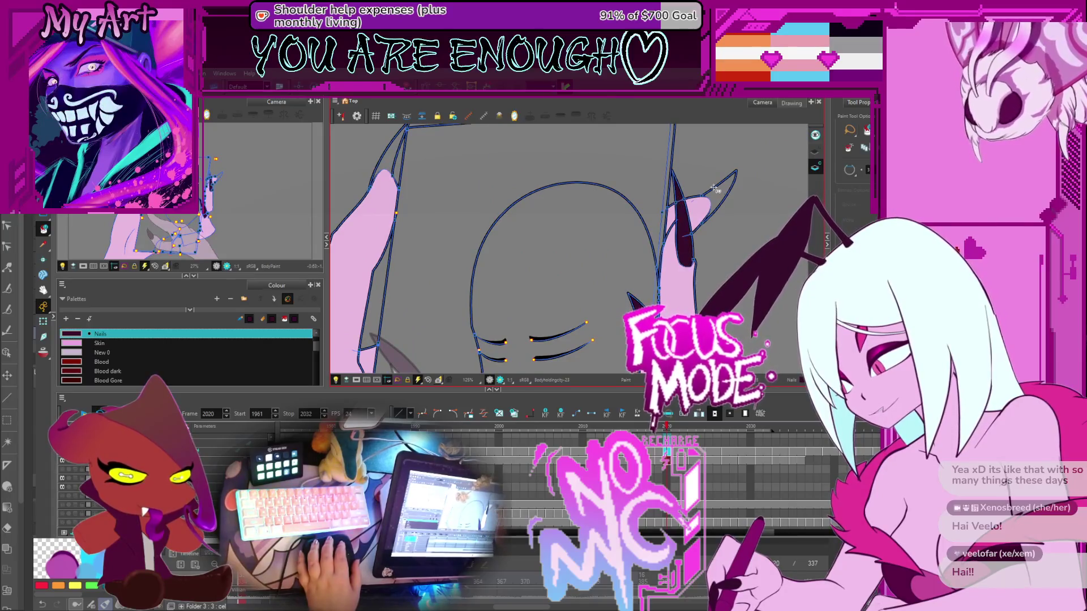
pyautogui.moveTo(514, 170); pyautogui.dragTo(611, 226)
# On frame 2023, fill the claw with the dark nail colour
pyautogui.press('.')
pyautogui.press('.')
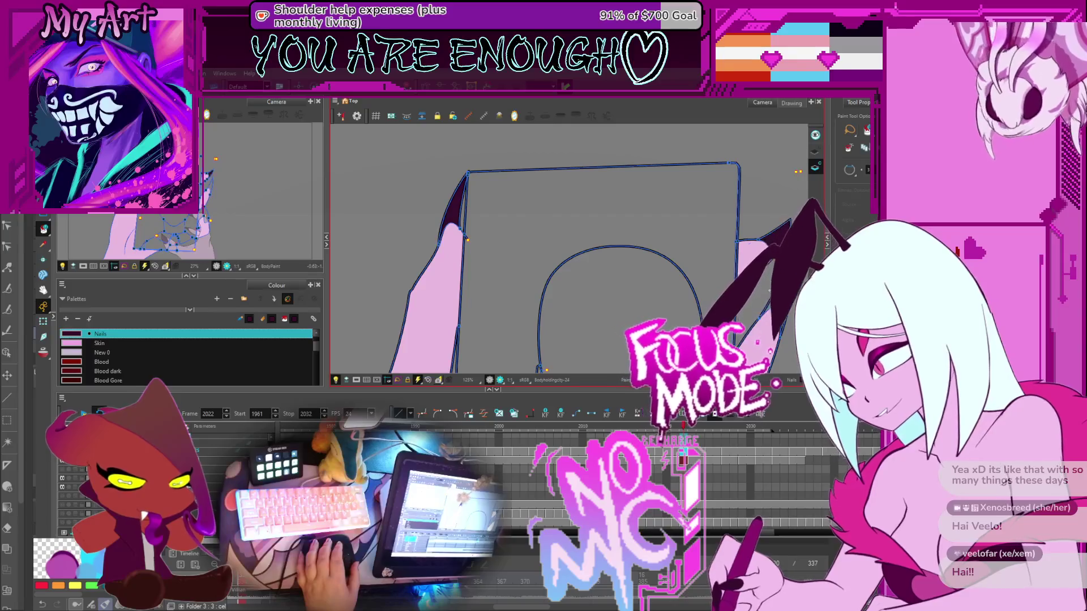
pyautogui.press('2')
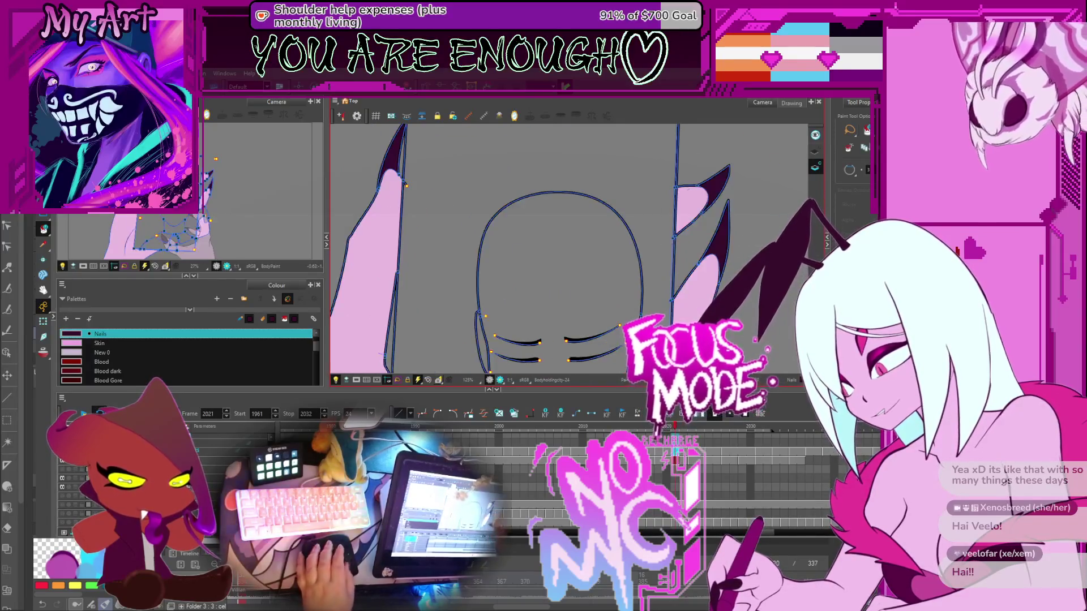
pyautogui.press(',')
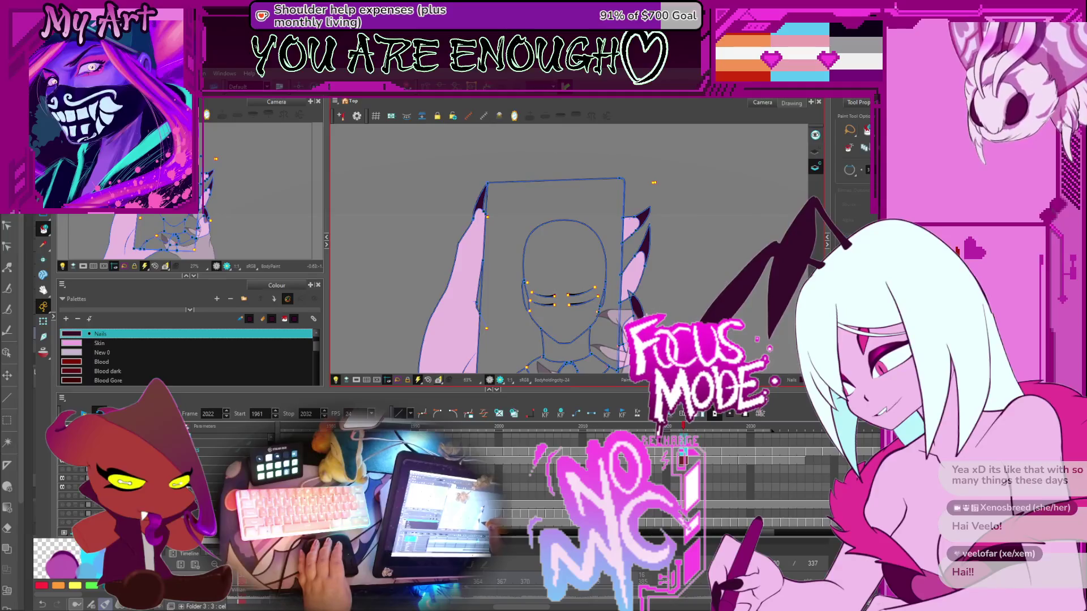
pyautogui.scroll(5, 628, 198)
pyautogui.press('.')
pyautogui.moveTo(606, 147)
pyautogui.mouseDown()
pyautogui.moveTo(604, 266)
pyautogui.moveTo(603, 170)
pyautogui.moveTo(603, 196)
pyautogui.moveTo(676, 226)
pyautogui.mouseUp()
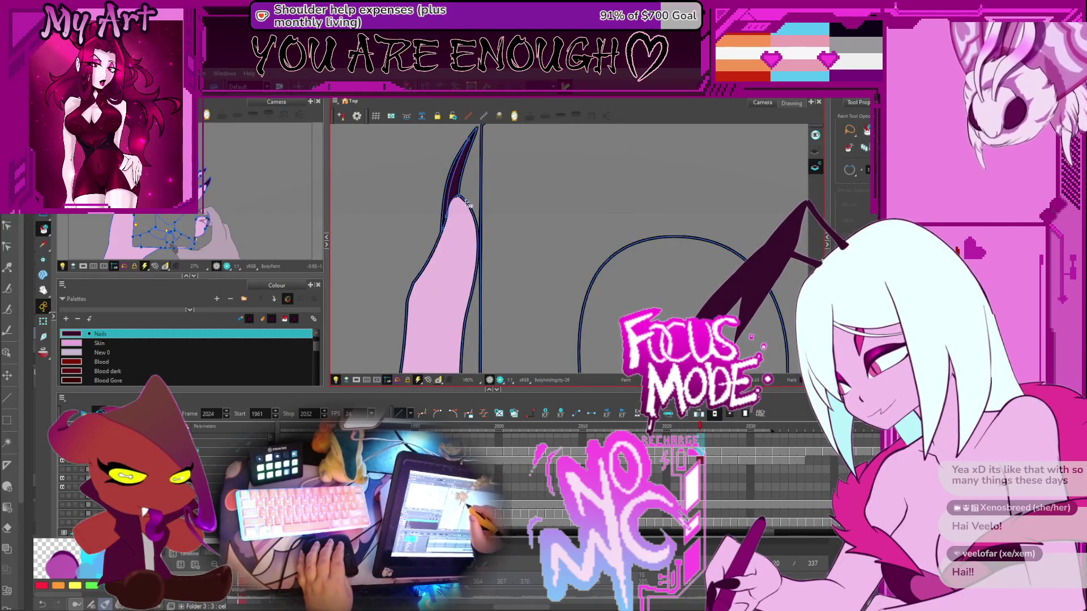
pyautogui.click(445, 181)
# Fill the claw tip, claw-tip oval and small triangle dark on frames 2027–2030
pyautogui.press('.')
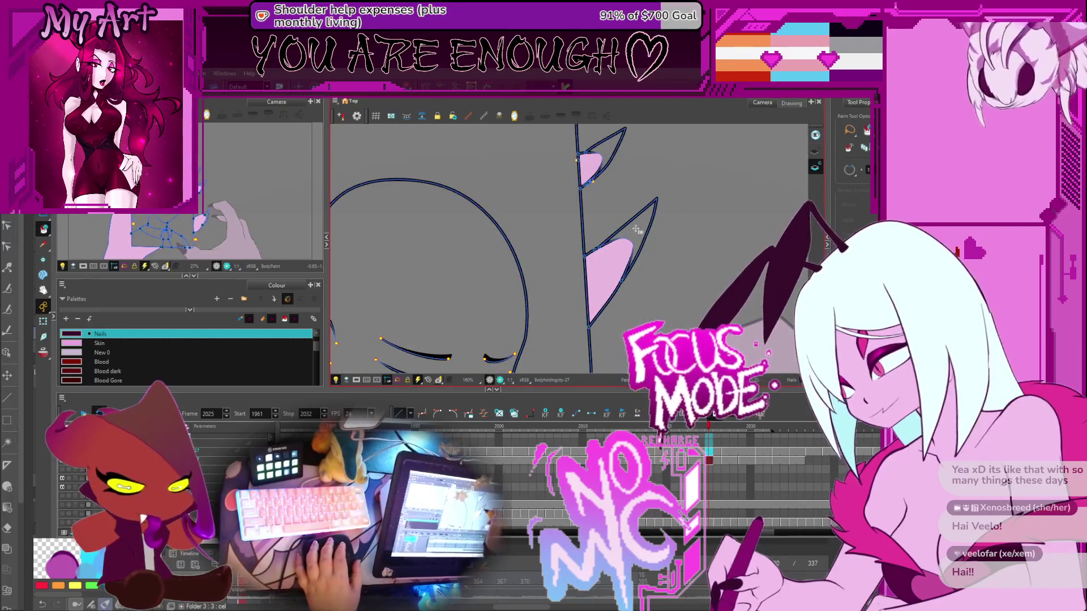
pyautogui.press('.')
pyautogui.press('.')
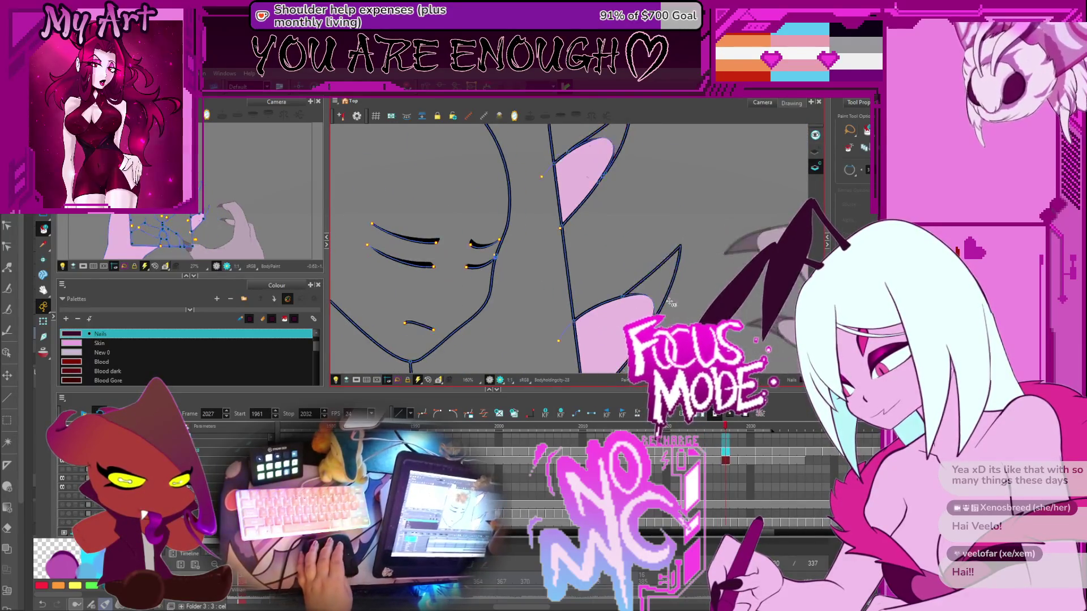
pyautogui.moveTo(620, 206); pyautogui.dragTo(526, 287)
pyautogui.press('.')
pyautogui.click(473, 181)
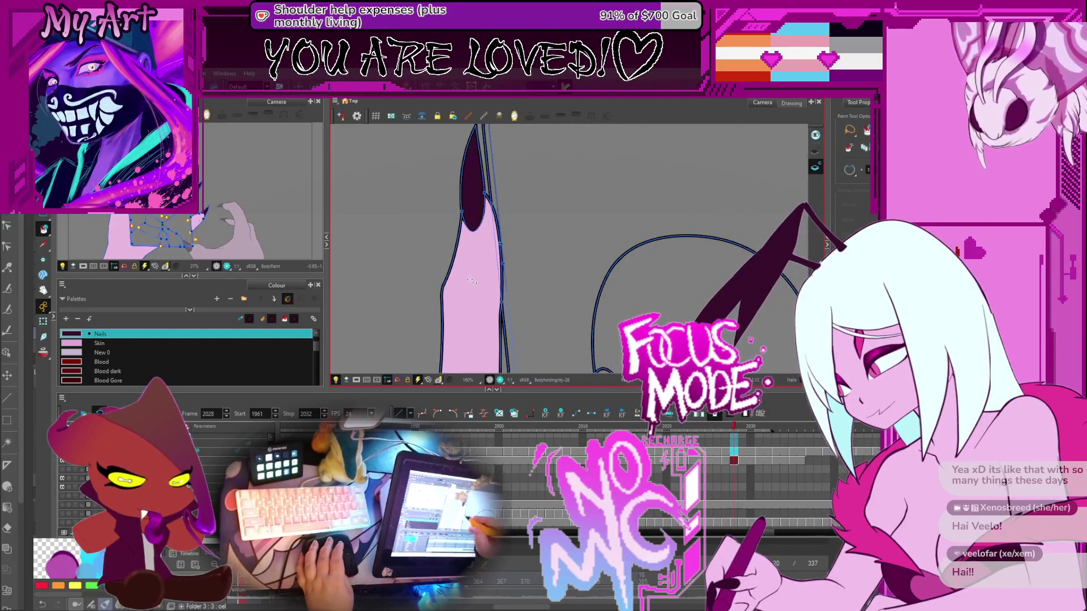
pyautogui.press('.')
pyautogui.click(461, 207)
pyautogui.moveTo(815, 226); pyautogui.dragTo(594, 227)
pyautogui.click(616, 223)
# Fill the small triangle on frame 2031 and the nail oval on frame 2032 dark
pyautogui.press('.')
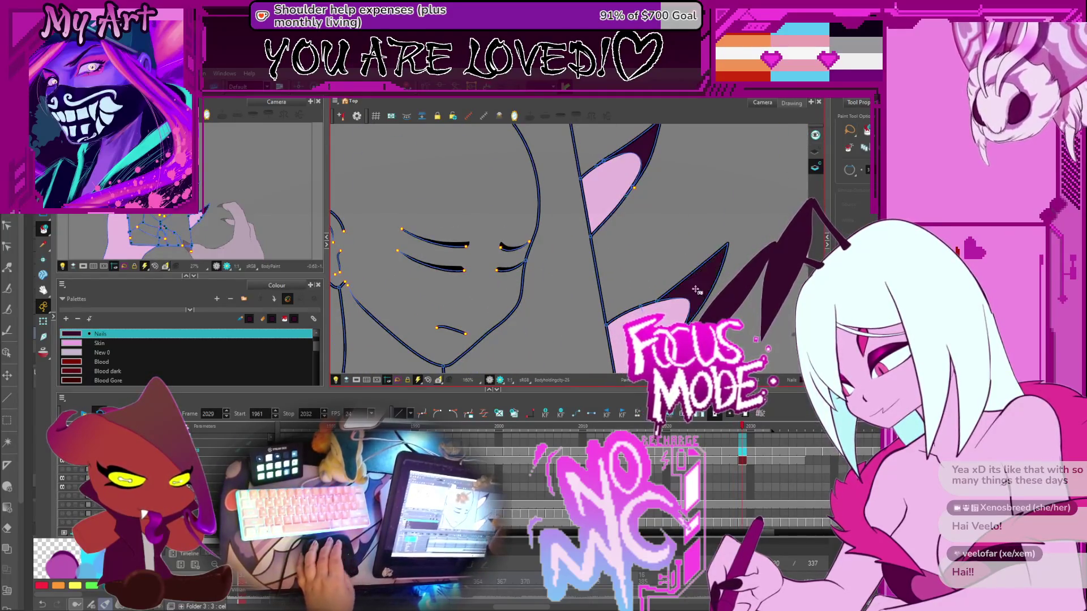
pyautogui.press('.')
pyautogui.scroll(3, 569, 249)
pyautogui.click(631, 156)
pyautogui.press('.')
pyautogui.click(465, 164)
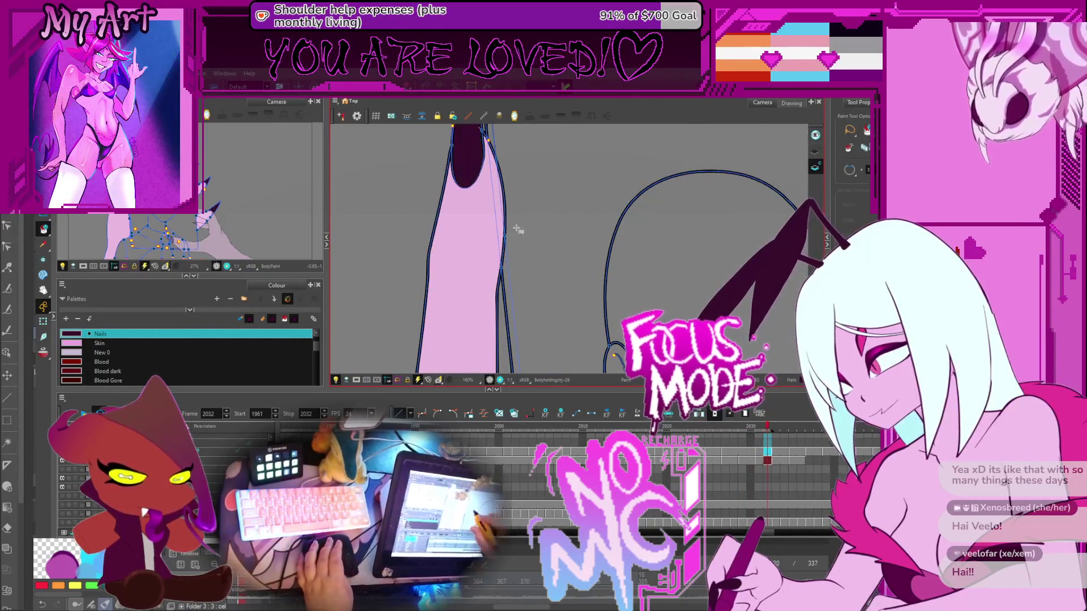
pyautogui.press('.')
# Zoom out and play back the animation to review it
pyautogui.press('2')
pyautogui.press('2')
pyautogui.press('2')
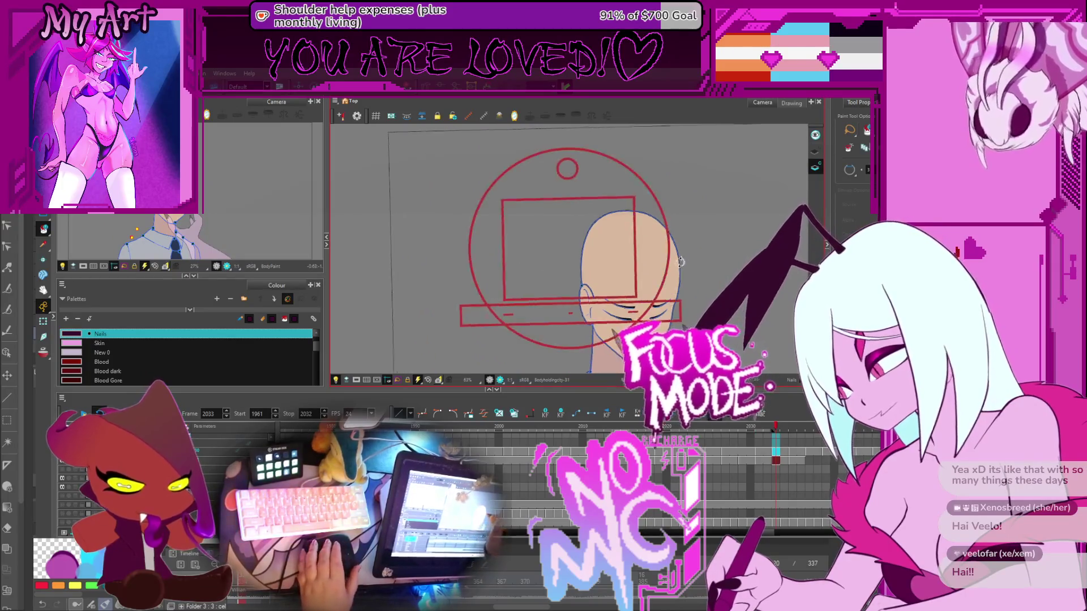
pyautogui.scroll(-2, 651, 255)
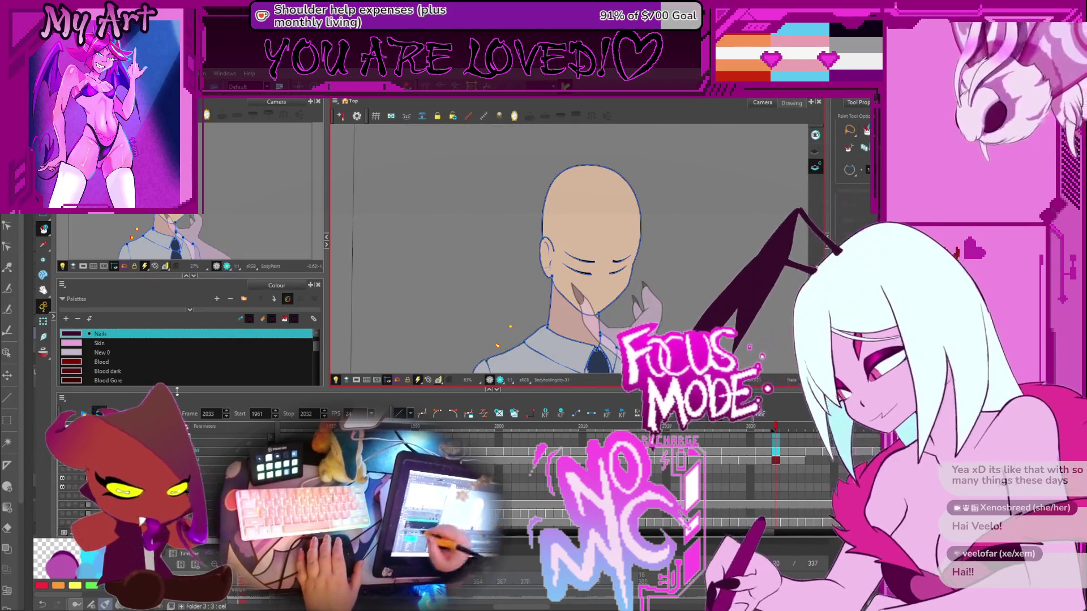
pyautogui.press('Return')
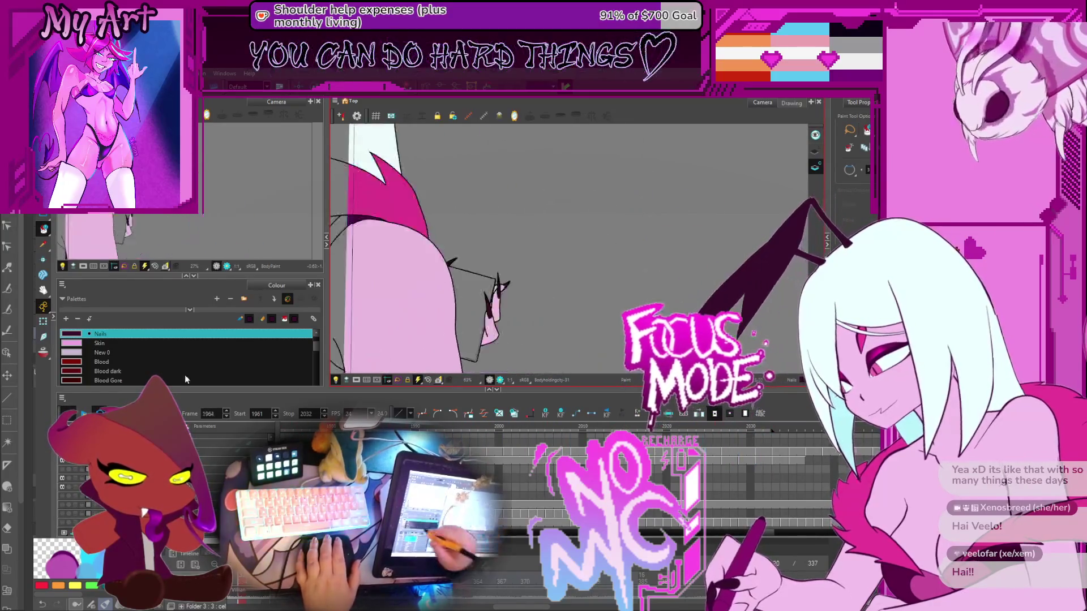
pyautogui.press('Return')
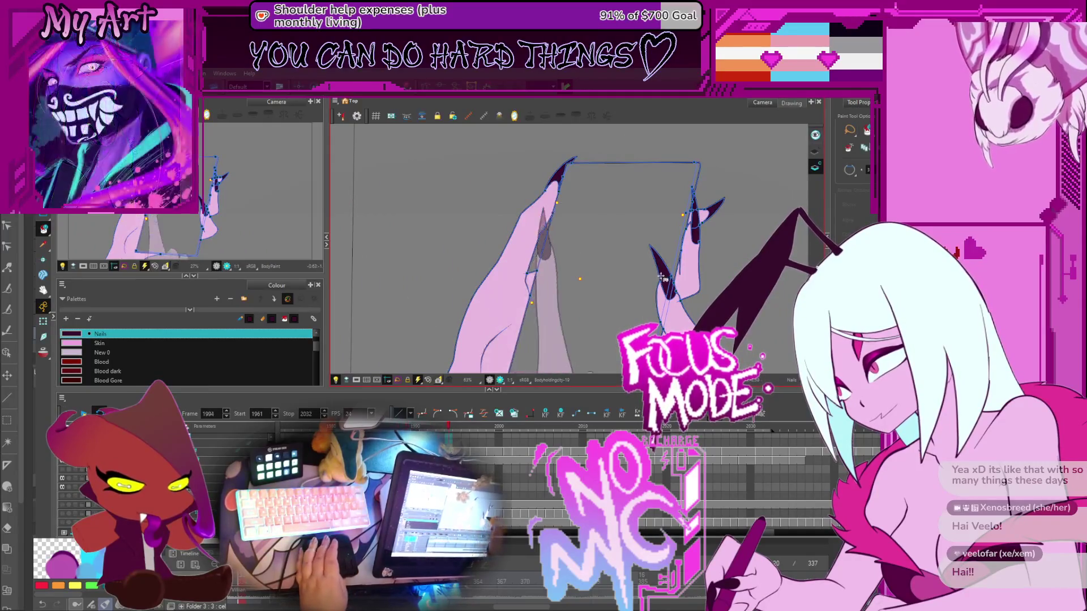
# On frame 2008, fill the two hair areas pink
pyautogui.press('.')
pyautogui.press('.')
pyautogui.press('.')
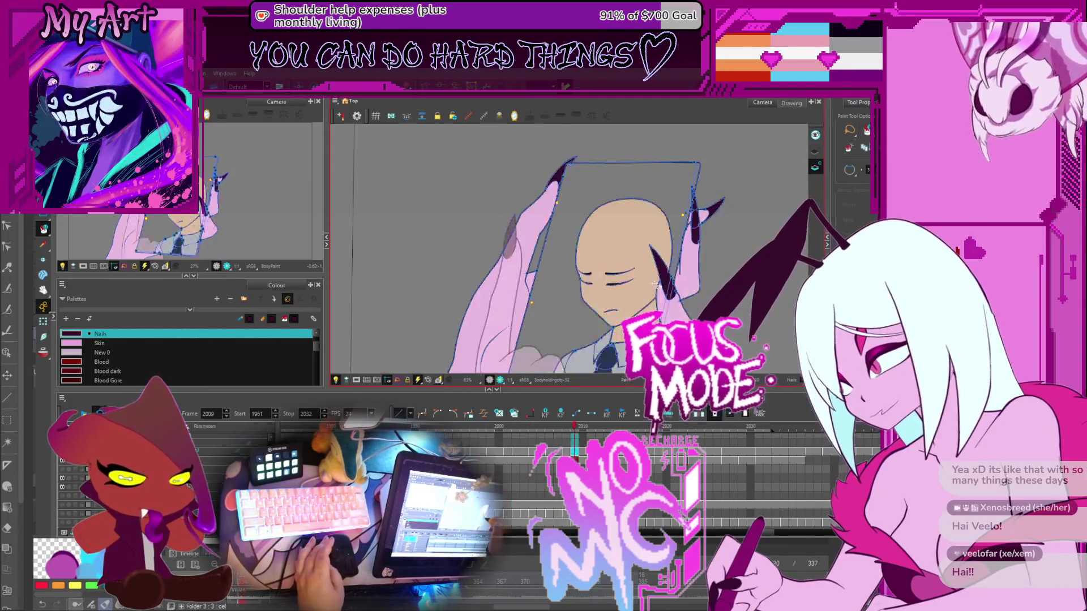
pyautogui.scroll(3, 655, 255)
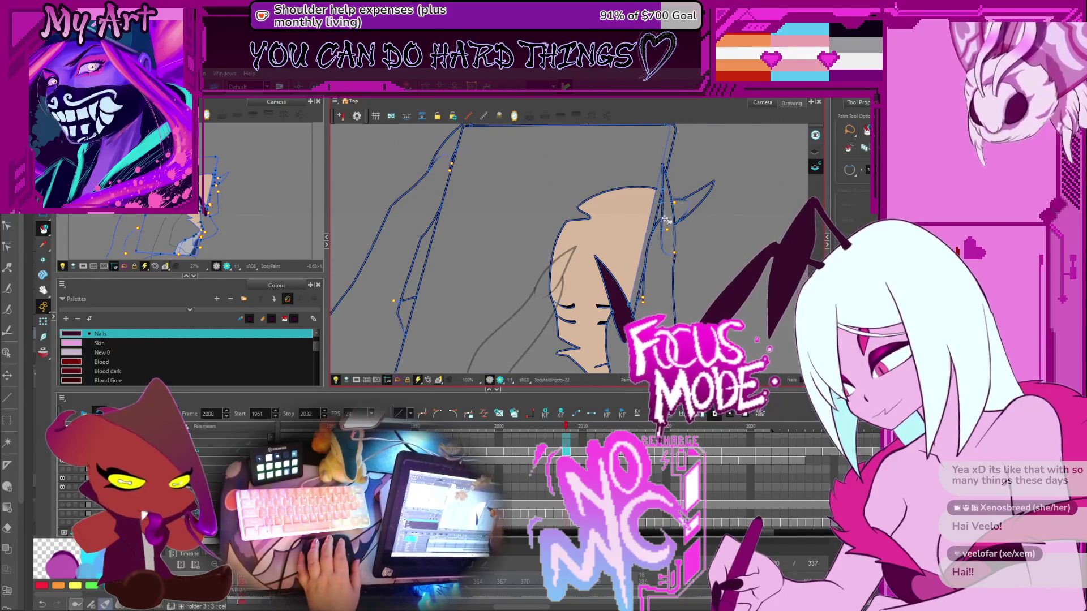
pyautogui.moveTo(629, 170)
pyautogui.mouseDown()
pyautogui.moveTo(659, 262)
pyautogui.moveTo(572, 170)
pyautogui.moveTo(552, 275)
pyautogui.mouseUp()
pyautogui.press(',')
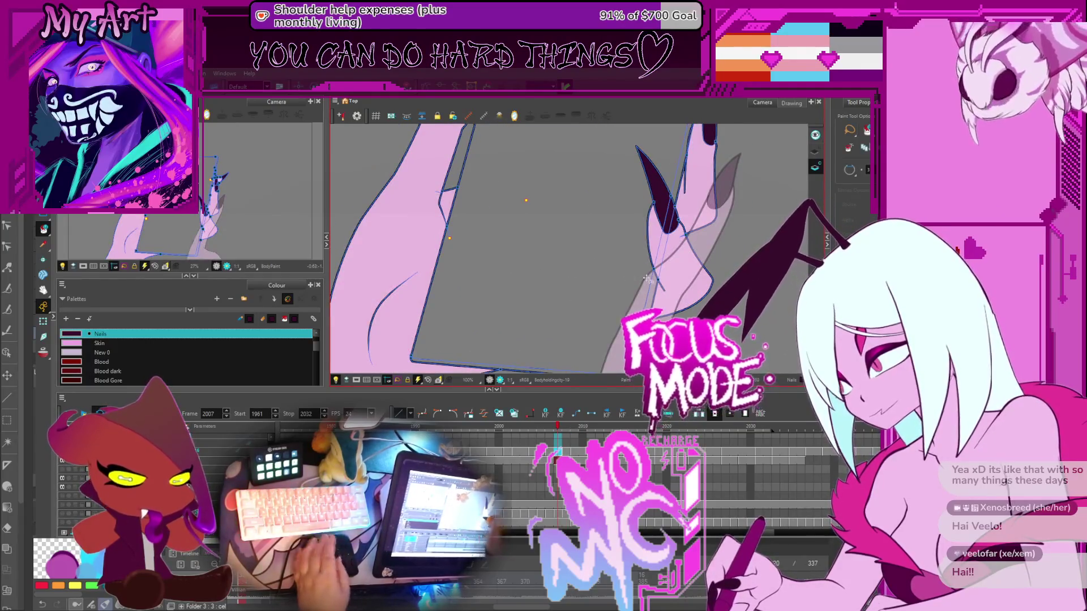
pyautogui.press('.')
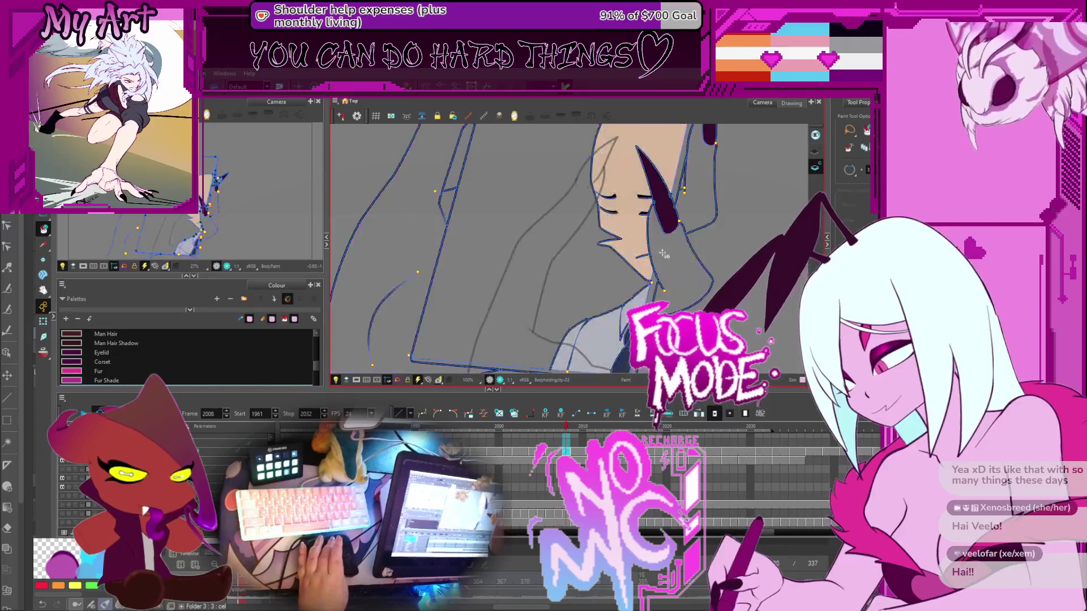
pyautogui.click(663, 254)
pyautogui.click(696, 176)
# Fill the arm region and the narrow strip beside it pink, undoing the finger fill
pyautogui.moveTo(530, 174); pyautogui.dragTo(553, 266)
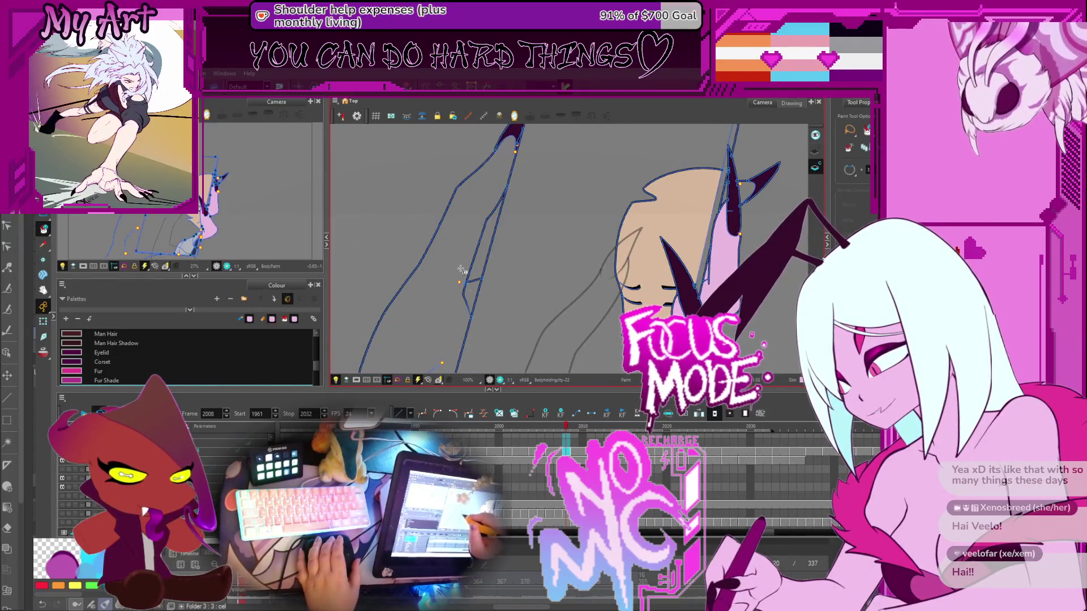
pyautogui.moveTo(464, 292)
pyautogui.mouseDown()
pyautogui.moveTo(493, 242)
pyautogui.moveTo(518, 345)
pyautogui.mouseUp()
pyautogui.click(509, 255)
pyautogui.click(543, 240)
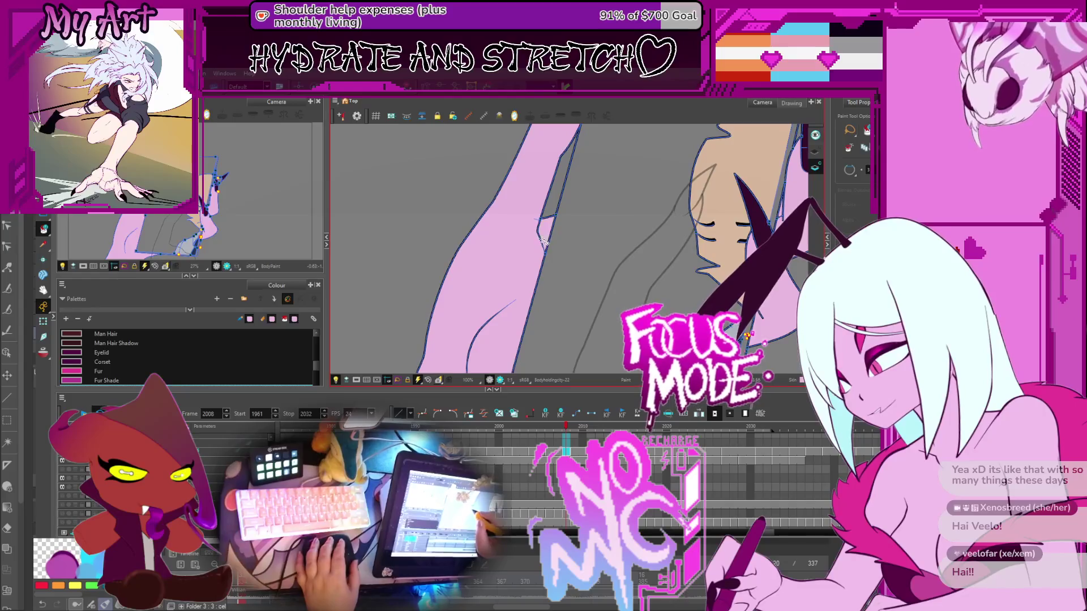
pyautogui.scroll(-1, 544, 243)
pyautogui.moveTo(543, 243); pyautogui.dragTo(538, 248)
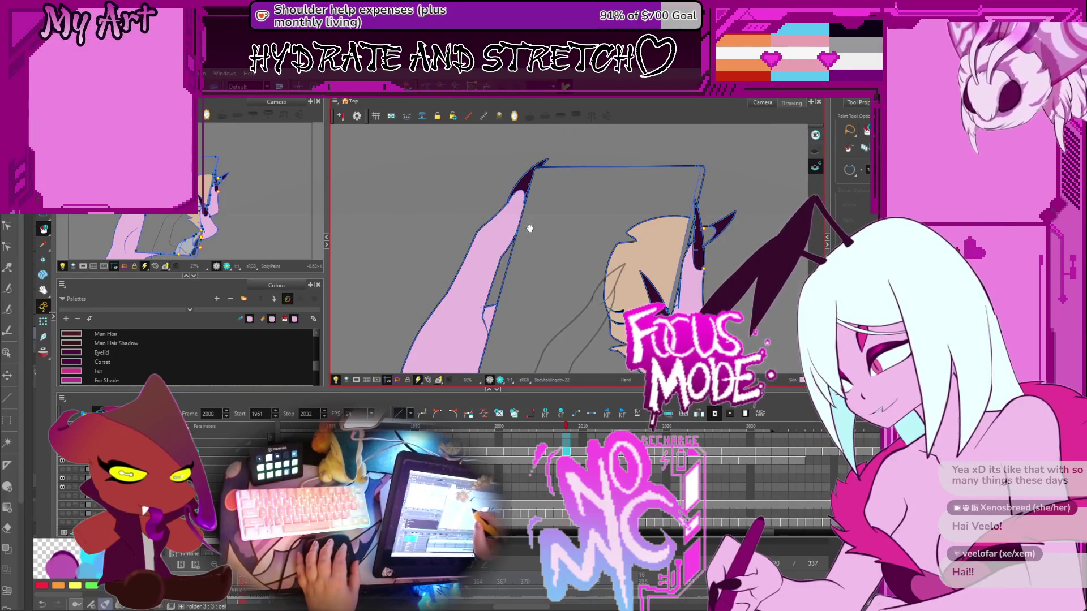
pyautogui.scroll(5, 530, 228)
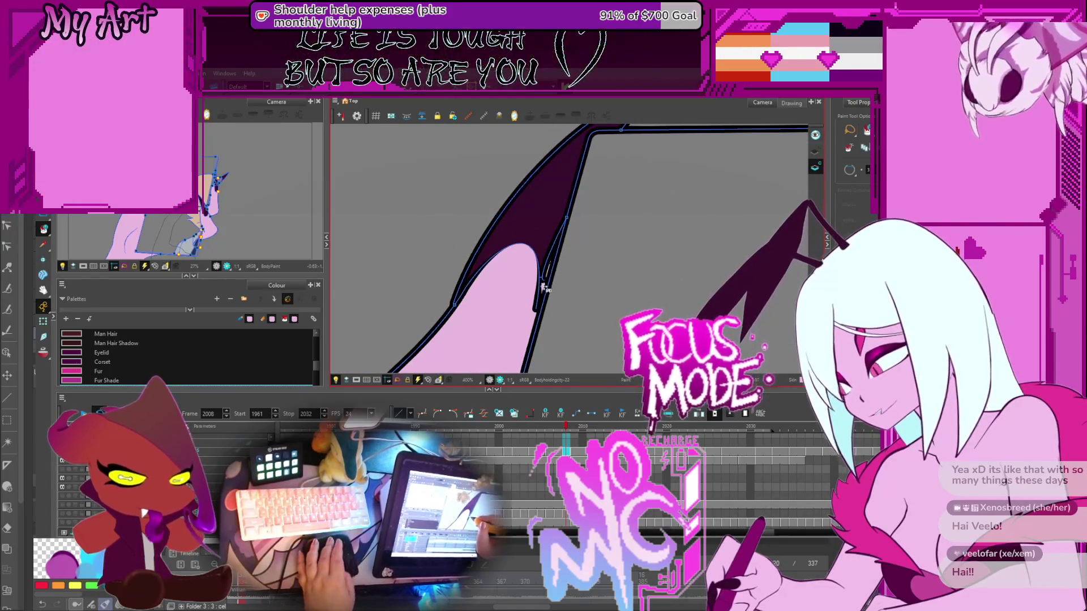
pyautogui.hotkey('ctrl', 'z')
# Compare frames 2008 and 2009, then select the Finger-15 drawing layer
pyautogui.moveTo(529, 310); pyautogui.dragTo(549, 270)
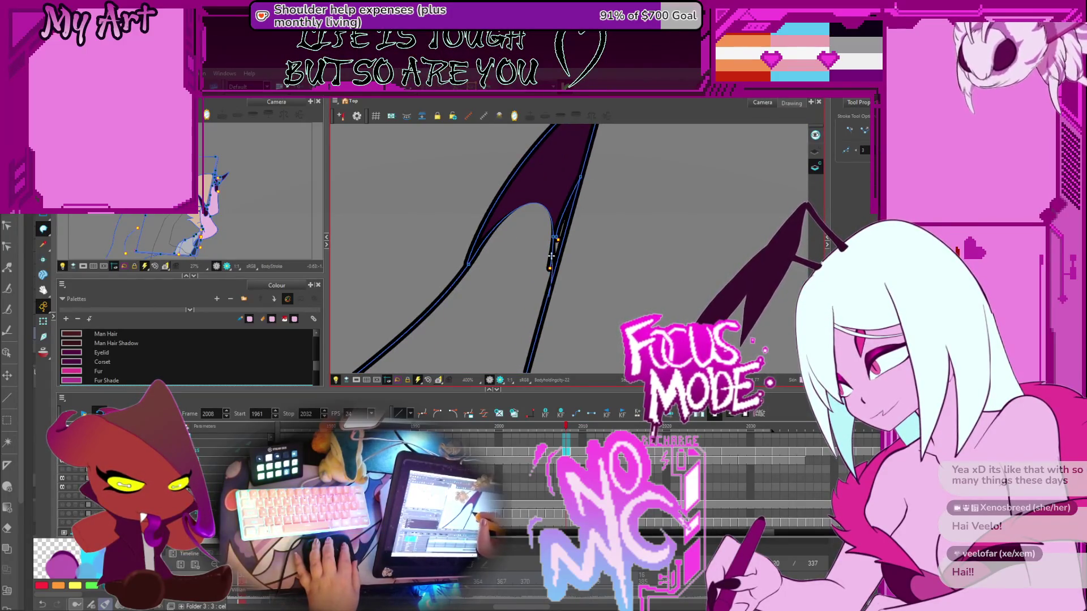
pyautogui.press('.')
pyautogui.scroll(-6, 552, 283)
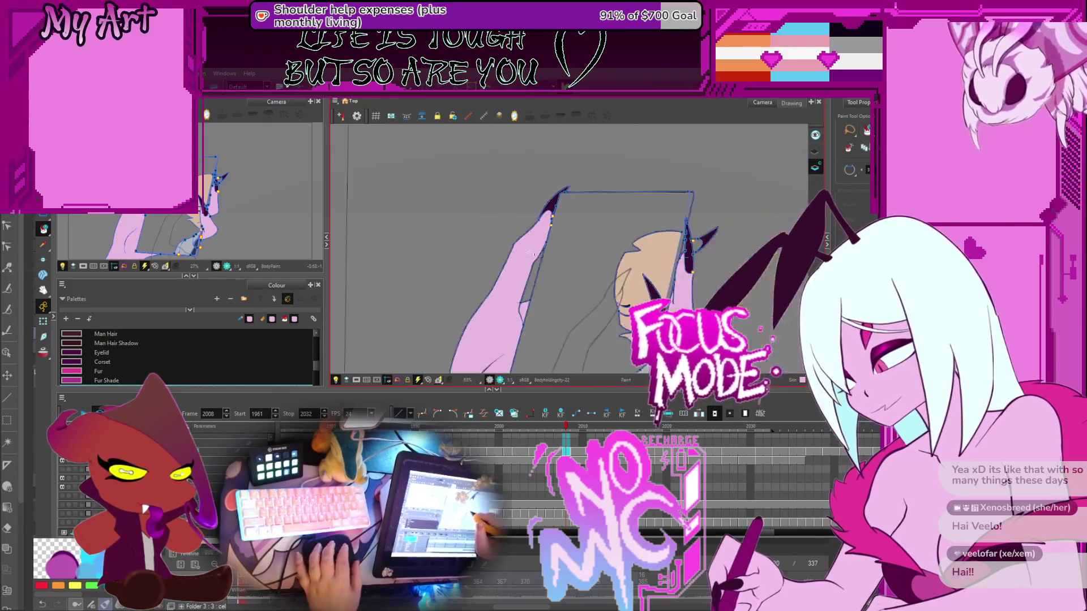
pyautogui.hotkey('alt', 'i')
pyautogui.press(',')
pyautogui.press('.')
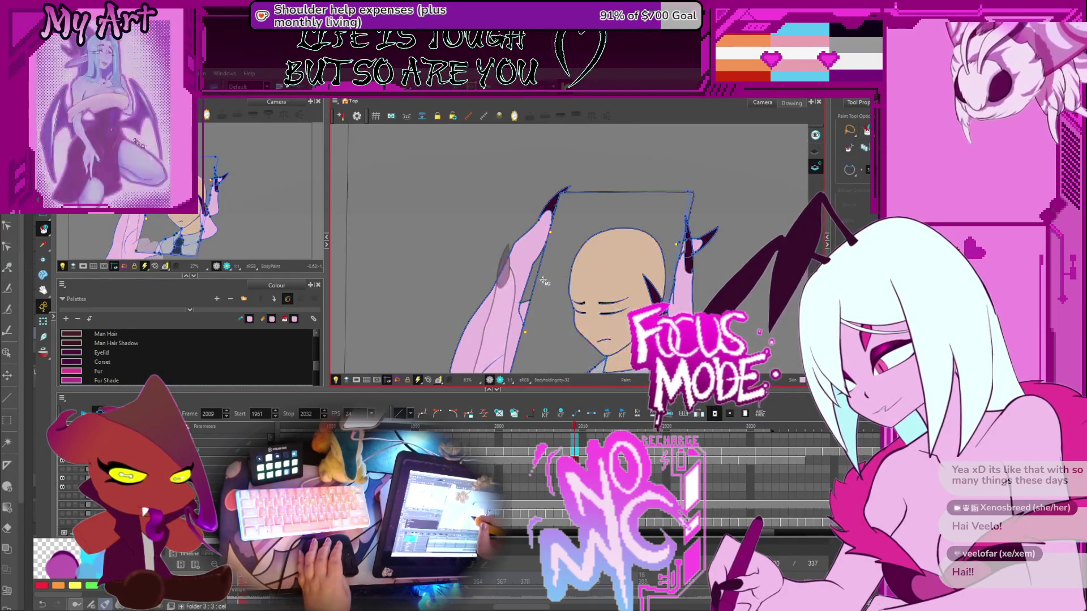
pyautogui.press(',')
pyautogui.scroll(2, 573, 232)
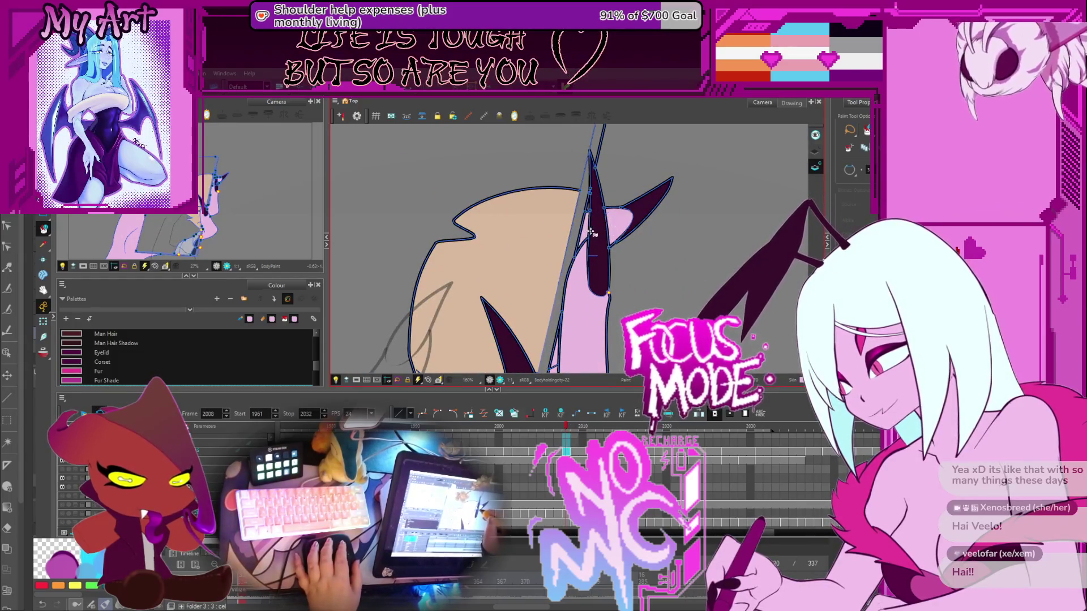
pyautogui.scroll(-4, 590, 232)
pyautogui.press('.')
pyautogui.press(',')
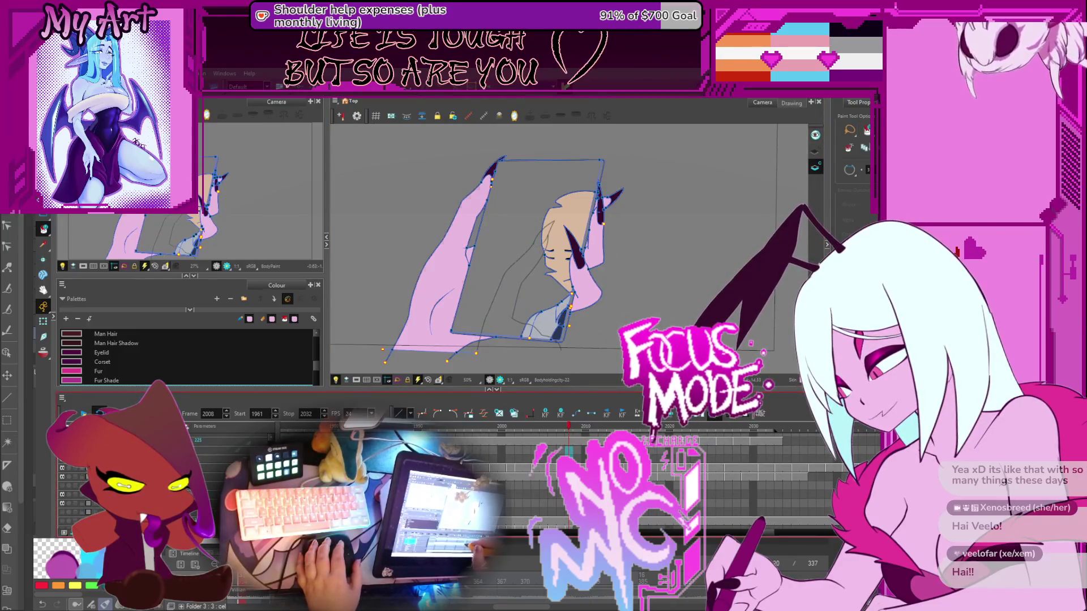
pyautogui.click(521, 283)
pyautogui.moveTo(550, 318); pyautogui.dragTo(550, 306)
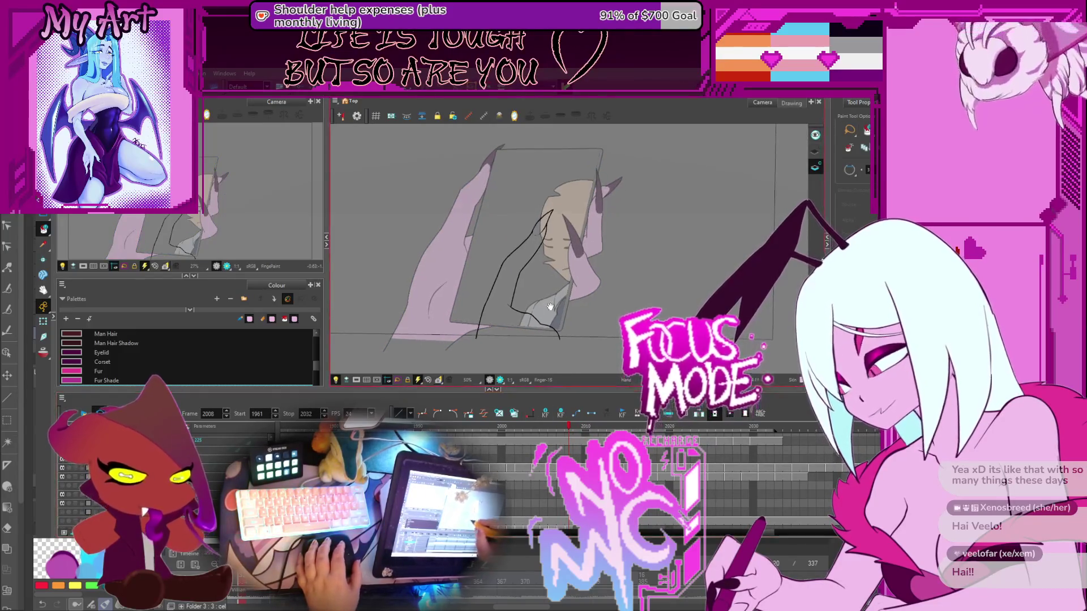
# Trim the finger stroke with the Cutter and fill the finger outline with the sampled pink
pyautogui.click(815, 153)
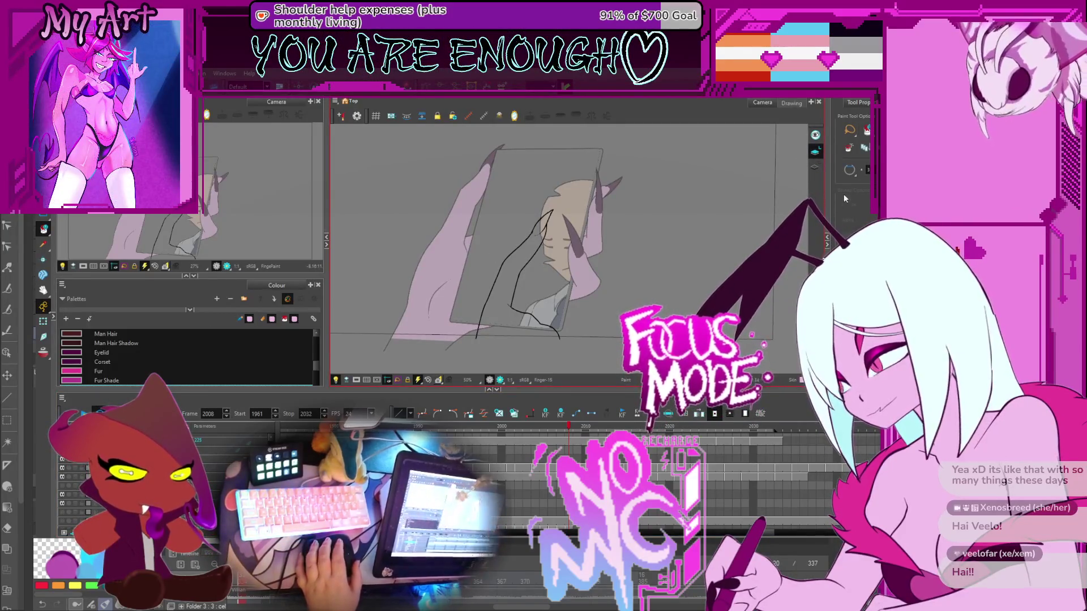
pyautogui.scroll(3, 589, 275)
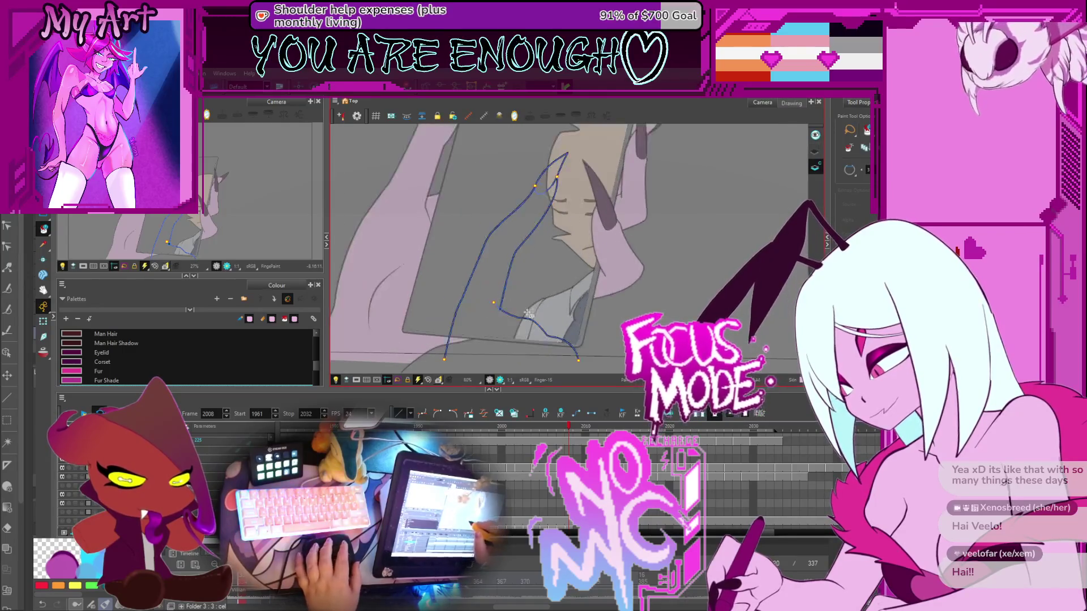
pyautogui.hotkey('alt', 't')
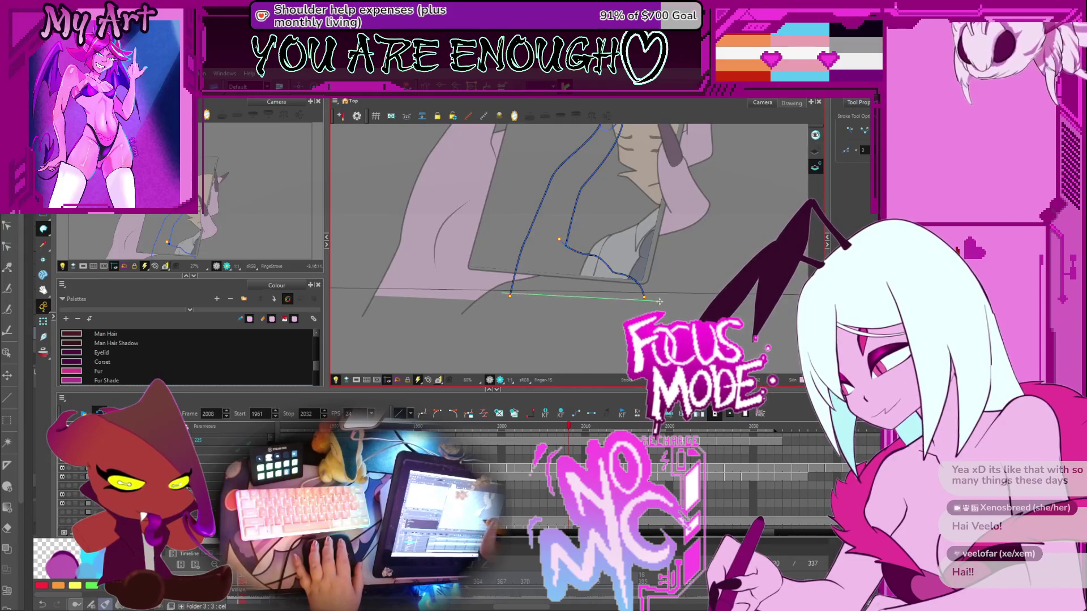
pyautogui.moveTo(649, 226); pyautogui.dragTo(597, 288)
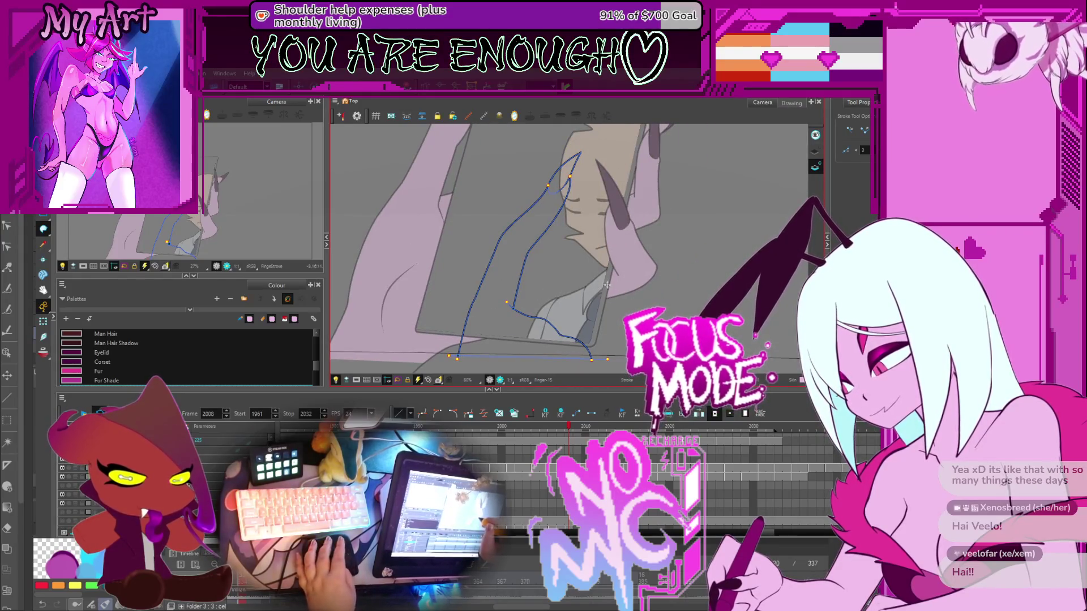
pyautogui.hotkey('alt', 'd')
pyautogui.click(526, 272)
# Sample the dark Nails colour and play back the animation
pyautogui.moveTo(616, 196); pyautogui.dragTo(607, 241)
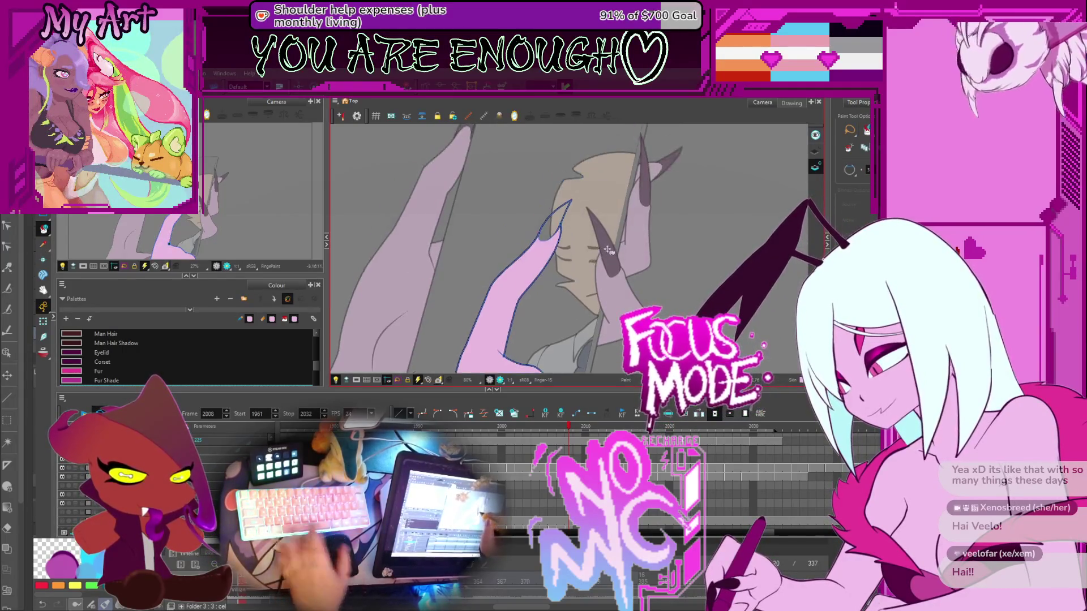
pyautogui.click(607, 243)
pyautogui.scroll(-4, 592, 231)
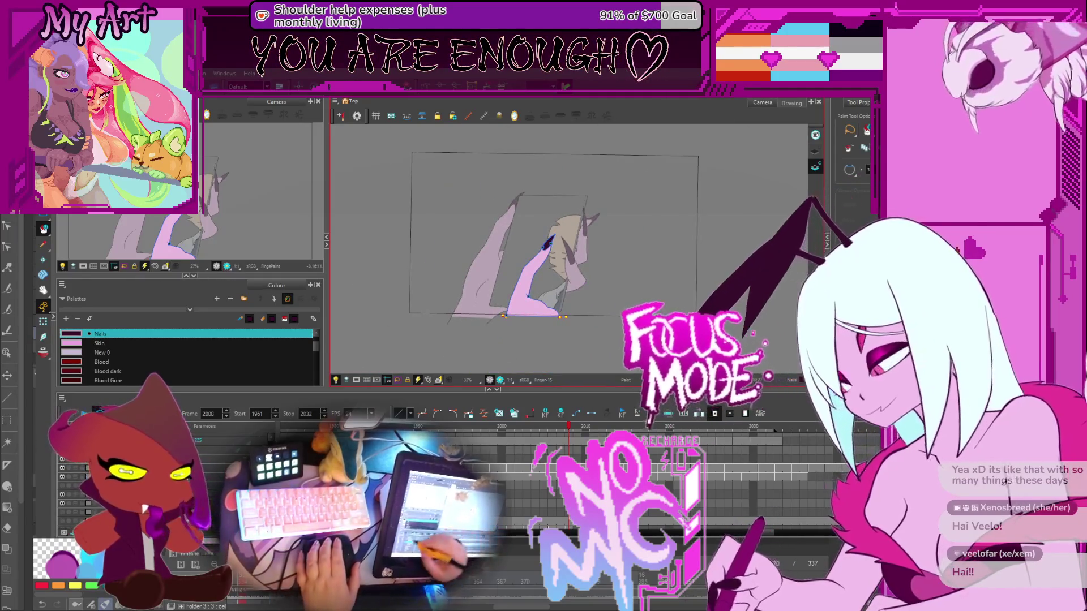
pyautogui.press('Return')
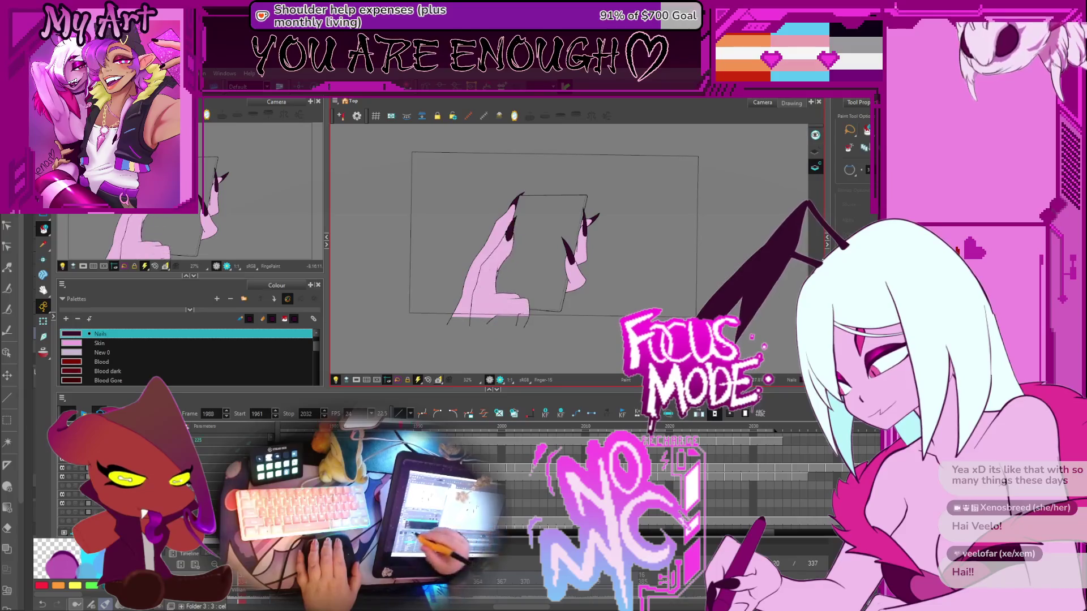
# Stop playback and delete the body-holding drawing from frame 2020
pyautogui.click(71, 418)
pyautogui.press(',')
pyautogui.press(',')
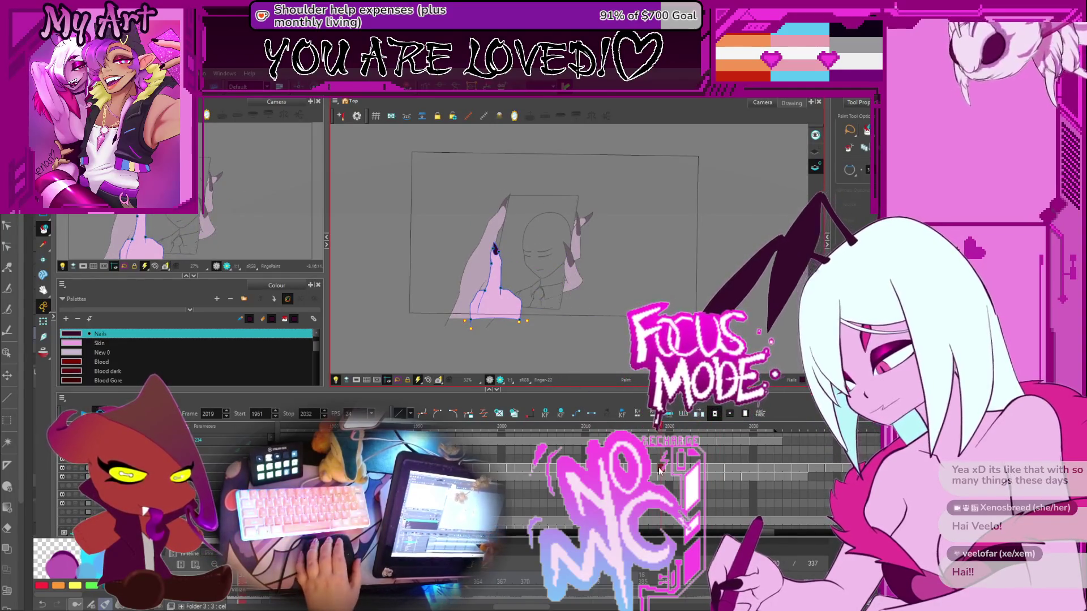
pyautogui.press('.')
pyautogui.click(579, 276)
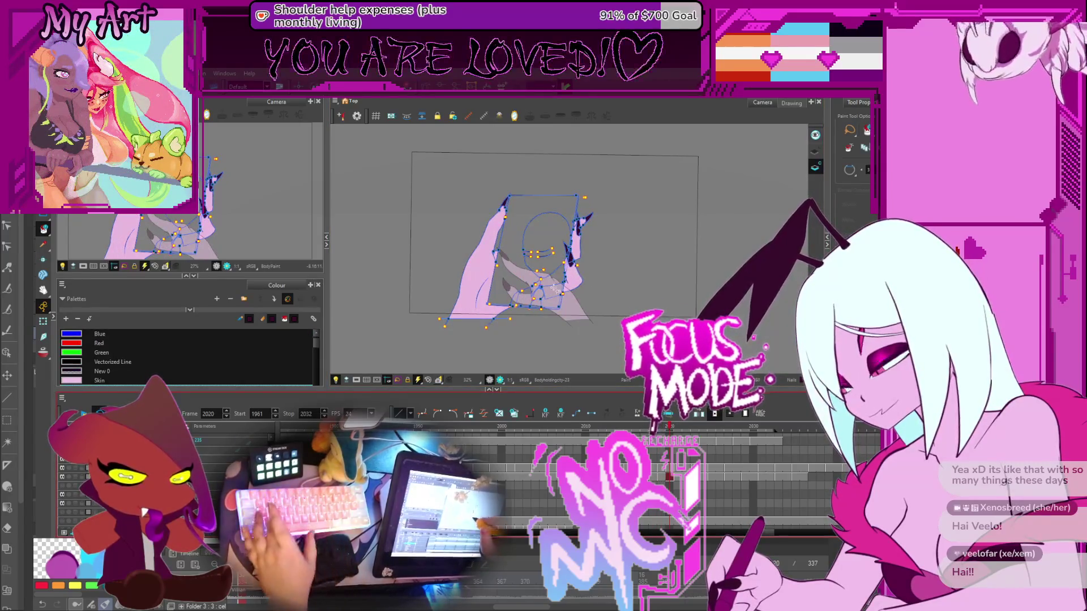
pyautogui.press('Delete')
# Compare the neighbouring frames, then expose drawing 32 in frame 2018's timeline cell
pyautogui.press(',')
pyautogui.press('.')
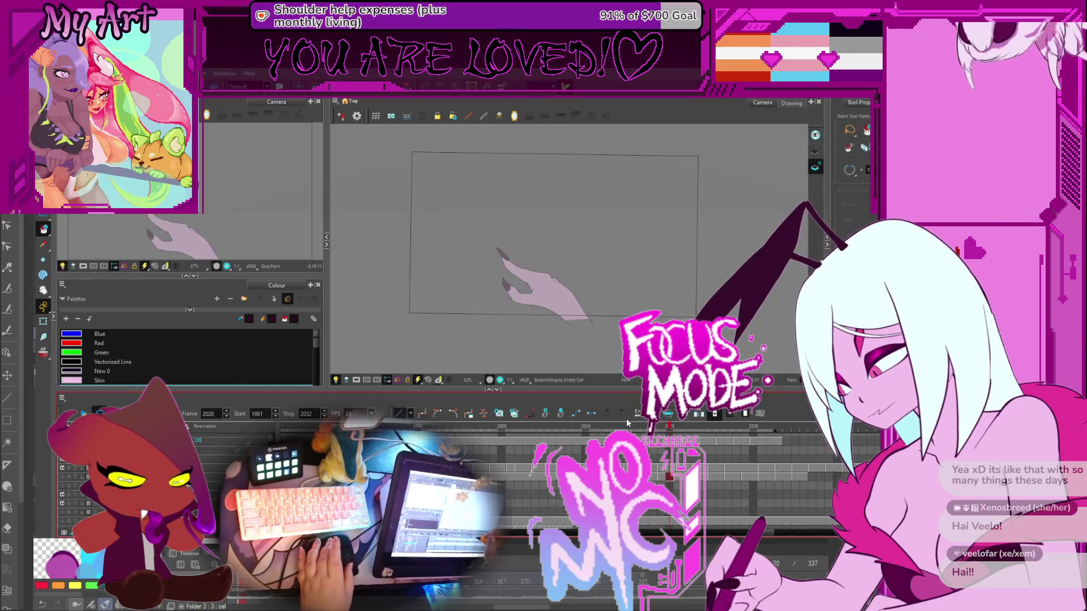
pyautogui.press('.')
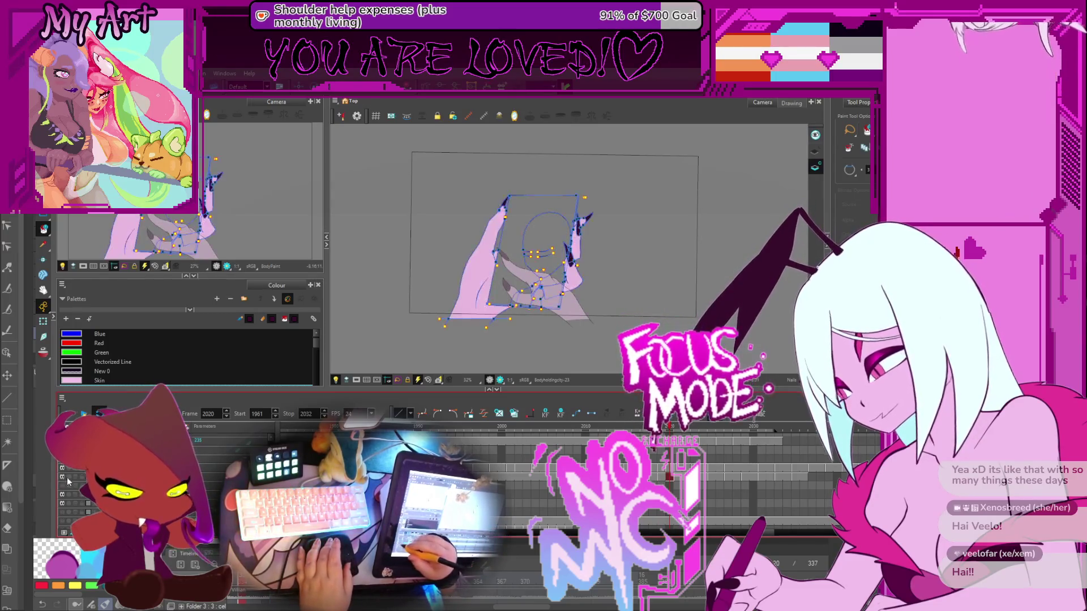
pyautogui.press(',')
pyautogui.press(',')
pyautogui.press(',')
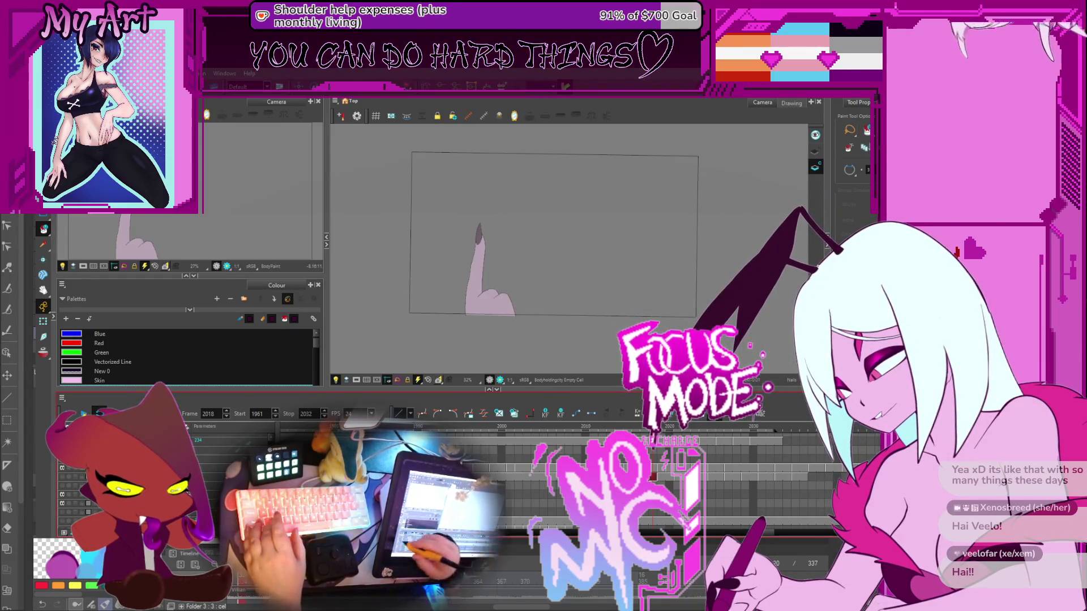
pyautogui.click(62, 479)
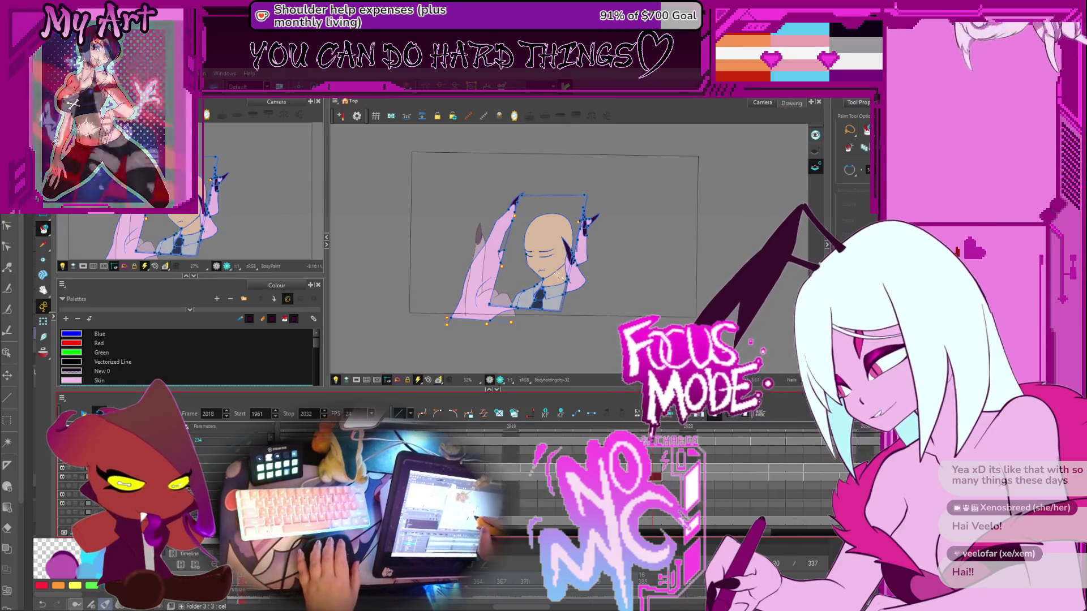
pyautogui.scroll(3, 578, 286)
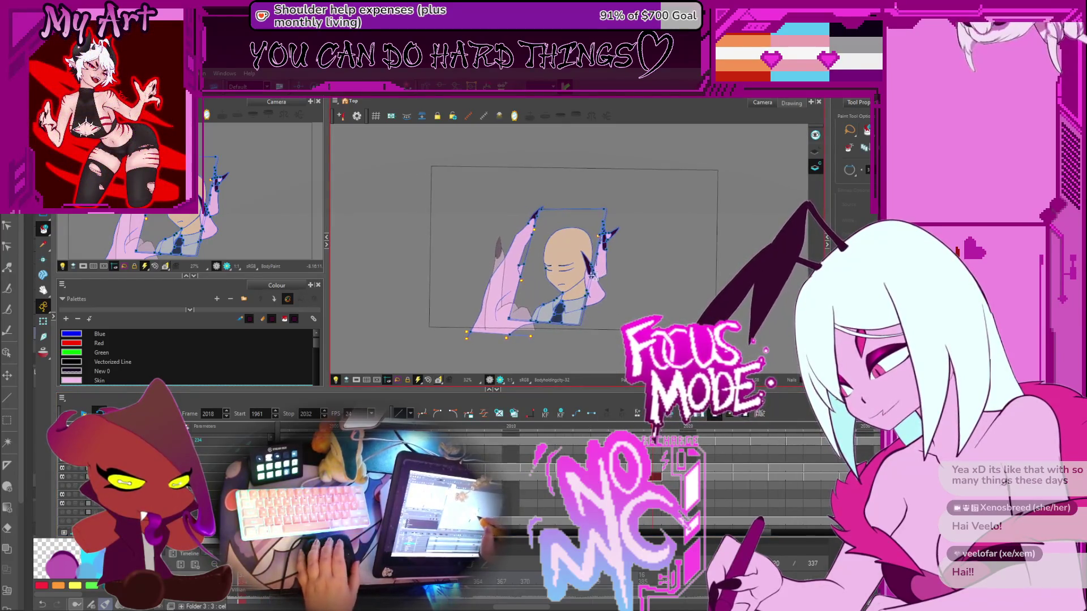
# Sample Man 1 Skin from his face and fill the face, neck and head on the next three drawings
pyautogui.scroll(2, 578, 286)
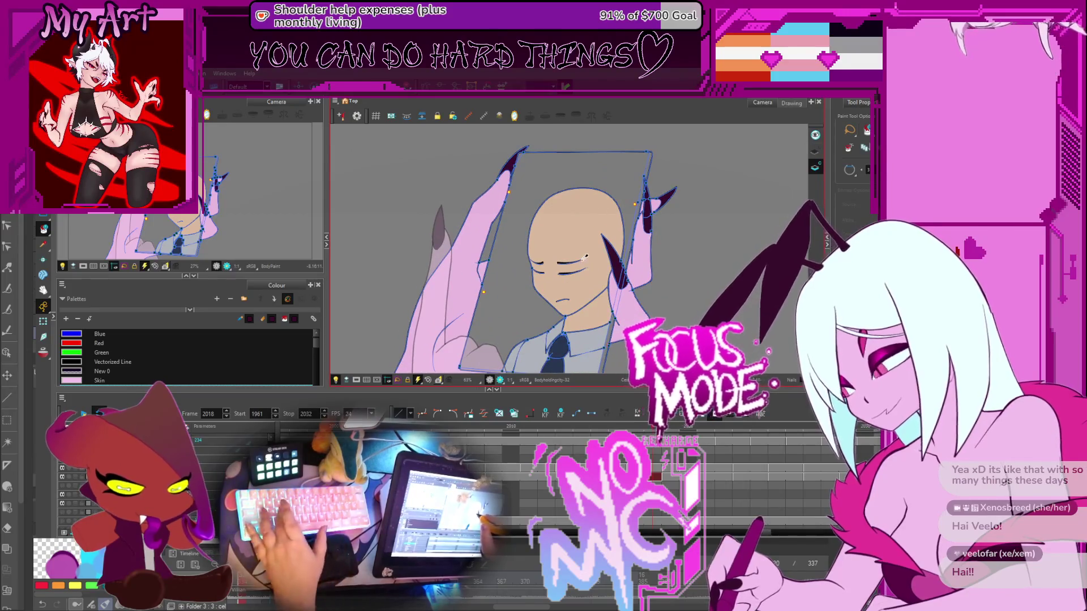
pyautogui.click(594, 239)
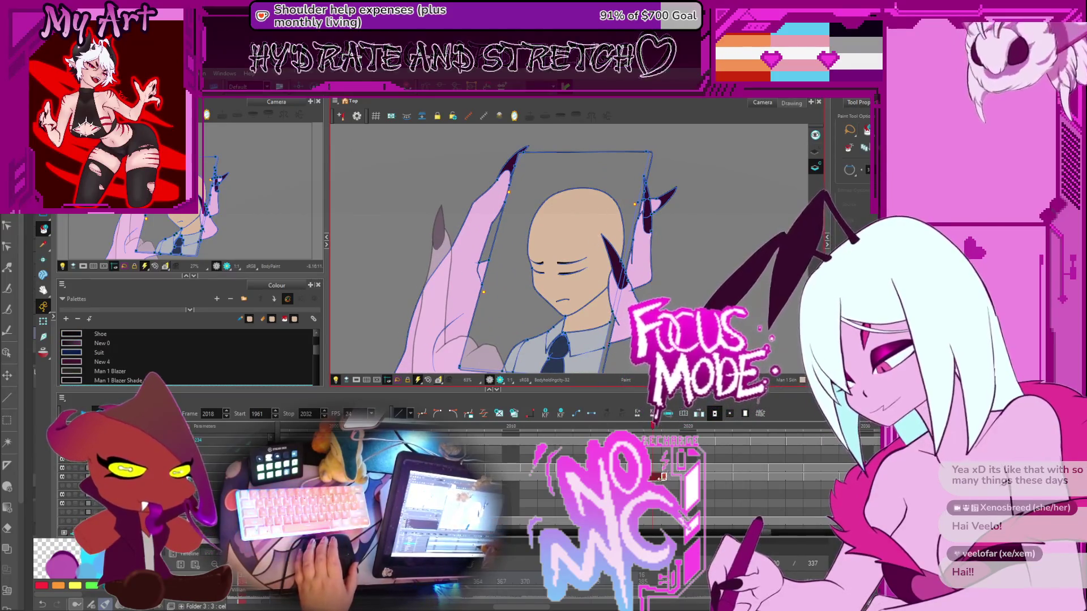
pyautogui.press('.')
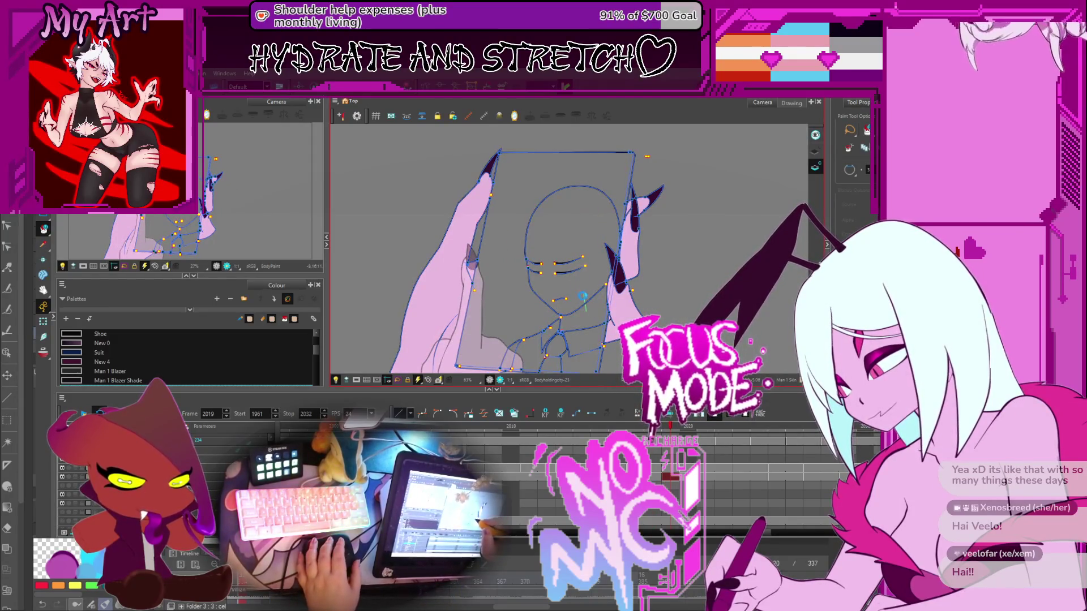
pyautogui.click(595, 307)
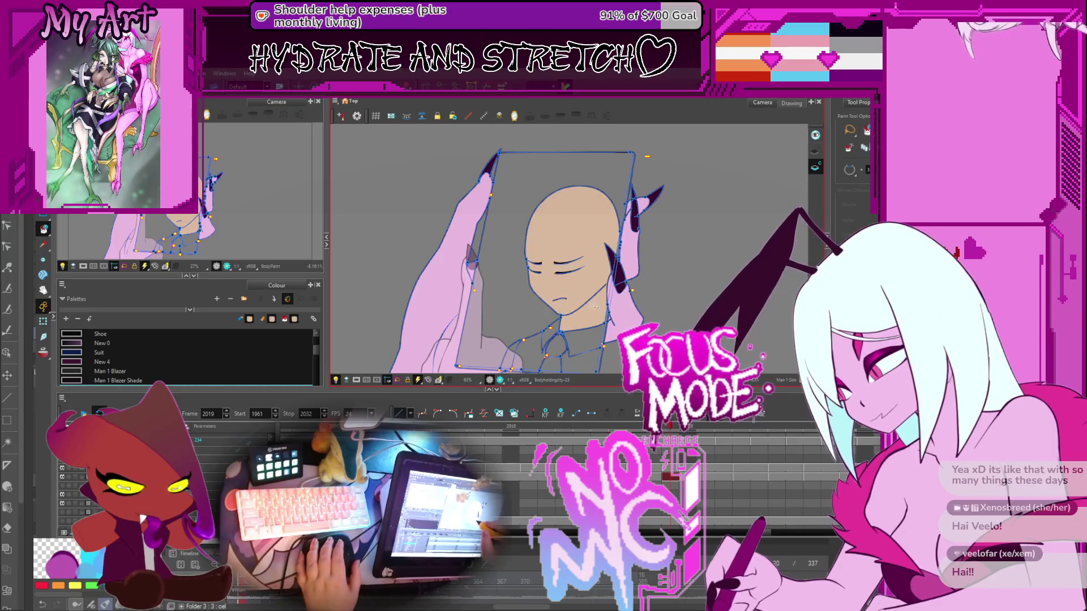
pyautogui.press('.')
pyautogui.press('.')
pyautogui.click(577, 307)
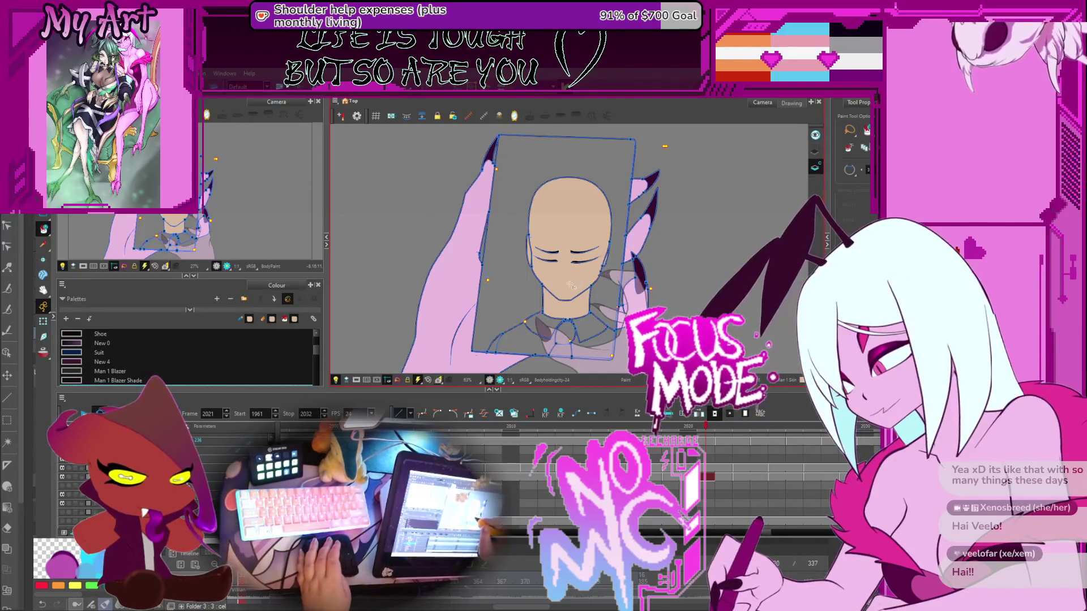
pyautogui.press('.')
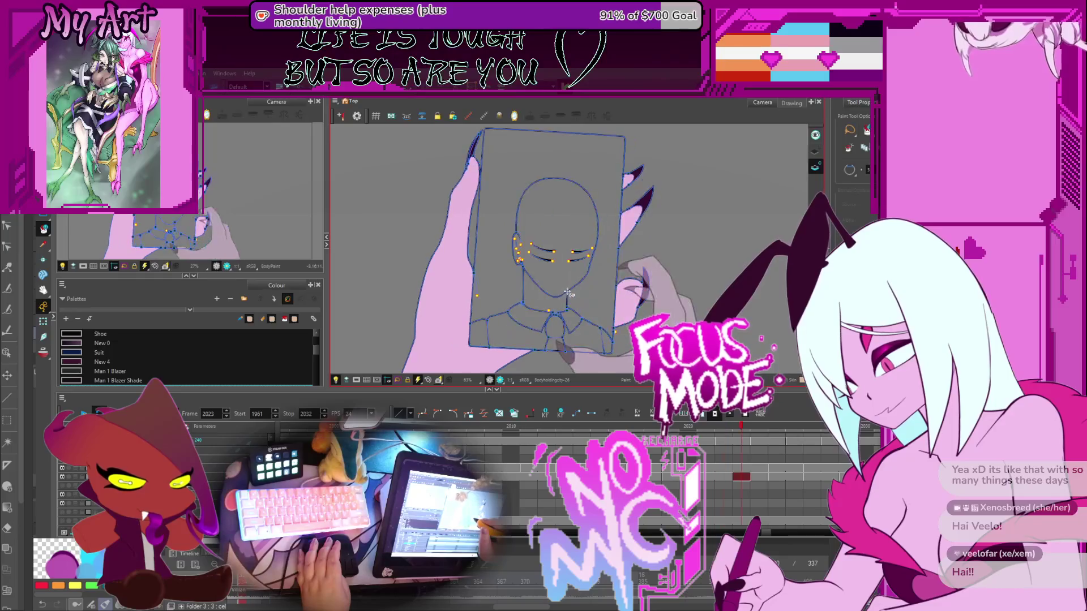
pyautogui.click(539, 260)
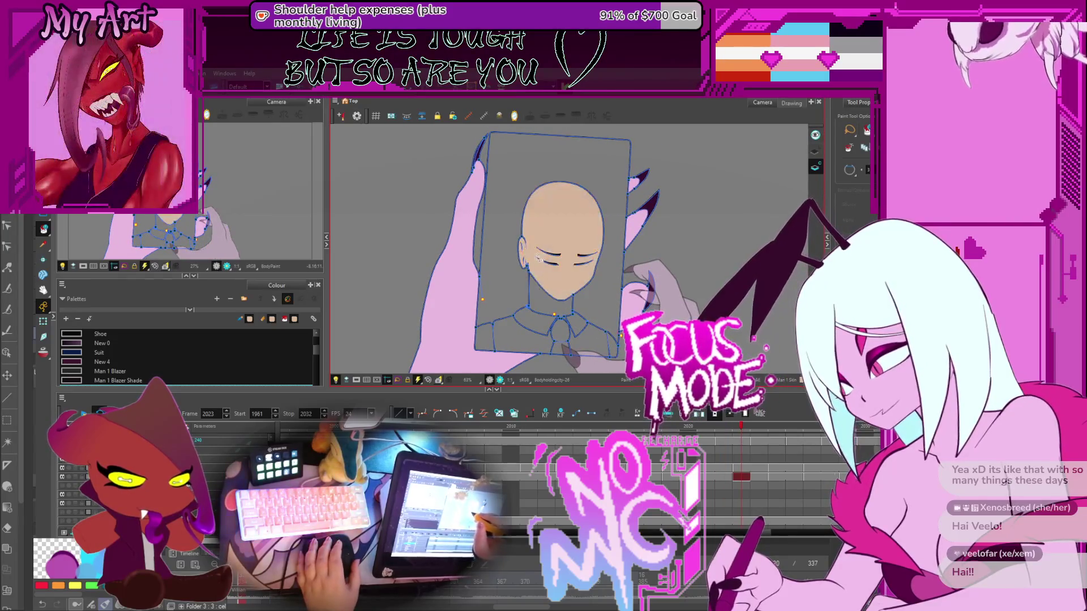
# Fill the bald head with skin colour on four more drawings, ending on the shirt-and-tie drawing
pyautogui.press('.')
pyautogui.press('.')
pyautogui.click(540, 274)
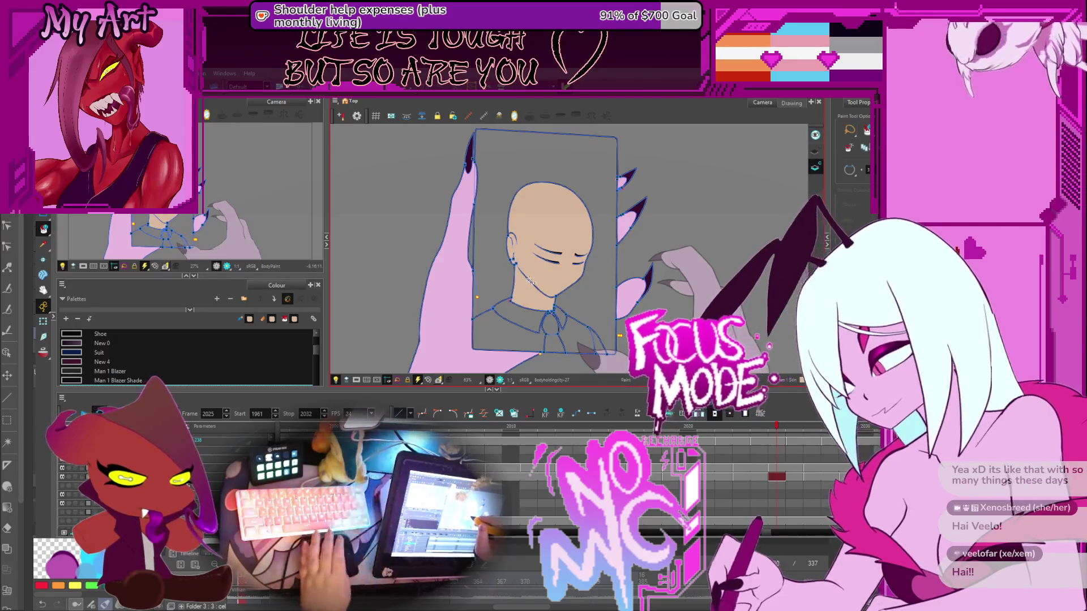
pyautogui.press('.')
pyautogui.press('.')
pyautogui.click(531, 261)
pyautogui.press('.')
pyautogui.click(515, 255)
pyautogui.press('.')
pyautogui.click(515, 258)
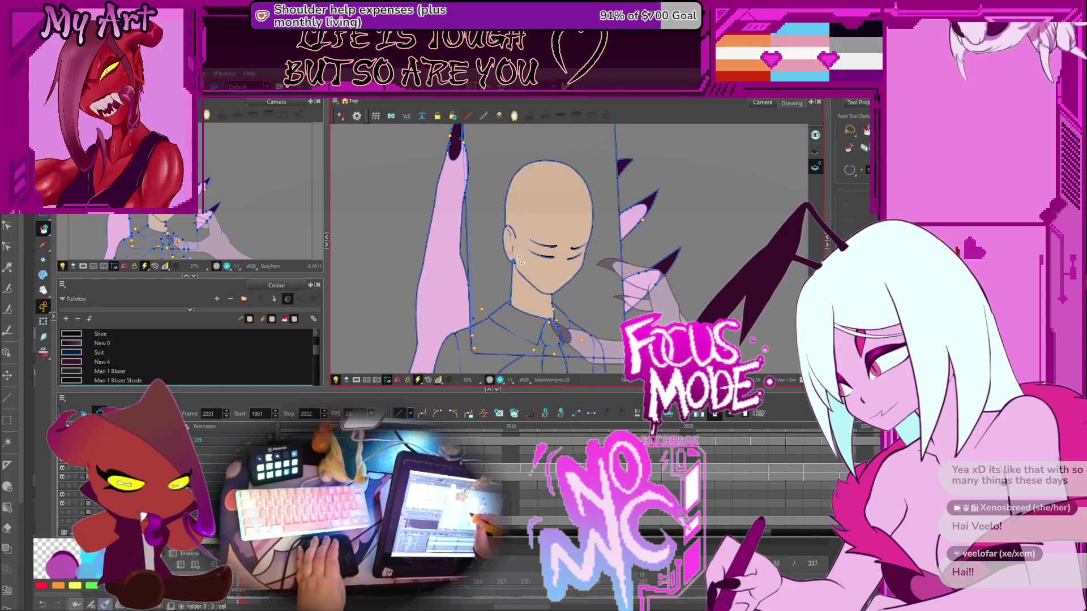
pyautogui.press('.')
pyautogui.press('.')
pyautogui.press(',')
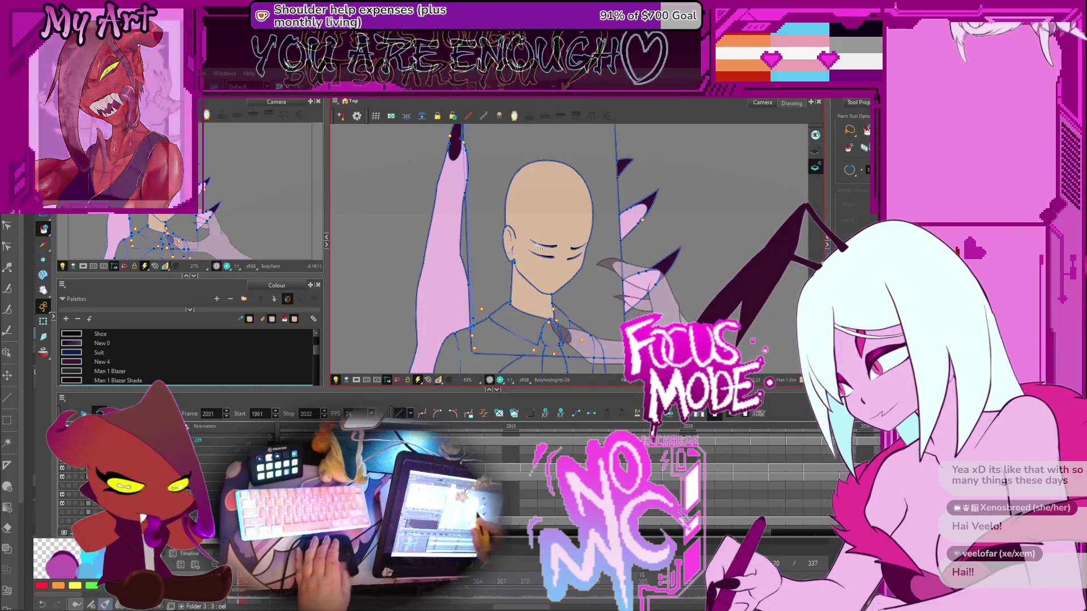
pyautogui.press(',')
pyautogui.press('.')
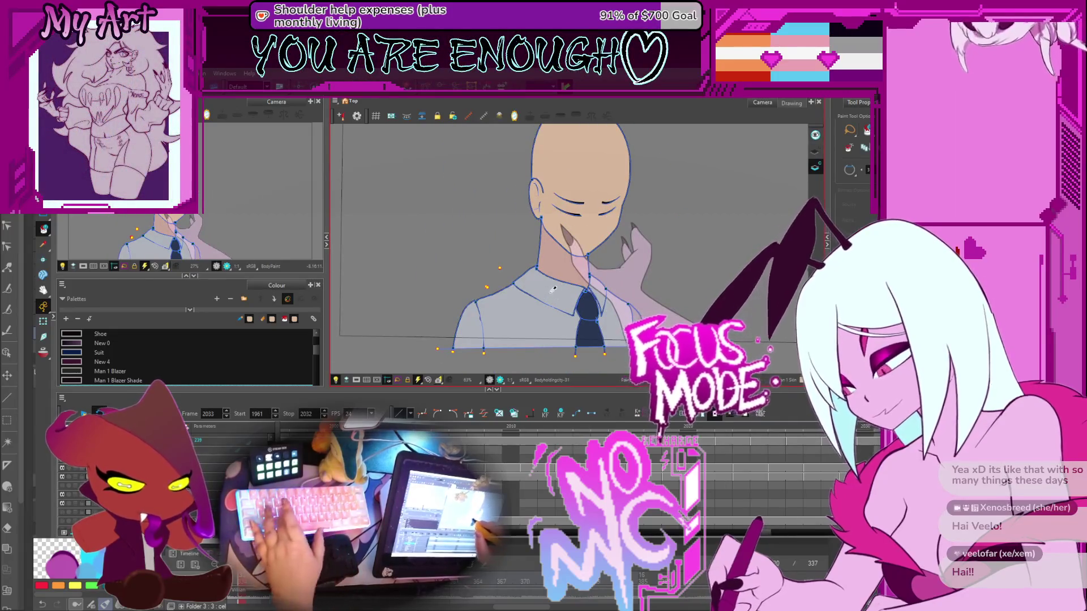
# Go back to frame 2030 and fill both collars and the shirt with light 'Man 1 Suit inner' grey
pyautogui.press(',')
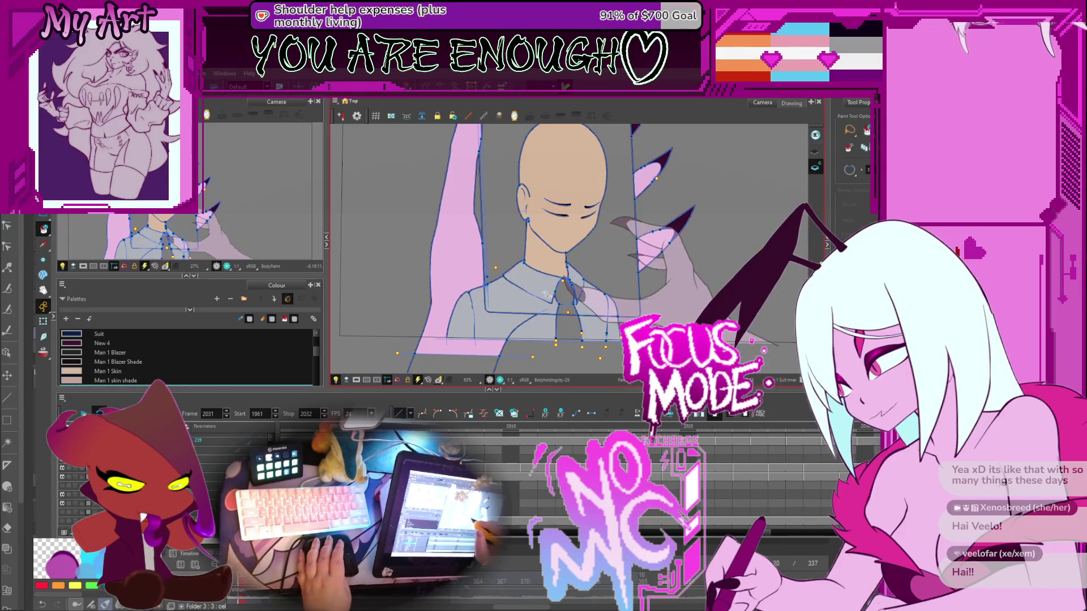
pyautogui.press(',')
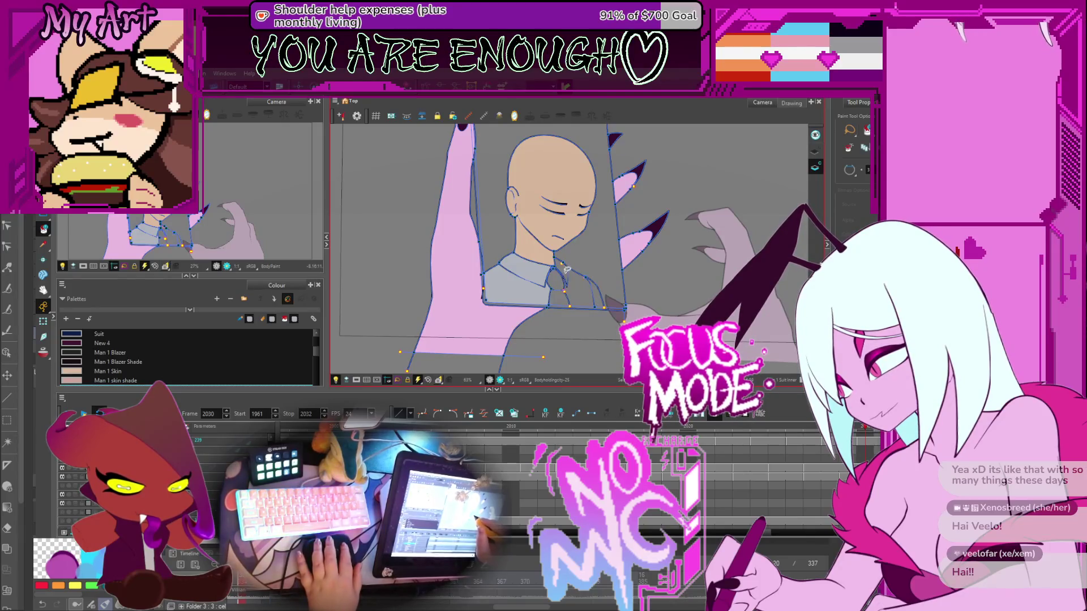
pyautogui.scroll(5, 573, 281)
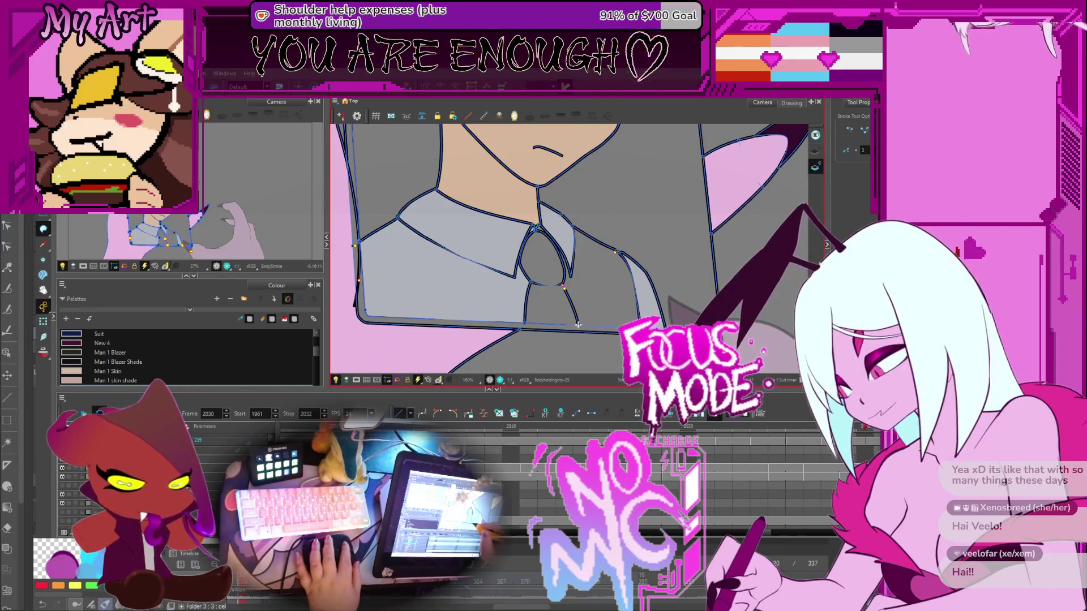
pyautogui.scroll(6, 578, 331)
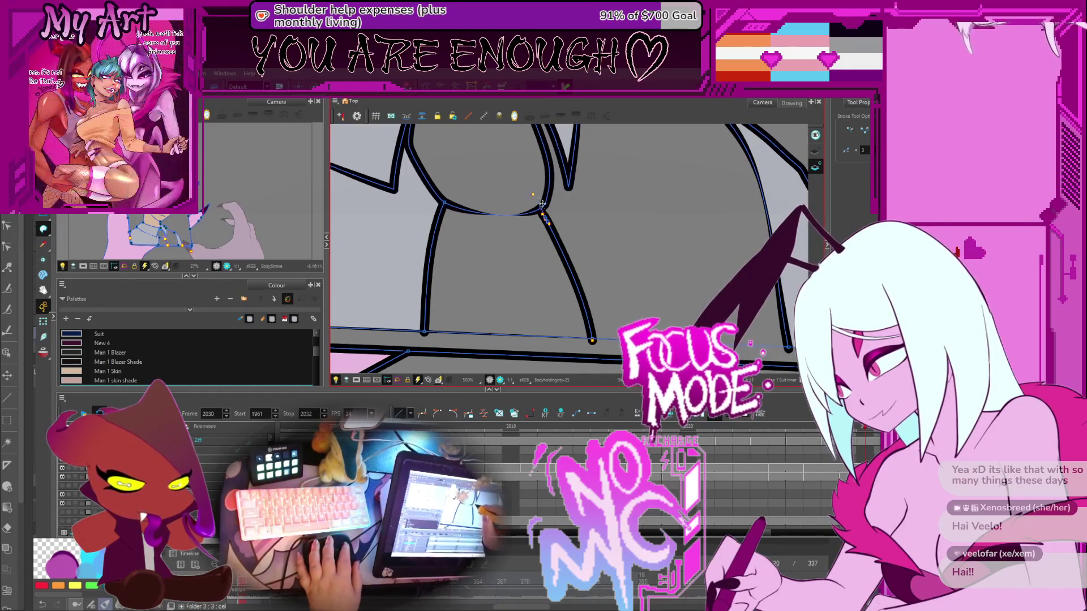
pyautogui.scroll(-6, 608, 264)
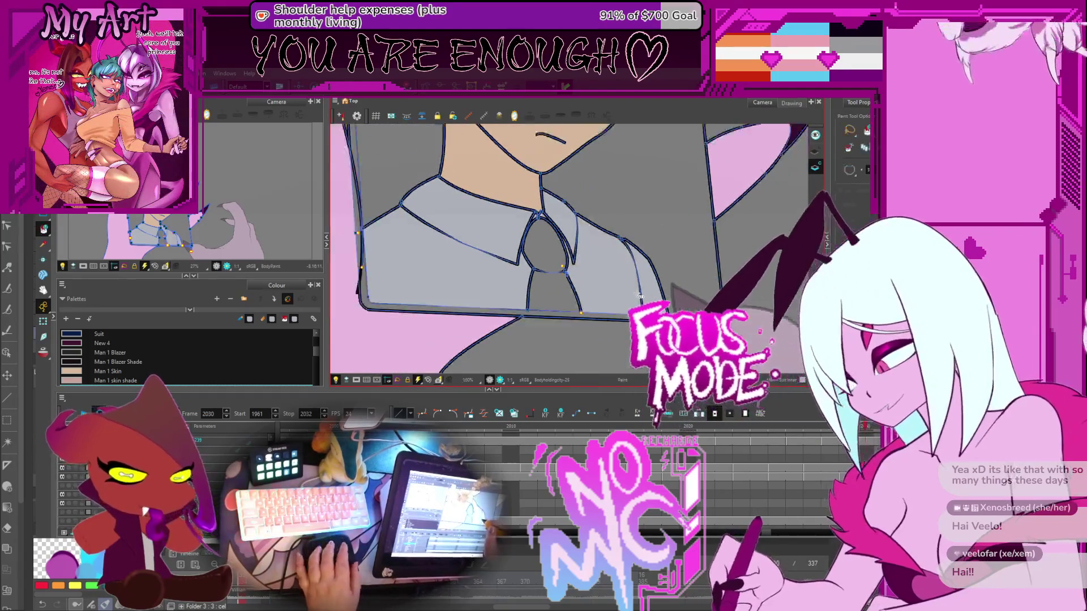
pyautogui.hotkey('alt', 'i')
pyautogui.click(622, 268)
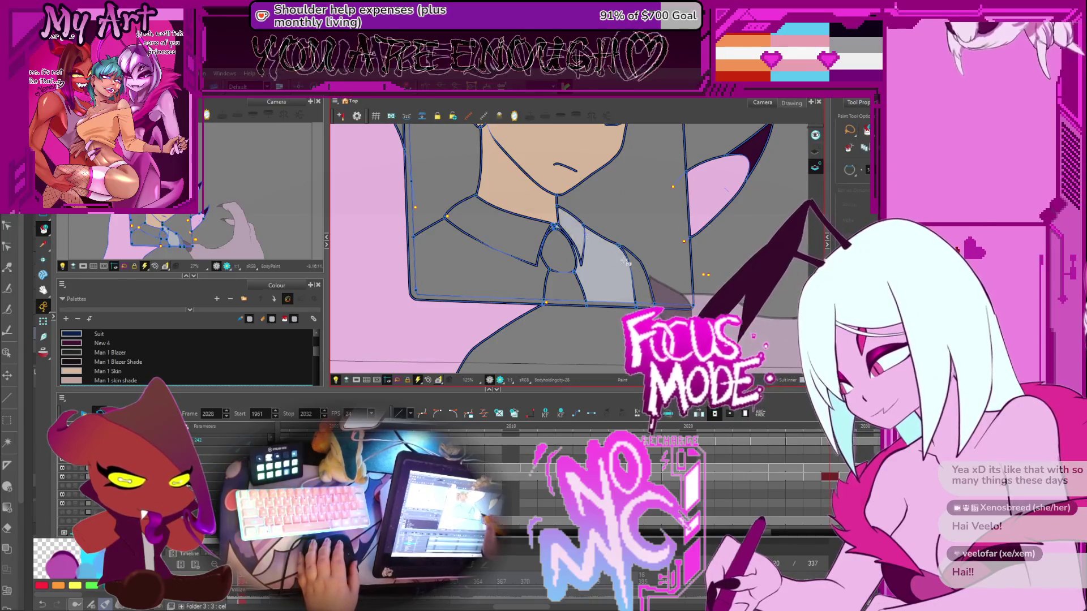
pyautogui.click(498, 228)
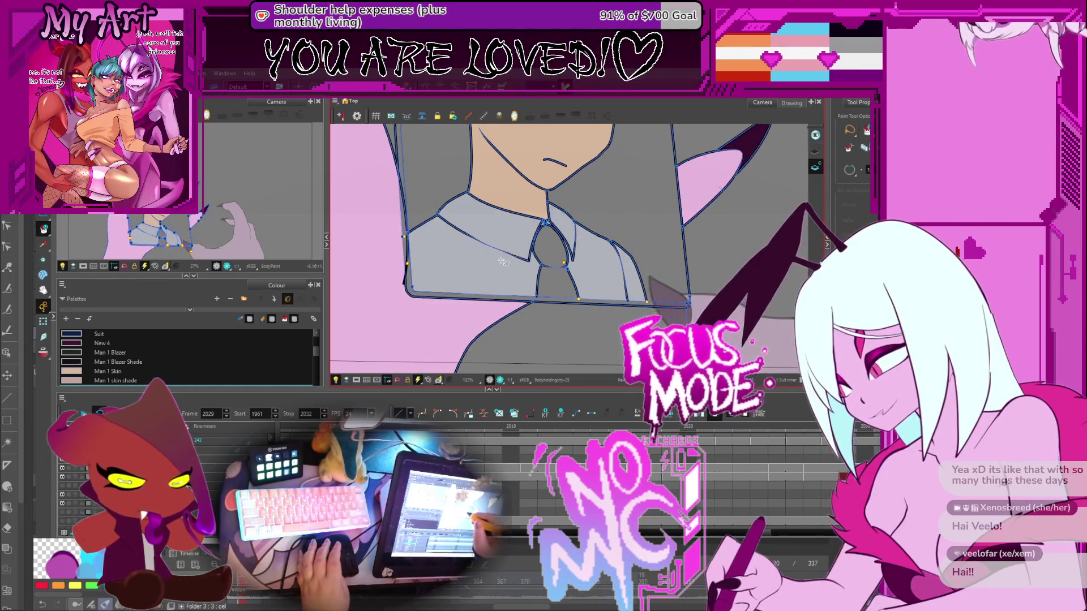
pyautogui.click(503, 260)
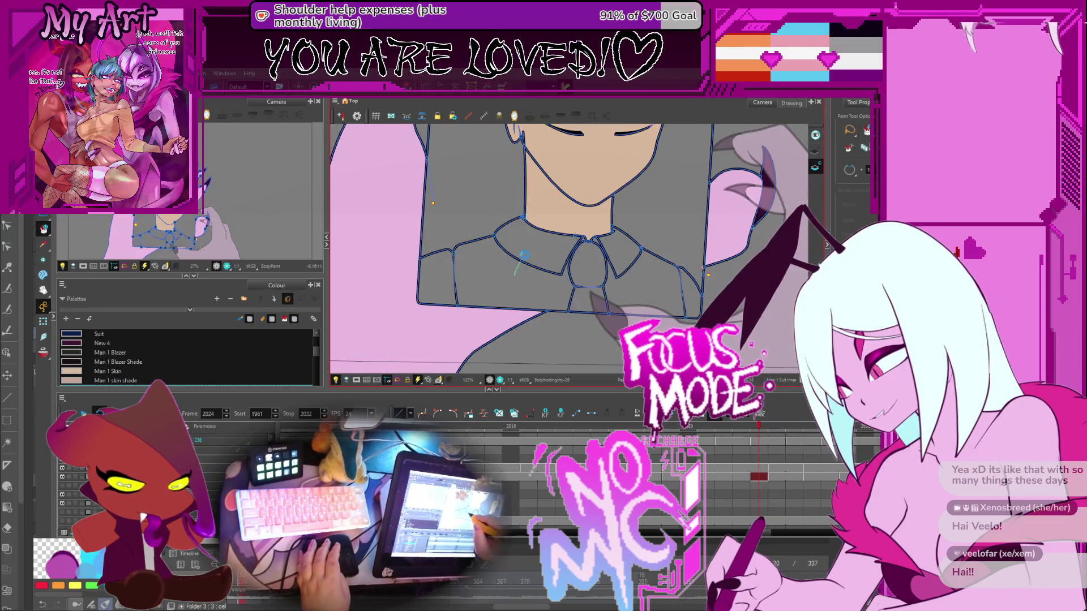
pyautogui.click(509, 266)
pyautogui.click(437, 279)
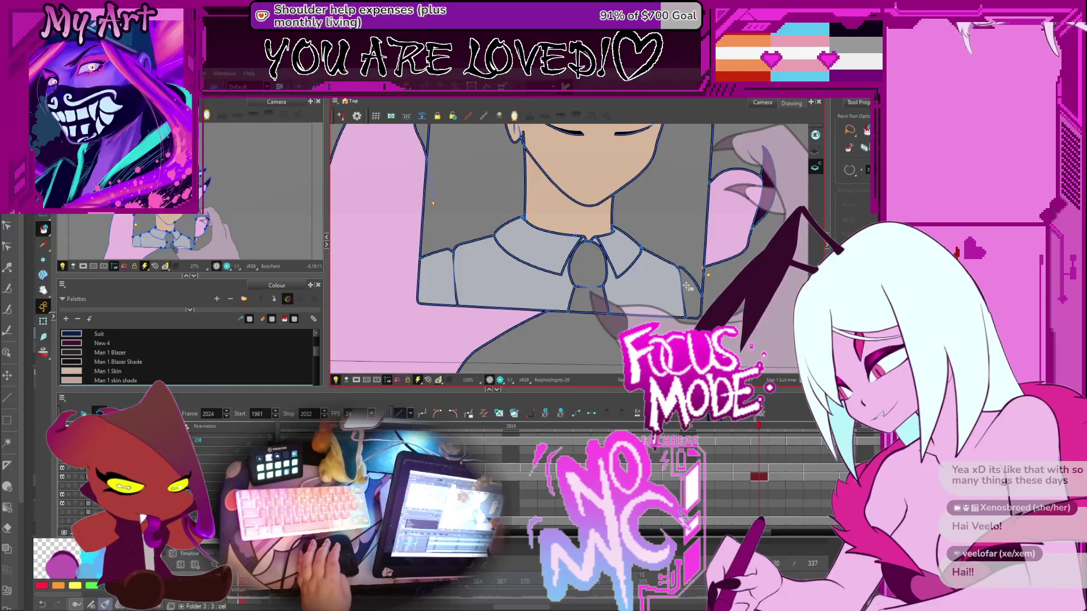
# Fill the collar and shirt light grey on the previous drawing, then step forward through the shot
pyautogui.press(',')
pyautogui.press(',')
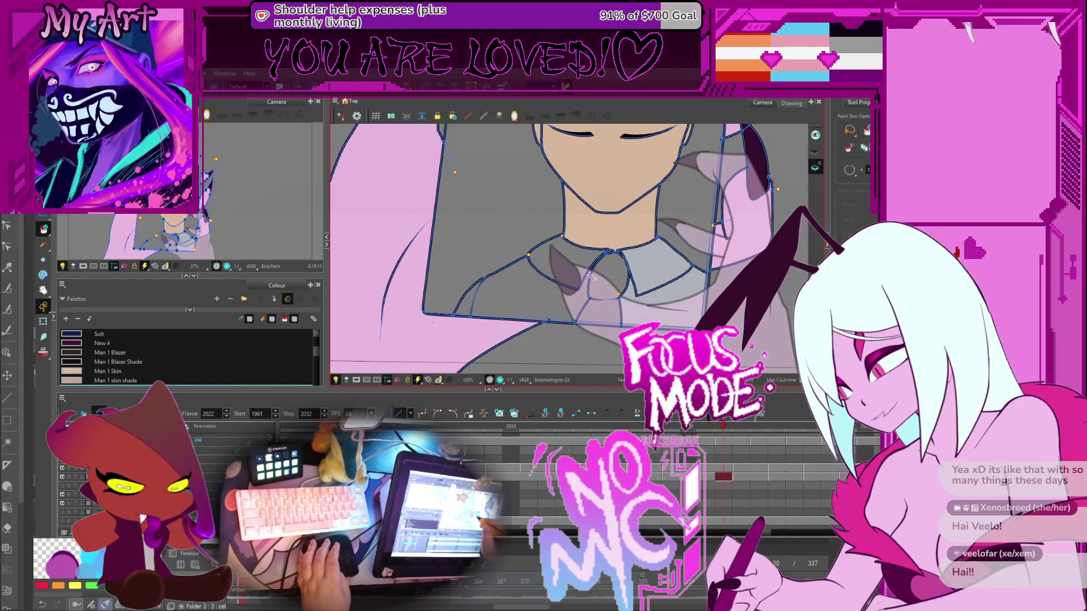
pyautogui.click(572, 272)
pyautogui.click(542, 289)
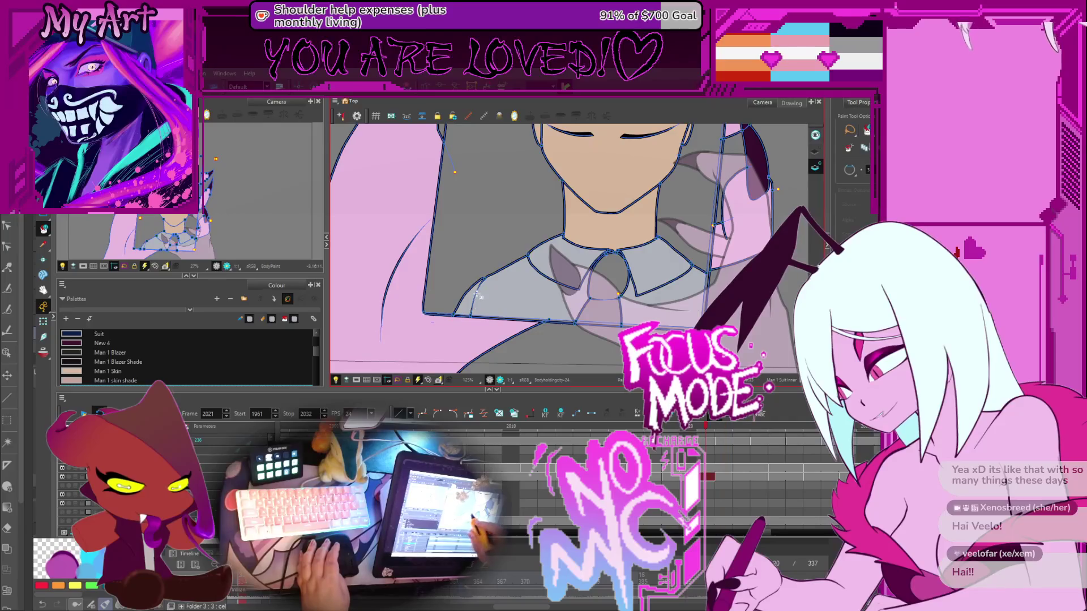
pyautogui.click(567, 300)
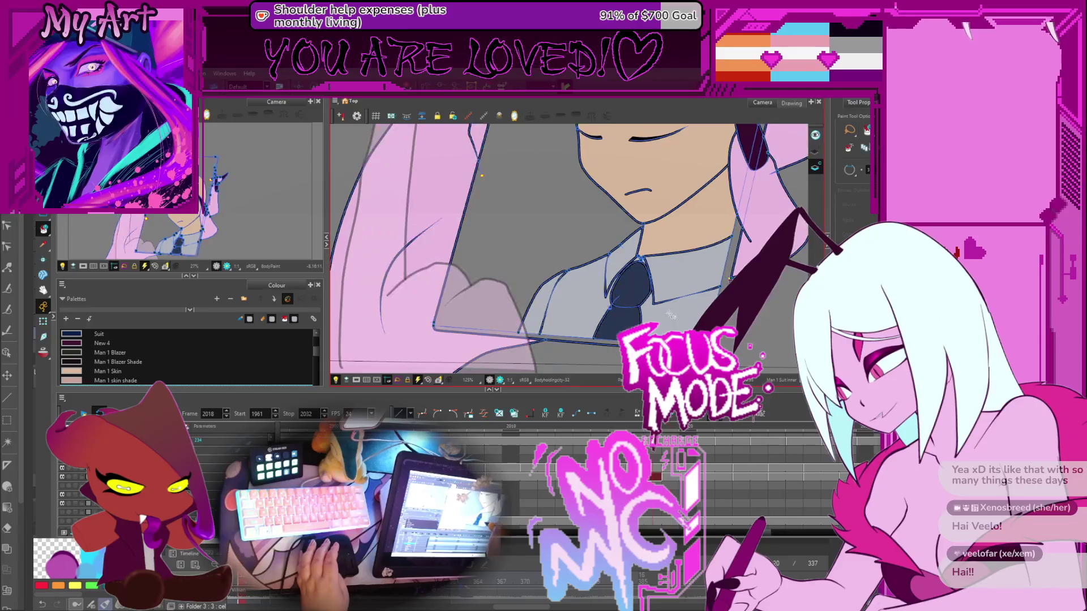
pyautogui.press('.')
pyautogui.press('.')
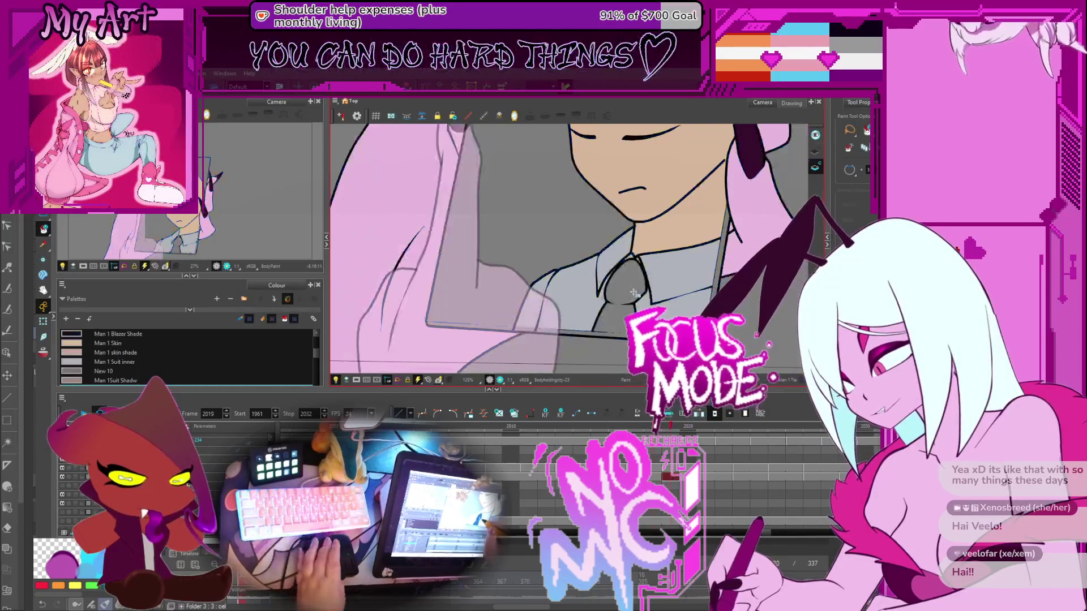
pyautogui.press('.')
pyautogui.press('.')
pyautogui.press('.')
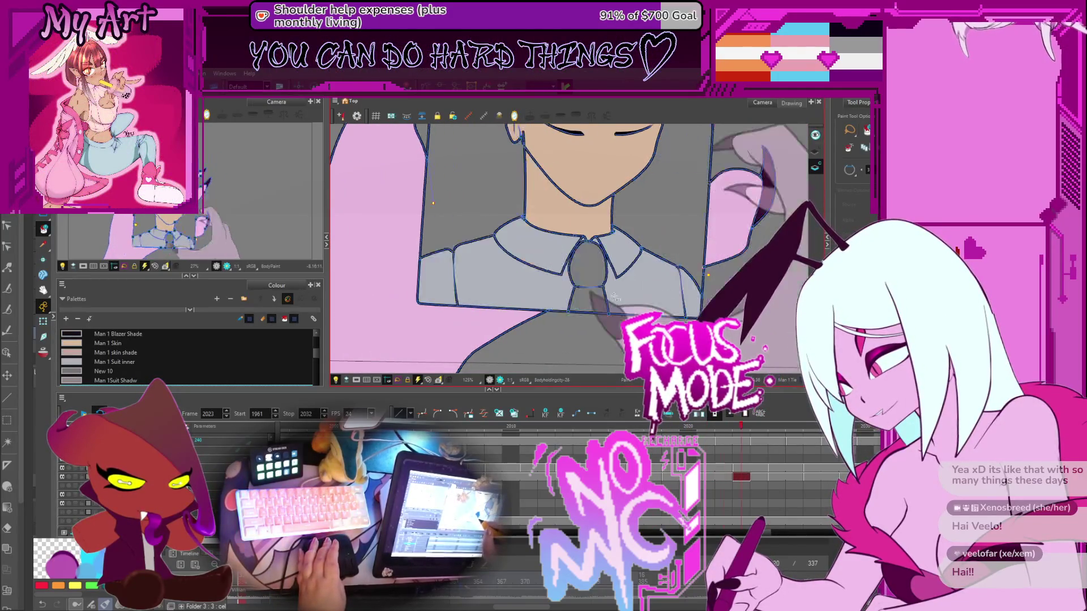
pyautogui.press('.')
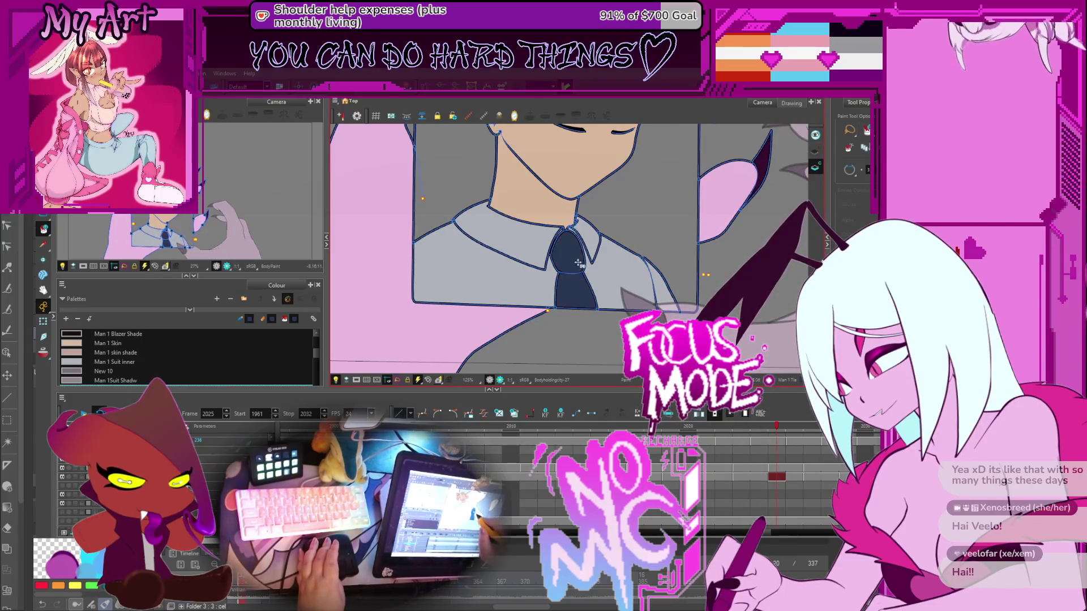
pyautogui.press('.')
pyautogui.press('.')
pyautogui.press('.')
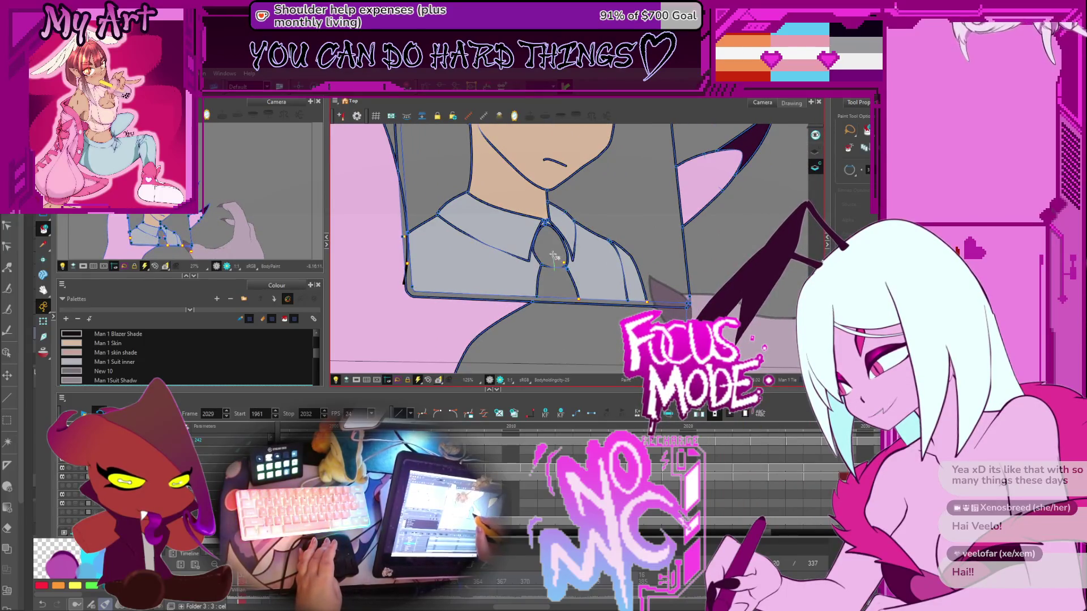
pyautogui.press('.')
pyautogui.press('.')
pyautogui.press('.')
pyautogui.press('.')
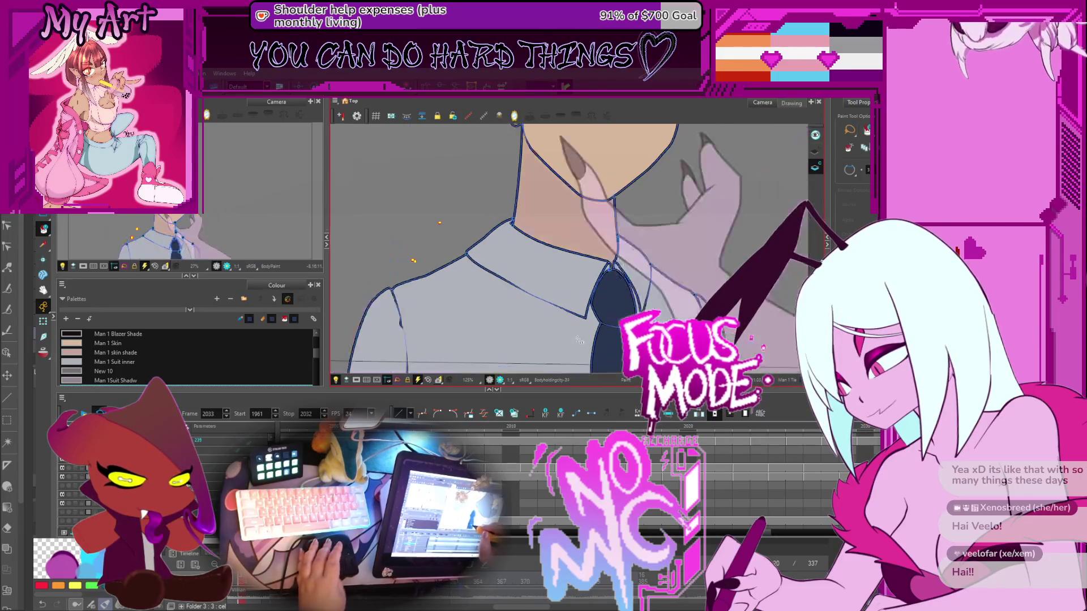
pyautogui.scroll(-4, 583, 311)
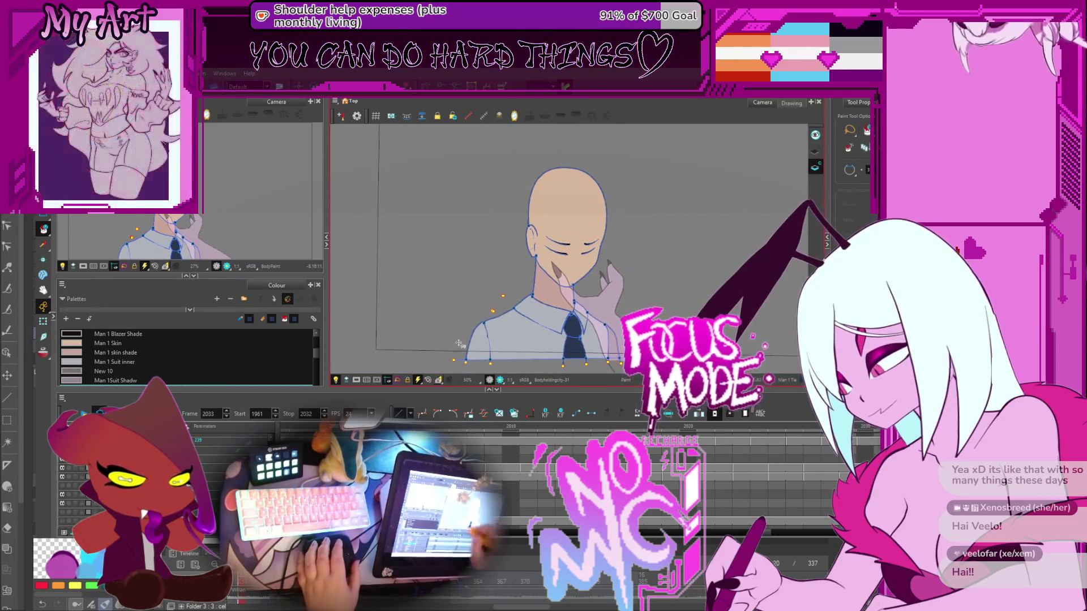
# Zoom out, scrub to frame 2044 to end playback at 2048, and play from frame 1961
pyautogui.press('2')
pyautogui.press('2')
pyautogui.press('2')
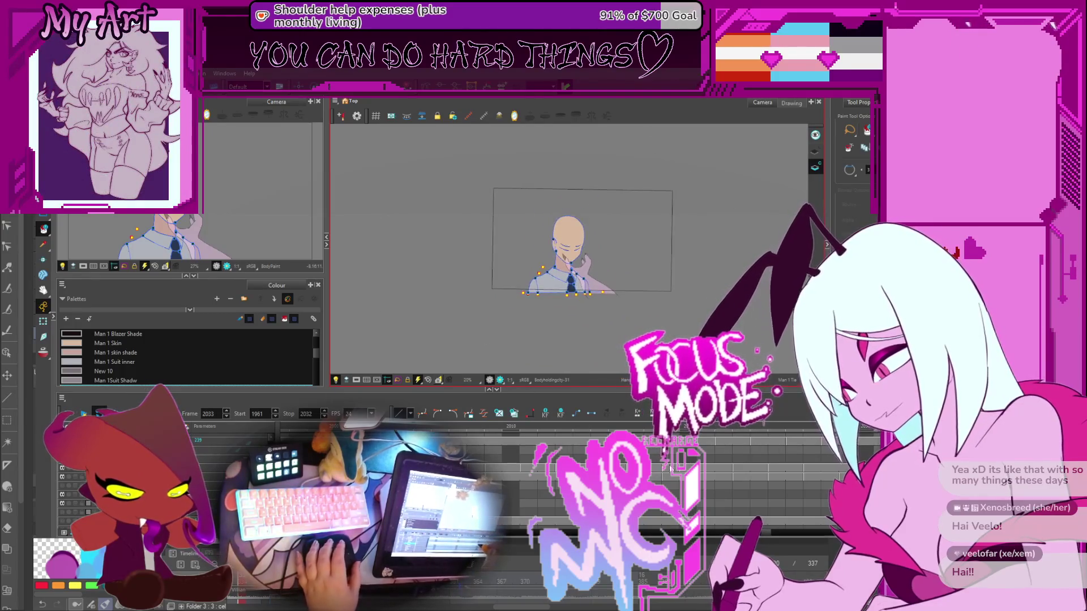
pyautogui.press('2')
pyautogui.press('2')
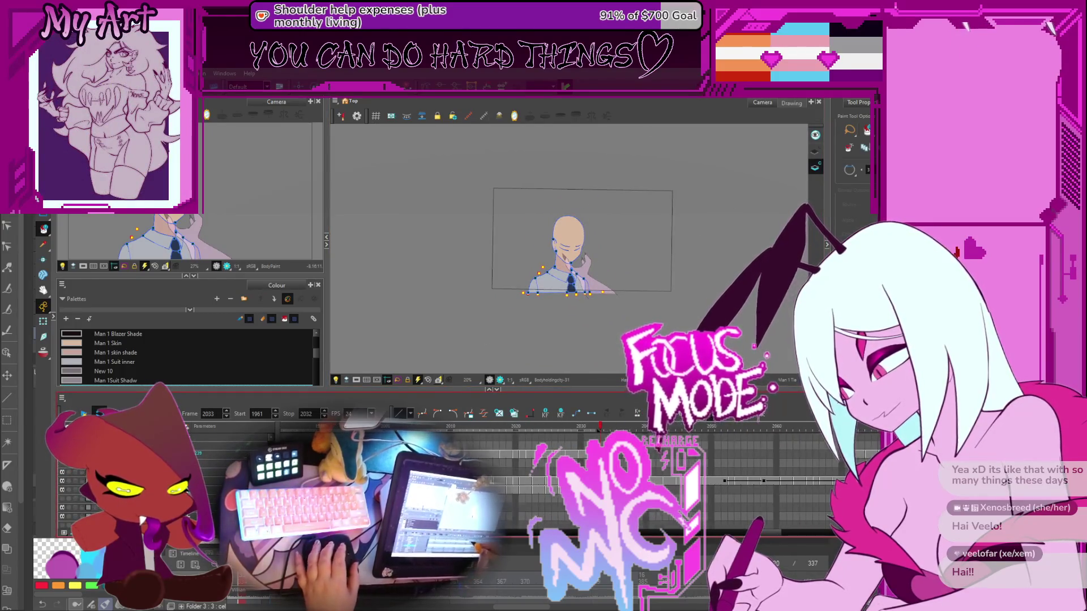
pyautogui.moveTo(599, 436)
pyautogui.mouseDown()
pyautogui.moveTo(671, 429)
pyautogui.moveTo(535, 429)
pyautogui.mouseUp()
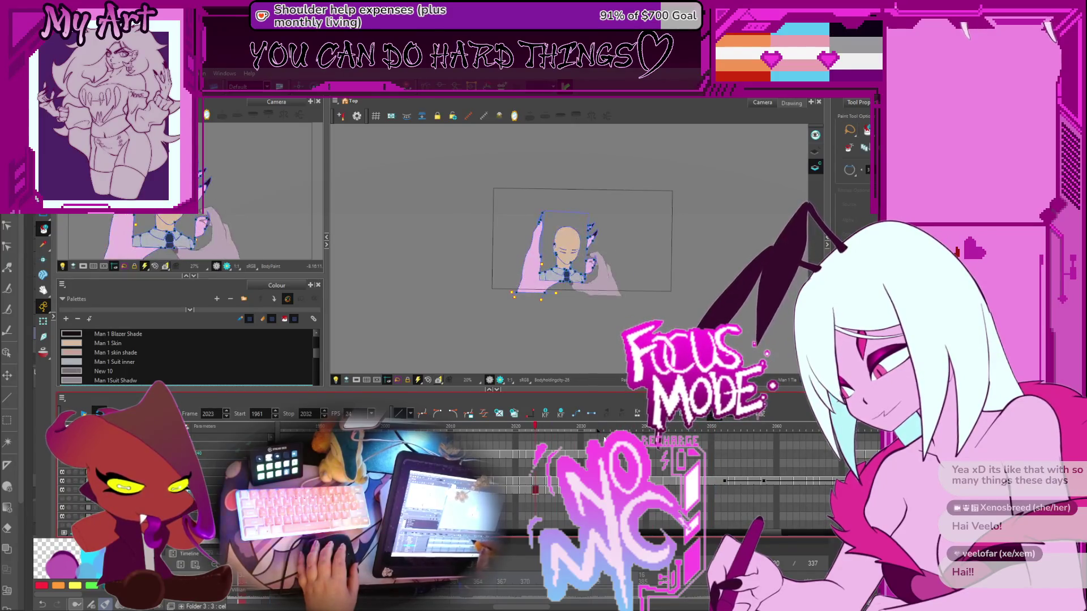
pyautogui.press('2')
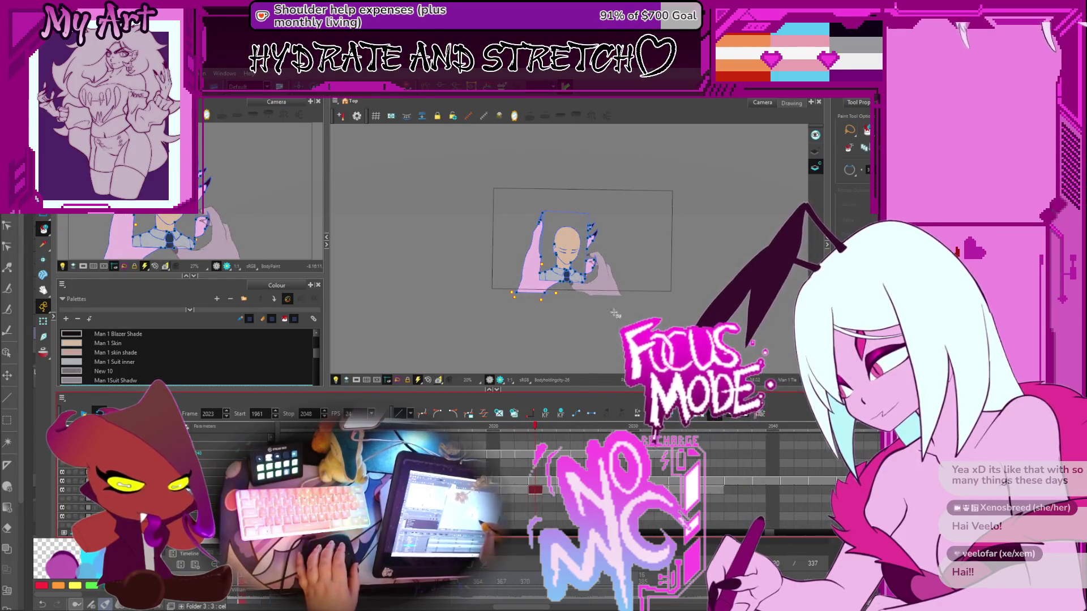
pyautogui.press('2')
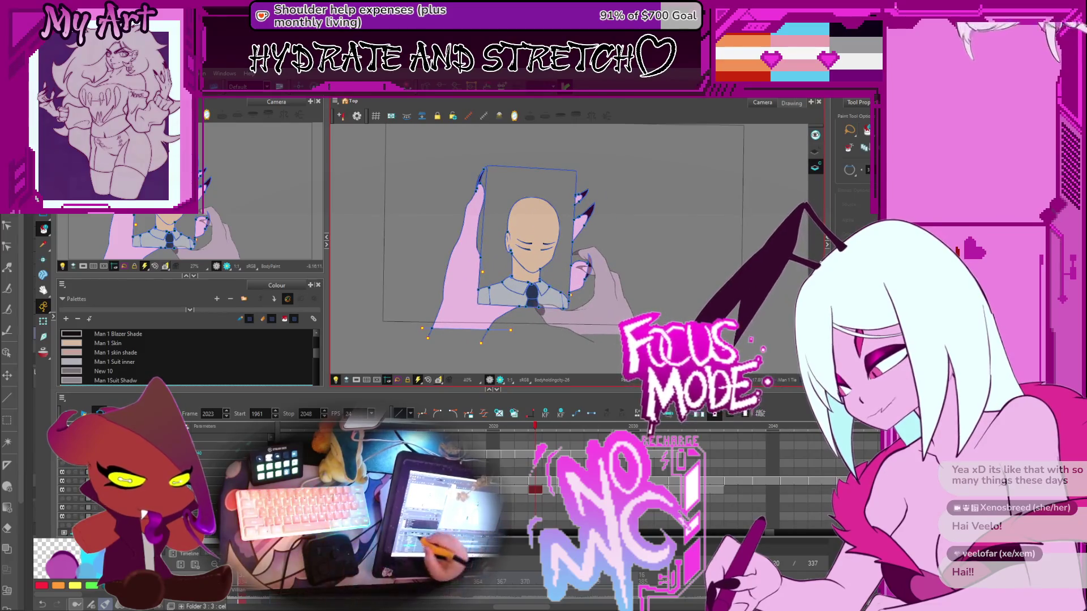
pyautogui.press('Return')
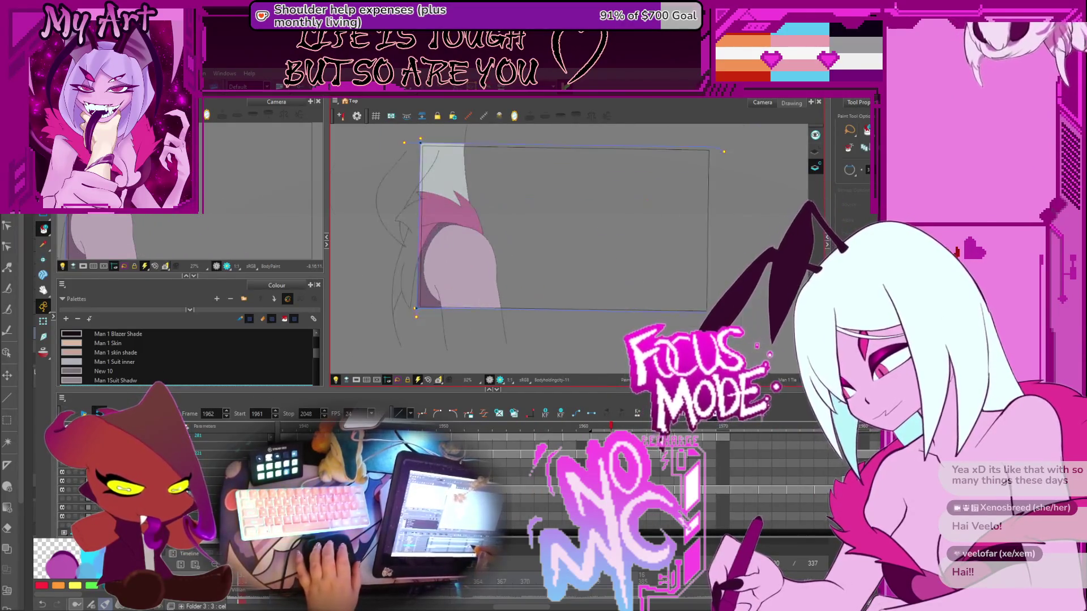
# Move the playback start to frame 1891, play the scene, and resume from frame 1892's mouth close-up
pyautogui.scroll(-3, 703, 426)
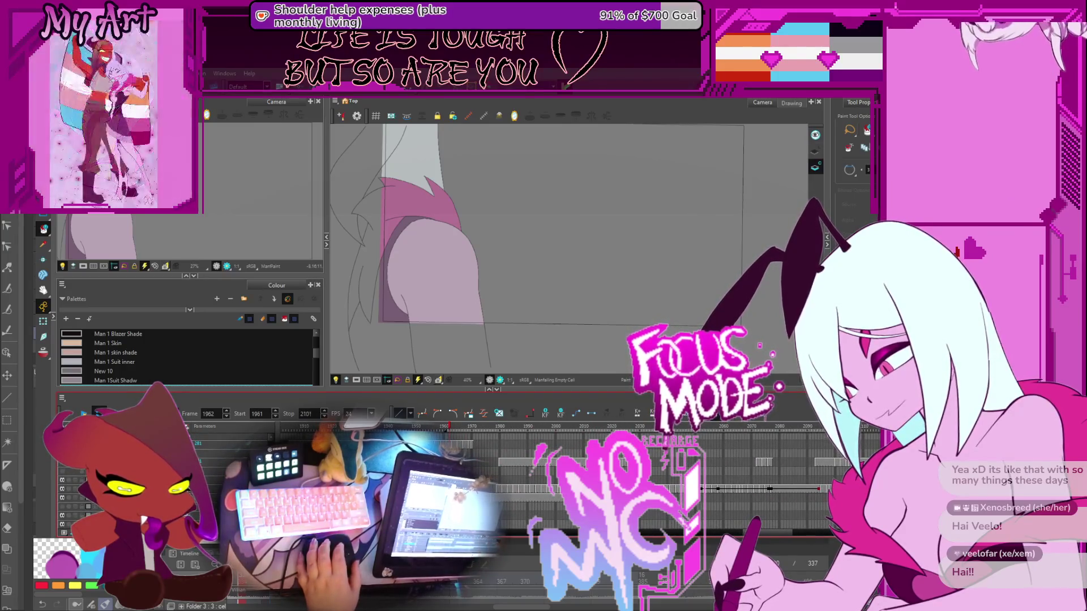
pyautogui.hscroll(-3, 544, 437)
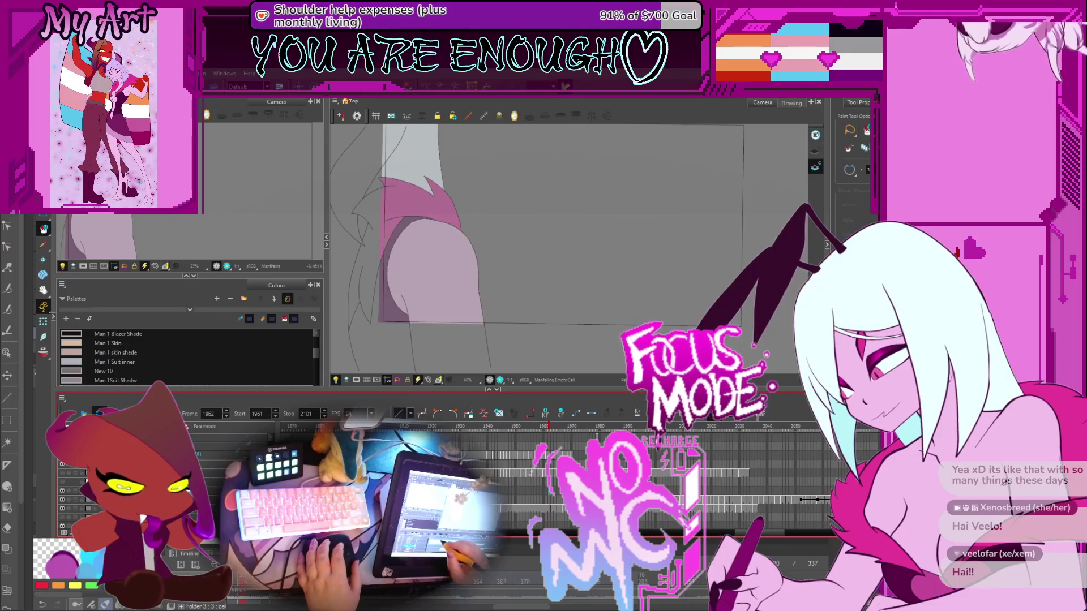
pyautogui.click(353, 426)
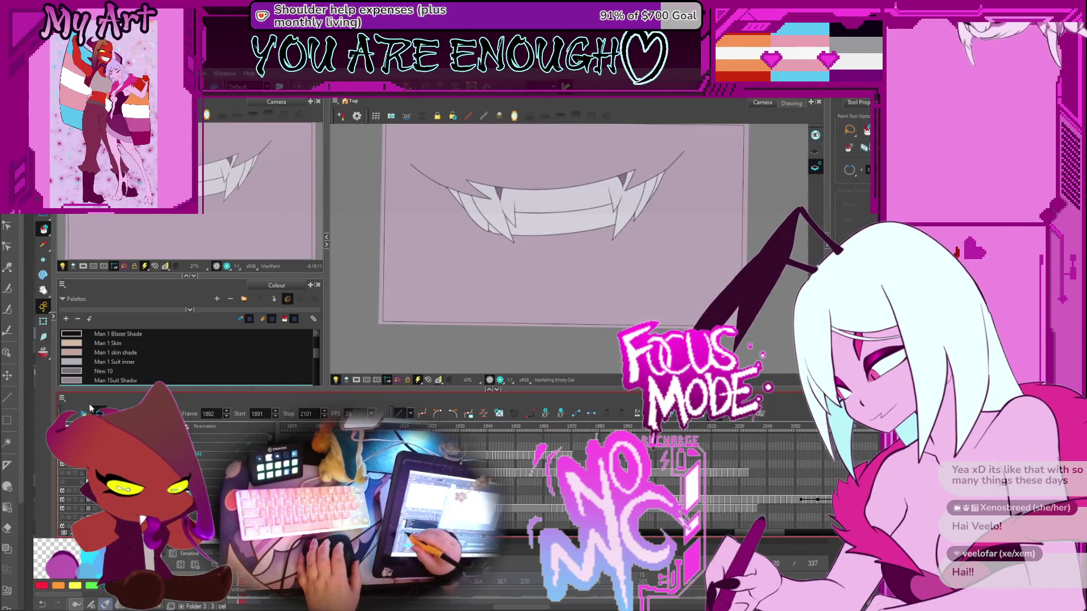
pyautogui.click(91, 407)
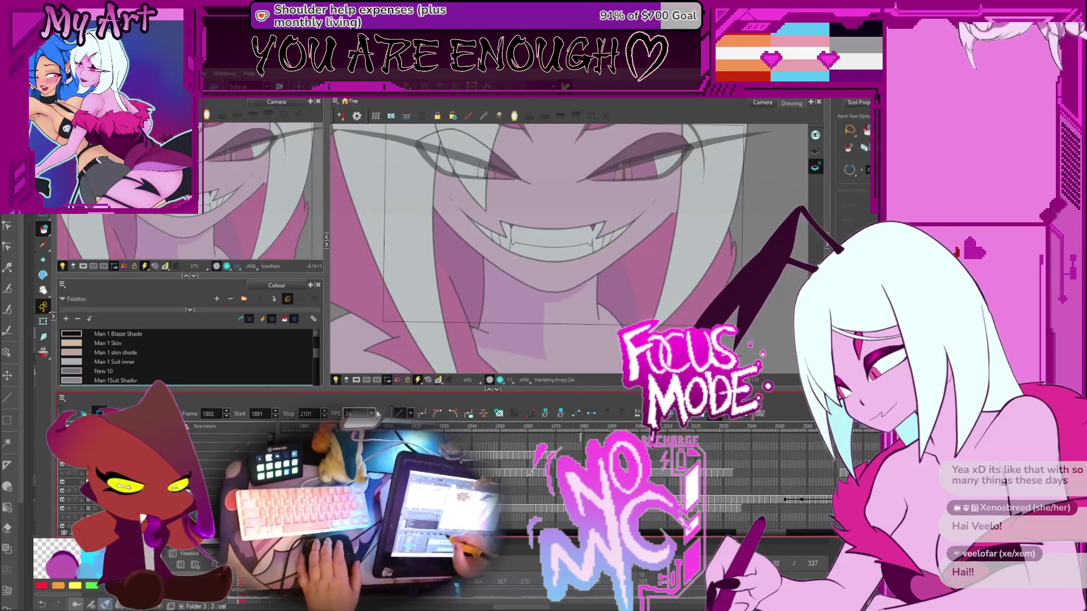
pyautogui.press(',')
pyautogui.press(',')
pyautogui.press(',')
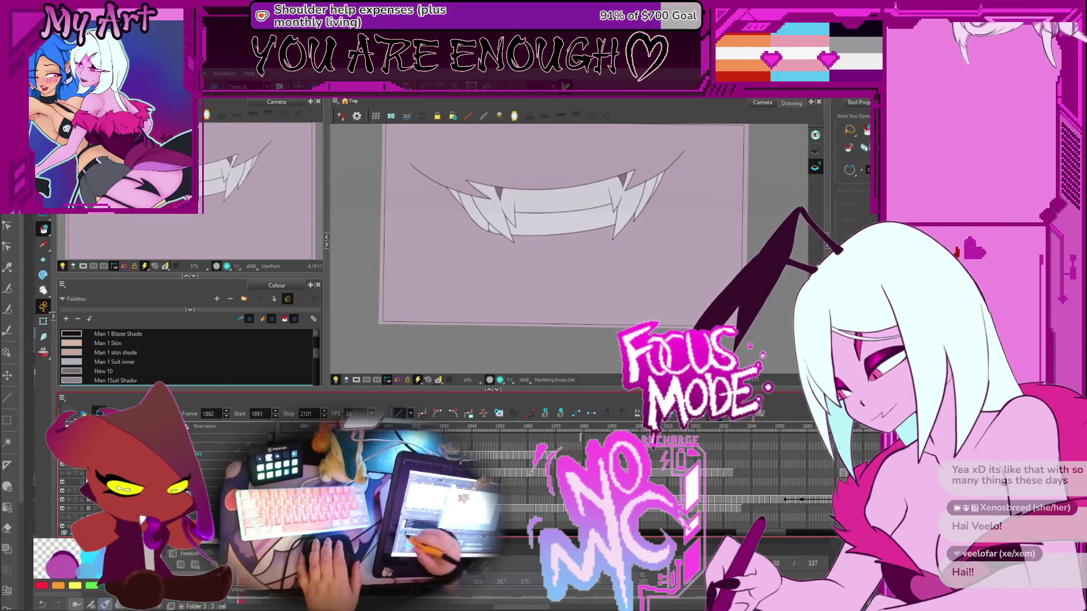
pyautogui.press('Return')
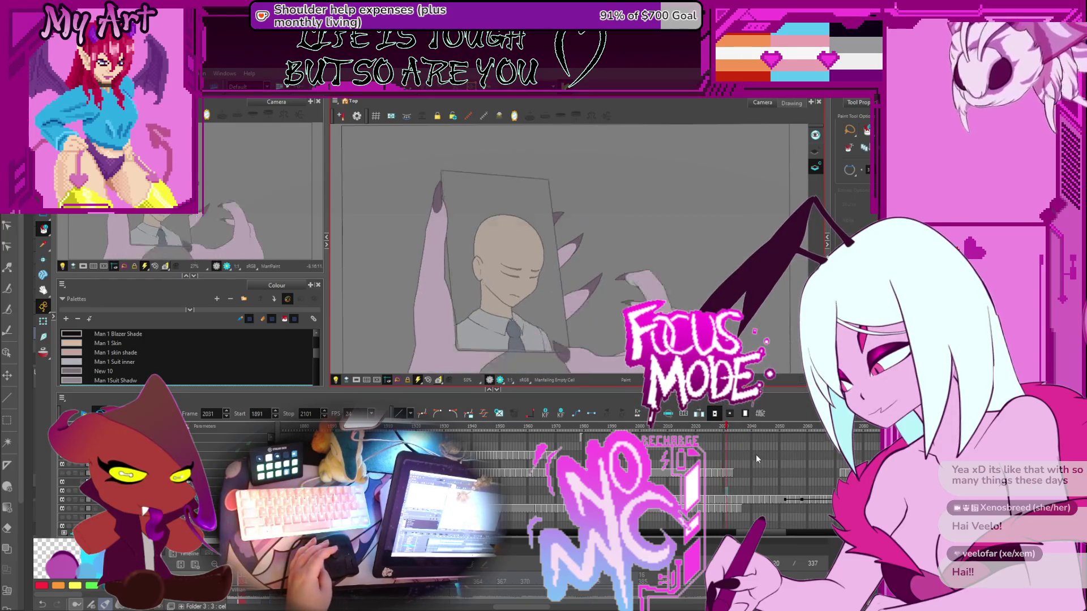
# Step to frame 2032, return to frame 2030 and zoom in to 250% on the collar edge
pyautogui.press('.')
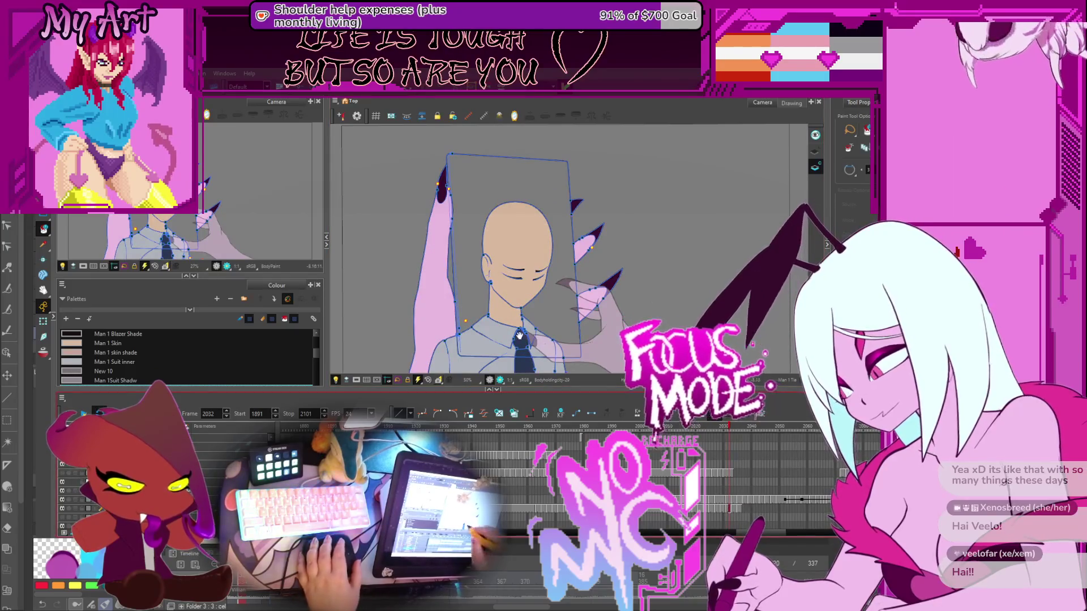
pyautogui.press('.')
pyautogui.click(497, 294)
pyautogui.scroll(3, 497, 293)
pyautogui.press(',')
pyautogui.press(',')
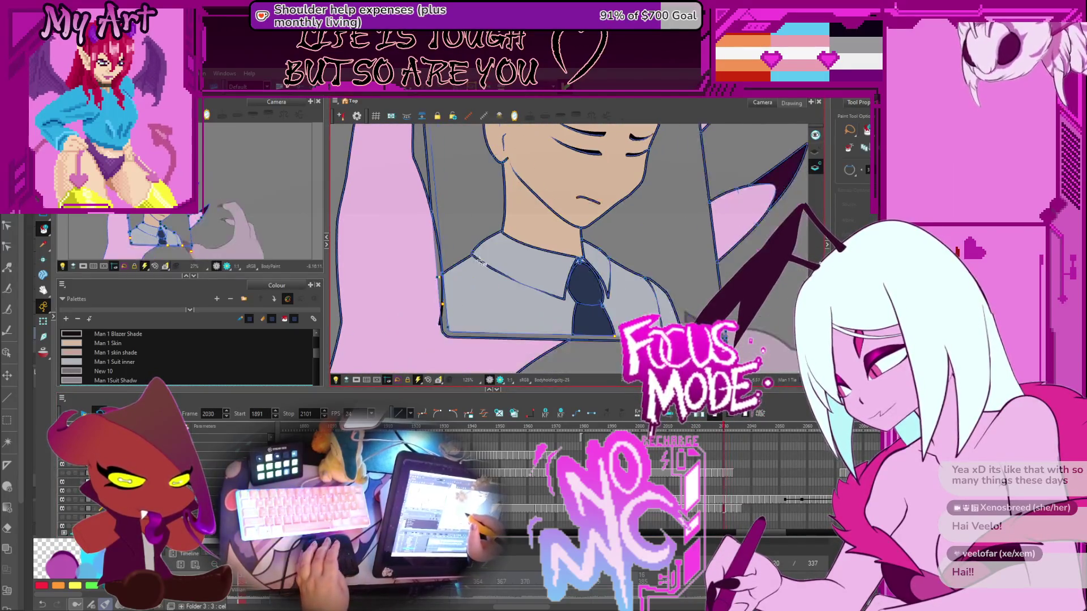
pyautogui.scroll(2, 453, 271)
pyautogui.hotkey('alt', 'v')
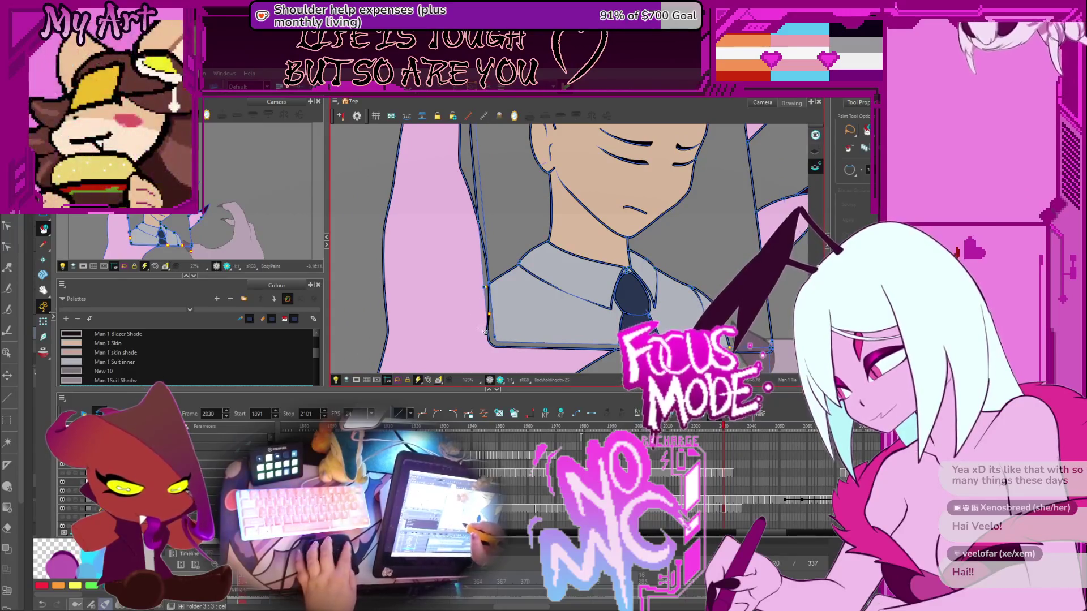
pyautogui.scroll(2, 482, 330)
pyautogui.scroll(1, 482, 330)
pyautogui.moveTo(482, 330); pyautogui.dragTo(543, 265)
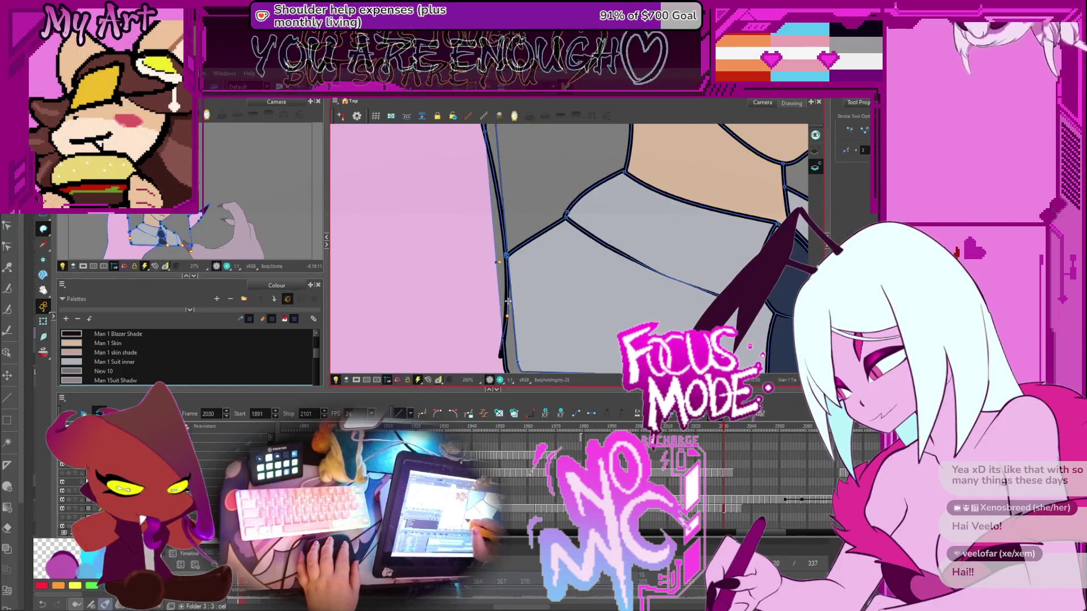
pyautogui.moveTo(509, 317); pyautogui.dragTo(529, 338)
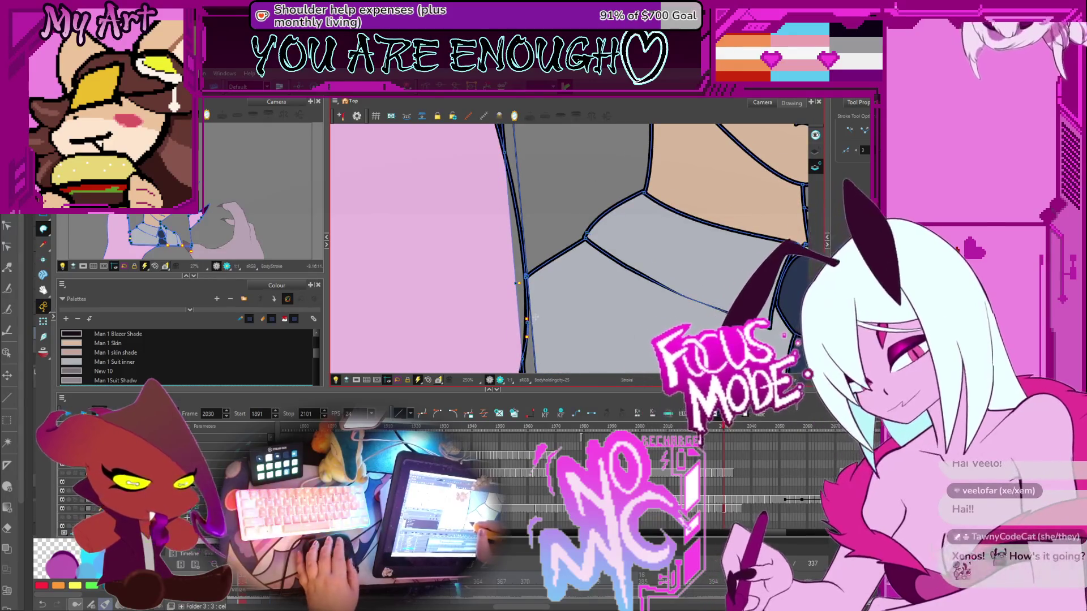
# Sample the woman's pink fill from the drawing and zoom back out
pyautogui.keyDown('alt'); pyautogui.click(508, 291); pyautogui.keyUp('alt')
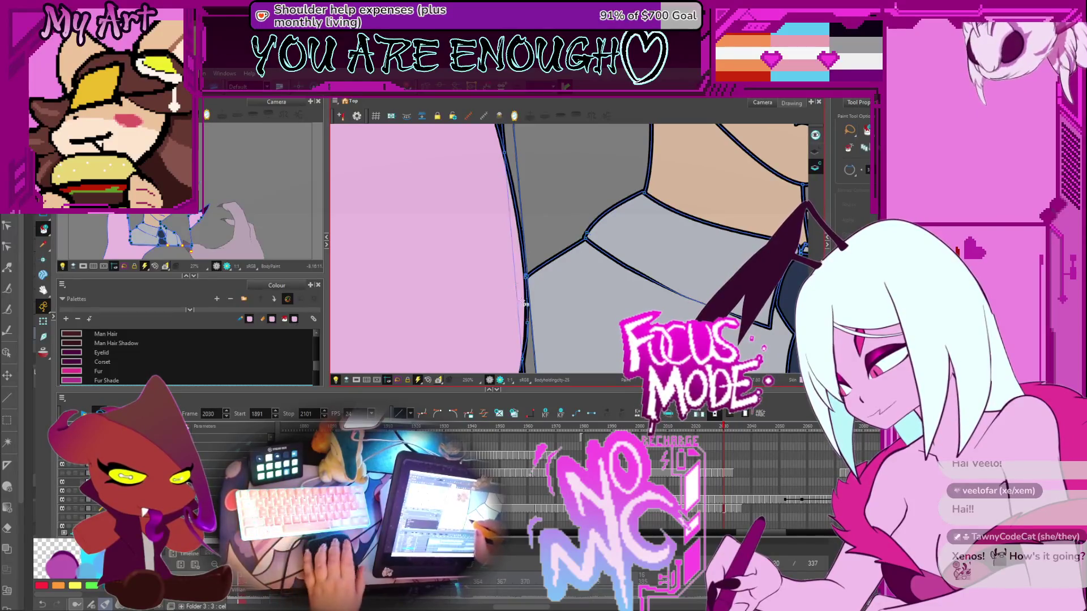
pyautogui.scroll(-5, 525, 304)
pyautogui.press('.')
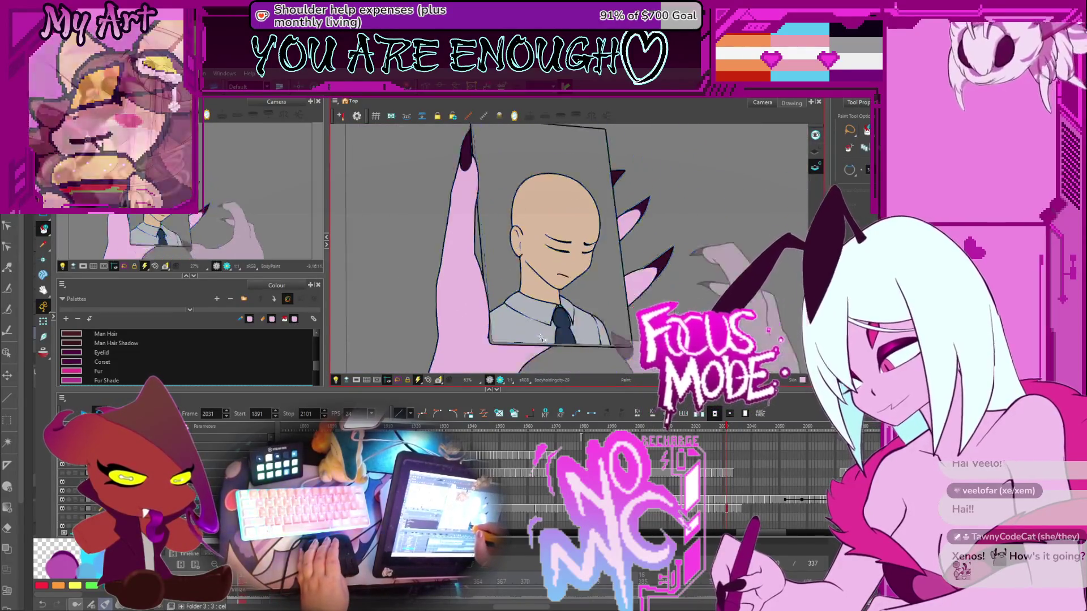
# Skip through frames 2036 and 2042 to the hand-on-tie pose, then step back to frame 2067
pyautogui.press('.')
pyautogui.press('.')
pyautogui.press('.')
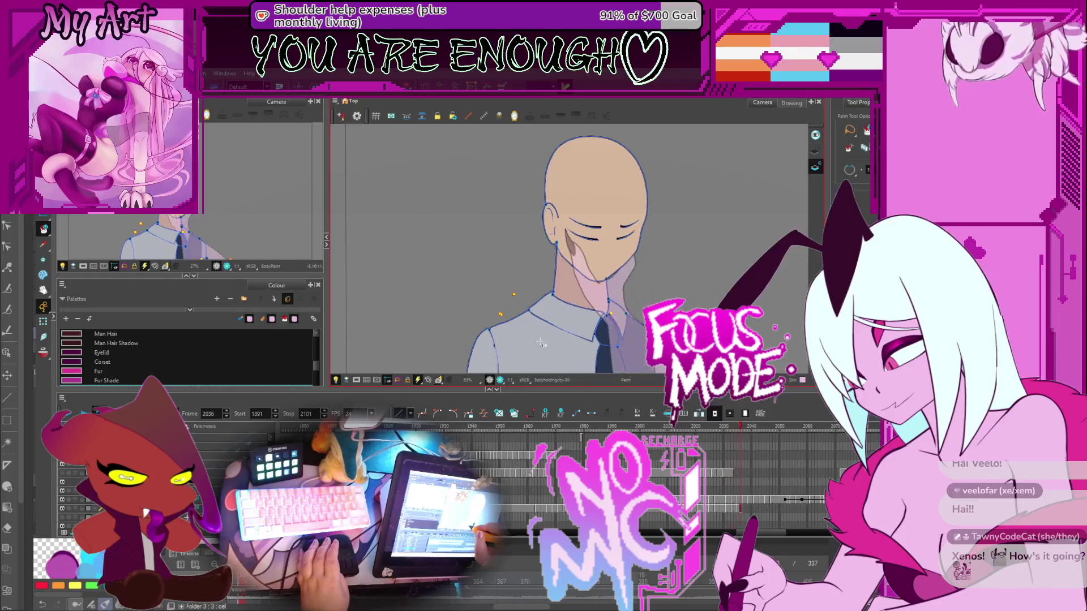
pyautogui.press('.')
pyautogui.press('.')
pyautogui.press('.')
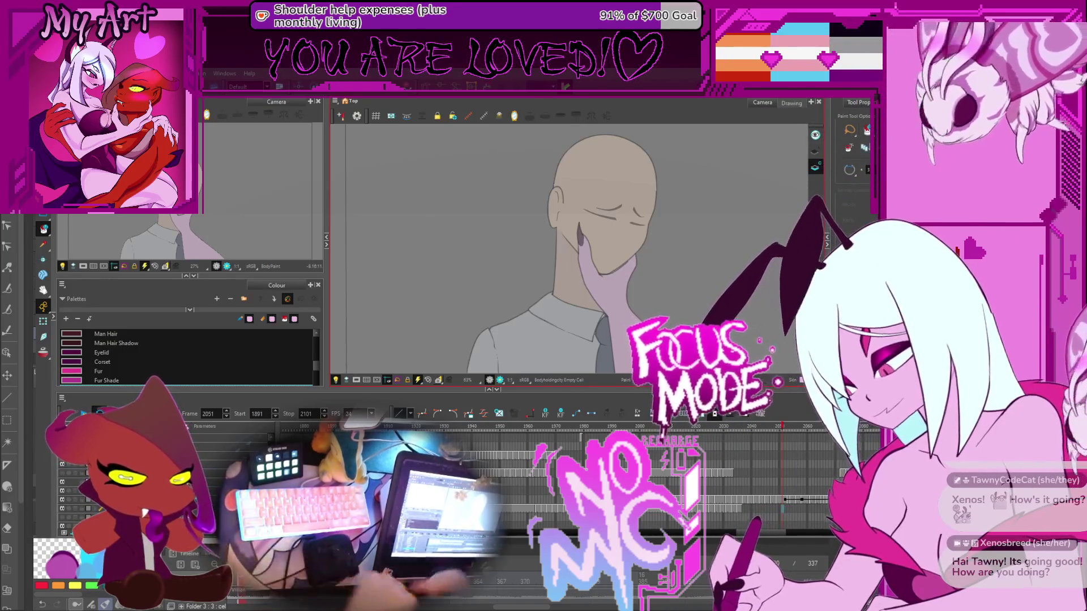
pyautogui.click(810, 434)
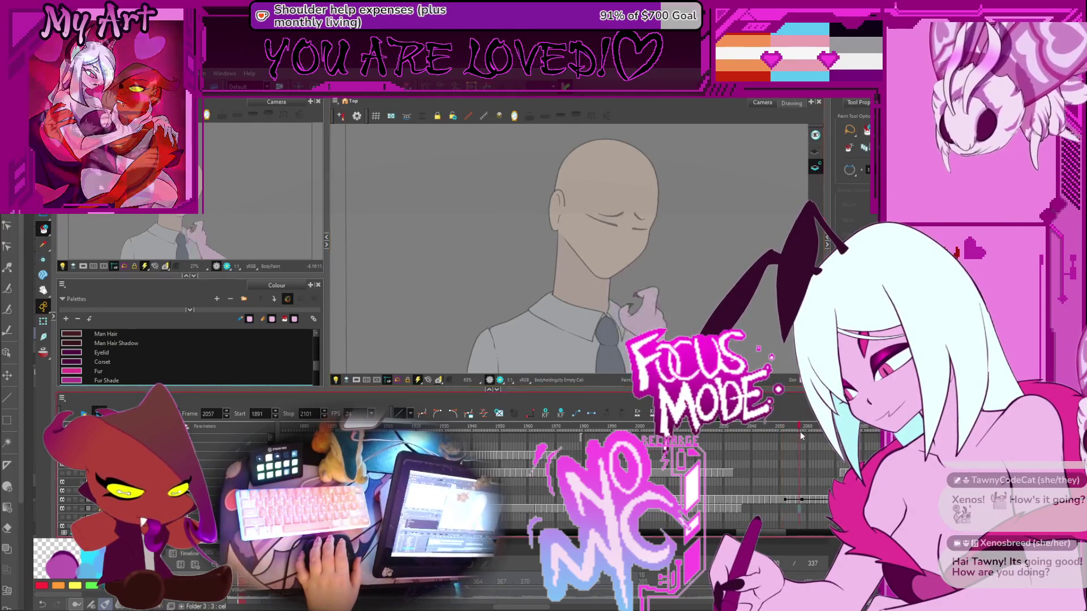
pyautogui.click(821, 436)
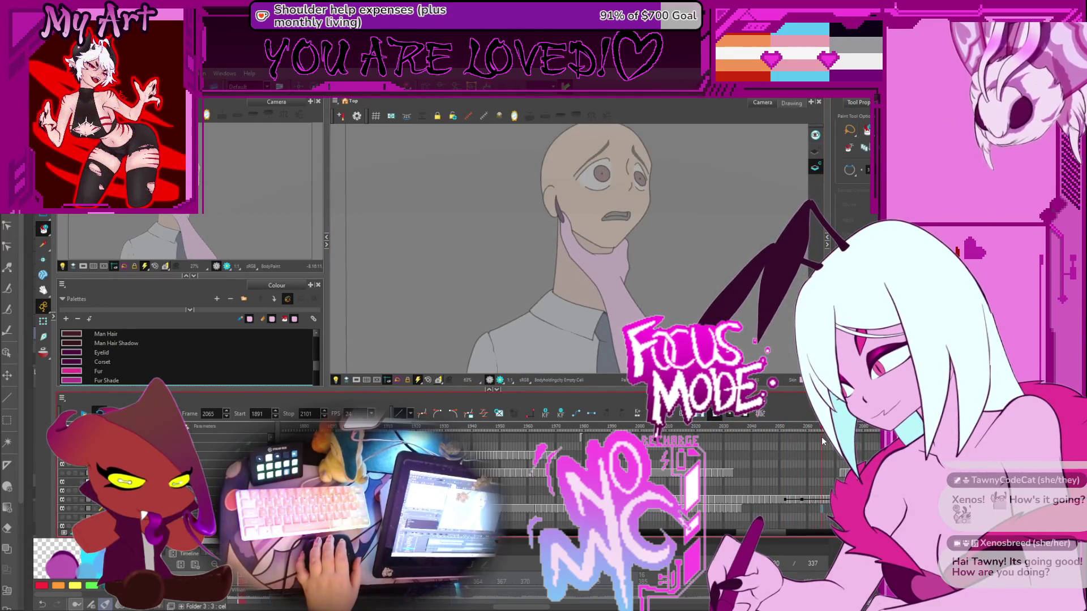
pyautogui.moveTo(823, 441)
pyautogui.mouseDown()
pyautogui.moveTo(863, 438)
pyautogui.moveTo(832, 441)
pyautogui.mouseUp()
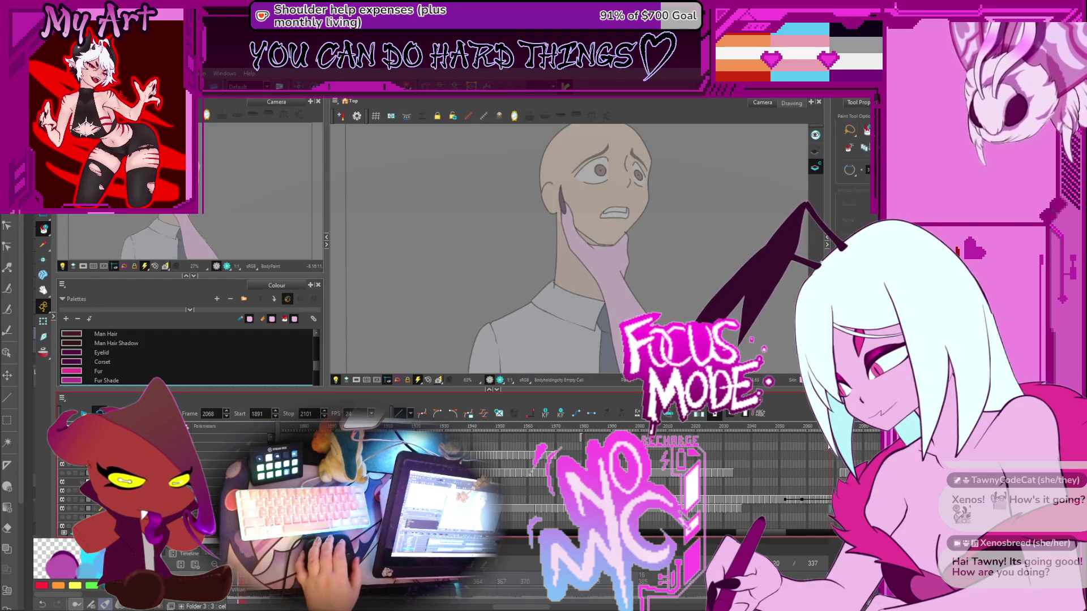
pyautogui.scroll(1, 692, 281)
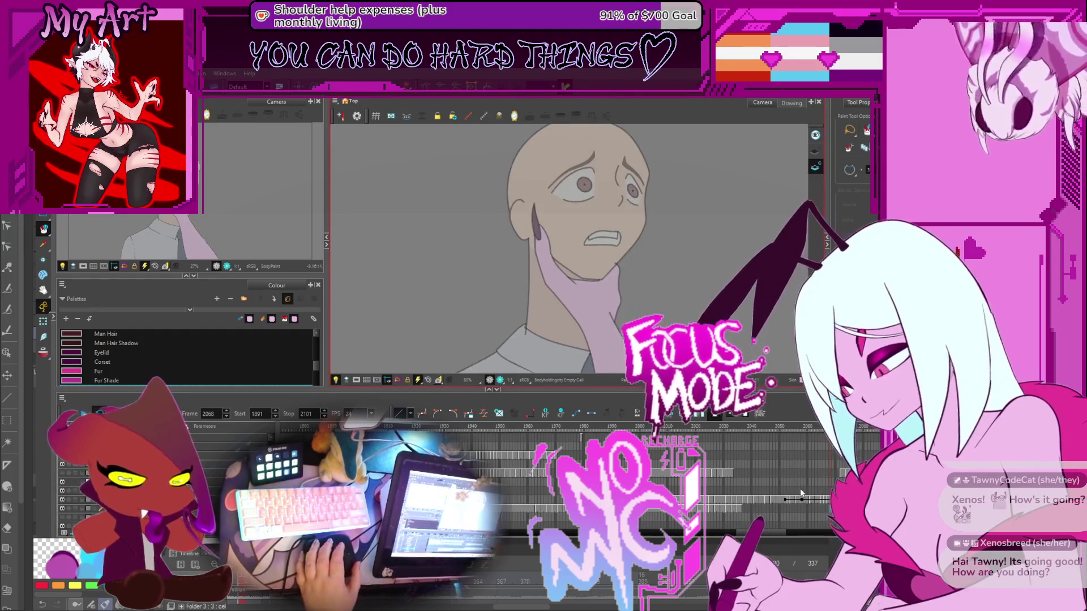
pyautogui.hscroll(3, 799, 487)
pyautogui.press(',')
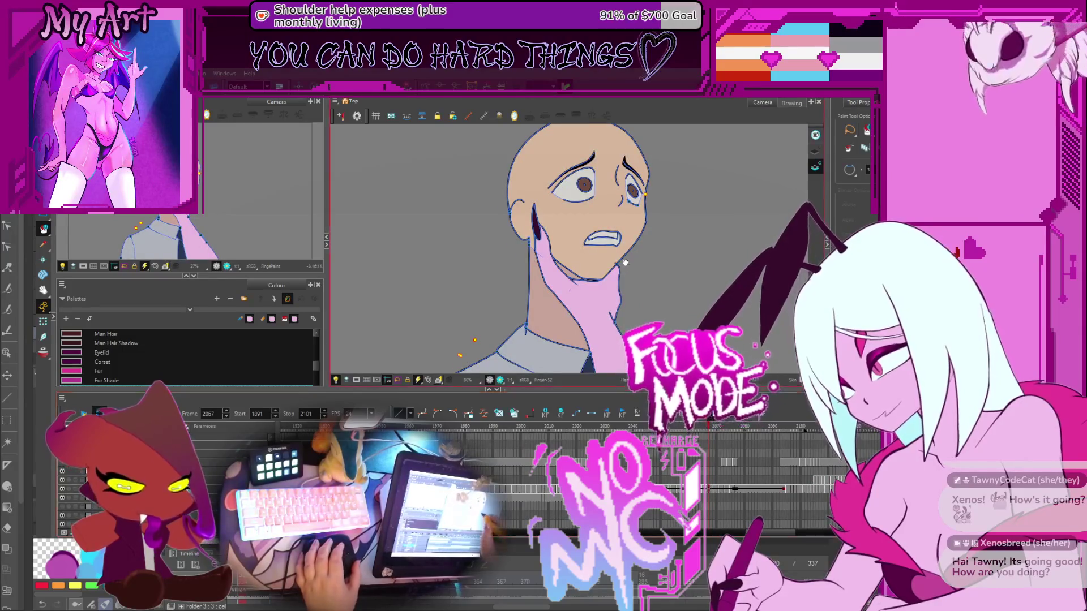
# Enlarge the Colour panel and select the 'Man Inner mouth' swatch while on frame 2067
pyautogui.hotkey('ctrl', 'a')
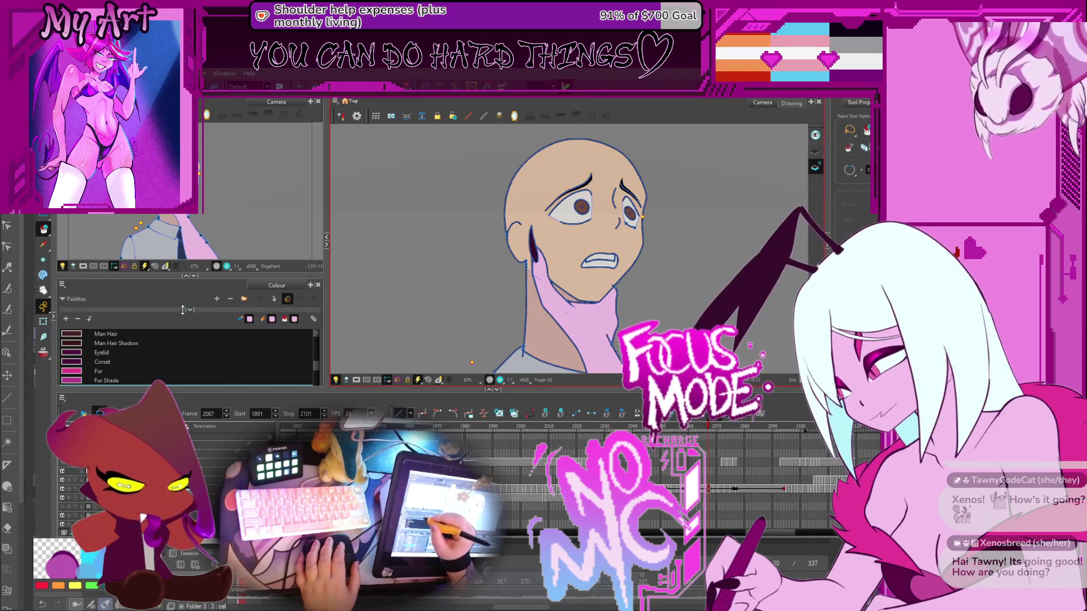
pyautogui.moveTo(203, 276); pyautogui.dragTo(203, 185)
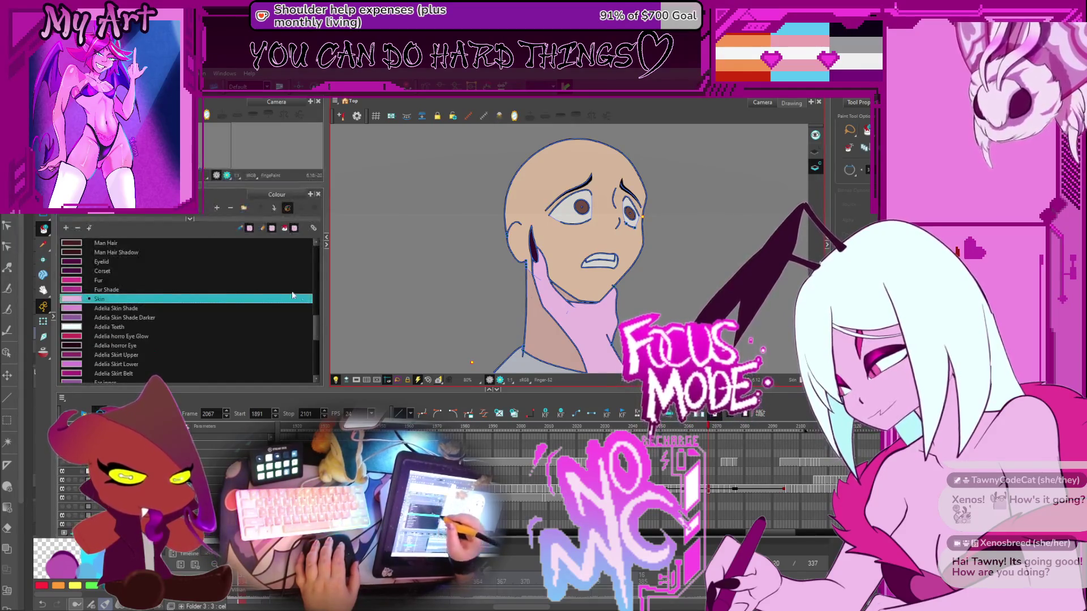
pyautogui.moveTo(314, 335)
pyautogui.mouseDown()
pyautogui.moveTo(318, 373)
pyautogui.moveTo(321, 338)
pyautogui.mouseUp()
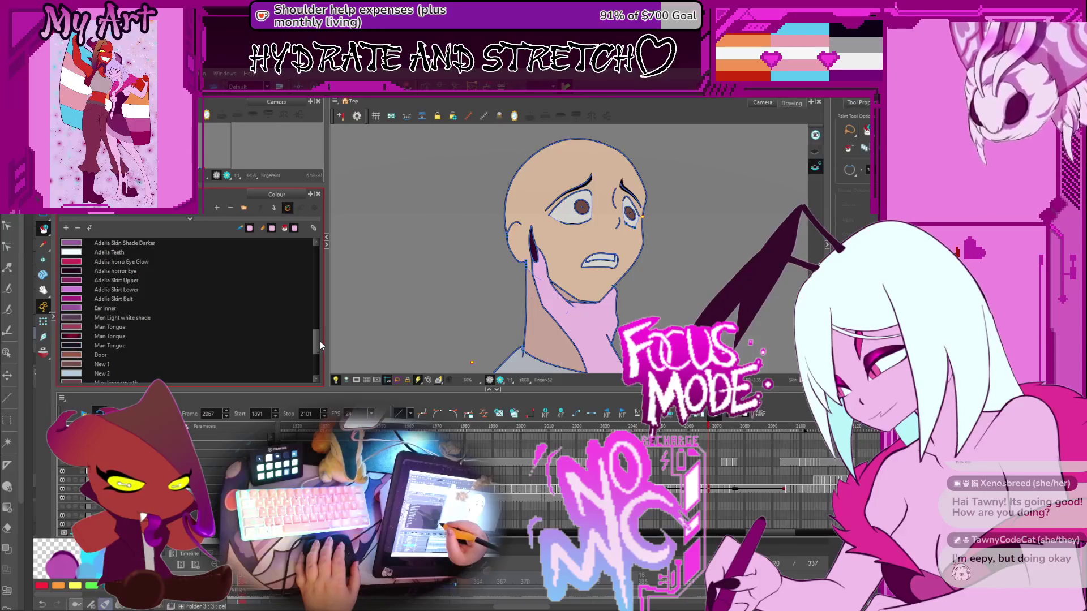
pyautogui.moveTo(320, 338)
pyautogui.mouseDown()
pyautogui.moveTo(334, 256)
pyautogui.moveTo(329, 344)
pyautogui.mouseUp()
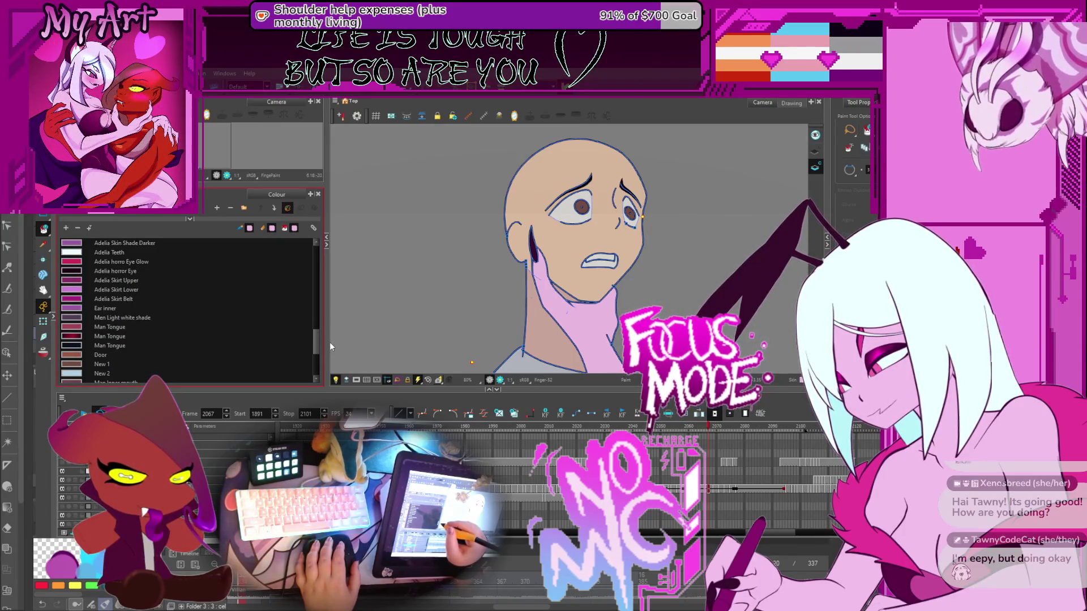
pyautogui.moveTo(330, 346); pyautogui.dragTo(330, 348)
pyautogui.click(138, 347)
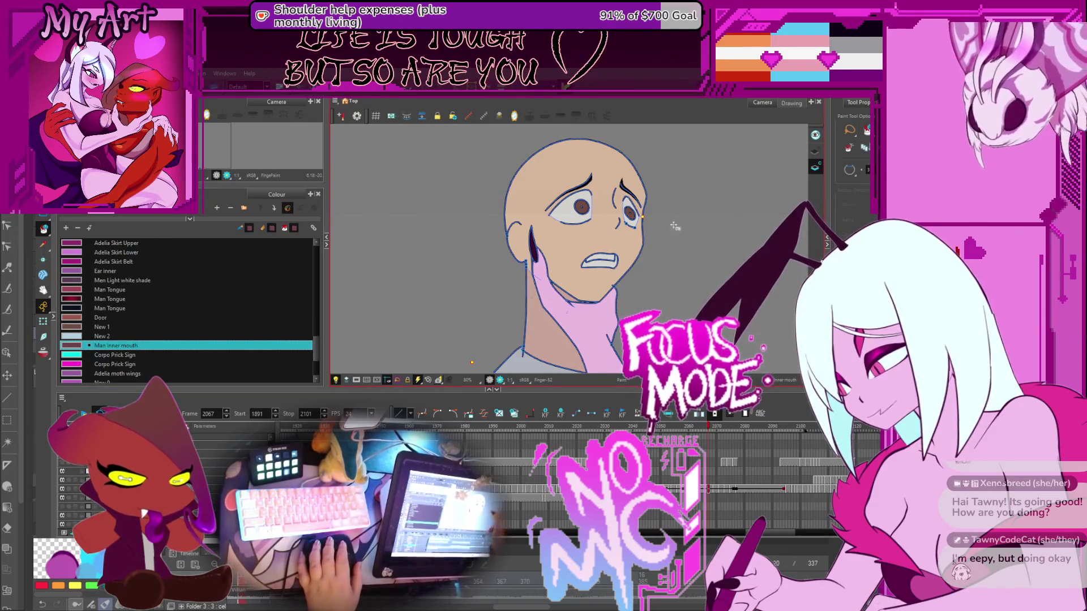
pyautogui.scroll(5, 618, 266)
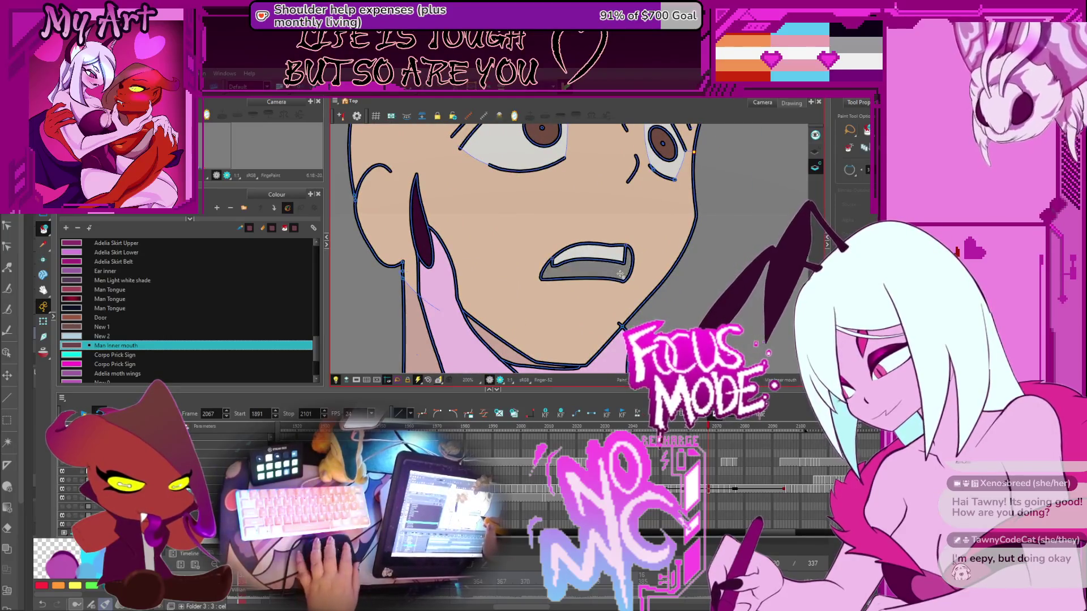
# Fill the open mouth with dark inner-mouth brown on the next drawing and the Finger-58 drawing
pyautogui.press('.')
pyautogui.press('.')
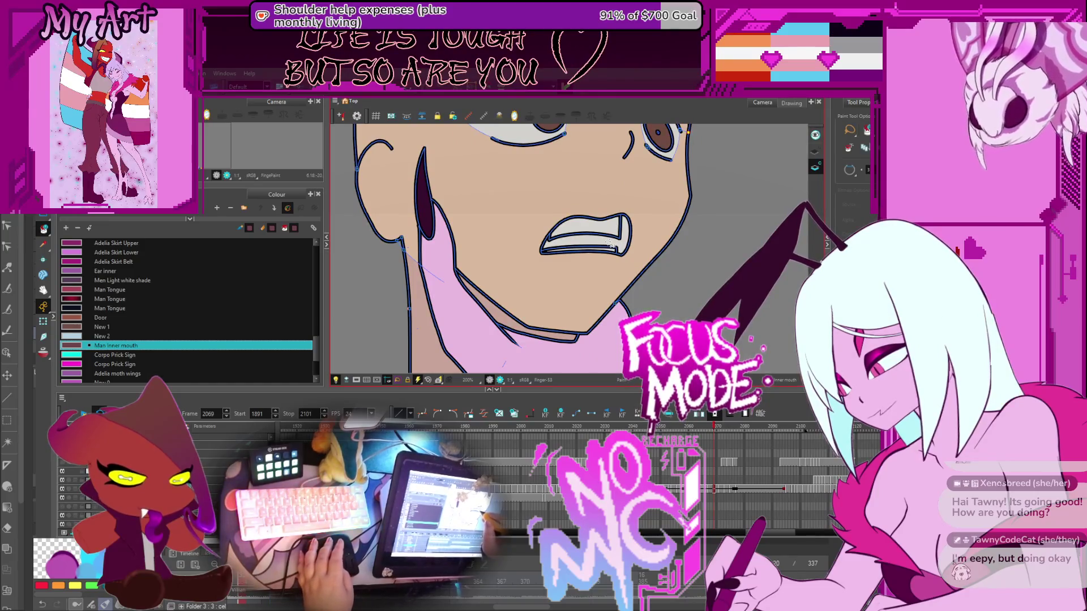
pyautogui.click(611, 244)
pyautogui.scroll(2, 609, 241)
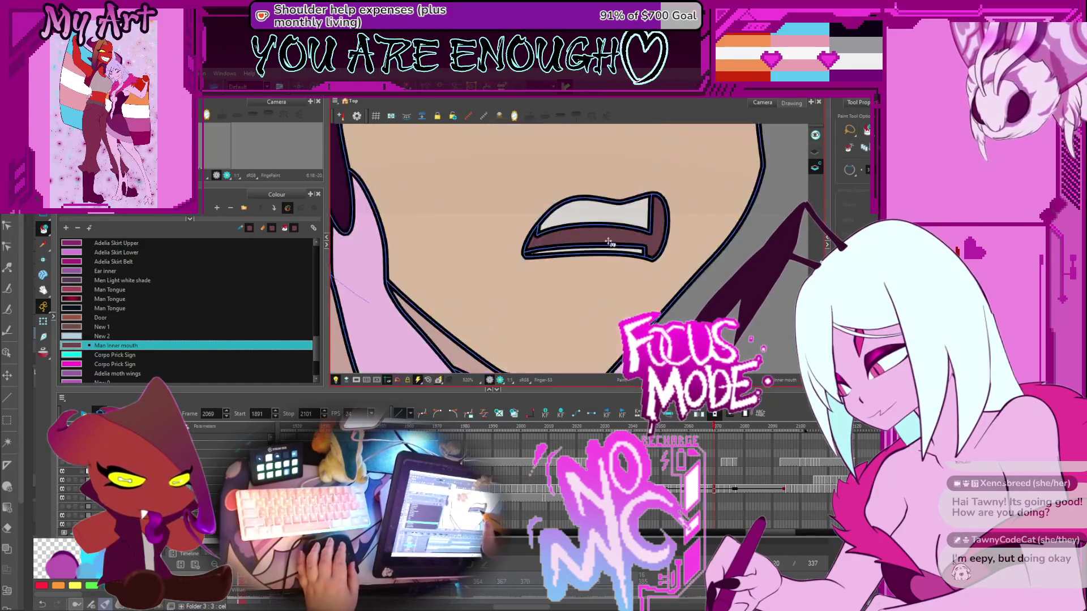
pyautogui.scroll(-3, 628, 235)
pyautogui.press(',')
pyautogui.press(',')
pyautogui.press(',')
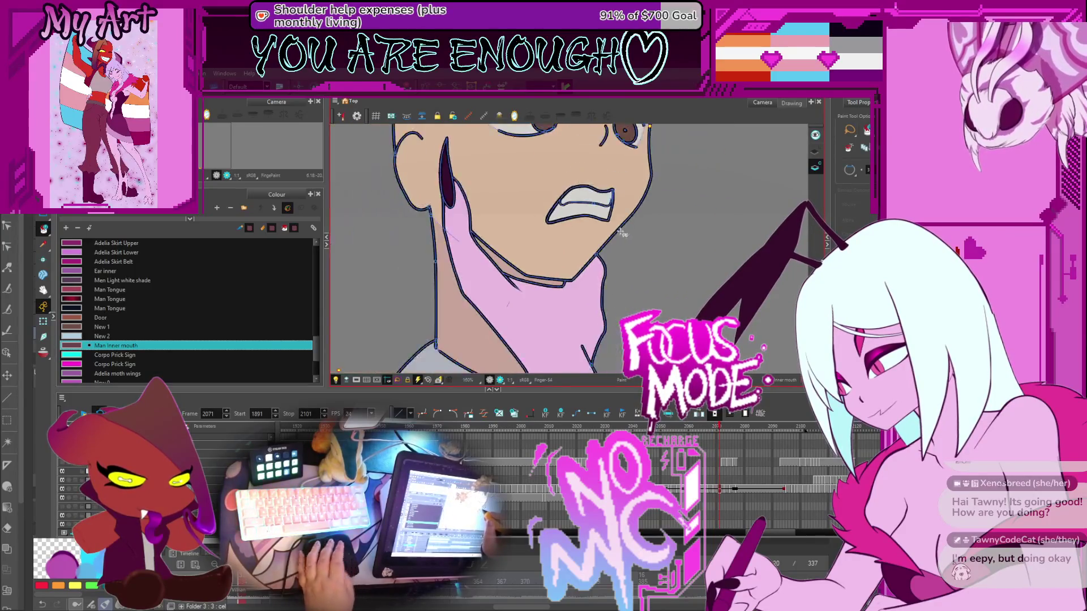
pyautogui.press(',')
pyautogui.press(',')
pyautogui.press('.')
pyautogui.click(601, 272)
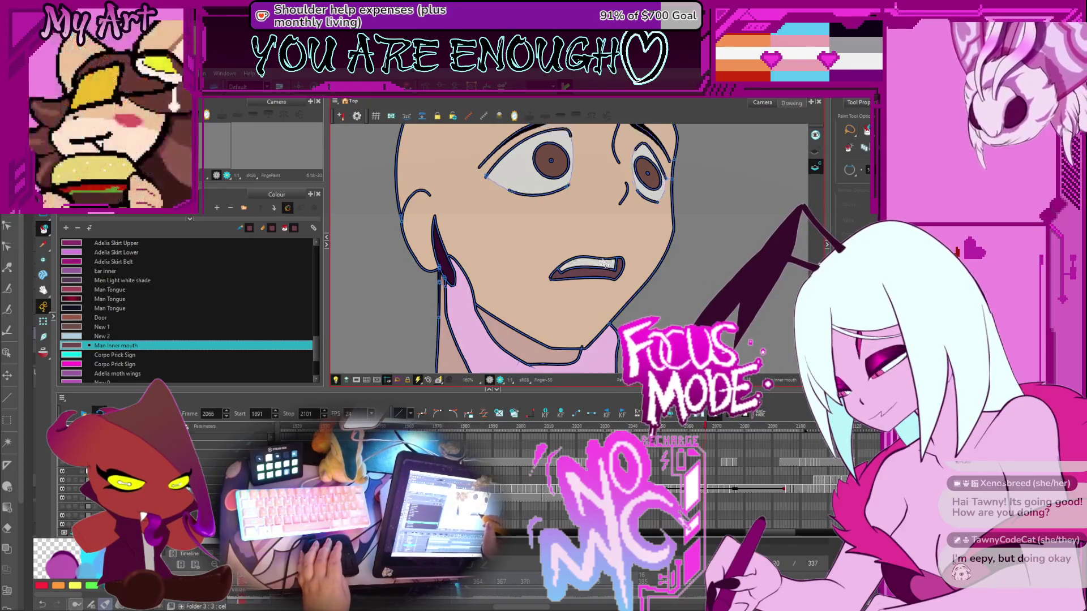
# Switch the current colour to Men eyes, review frames 2065 to 2076, and zoom out to the whole shot
pyautogui.keyDown('alt'); pyautogui.click(595, 266); pyautogui.keyUp('alt')
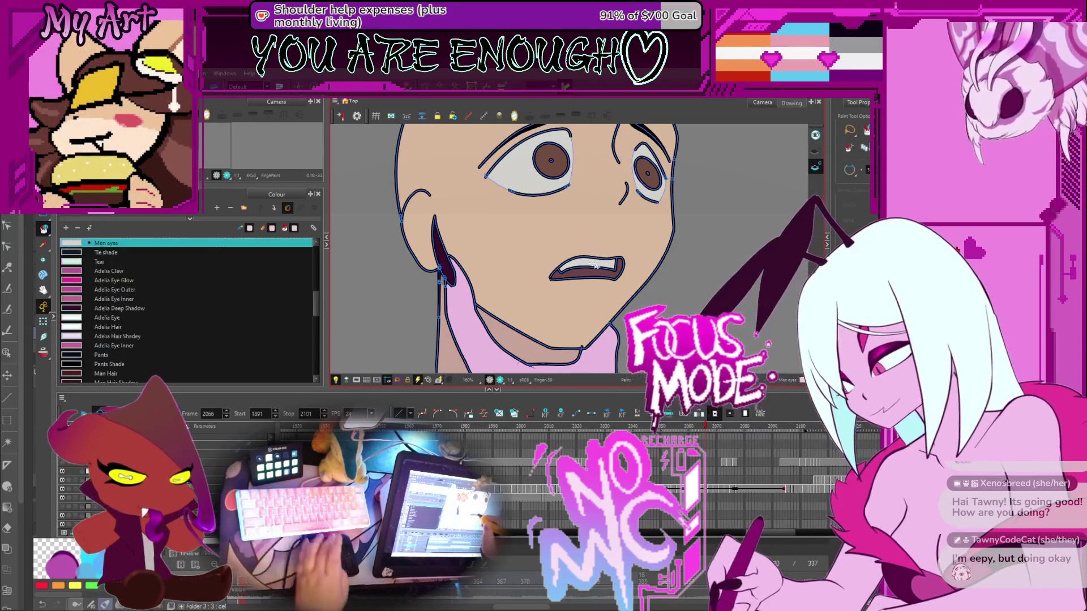
pyautogui.press(',')
pyautogui.press(',')
pyautogui.press('.')
pyautogui.press('.')
pyautogui.press('.')
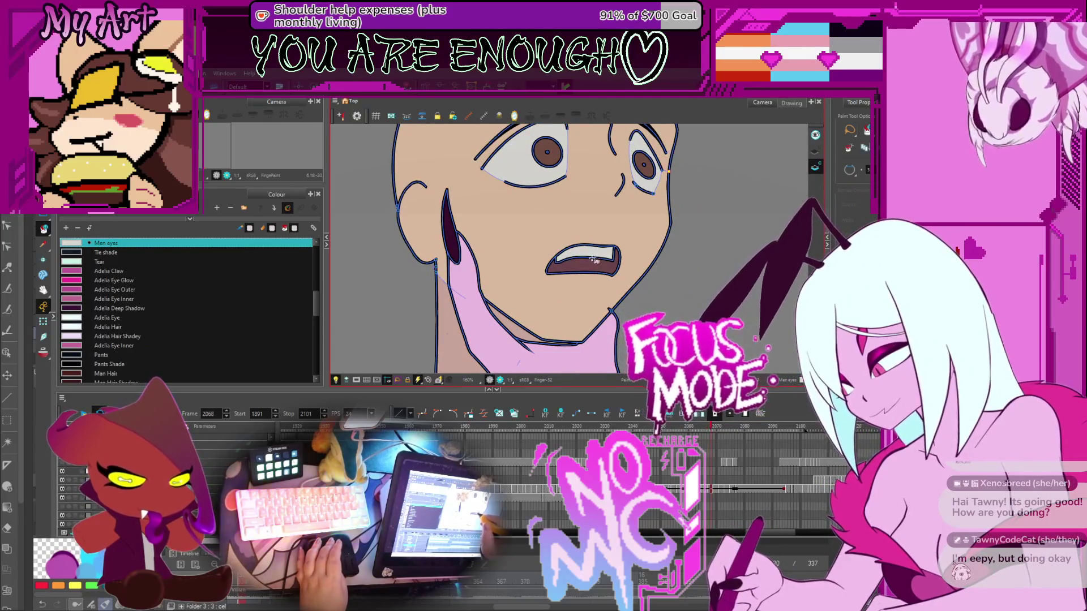
pyautogui.press('.')
pyautogui.press('.')
pyautogui.press('.')
pyautogui.press(',')
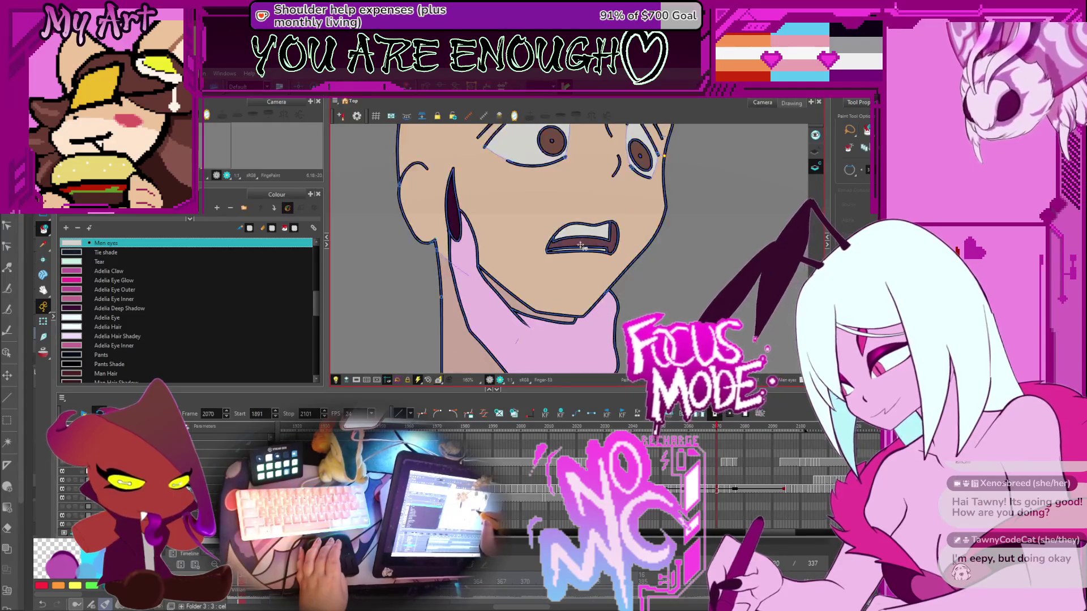
pyautogui.press('.')
pyautogui.press('.')
pyautogui.press('.')
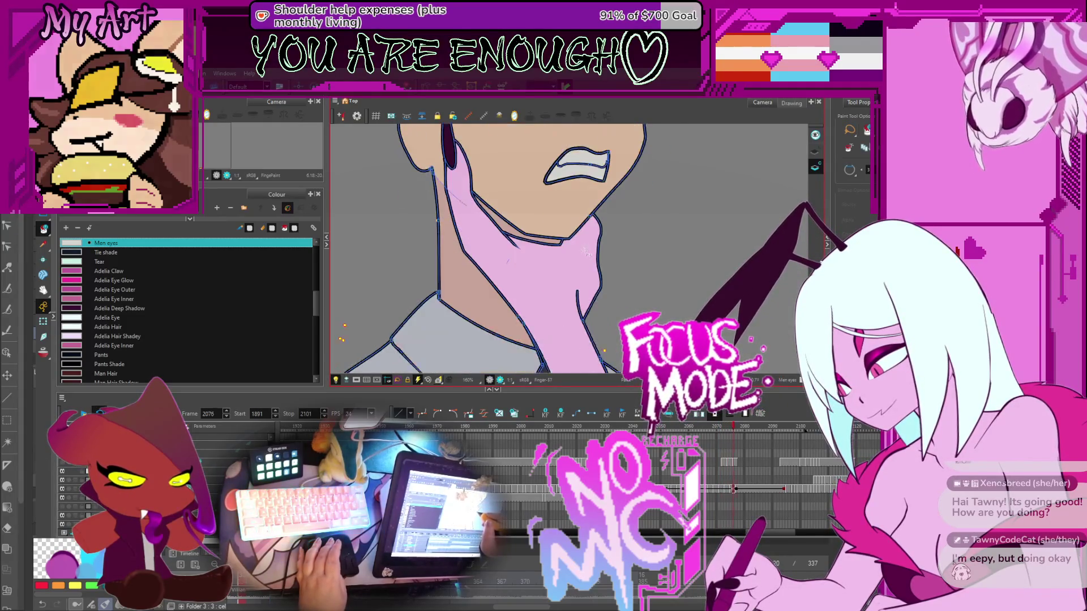
pyautogui.press('2')
pyautogui.press('2')
pyautogui.press('2')
pyautogui.press('2')
pyautogui.press('2')
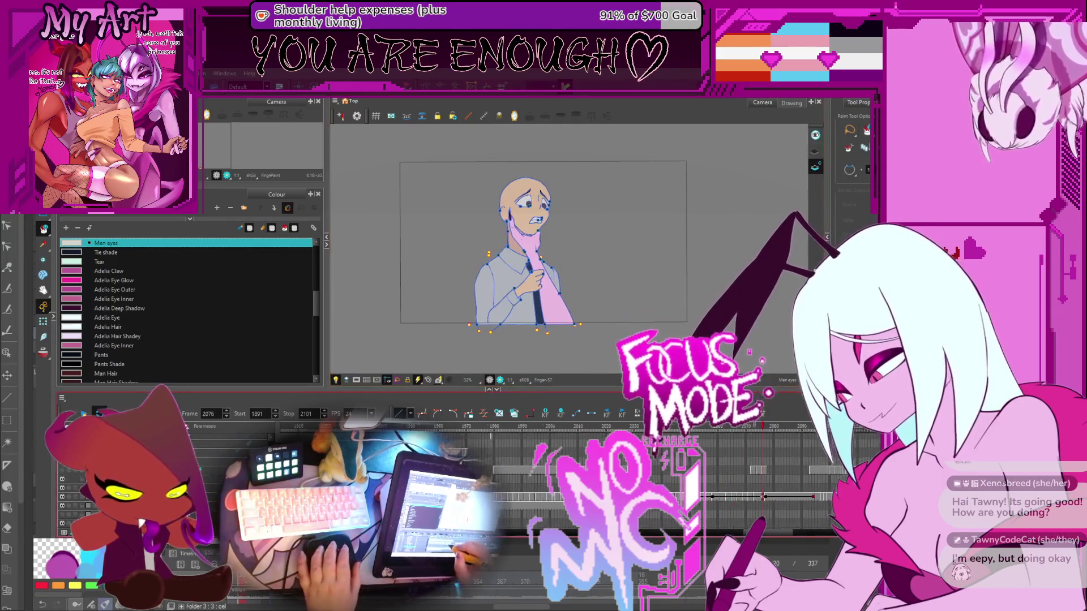
# Adjust the Timeline zoom and play back the coloured scene over frames 1988–2101
pyautogui.press('2')
pyautogui.press('2')
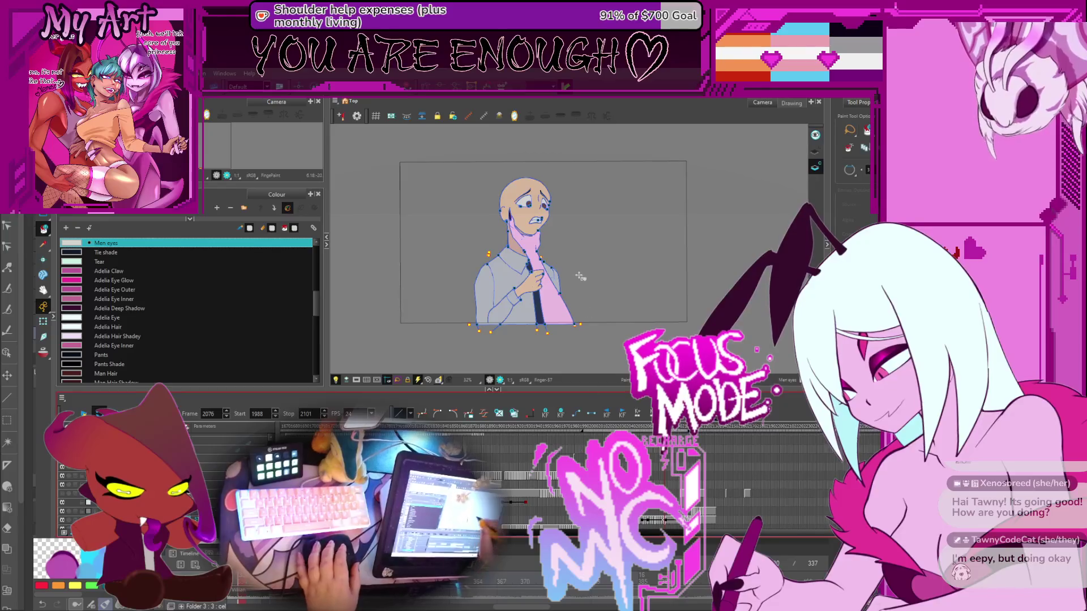
pyautogui.press('2')
pyautogui.press('2')
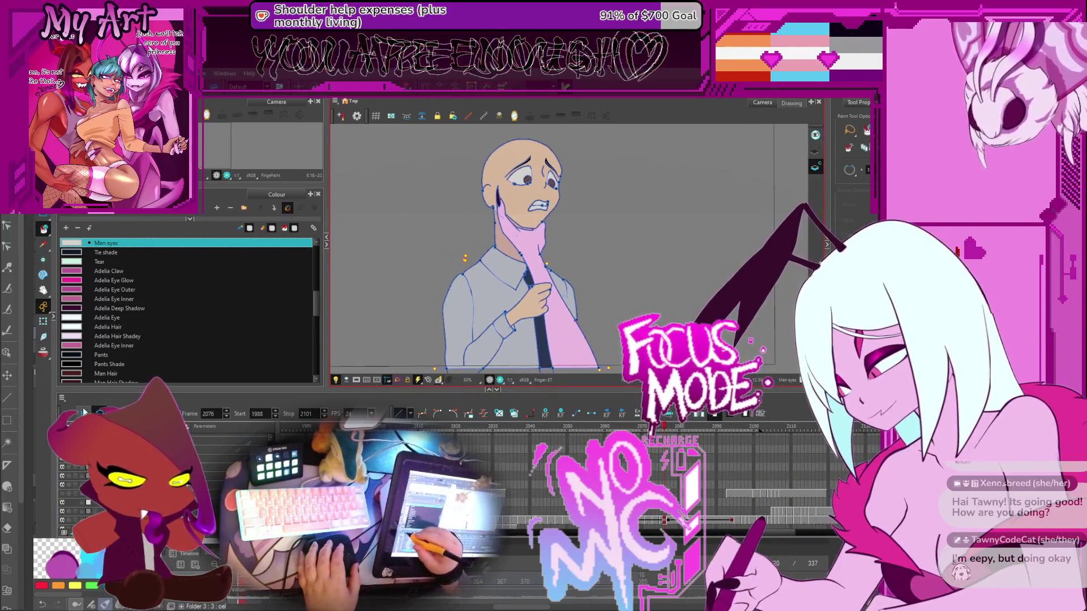
pyautogui.click(83, 412)
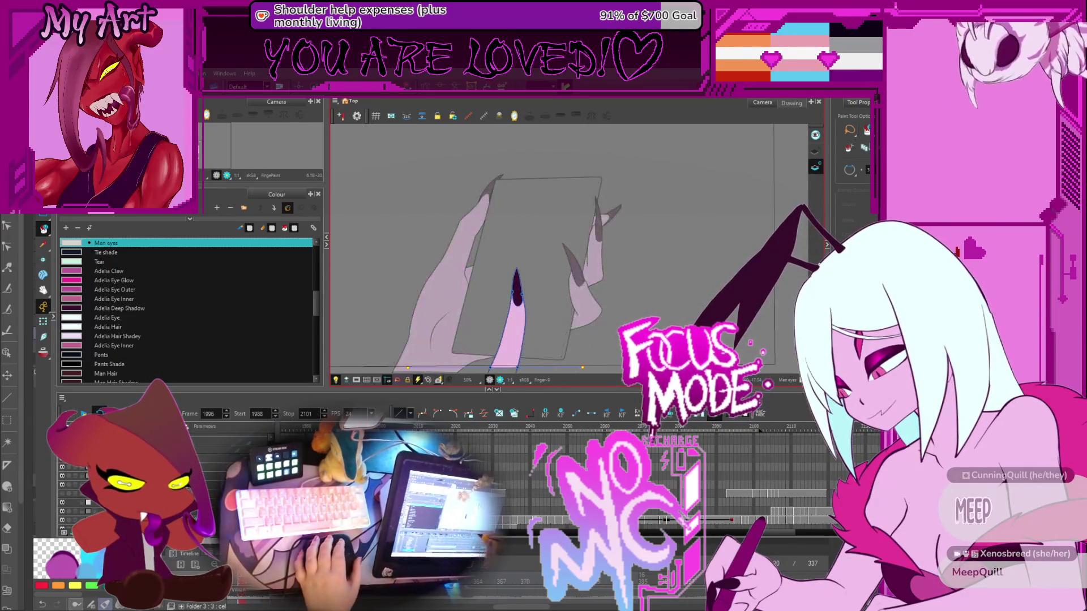
# Settle on frame 2071, zoom in on the man's grey-toothed mouth, and switch to the Paint tool
pyautogui.moveTo(648, 439); pyautogui.dragTo(639, 435)
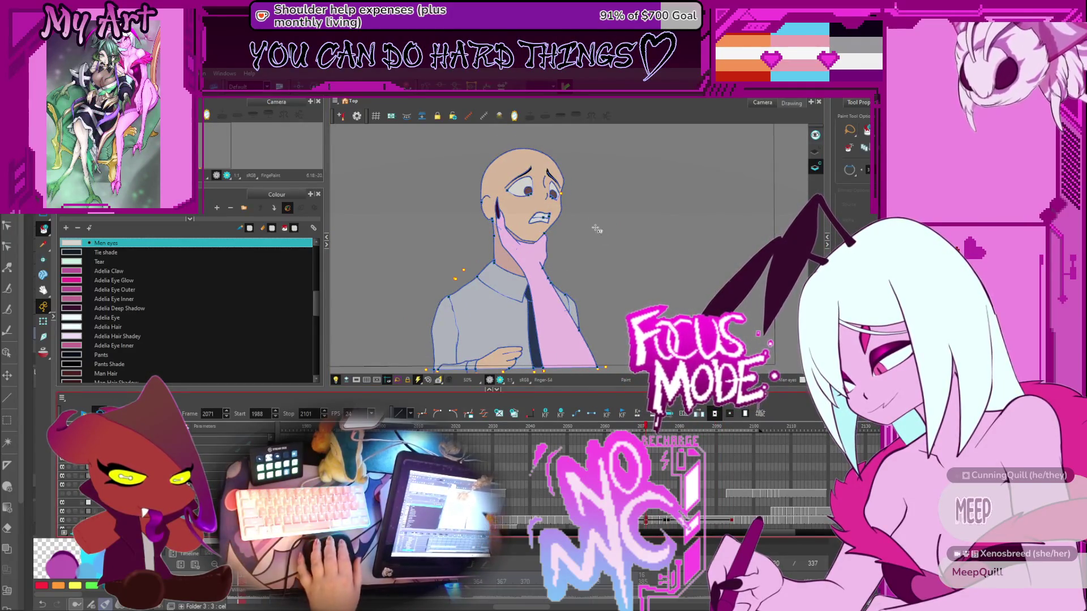
pyautogui.scroll(3, 522, 181)
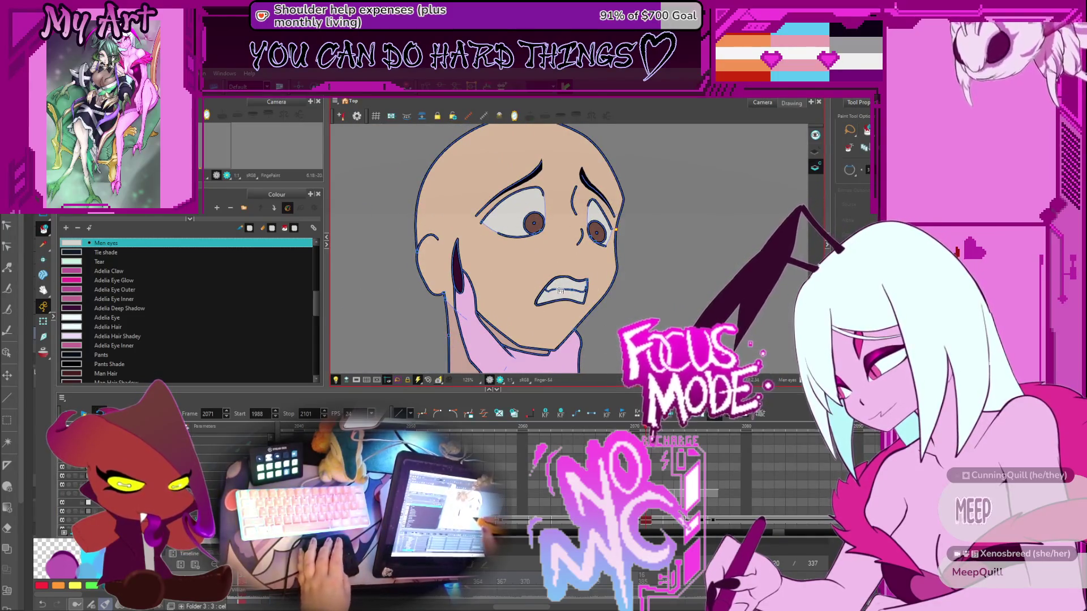
pyautogui.press('2')
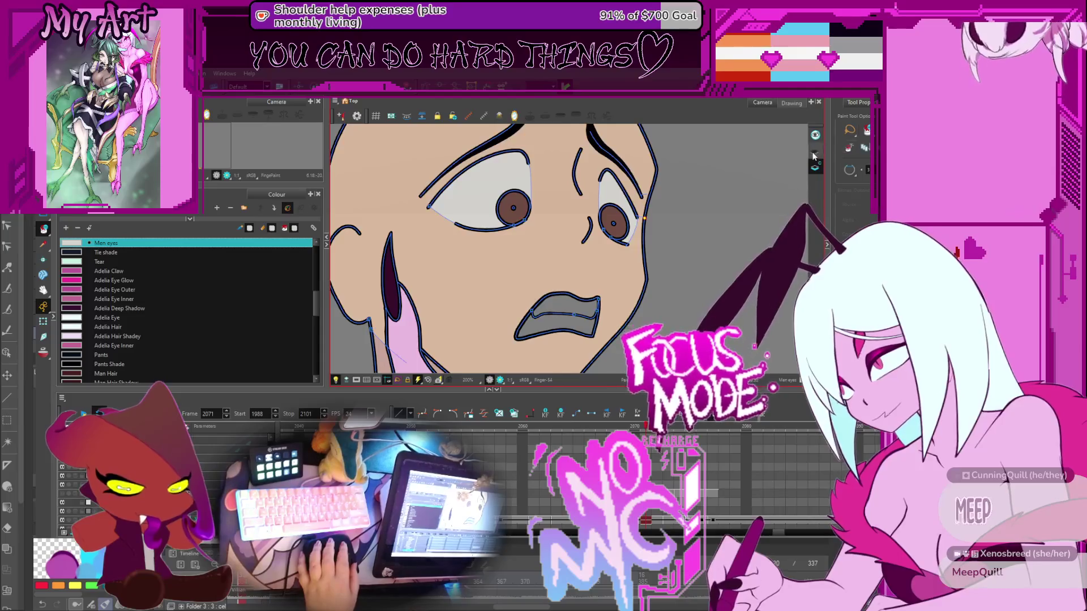
pyautogui.press(',')
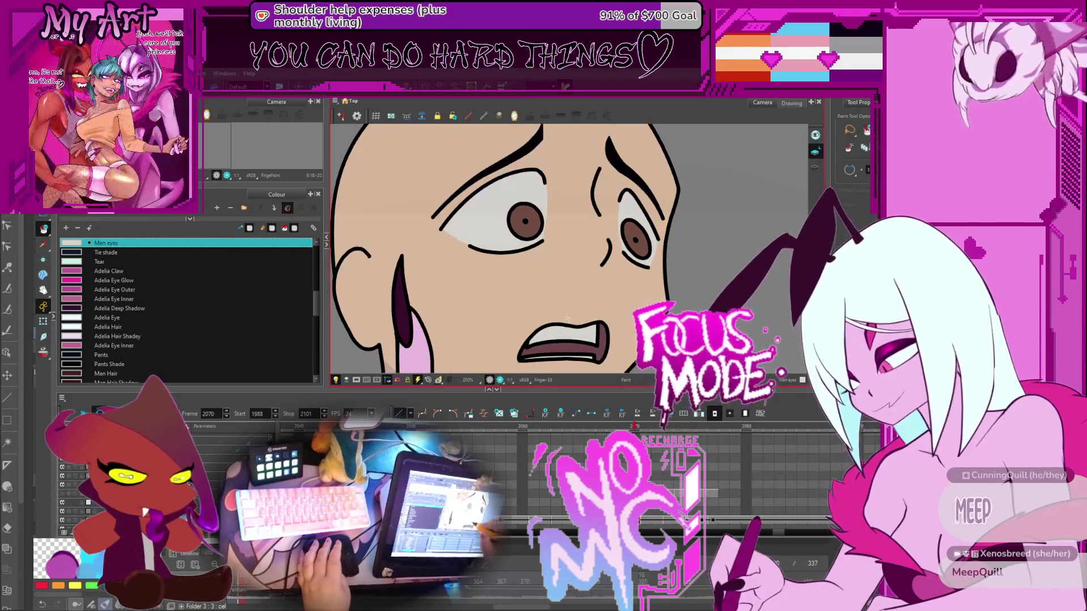
pyautogui.press('.')
pyautogui.press('.')
pyautogui.press(',')
pyautogui.press('.')
pyautogui.press(',')
pyautogui.press(',')
pyautogui.press('.')
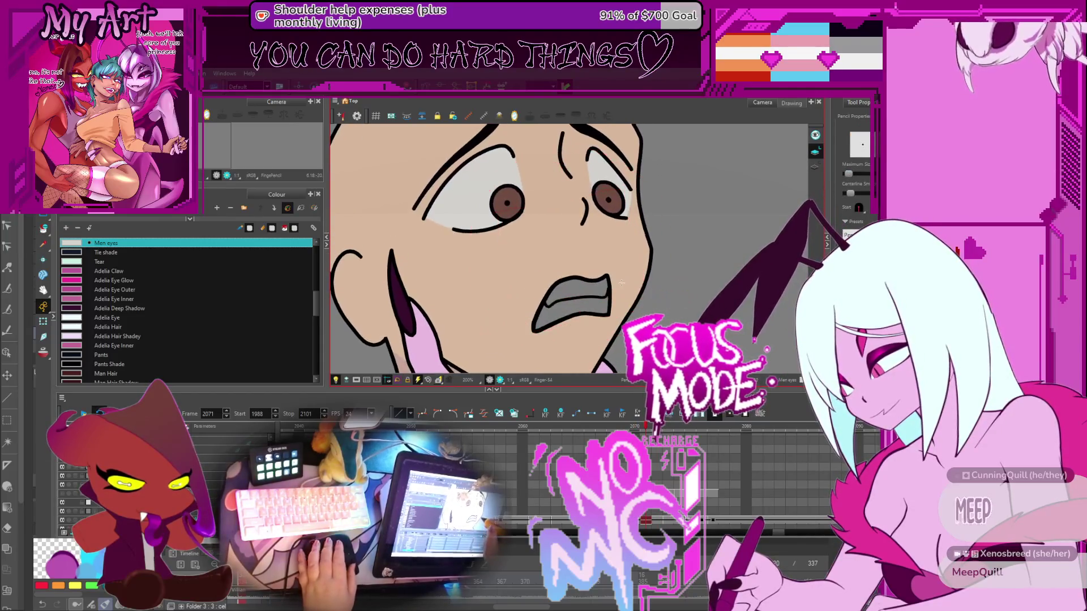
pyautogui.scroll(2, 614, 289)
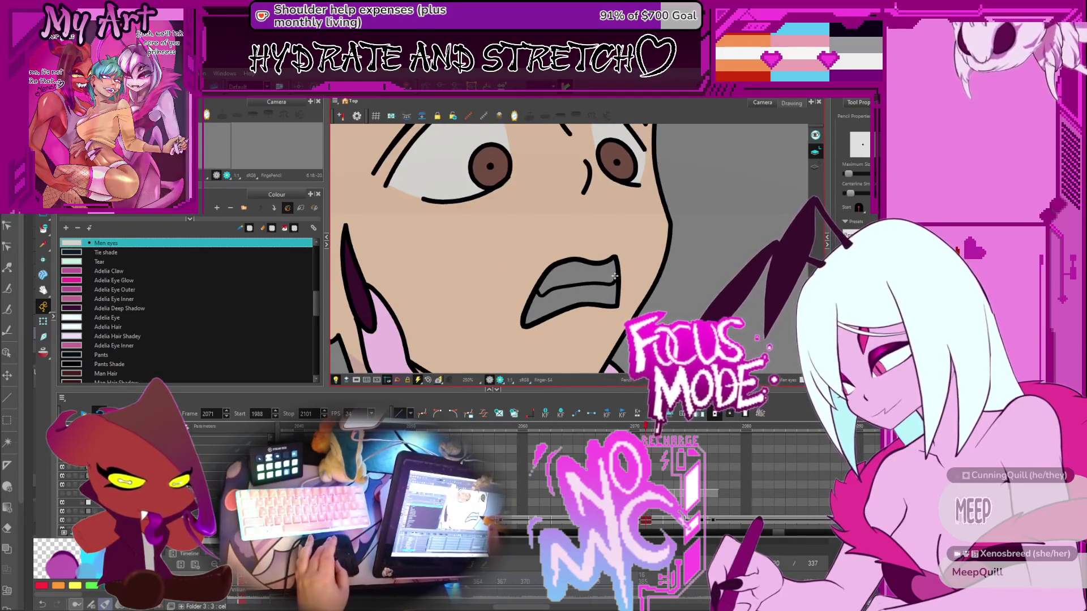
pyautogui.hotkey('alt', 'i')
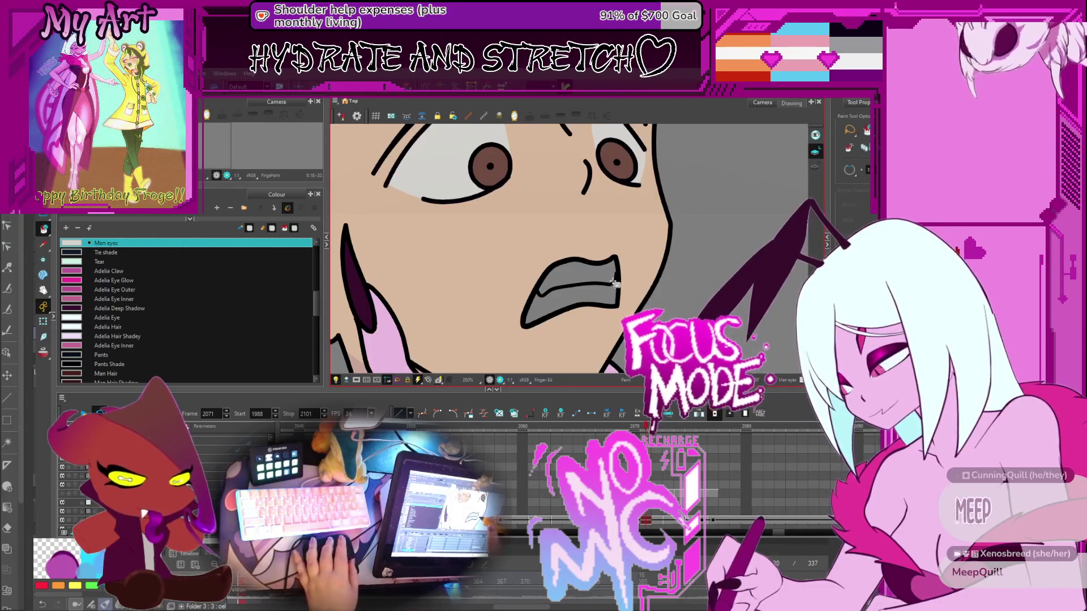
pyautogui.scroll(2, 614, 285)
# Step through the mouth drawings and undo the stray grey stroke on the man's teeth
pyautogui.moveTo(641, 283); pyautogui.dragTo(638, 264)
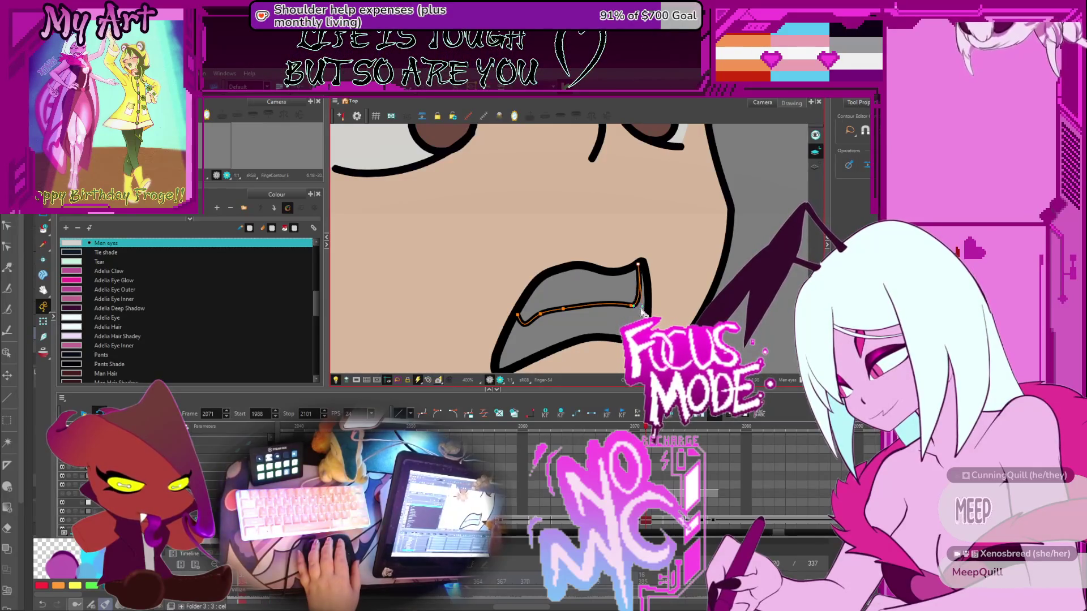
pyautogui.press(',')
pyautogui.hotkey('alt', '/')
pyautogui.press(',')
pyautogui.press('.')
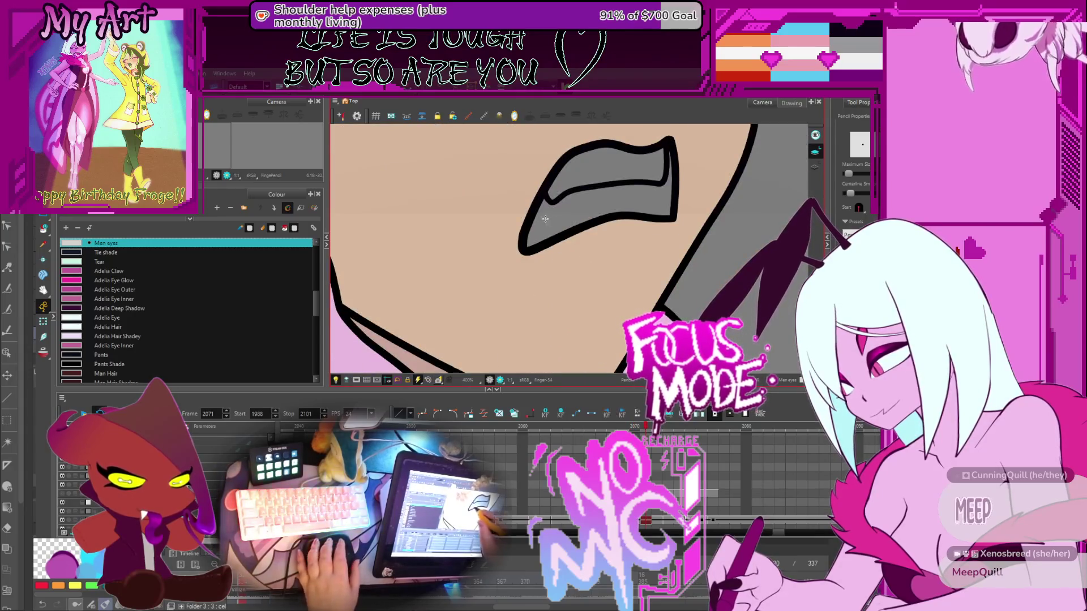
pyautogui.hotkey('ctrl', 'z')
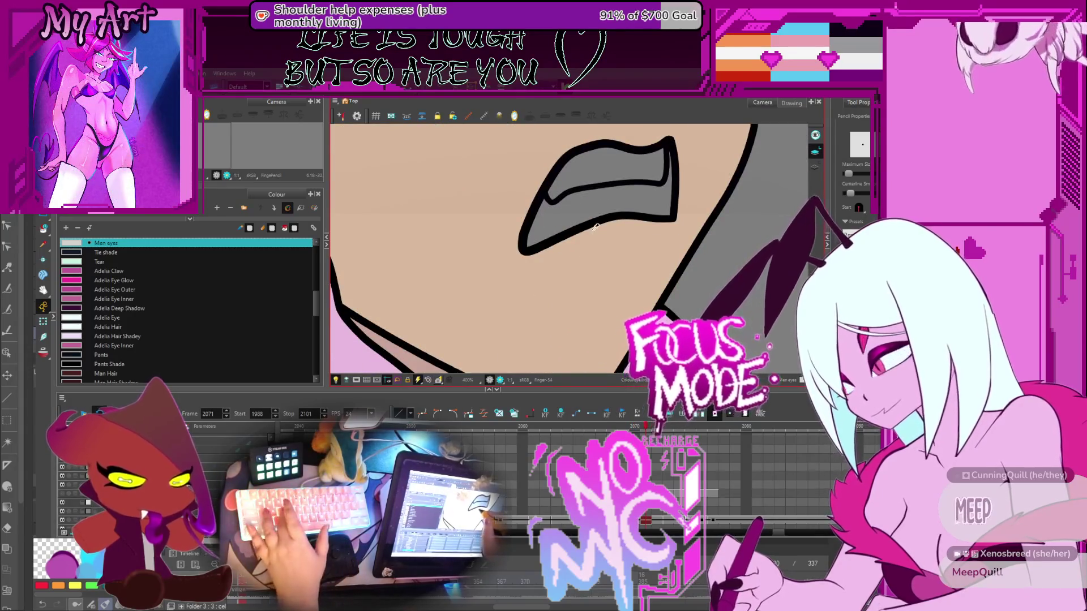
# Draw a black divider across the teeth and compare frames 2070–2072
pyautogui.moveTo(536, 219); pyautogui.dragTo(606, 199)
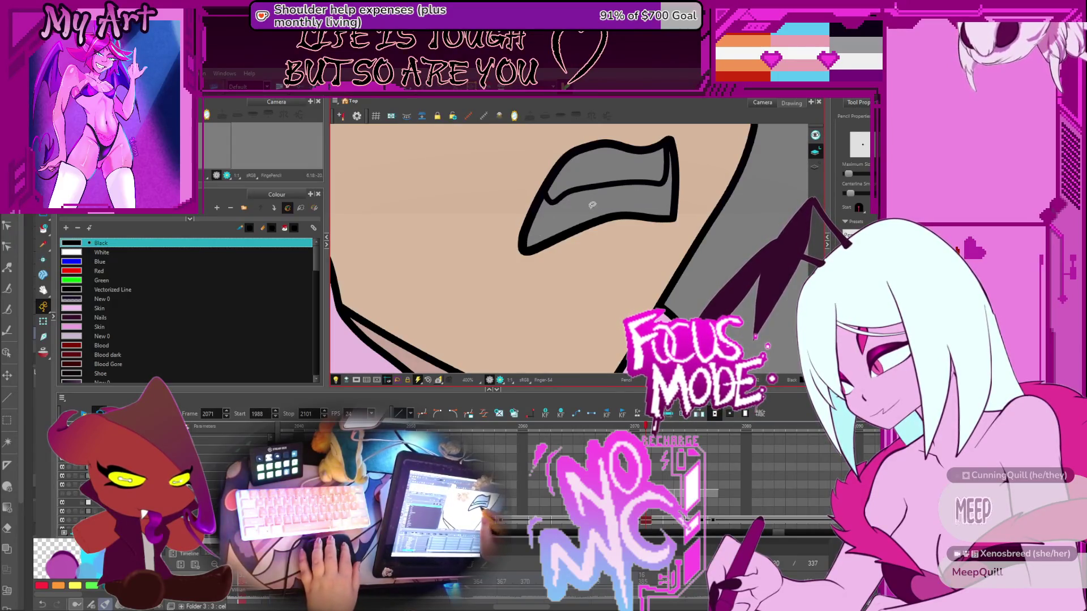
pyautogui.moveTo(656, 221)
pyautogui.mouseDown()
pyautogui.moveTo(657, 243)
pyautogui.moveTo(634, 266)
pyautogui.mouseUp()
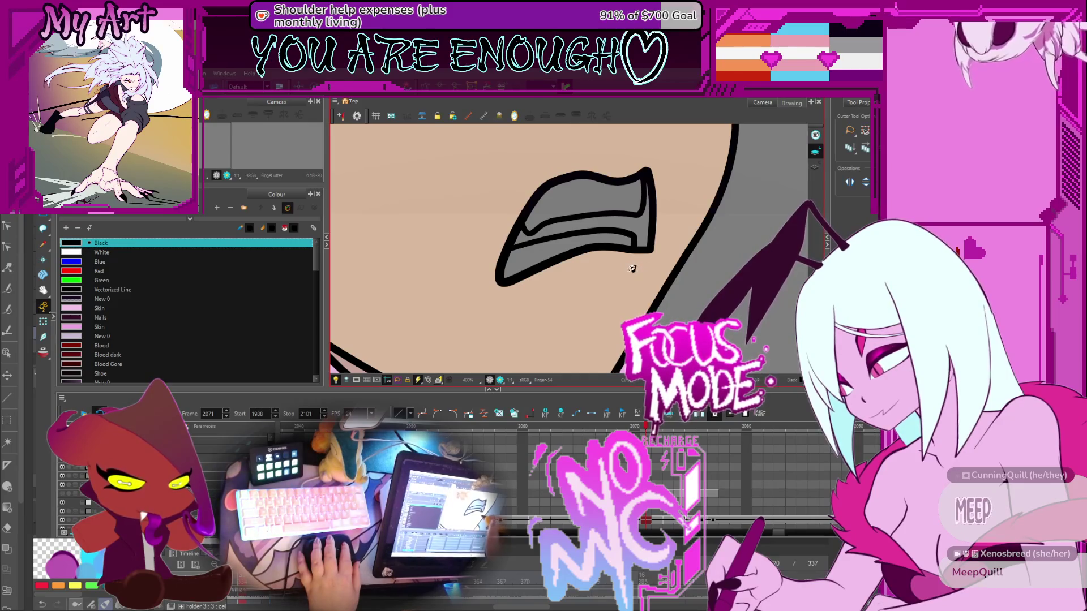
pyautogui.press(',')
pyautogui.press('.')
pyautogui.press('.')
pyautogui.press('.')
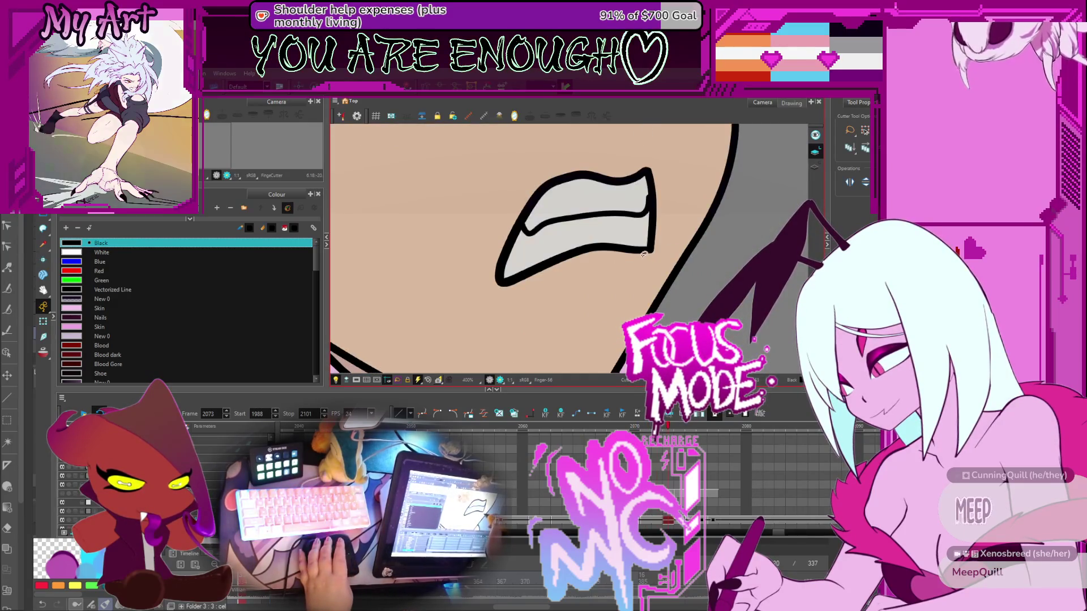
pyautogui.press(',')
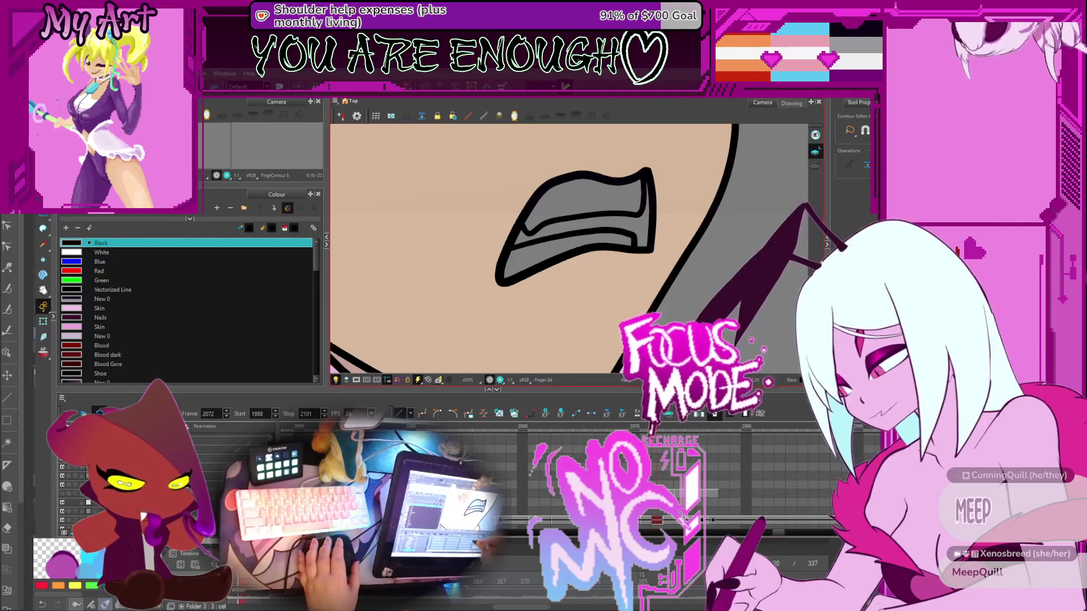
pyautogui.click(604, 427)
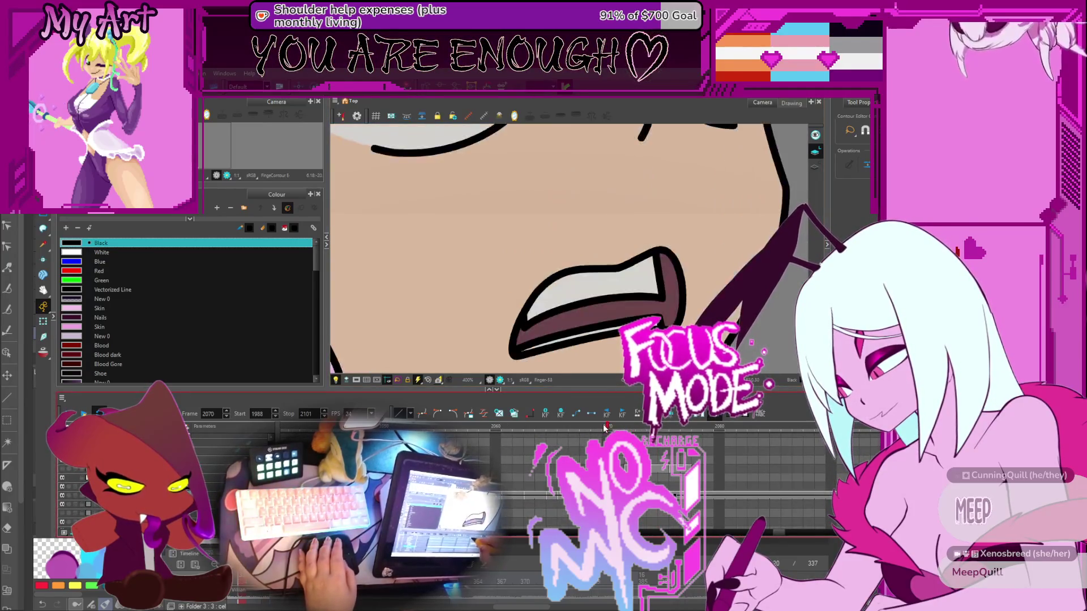
pyautogui.click(618, 427)
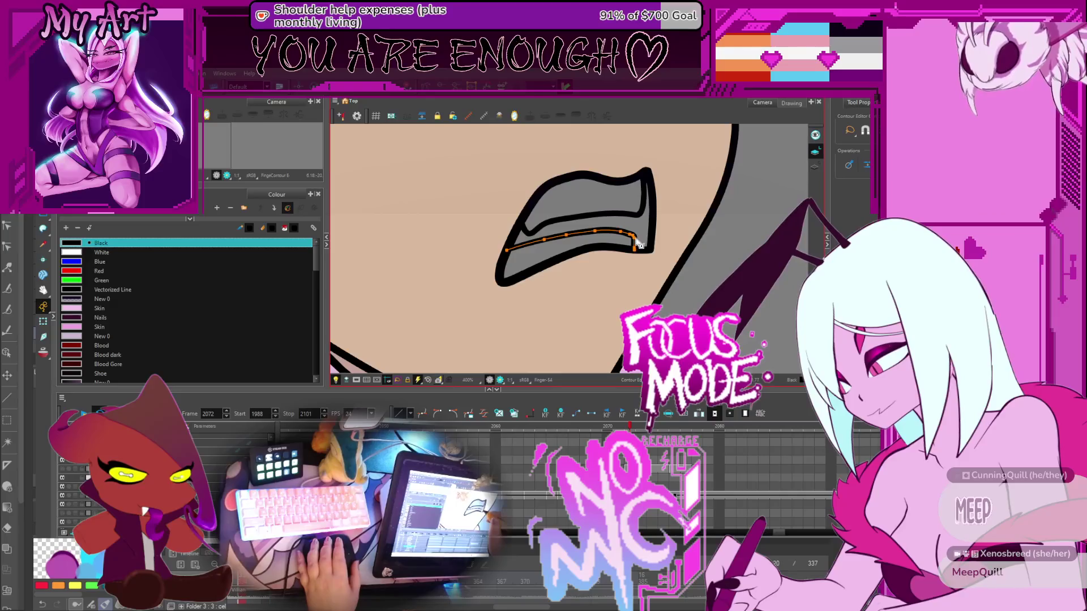
# Reshape the teeth divider's curve and lower inner line with the Contour Editor, then select all strokes
pyautogui.scroll(4, 640, 236)
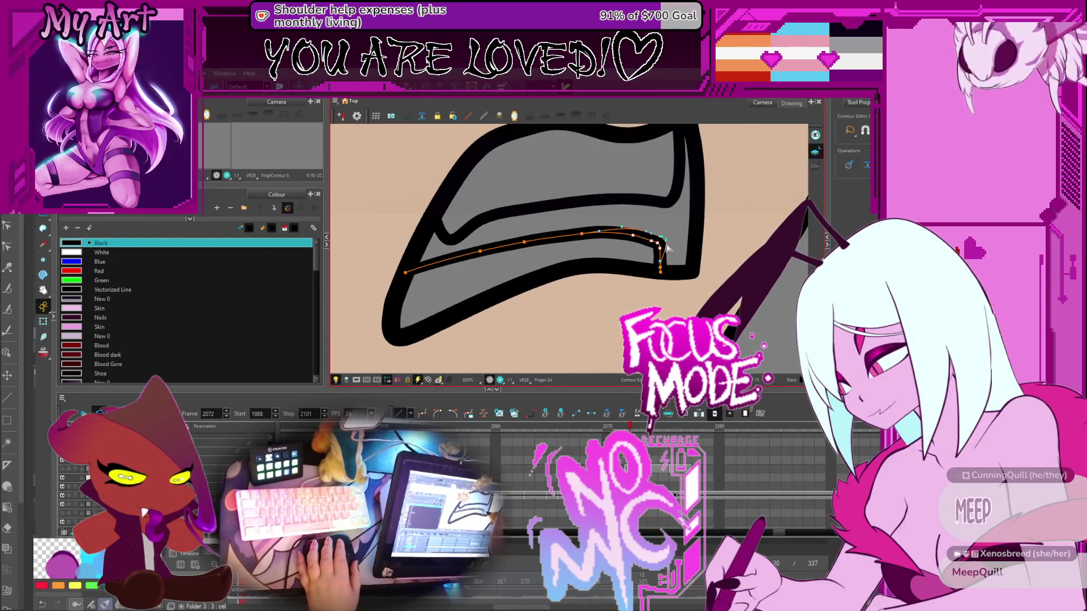
pyautogui.moveTo(668, 243); pyautogui.dragTo(669, 236)
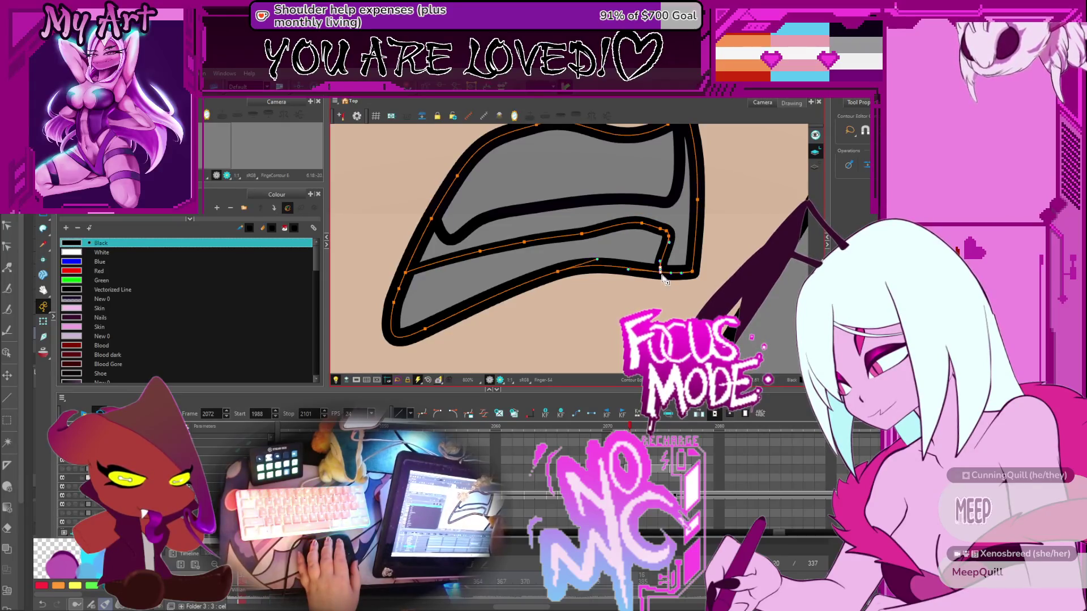
pyautogui.scroll(-2, 702, 328)
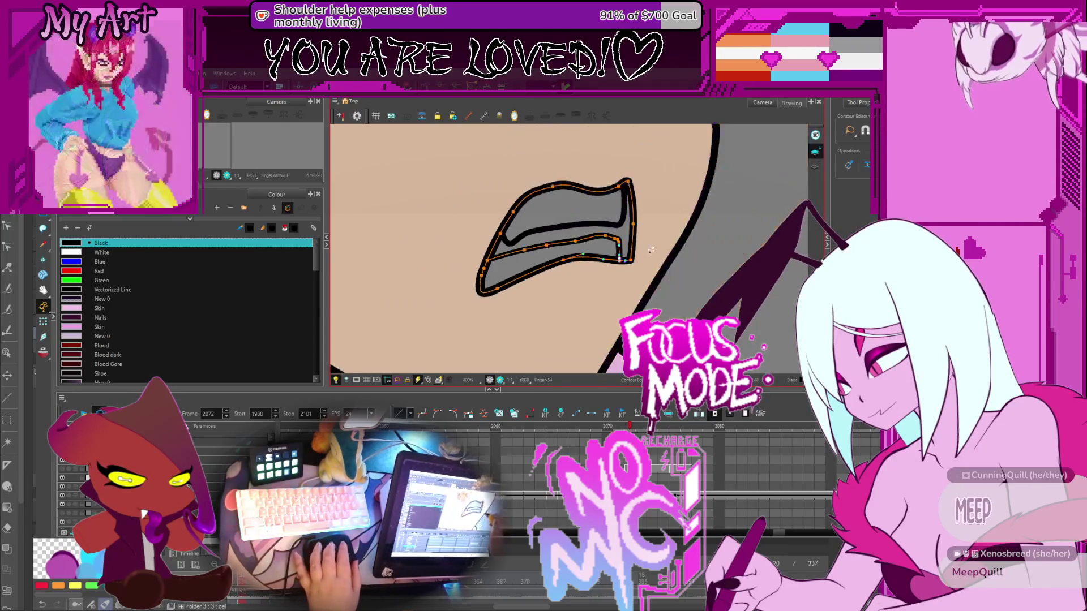
pyautogui.scroll(1, 582, 238)
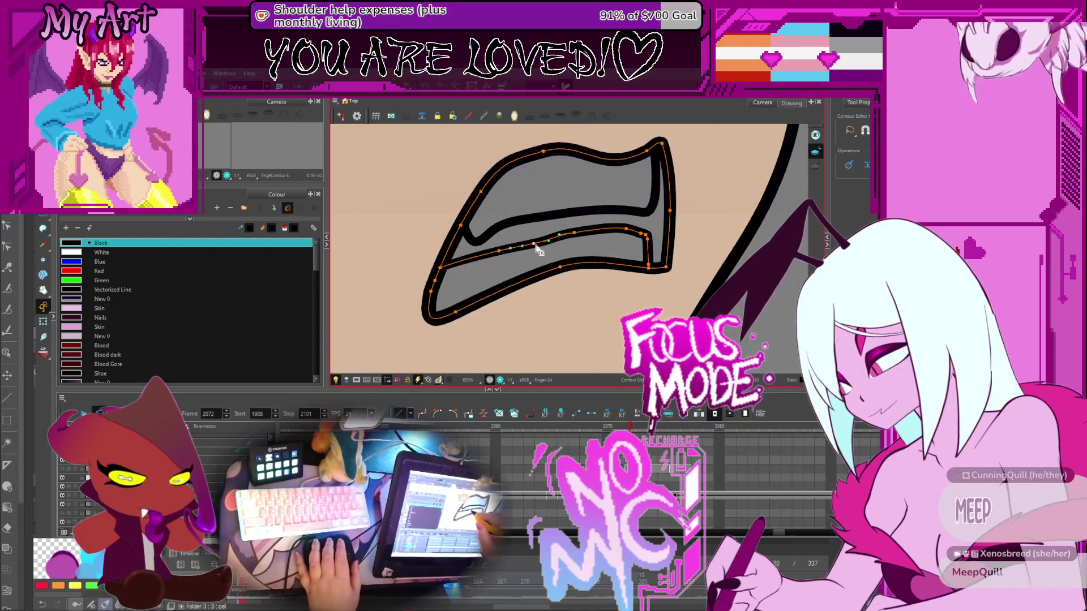
pyautogui.click(575, 234)
pyautogui.click(499, 251)
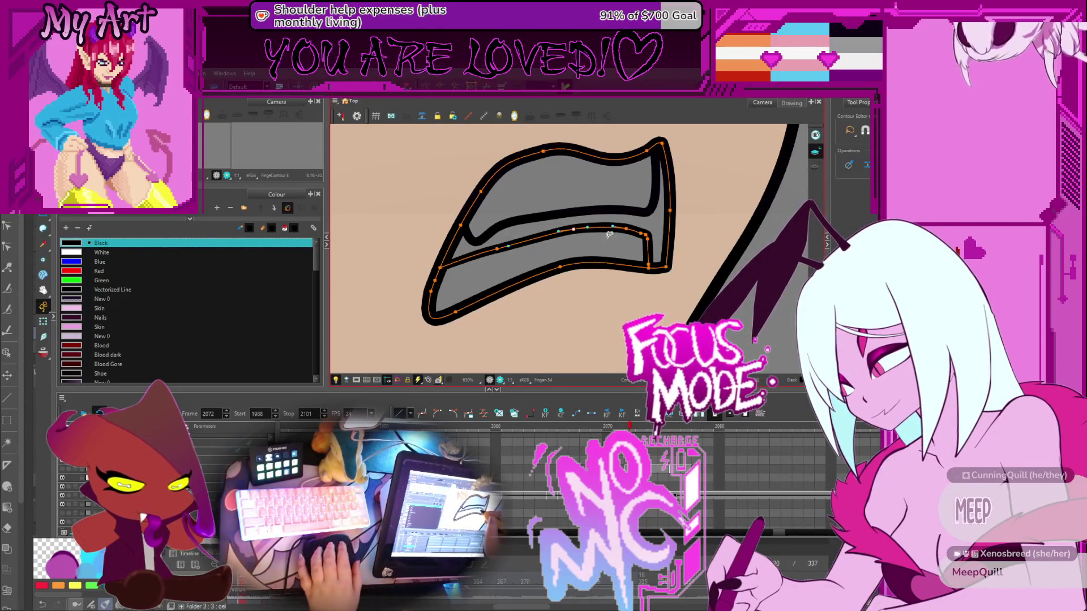
pyautogui.scroll(-5, 608, 234)
pyautogui.hotkey('ctrl', 'a')
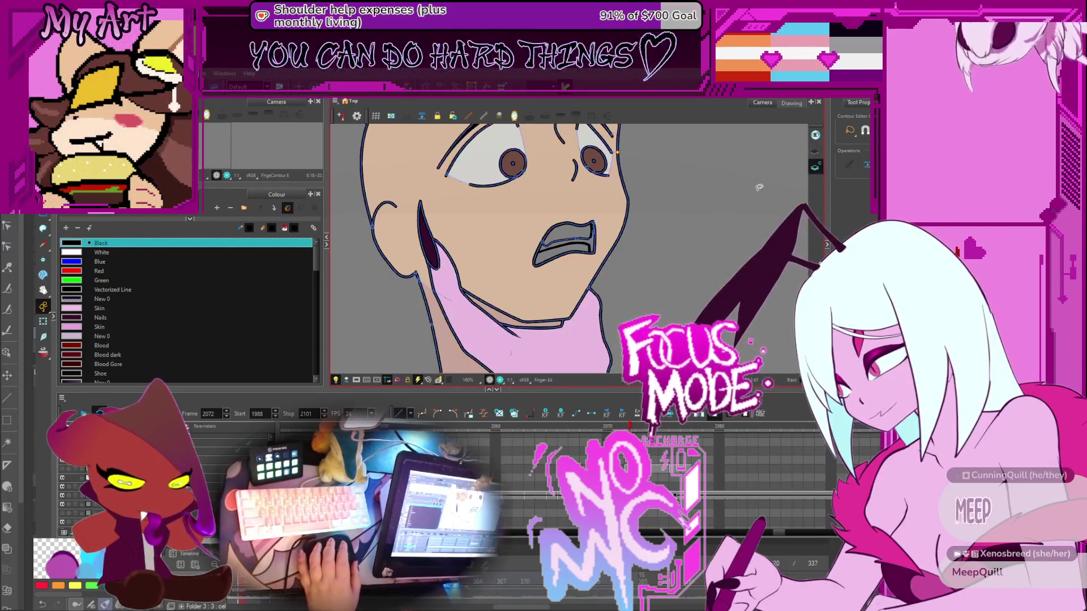
# Clear the selection, switch to the Paint tool, and pick the Men eyes teeth colour
pyautogui.scroll(1, 575, 256)
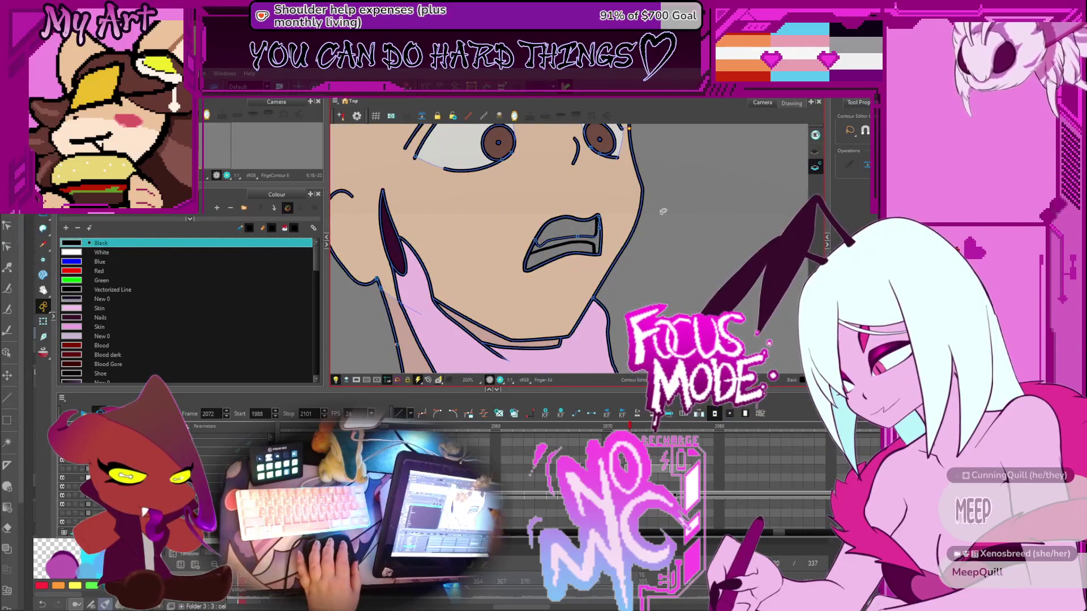
pyautogui.press('Escape')
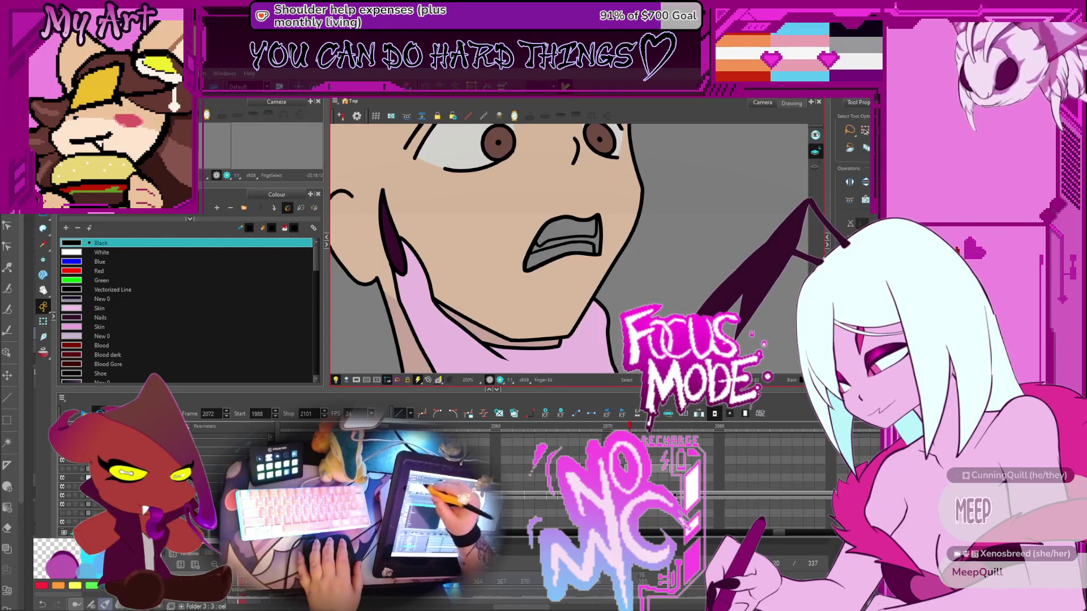
pyautogui.hotkey('alt', 'i')
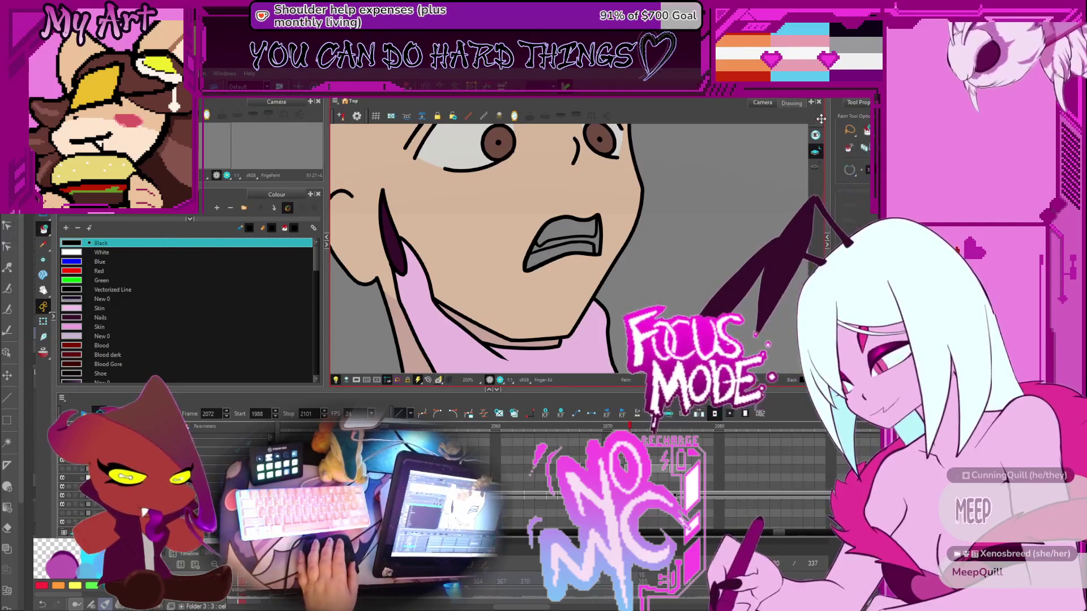
pyautogui.press('.')
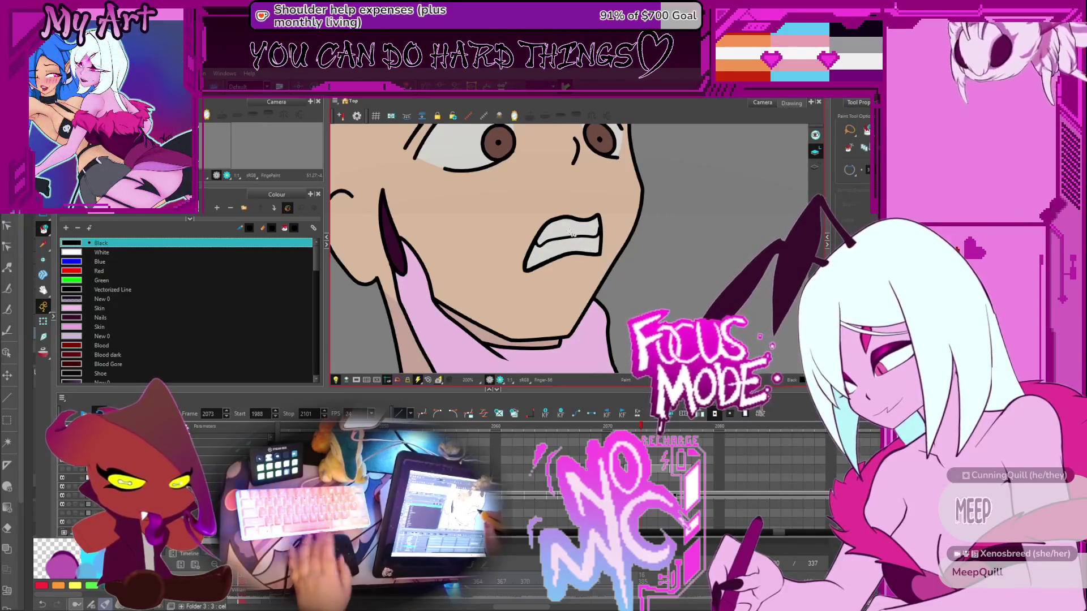
pyautogui.keyDown('alt'); pyautogui.click(570, 233); pyautogui.keyUp('alt')
pyautogui.press('.')
pyautogui.press(',')
pyautogui.press(',')
pyautogui.press(',')
pyautogui.click(570, 246)
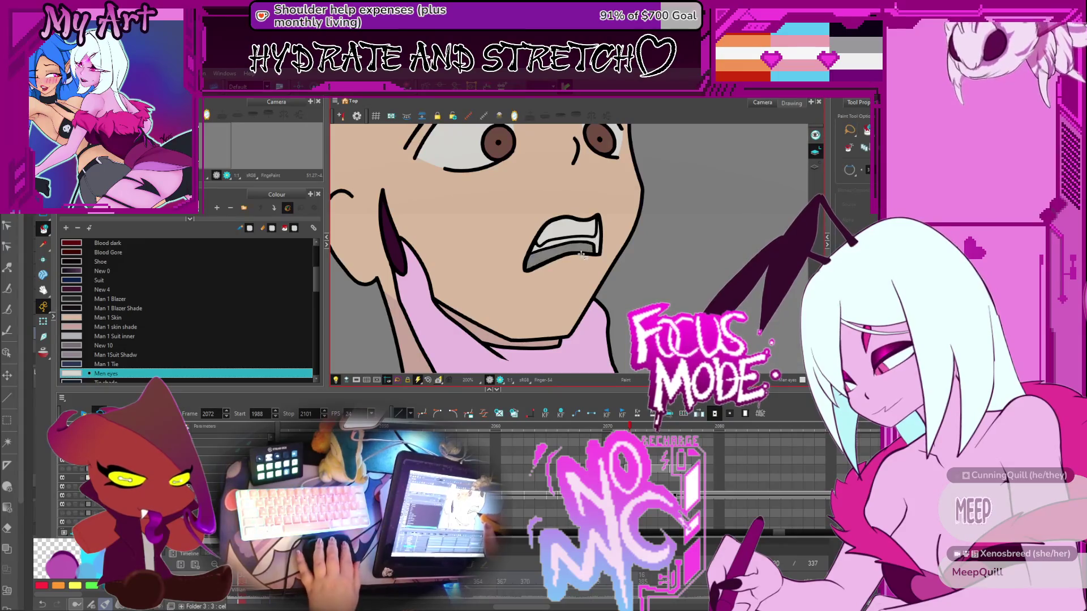
# Fill the man's upper and lower teeth with the light colour, then compare neighbouring frames
pyautogui.hotkey('alt', 's')
pyautogui.click(583, 249)
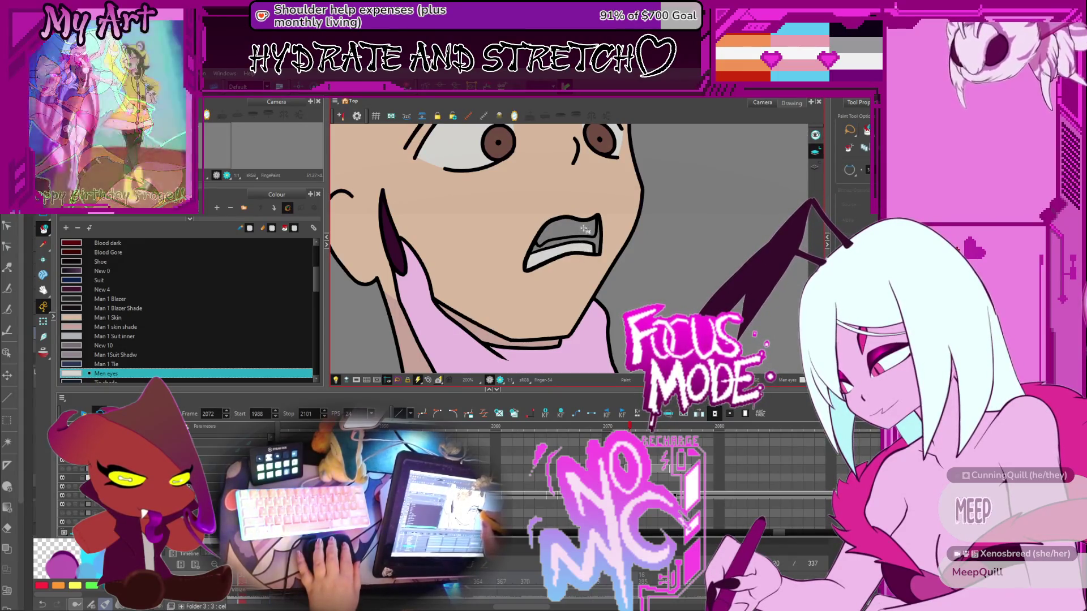
pyautogui.click(592, 238)
pyautogui.scroll(1, 591, 235)
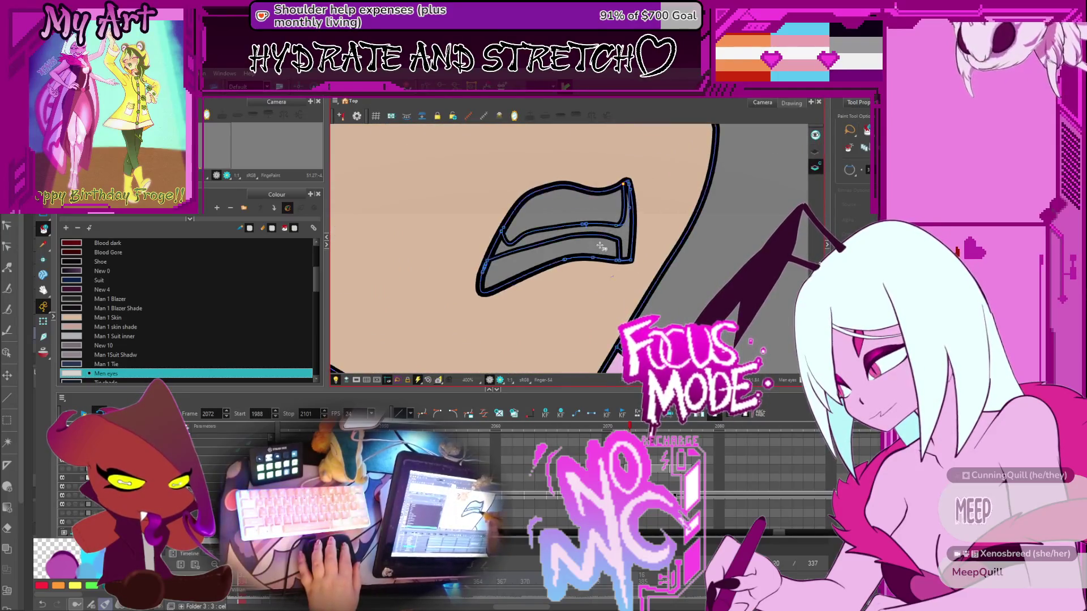
pyautogui.click(621, 214)
pyautogui.hotkey('ctrl', 'z')
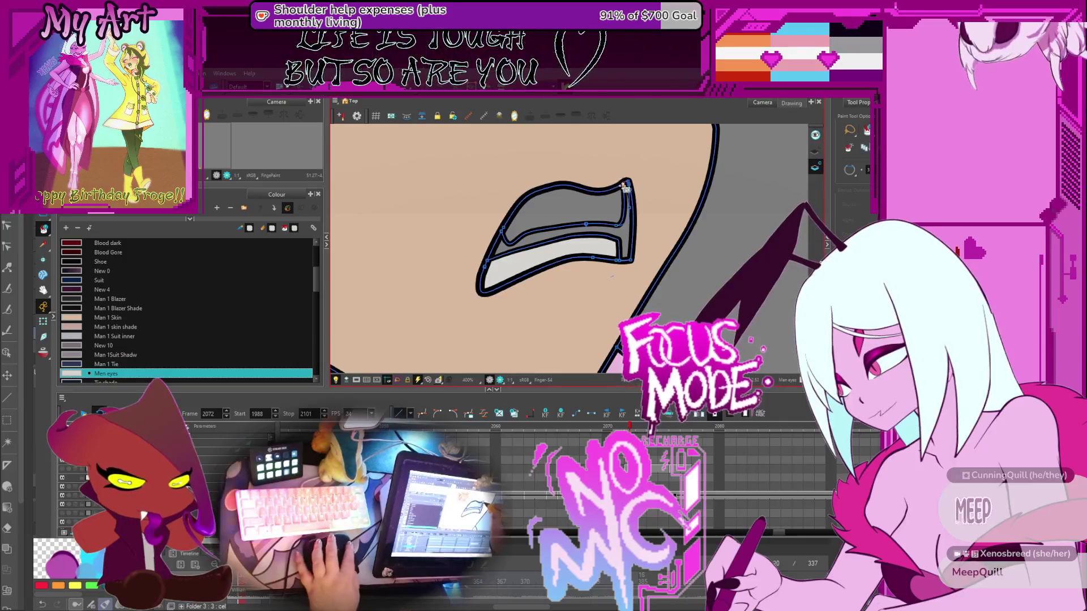
pyautogui.click(612, 207)
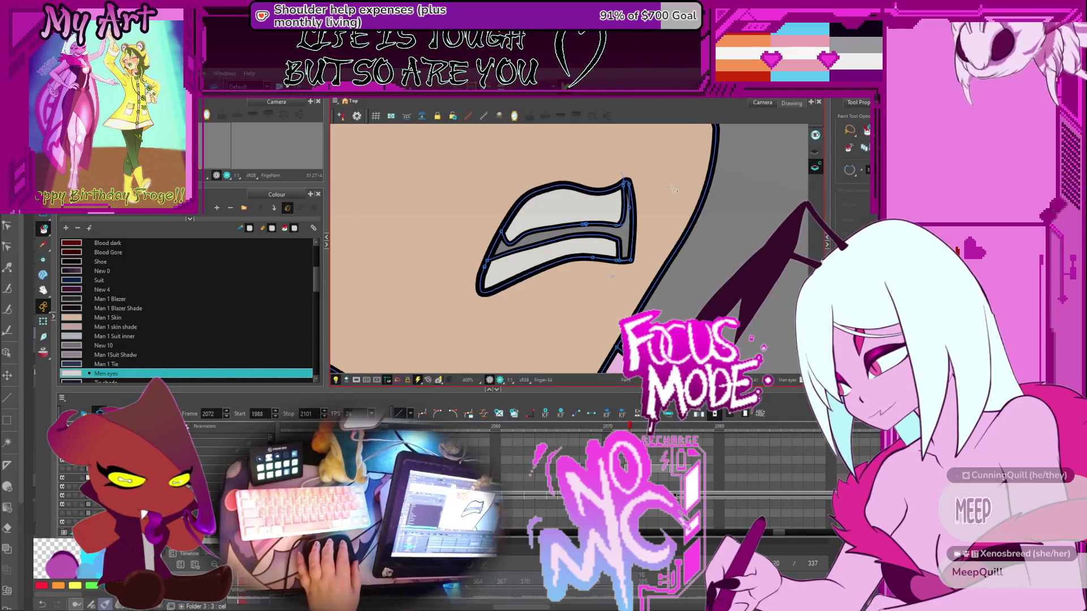
pyautogui.press('.')
pyautogui.press(',')
pyautogui.press(',')
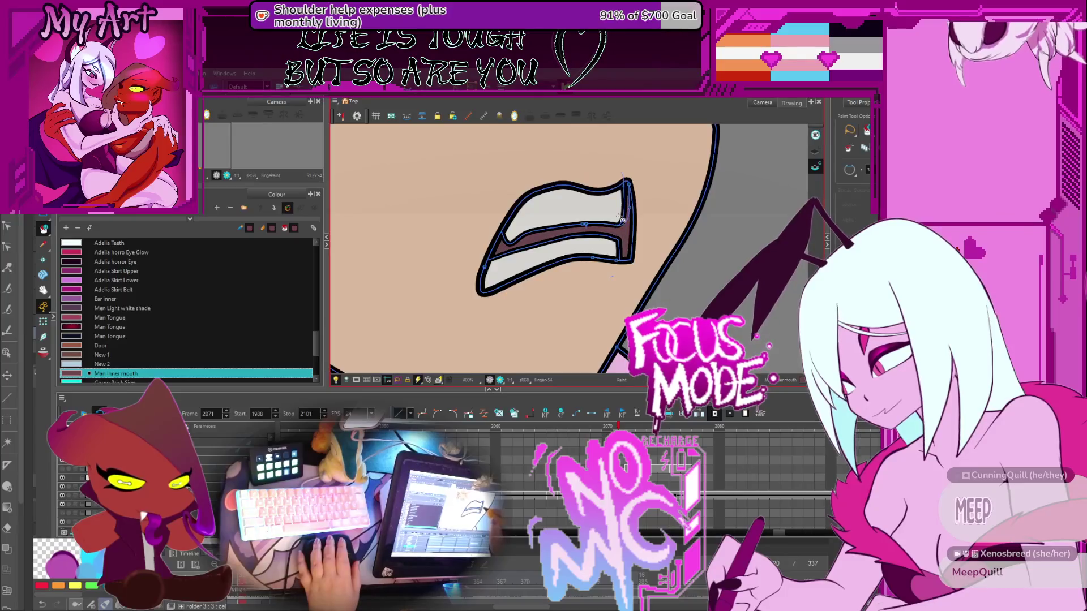
pyautogui.press('-')
pyautogui.press('-')
pyautogui.press('-')
pyautogui.moveTo(621, 215); pyautogui.dragTo(650, 243)
# Play and stop the coloured scene, then scrub ahead to the faint pencil sketch at frame 2412
pyautogui.press(',')
pyautogui.press(',')
pyautogui.press(',')
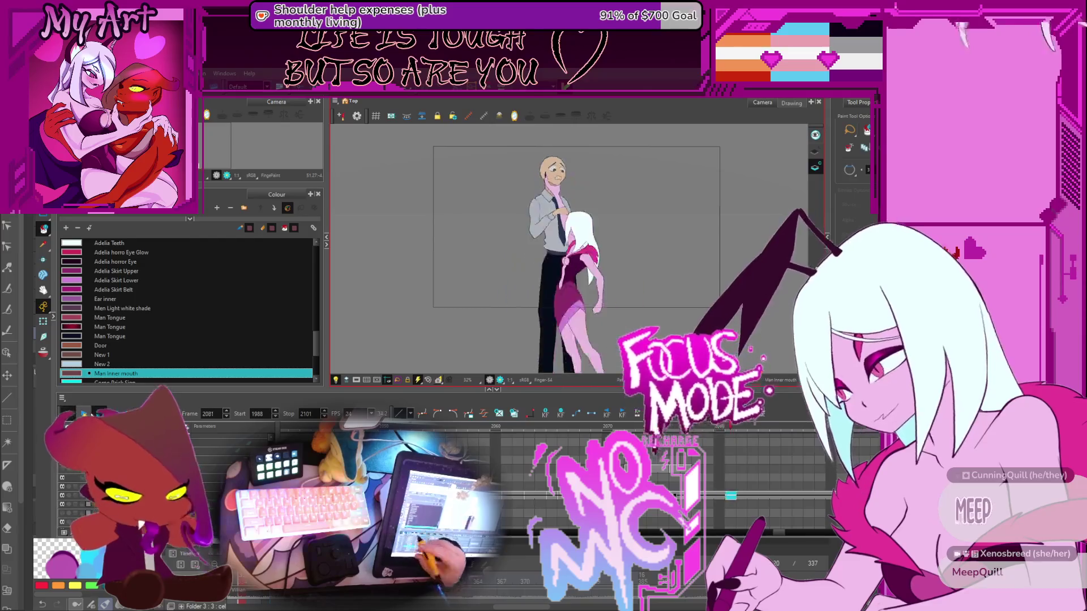
pyautogui.press('Return')
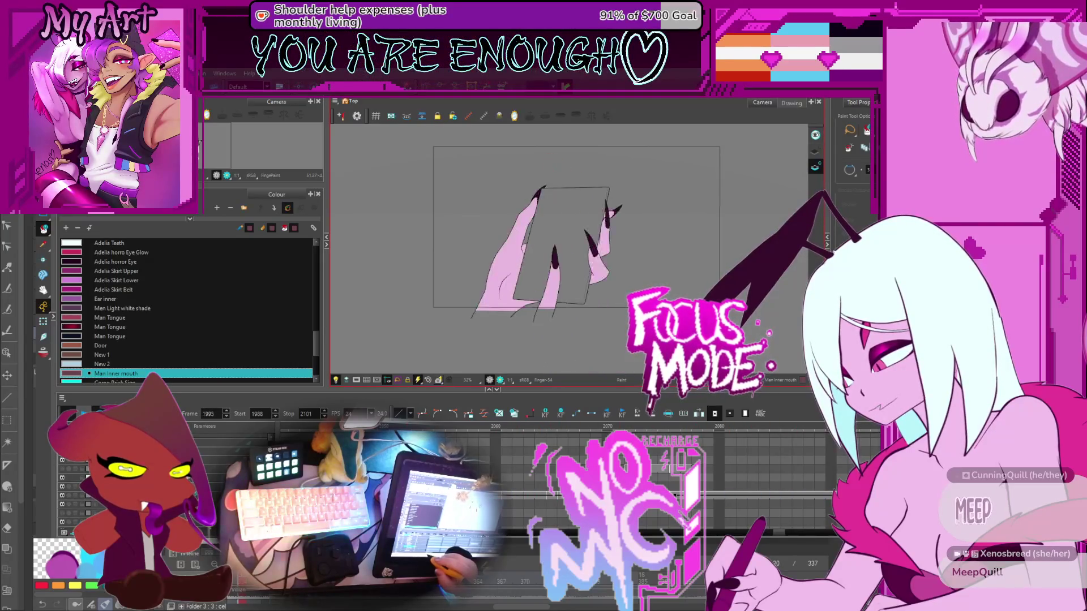
pyautogui.press('Return')
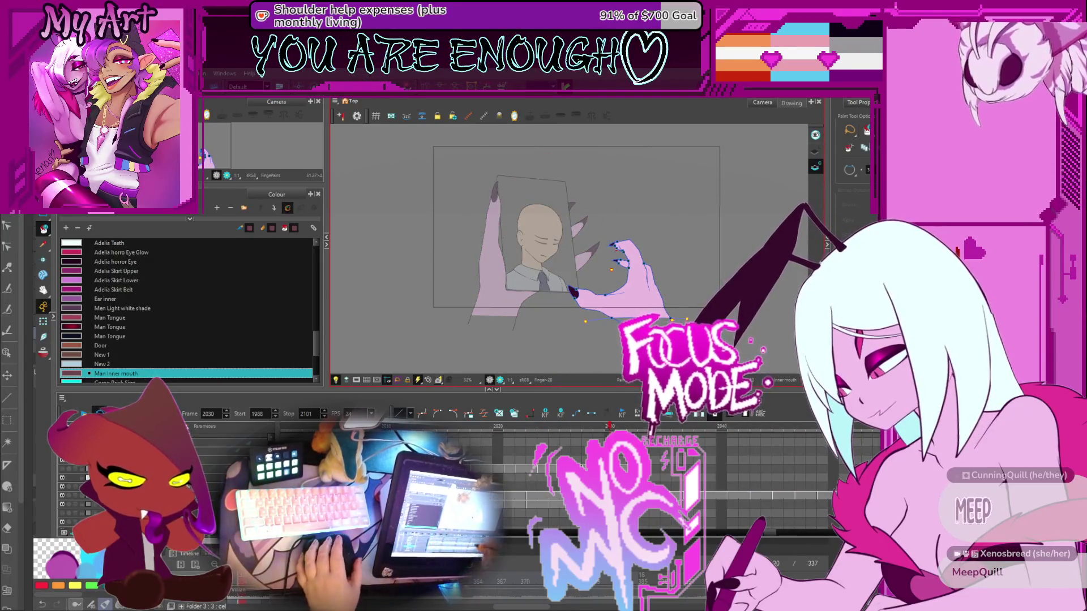
pyautogui.click(826, 445)
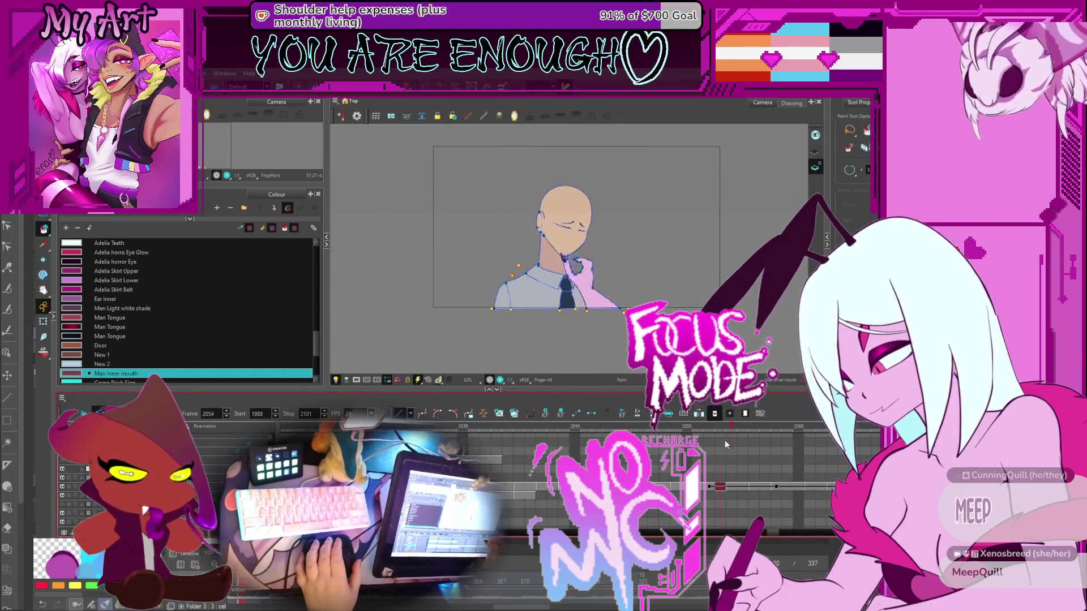
pyautogui.moveTo(827, 444)
pyautogui.mouseDown()
pyautogui.moveTo(849, 445)
pyautogui.moveTo(660, 445)
pyautogui.moveTo(603, 431)
pyautogui.moveTo(622, 433)
pyautogui.moveTo(469, 449)
pyautogui.mouseUp()
pyautogui.scroll(-5, 407, 427)
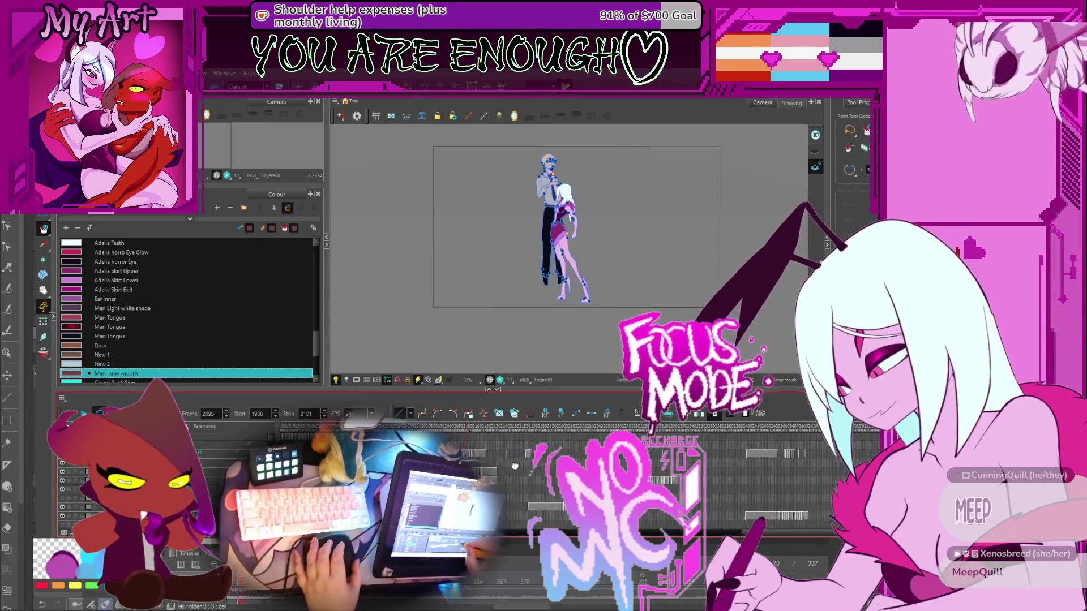
pyautogui.moveTo(468, 432)
pyautogui.mouseDown()
pyautogui.moveTo(737, 454)
pyautogui.moveTo(713, 458)
pyautogui.mouseUp()
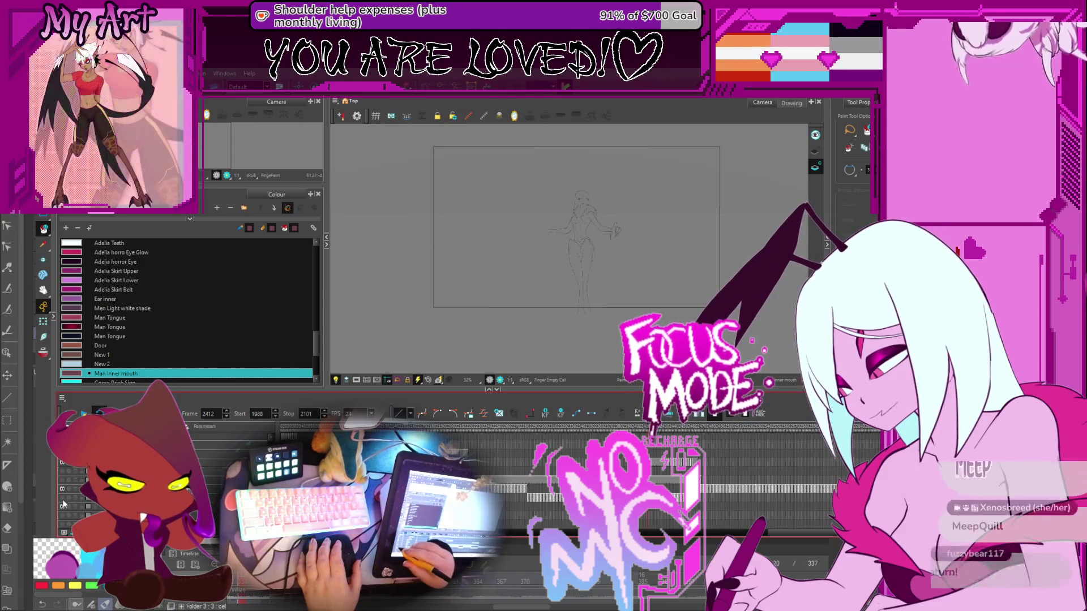
# Show the throne sketch, step back to the close-up face rough, and zoom out to 40%
pyautogui.click(63, 504)
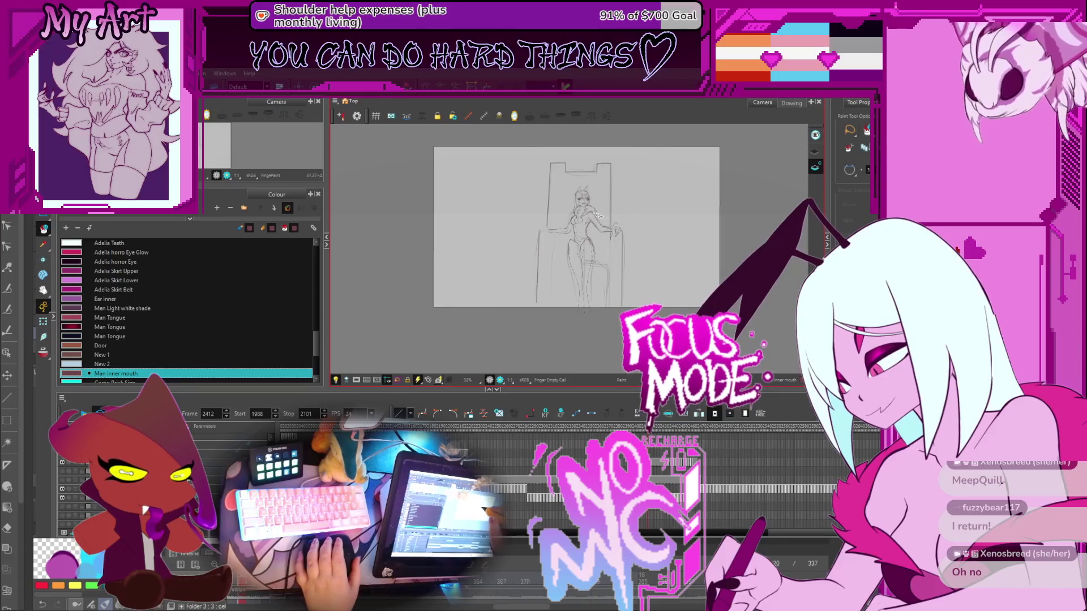
pyautogui.scroll(3, 597, 215)
pyautogui.press(',')
pyautogui.press(',')
pyautogui.press(',')
pyautogui.press(',')
pyautogui.press(',')
pyautogui.press(',')
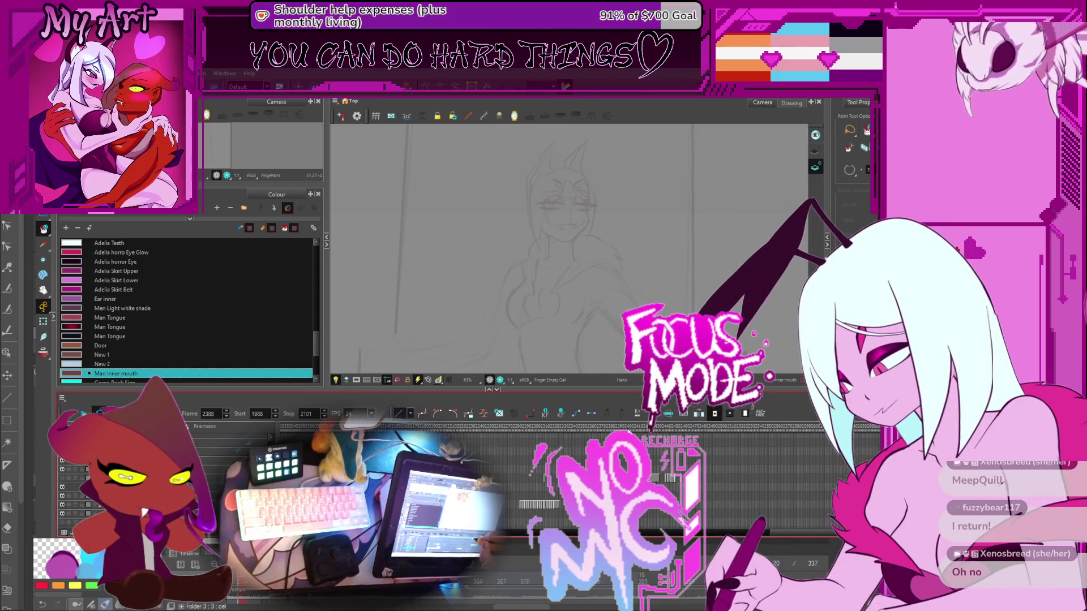
pyautogui.click(608, 429)
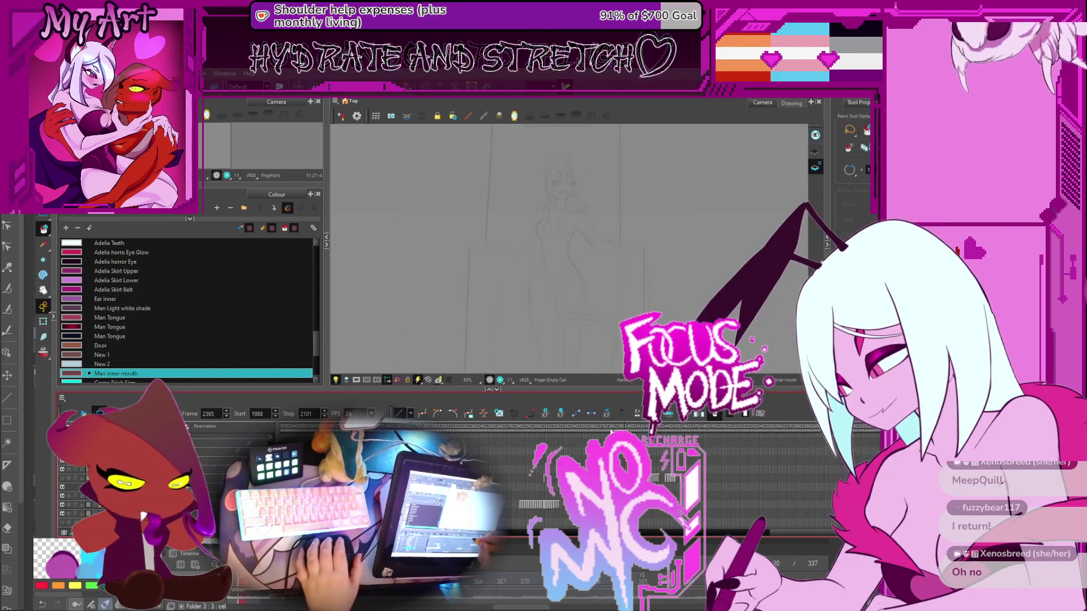
pyautogui.click(588, 430)
pyautogui.click(595, 432)
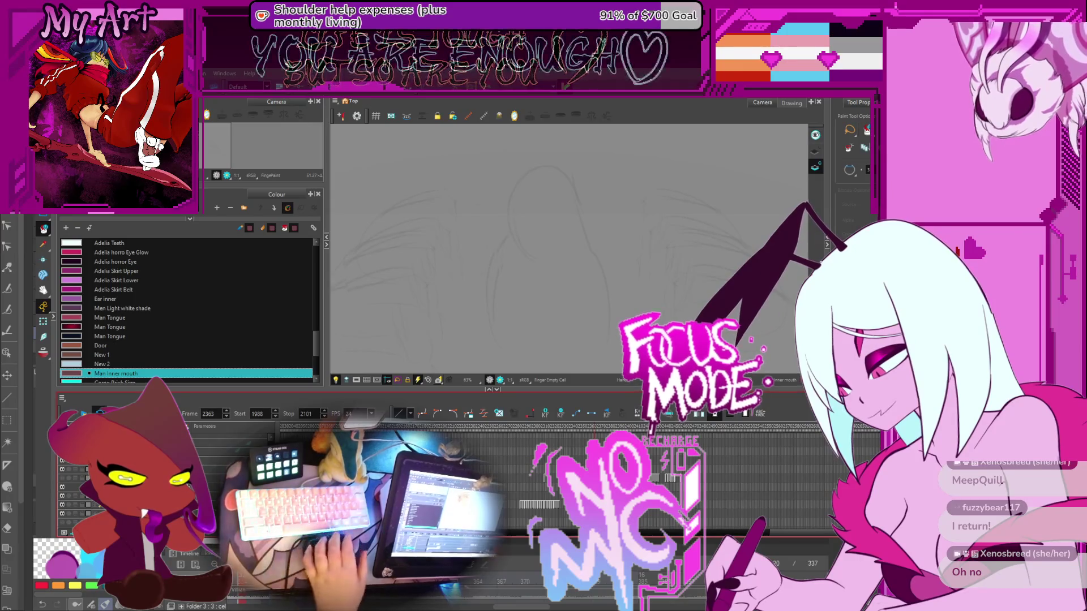
pyautogui.press('1')
pyautogui.press('1')
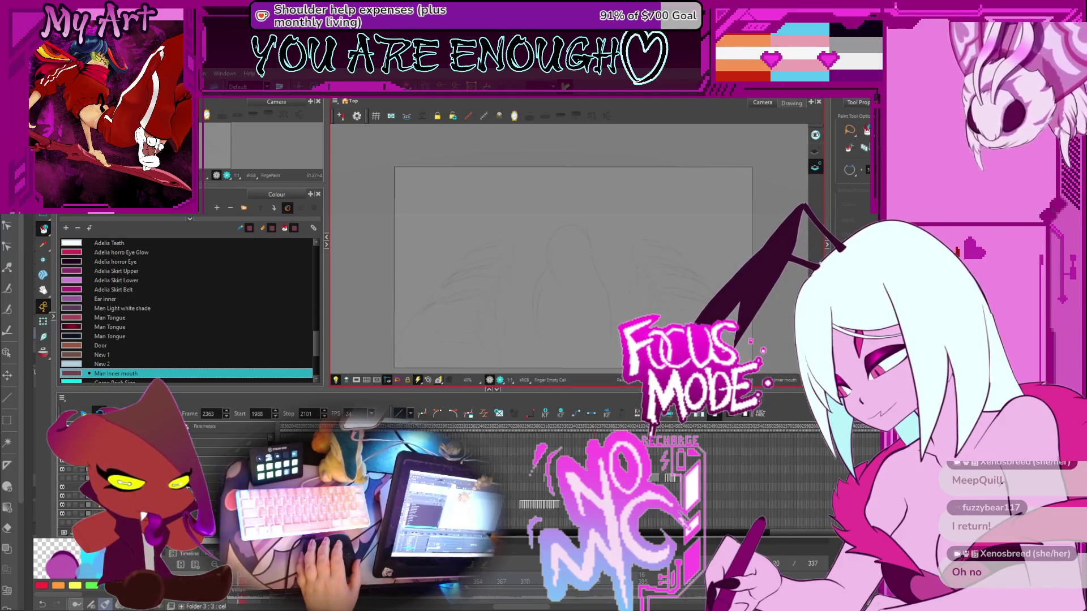
# Flip through the doorway sketch frames 2388–2400, recentring the view, ending on frame 2400
pyautogui.click(628, 427)
pyautogui.click(629, 427)
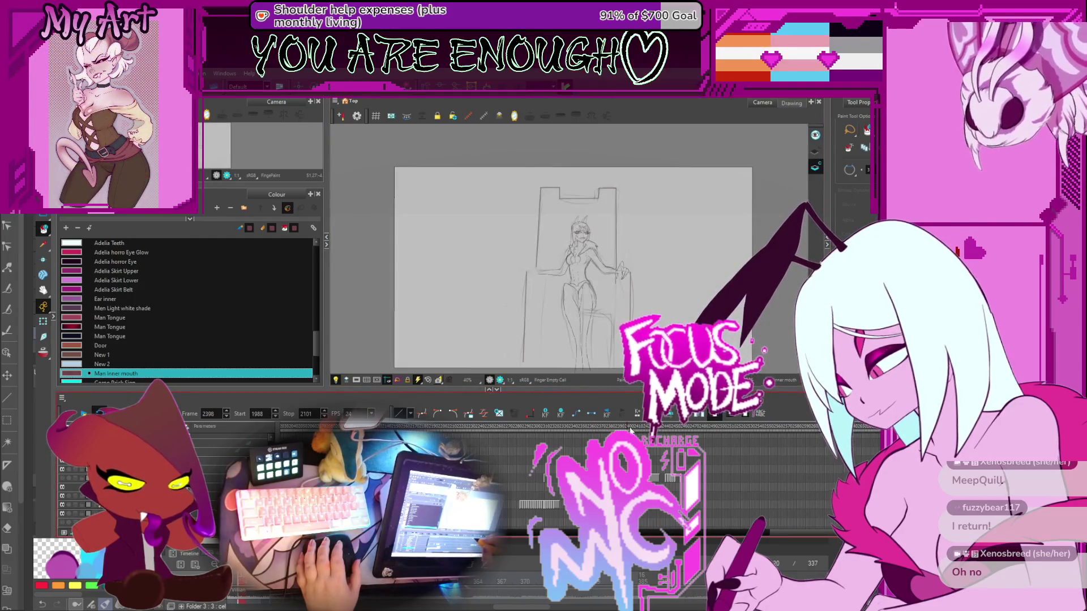
pyautogui.moveTo(637, 387); pyautogui.dragTo(642, 367)
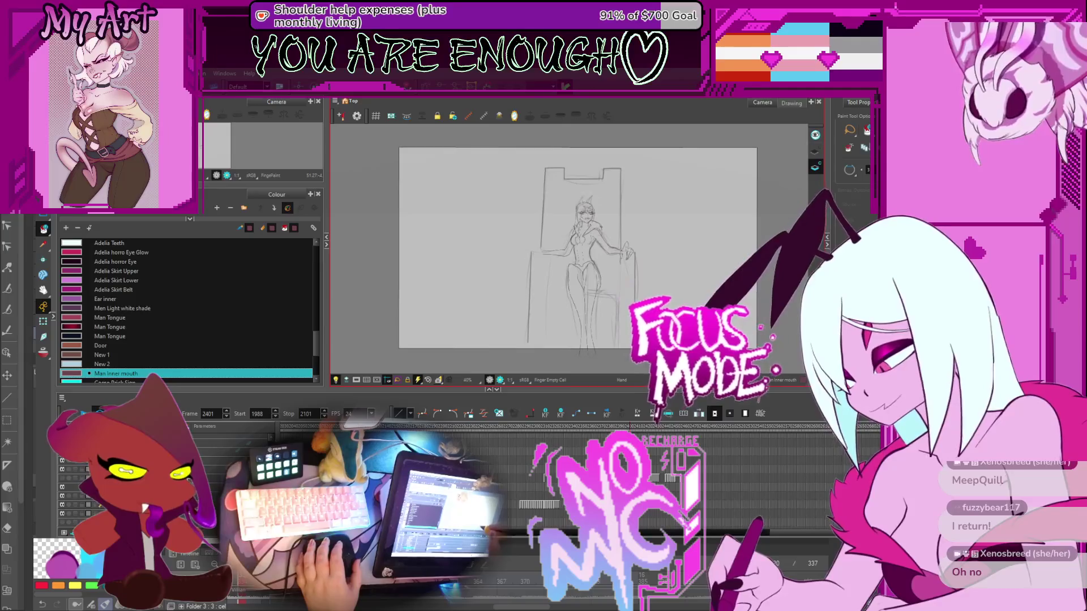
pyautogui.click(652, 440)
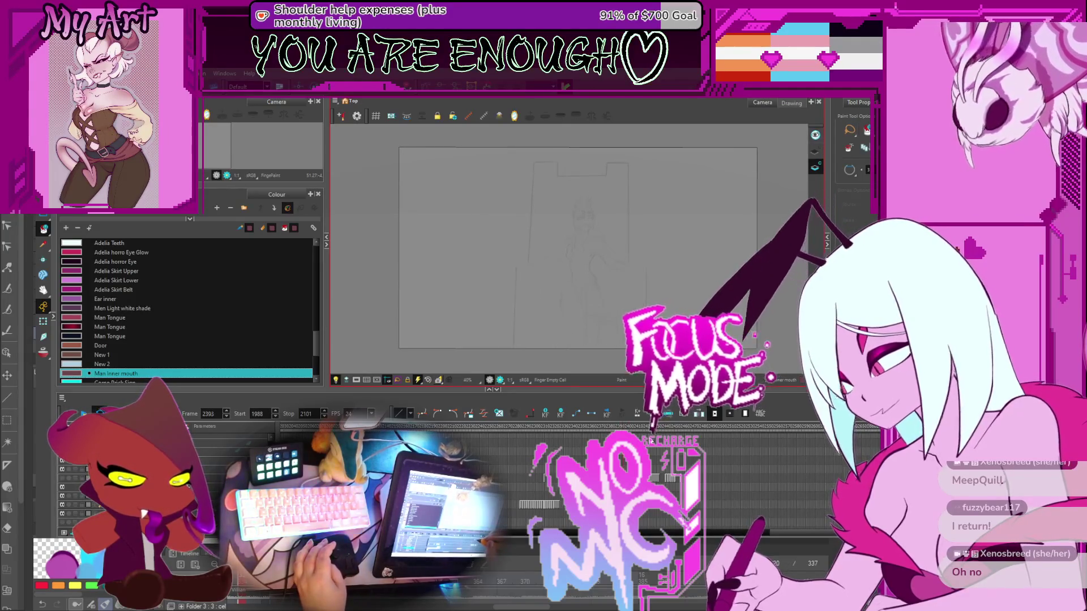
pyautogui.click(651, 440)
pyautogui.moveTo(650, 440); pyautogui.dragTo(648, 438)
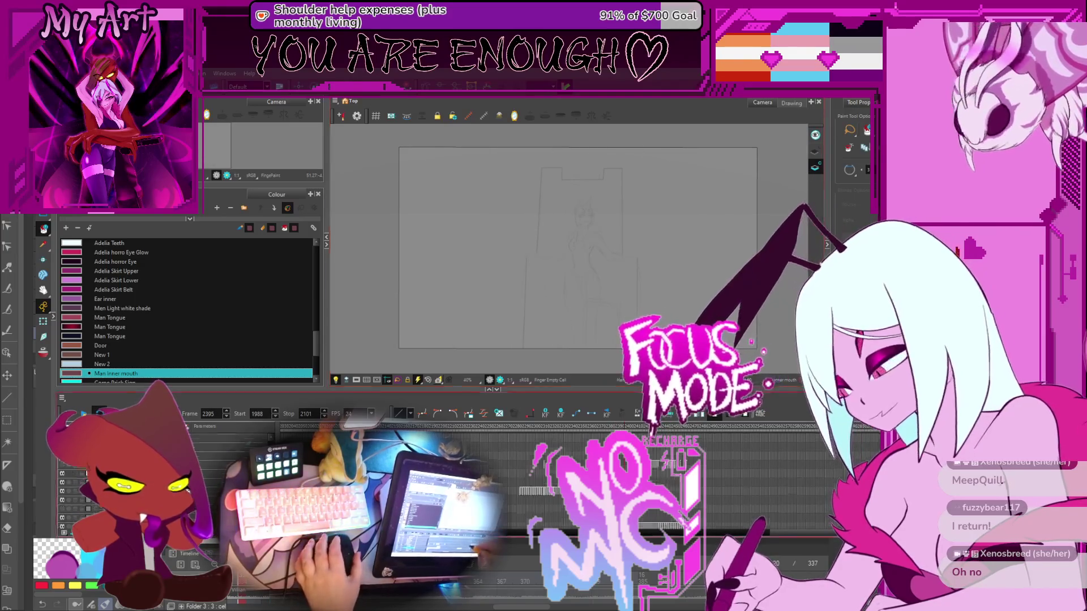
pyautogui.scroll(2, 649, 440)
pyautogui.moveTo(625, 430); pyautogui.dragTo(597, 430)
pyautogui.press(',')
pyautogui.press(',')
pyautogui.press(',')
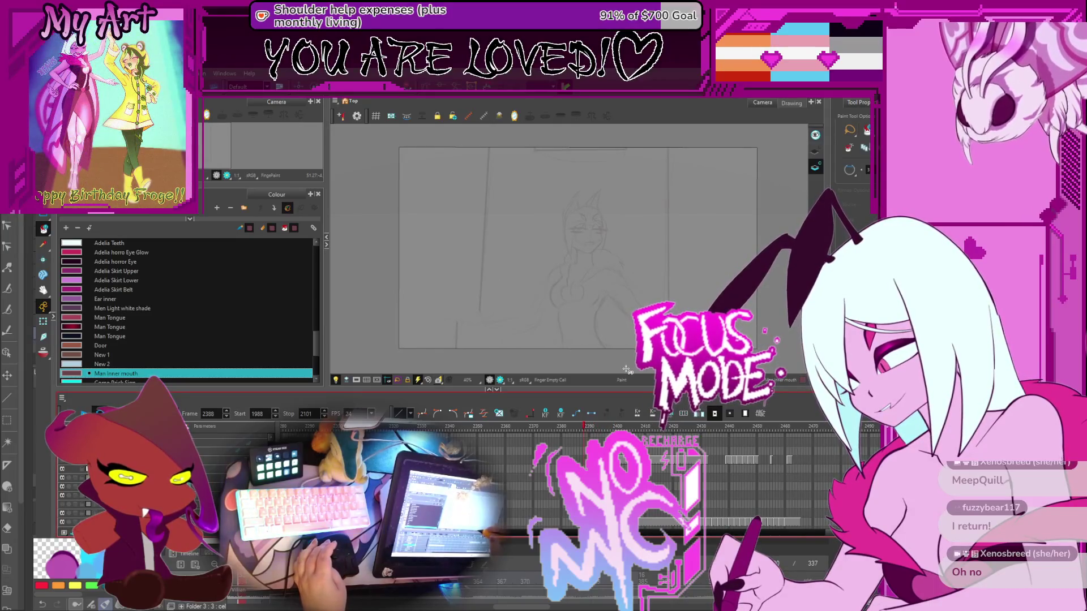
pyautogui.click(617, 427)
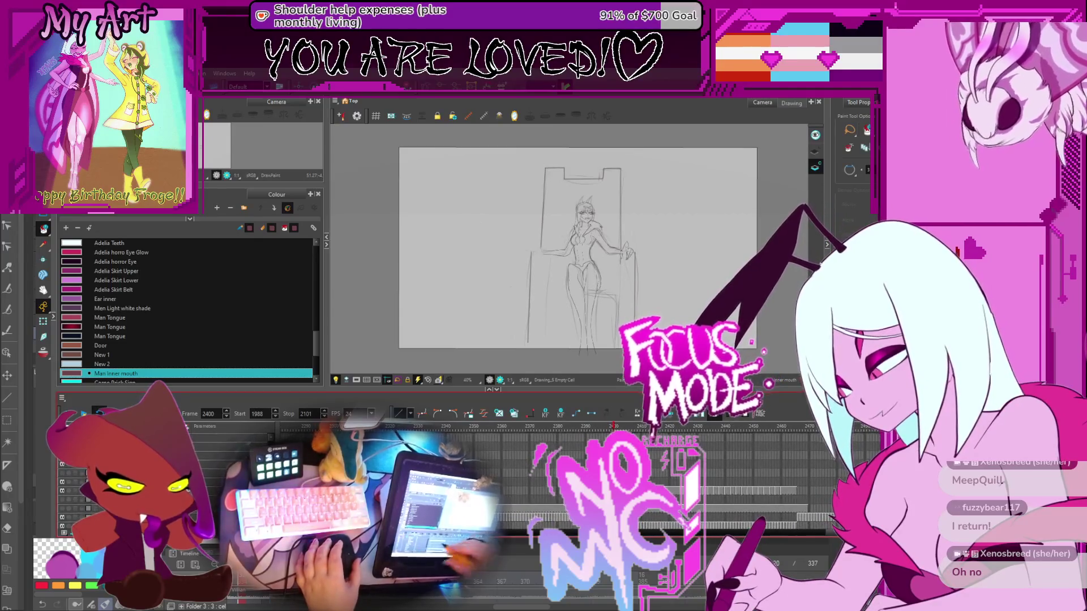
# Show the paper layer, hide the door-frame lines, play the loop, and return to frame 2398 on Roughman
pyautogui.scroll(-1, 61, 515)
pyautogui.click(62, 516)
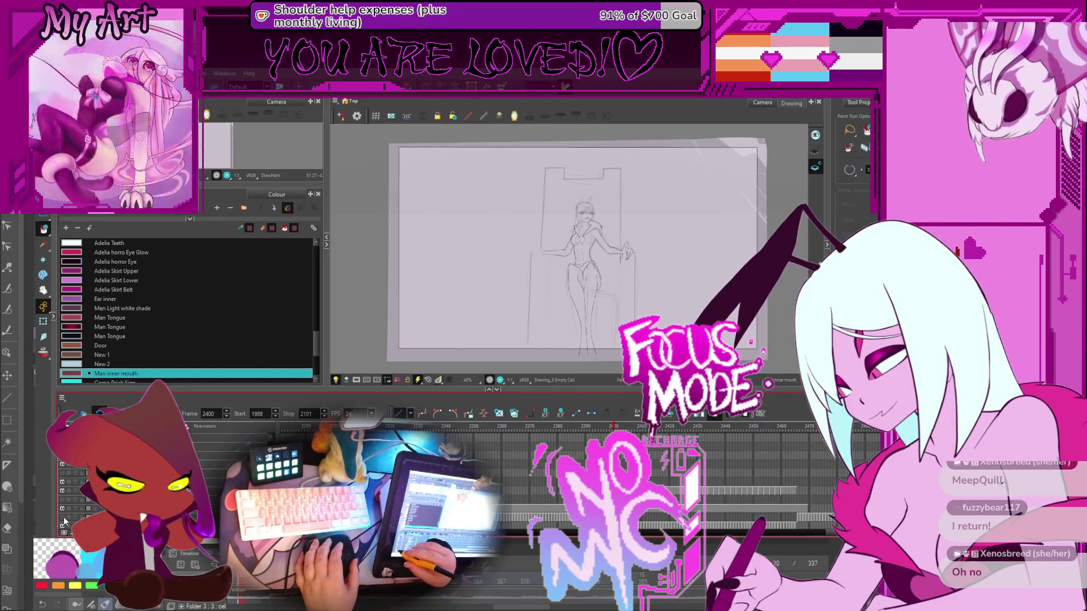
pyautogui.click(63, 528)
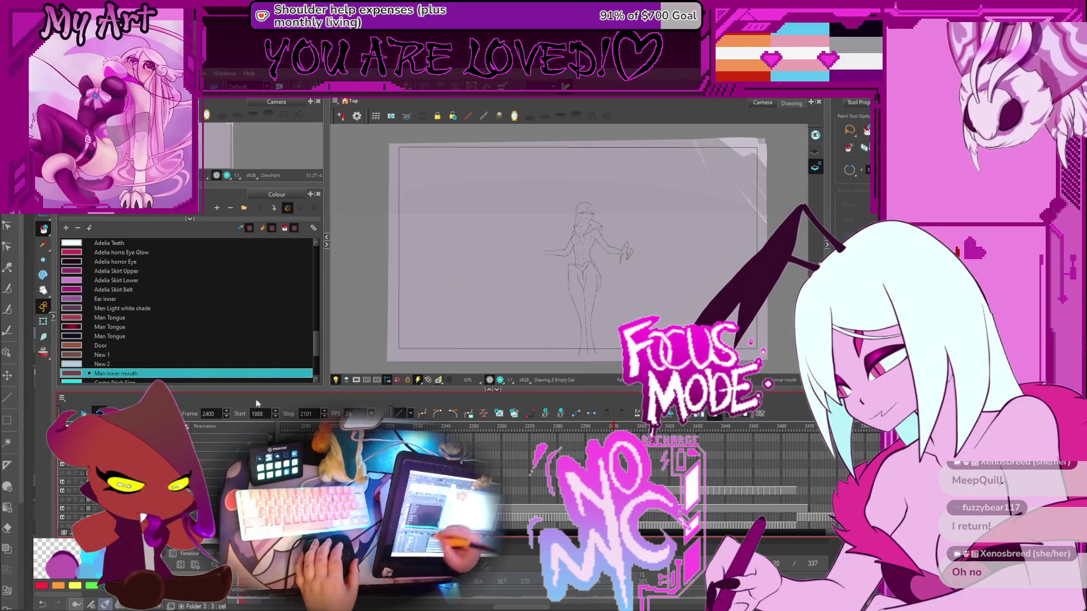
pyautogui.press(',')
pyautogui.press(',')
pyautogui.press('.')
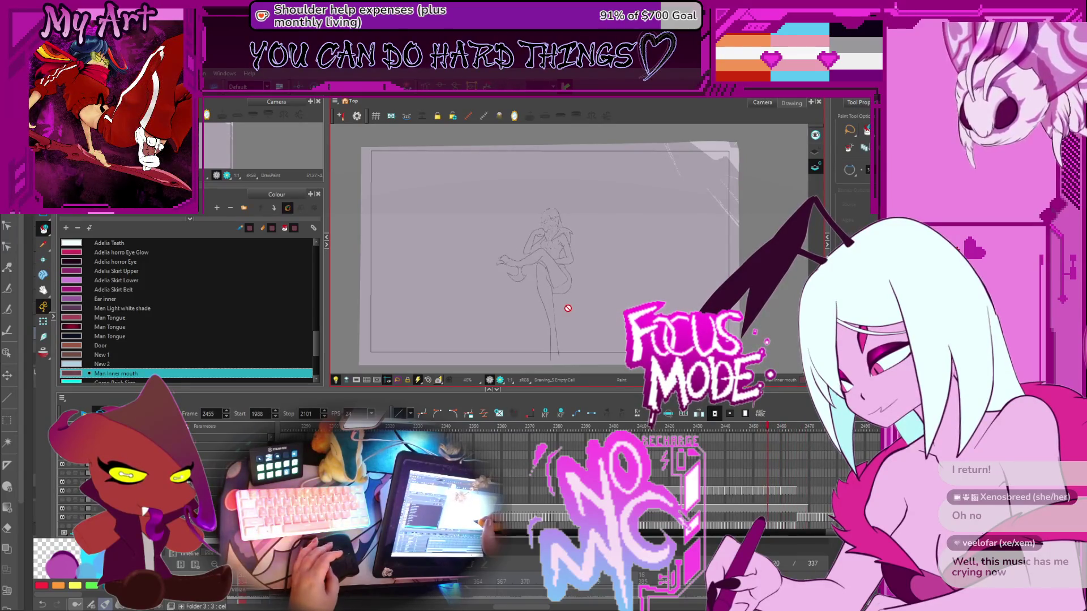
pyautogui.scroll(4, 546, 285)
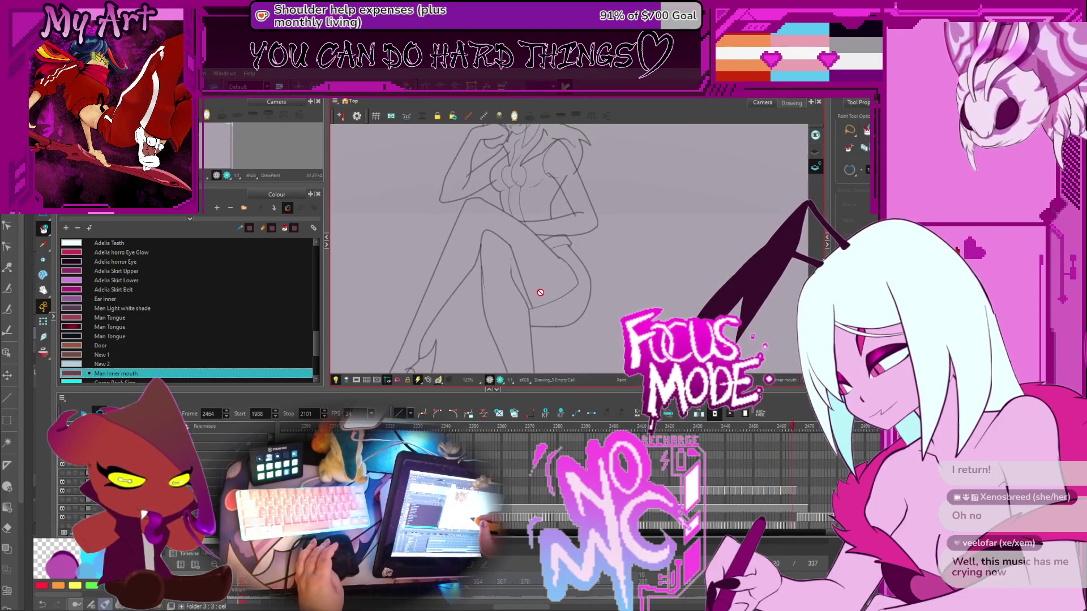
pyautogui.scroll(-3, 543, 299)
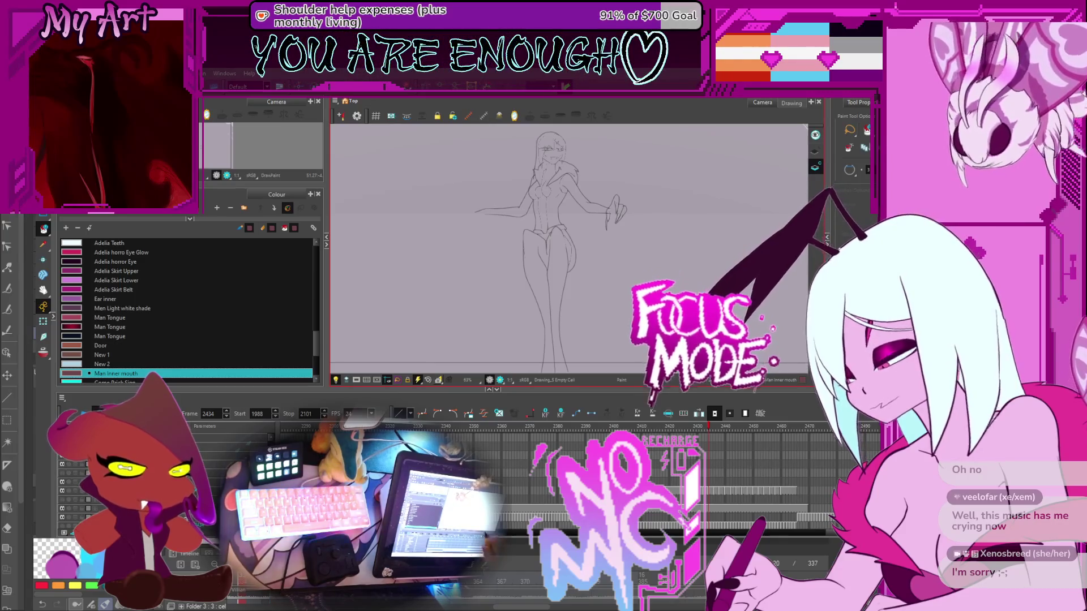
pyautogui.click(609, 487)
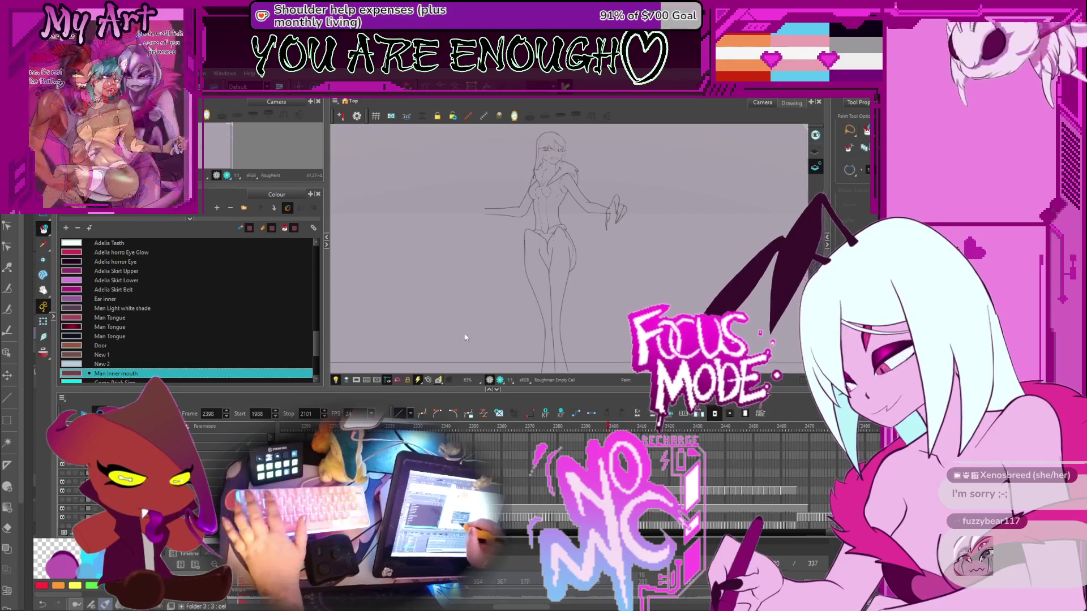
# Make the Thronachair layer active and turn its background and throne sketch visibility back on
pyautogui.press('Down')
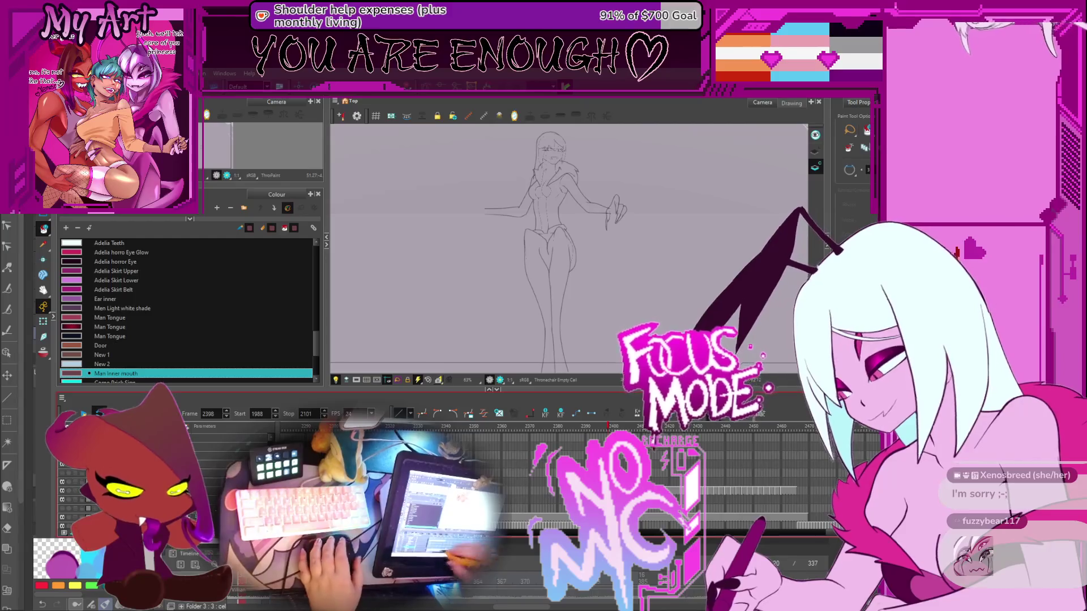
pyautogui.click(64, 521)
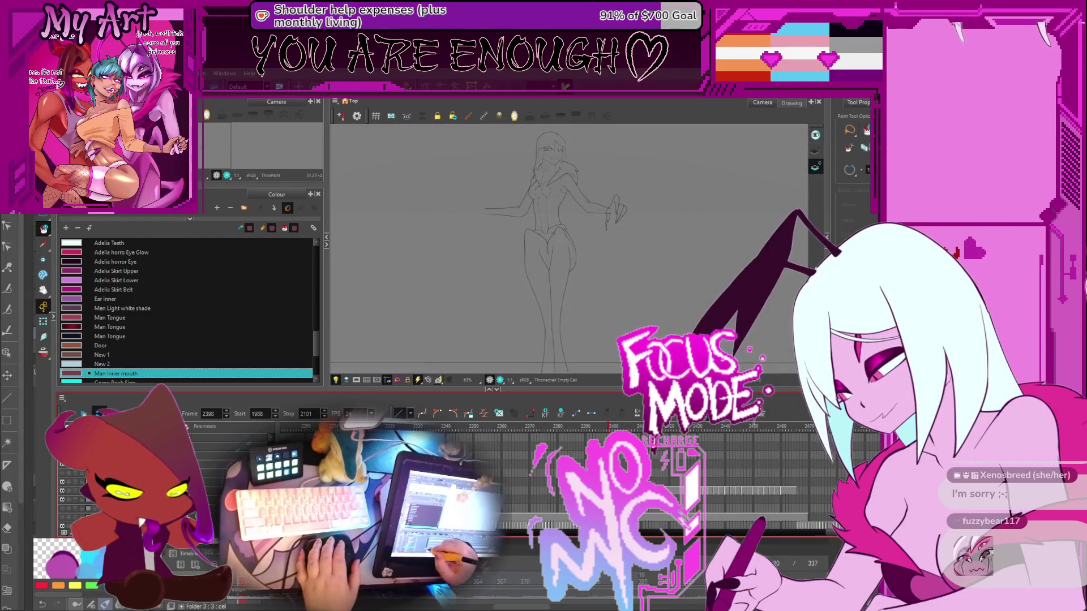
pyautogui.scroll(2, 679, 487)
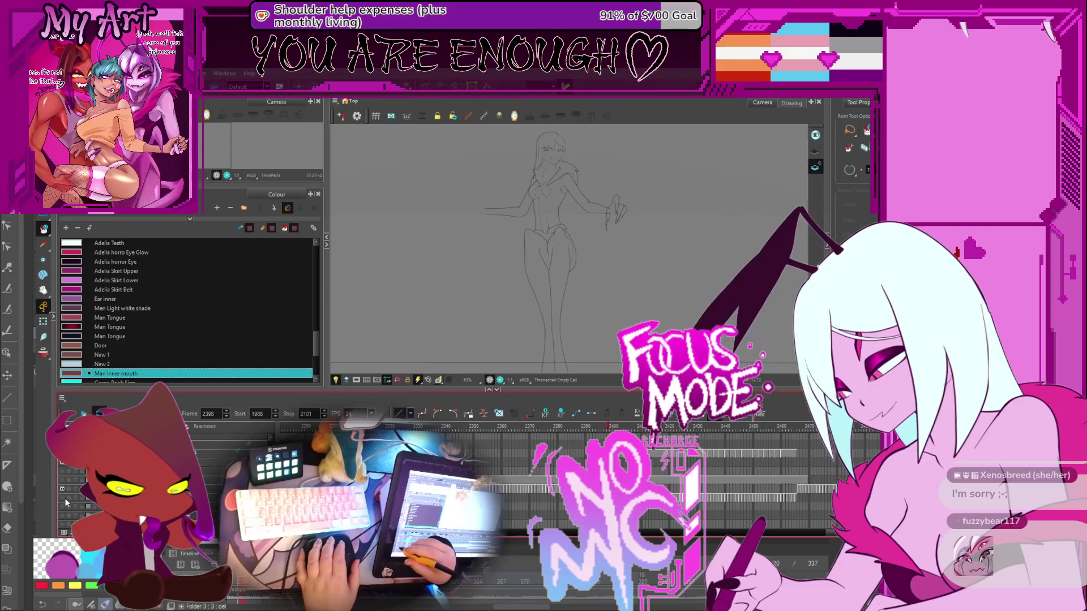
pyautogui.click(65, 502)
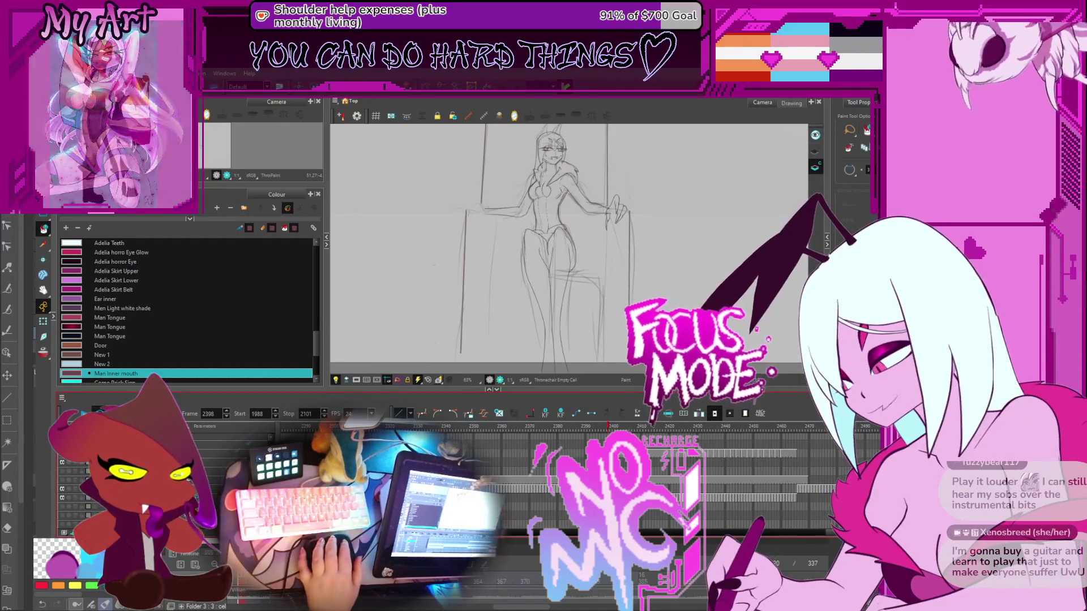
# Pan the Camera view to recentre the standing figure within the doorway sketch
pyautogui.moveTo(529, 264); pyautogui.dragTo(545, 272)
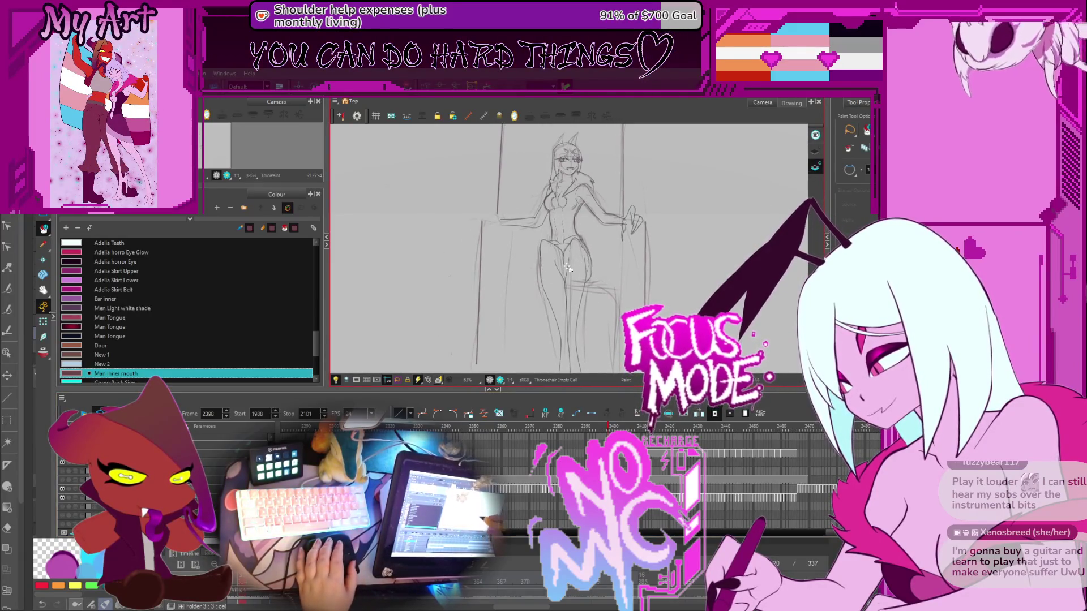
pyautogui.moveTo(498, 327); pyautogui.dragTo(479, 295)
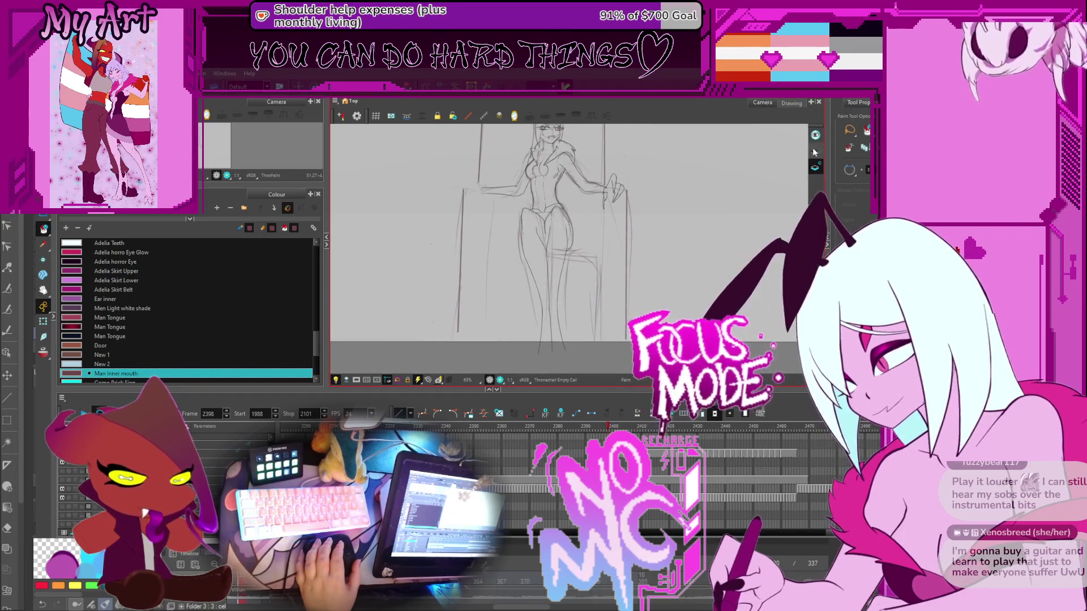
pyautogui.moveTo(598, 264); pyautogui.dragTo(609, 280)
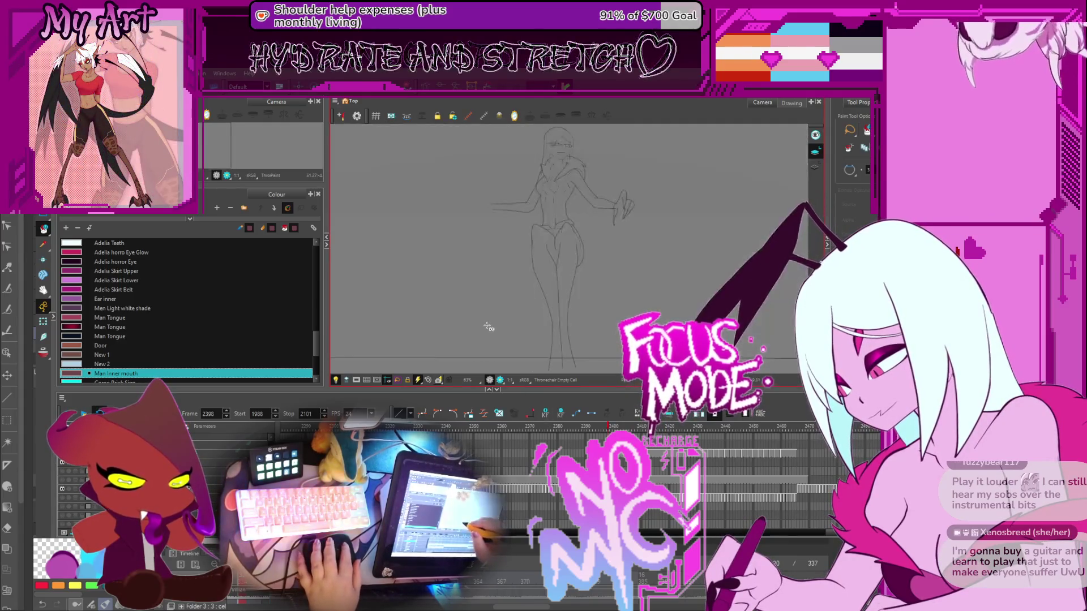
pyautogui.moveTo(495, 335); pyautogui.dragTo(507, 342)
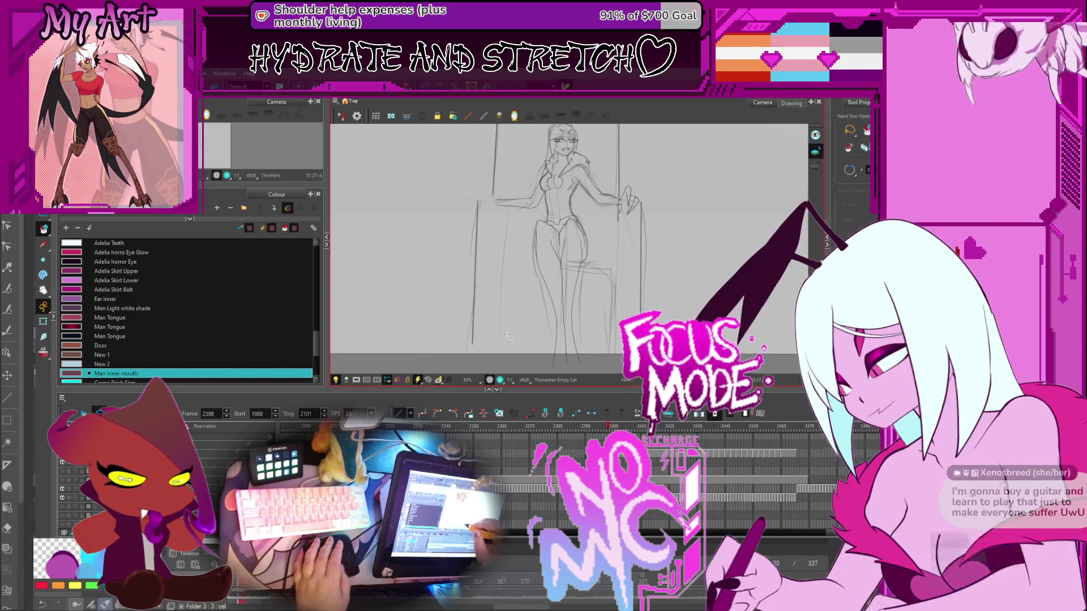
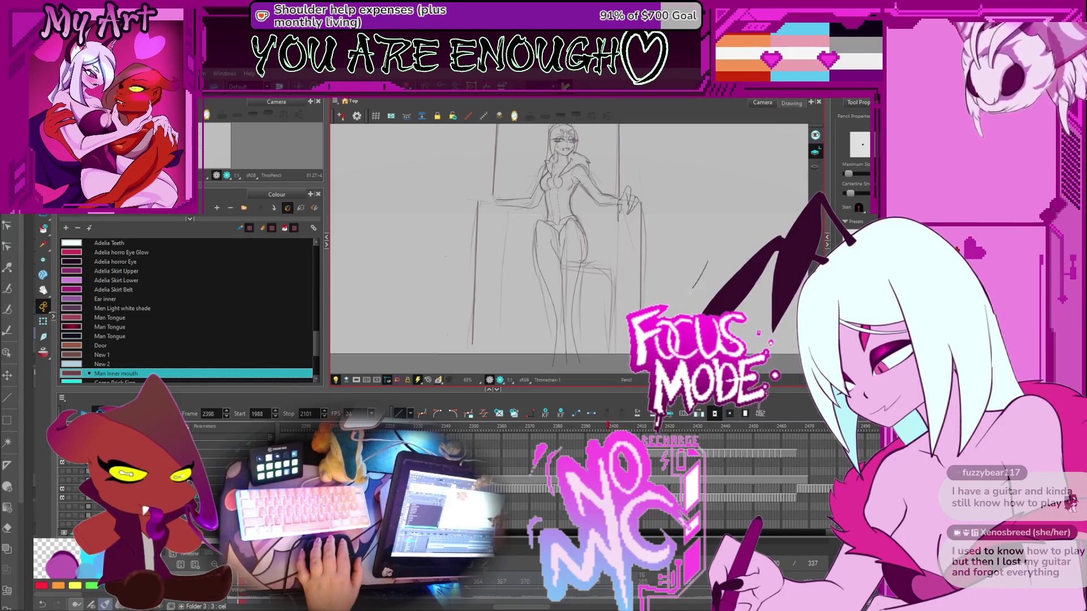
# Review poses across the frames, settle on the Thronechair-1 drawing at frame 2398, and tilt the canvas
pyautogui.scroll(-3, 684, 295)
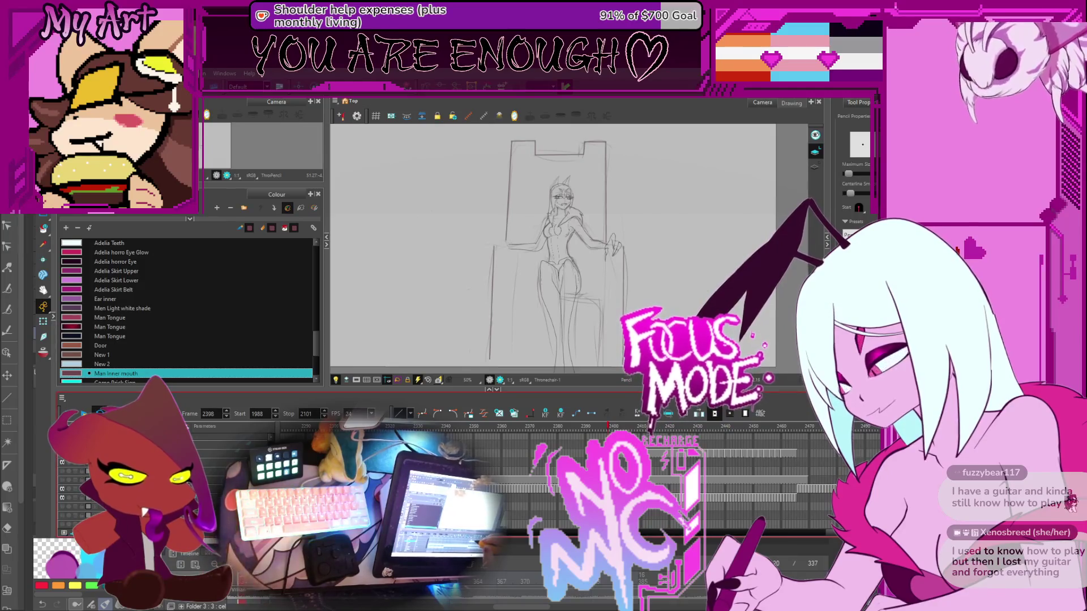
pyautogui.click(641, 429)
pyautogui.moveTo(641, 429)
pyautogui.mouseDown()
pyautogui.moveTo(664, 429)
pyautogui.moveTo(613, 429)
pyautogui.mouseUp()
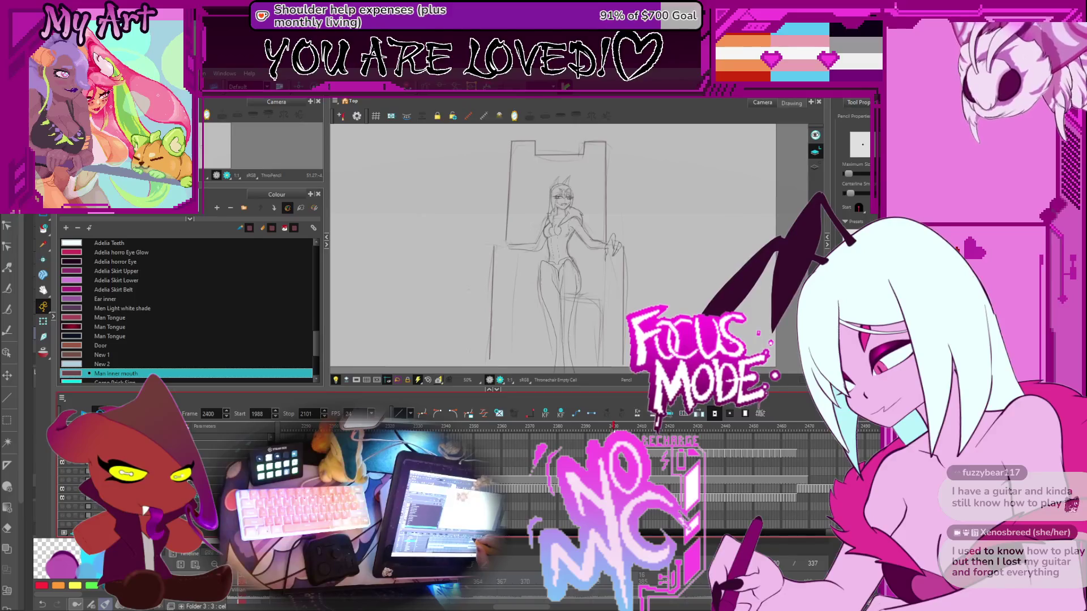
pyautogui.press('.')
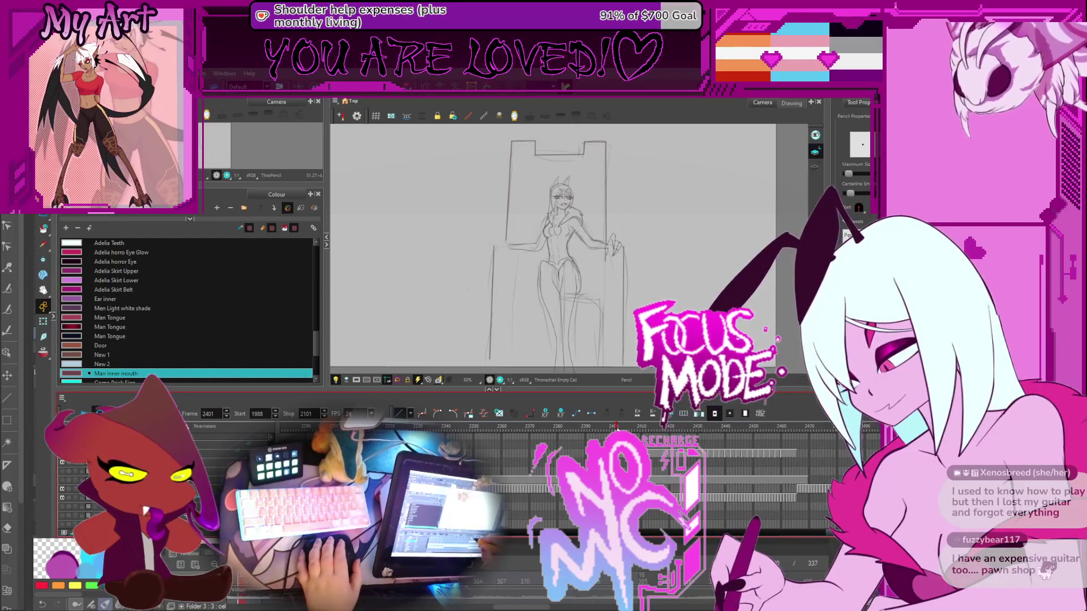
pyautogui.press(',')
pyautogui.press(',')
pyautogui.press(',')
pyautogui.moveTo(608, 425); pyautogui.dragTo(648, 379)
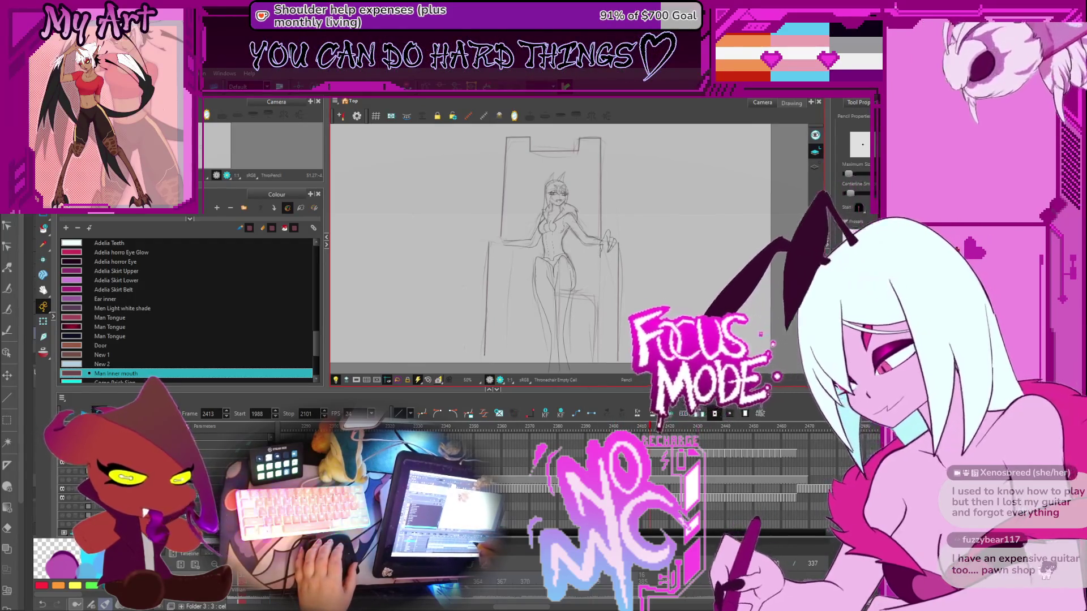
pyautogui.click(736, 425)
pyautogui.moveTo(749, 427); pyautogui.dragTo(646, 428)
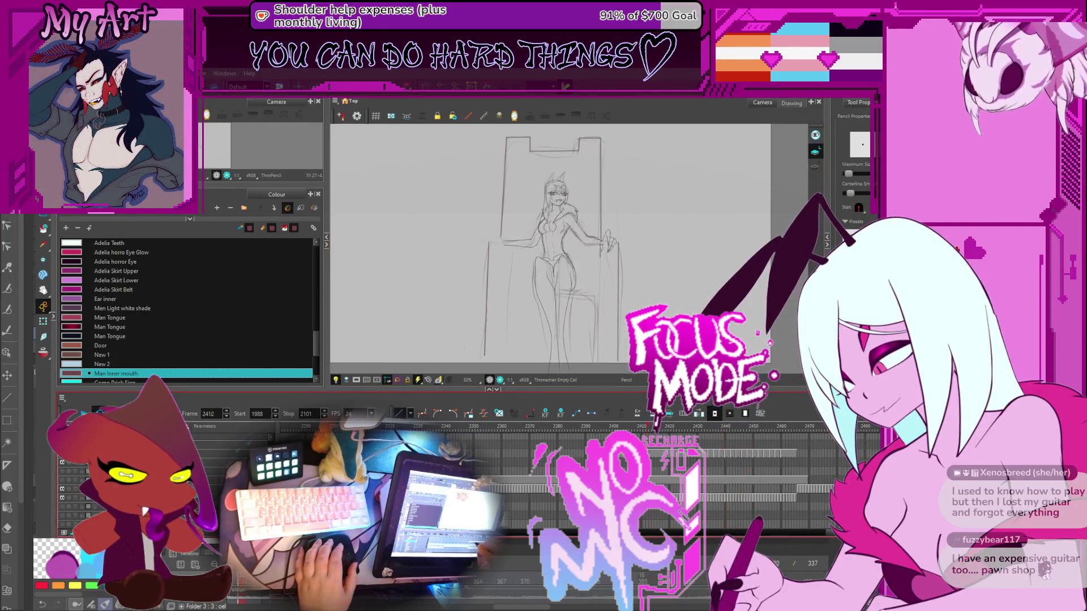
pyautogui.click(596, 425)
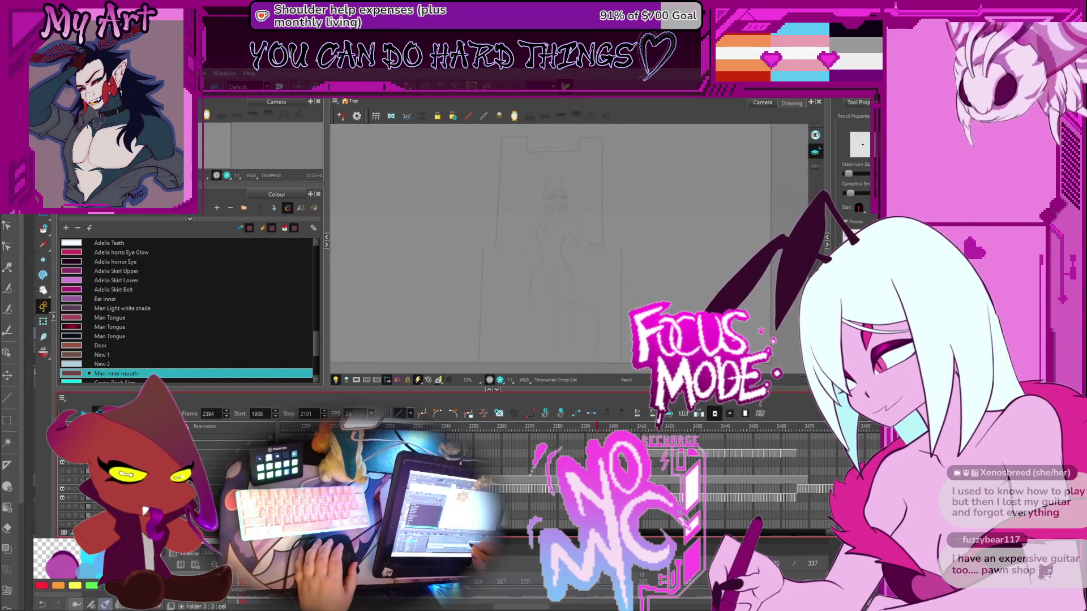
pyautogui.click(612, 426)
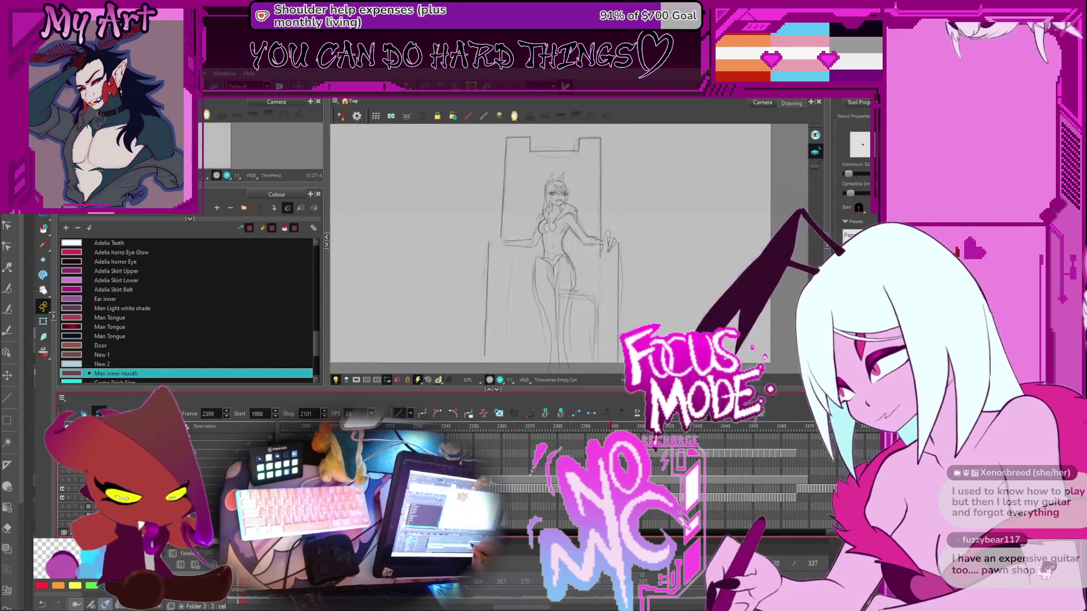
pyautogui.click(608, 425)
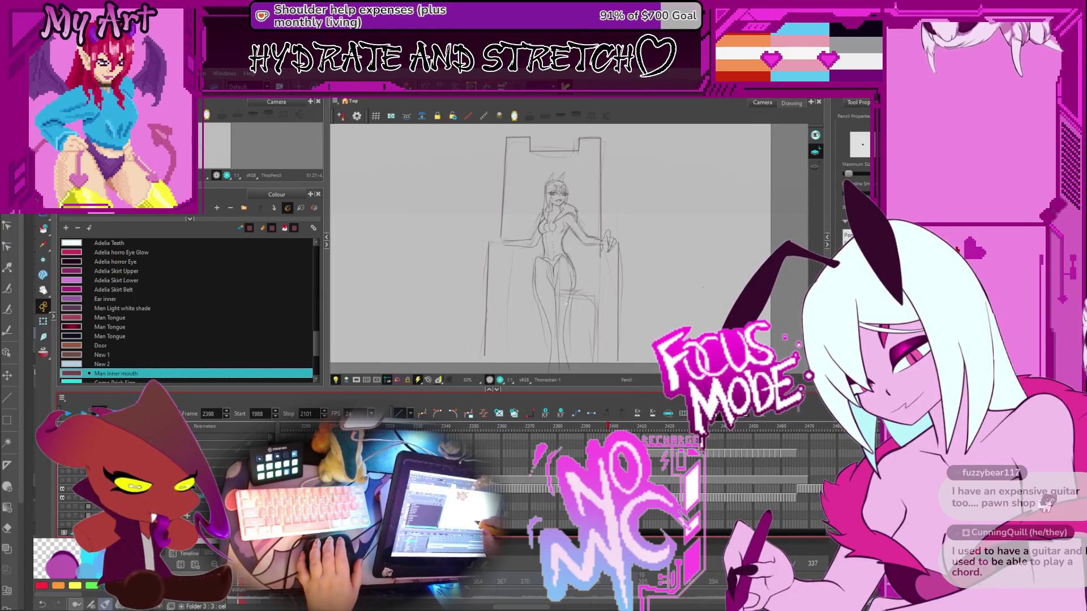
pyautogui.moveTo(565, 303)
pyautogui.mouseDown()
pyautogui.moveTo(564, 338)
pyautogui.moveTo(513, 307)
pyautogui.mouseUp()
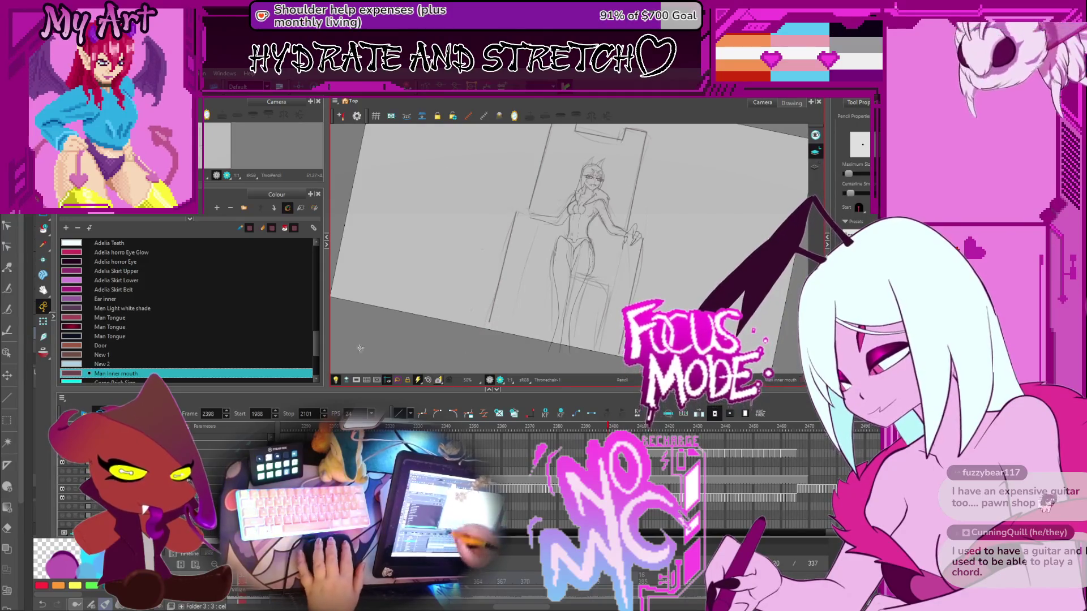
# Ink the throne's left edge in black, redrawing it longer and thicker
pyautogui.moveTo(314, 337); pyautogui.dragTo(314, 240)
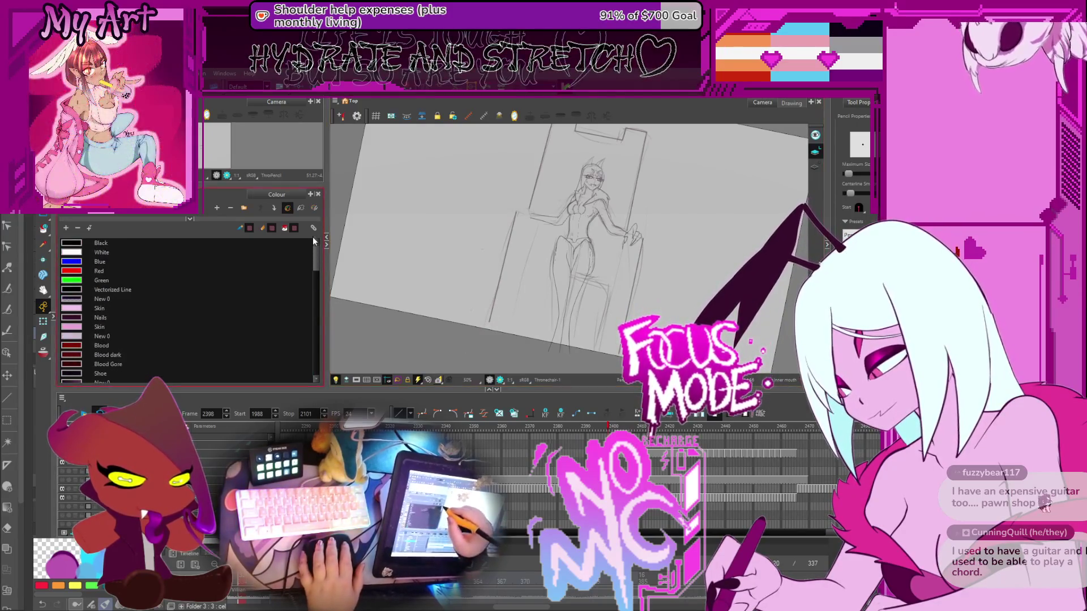
pyautogui.click(280, 244)
pyautogui.moveTo(486, 341); pyautogui.dragTo(510, 248)
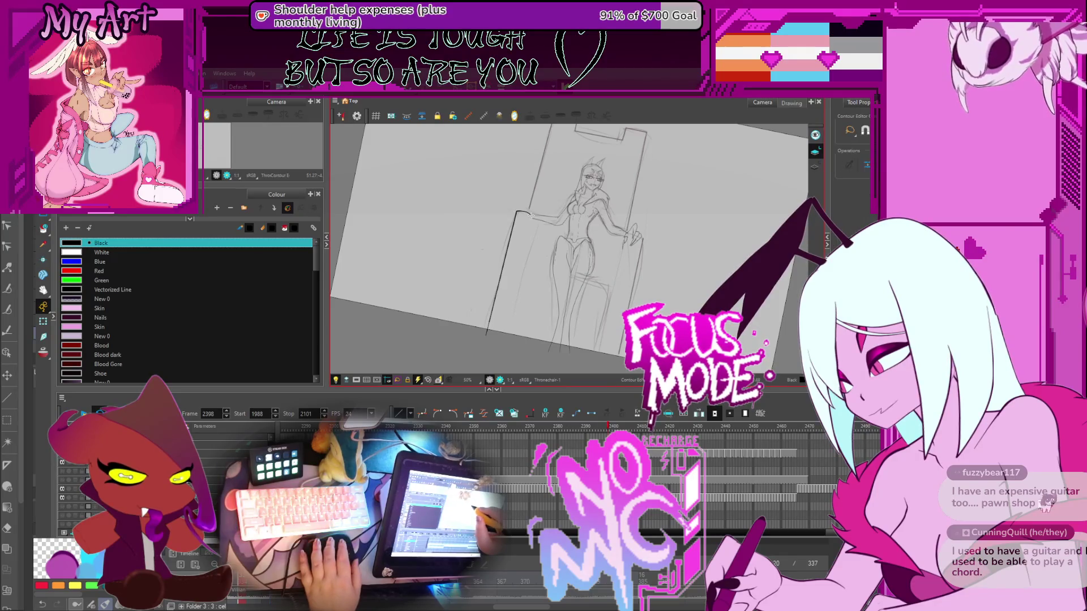
pyautogui.moveTo(482, 338); pyautogui.dragTo(510, 231)
pyautogui.moveTo(485, 335); pyautogui.dragTo(511, 245)
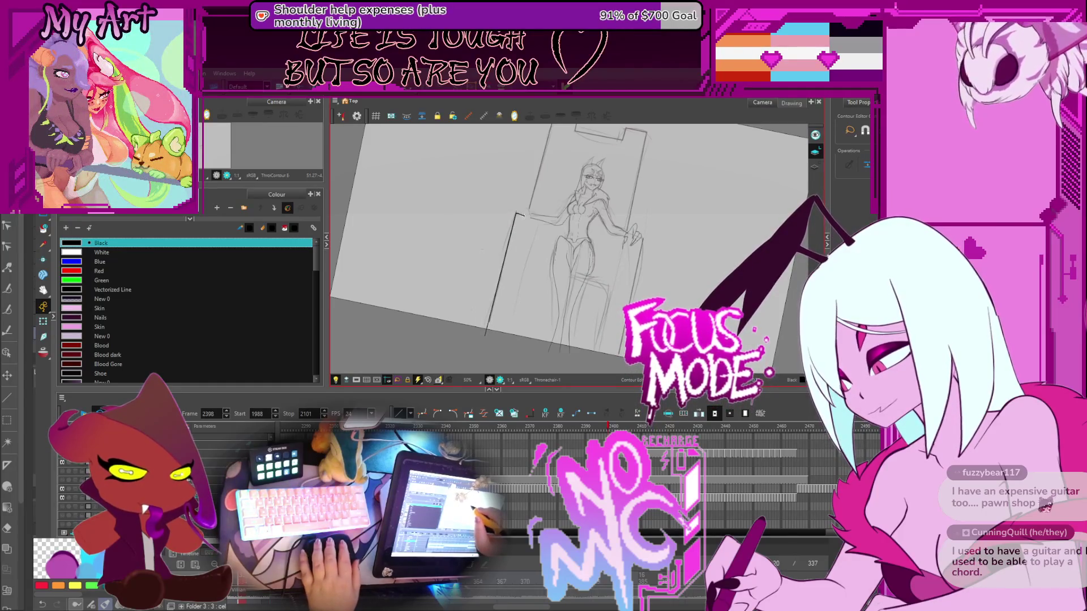
# Turn the view upright over the arm and extend the armrest's top line to the right
pyautogui.scroll(1, 502, 285)
pyautogui.moveTo(502, 285); pyautogui.dragTo(482, 351)
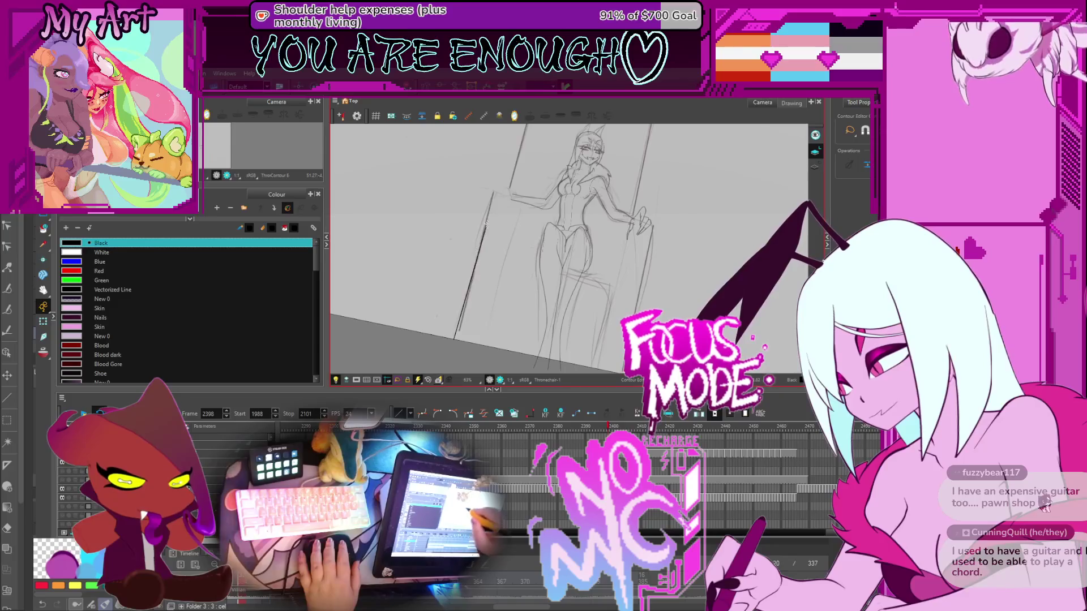
pyautogui.scroll(2, 494, 188)
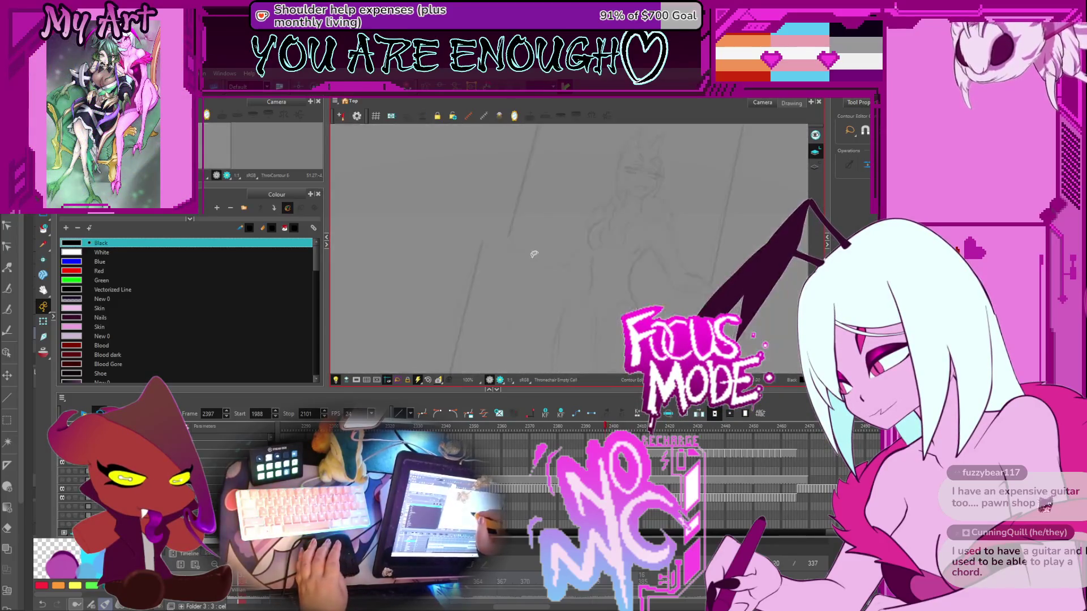
pyautogui.moveTo(557, 258); pyautogui.dragTo(549, 237)
pyautogui.scroll(-2, 549, 232)
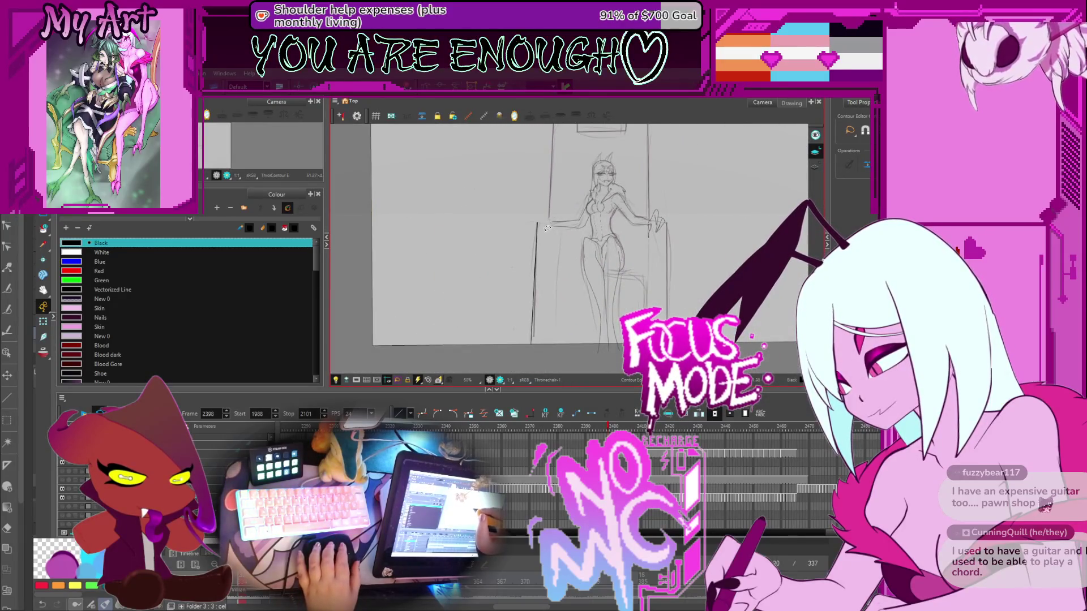
pyautogui.scroll(4, 545, 238)
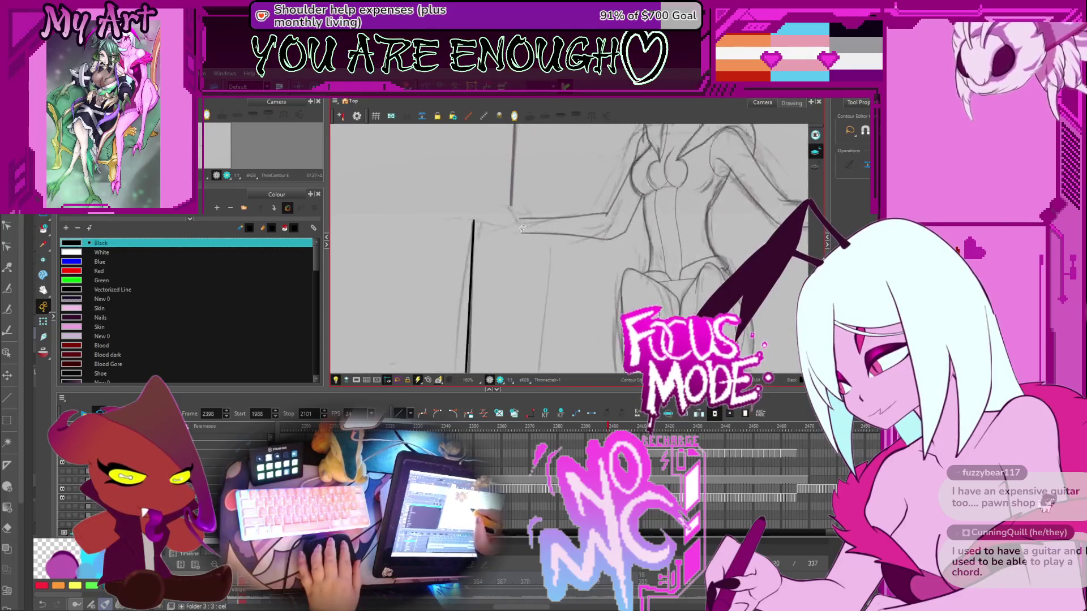
pyautogui.moveTo(503, 257); pyautogui.dragTo(520, 279)
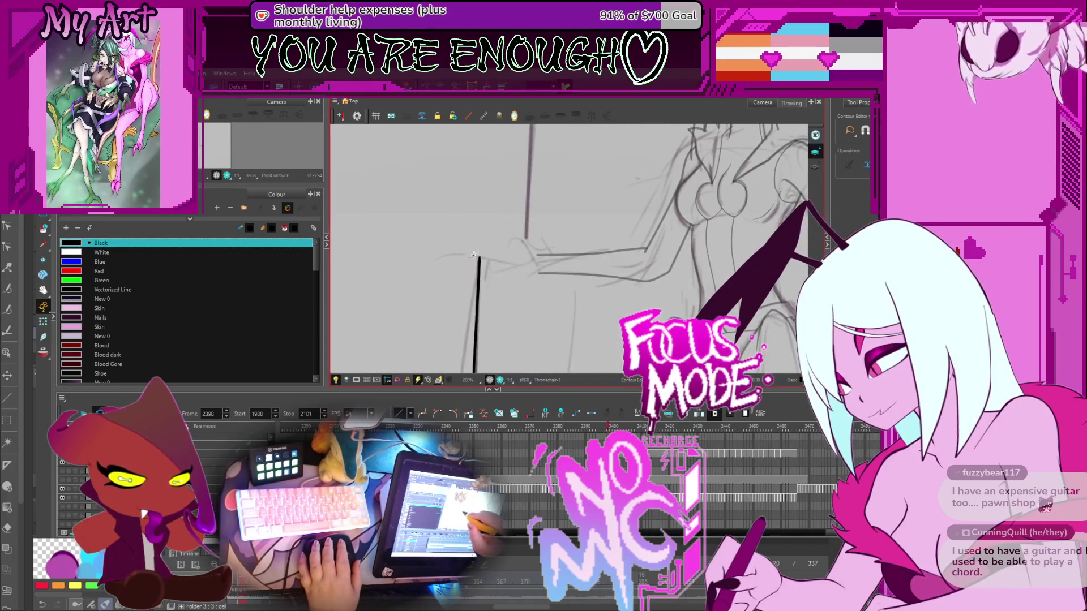
pyautogui.hotkey('alt', '/')
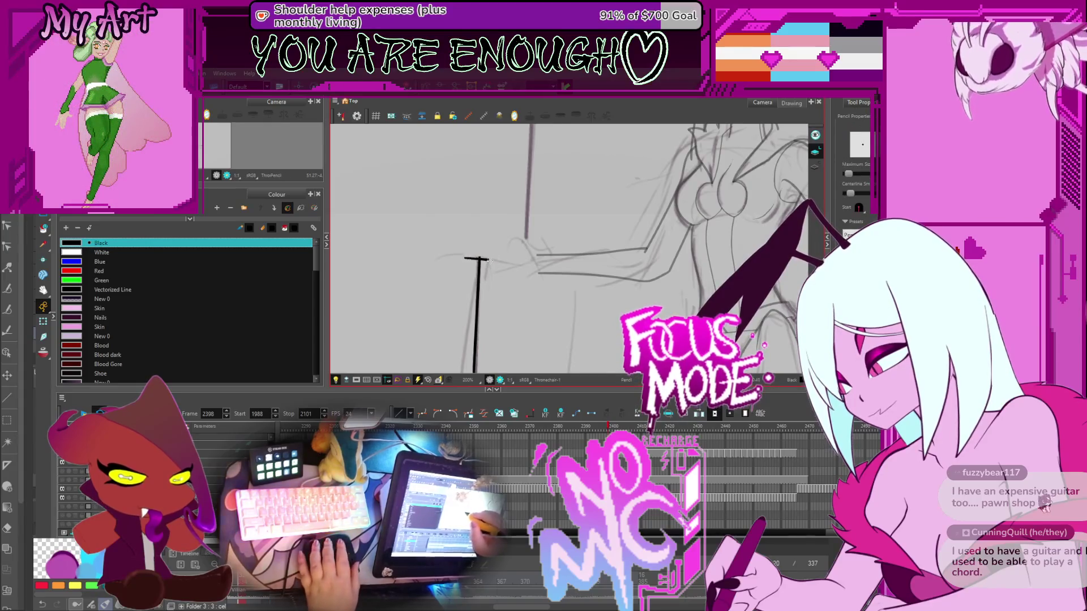
pyautogui.moveTo(542, 259); pyautogui.dragTo(557, 259)
# Draw the long vertical line of the armrest's front
pyautogui.scroll(-4, 504, 243)
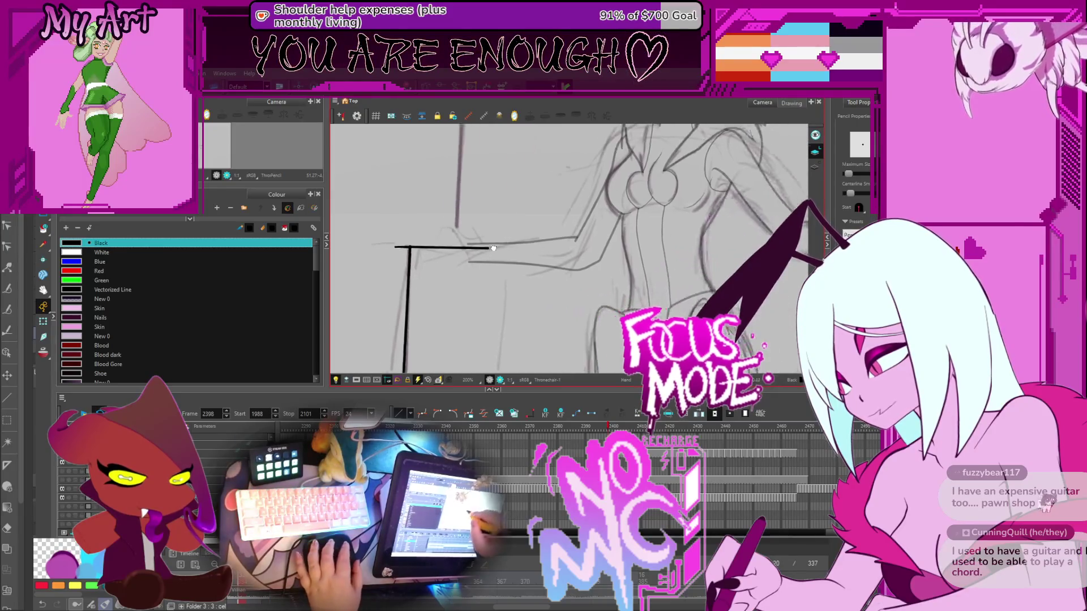
pyautogui.scroll(-5, 498, 247)
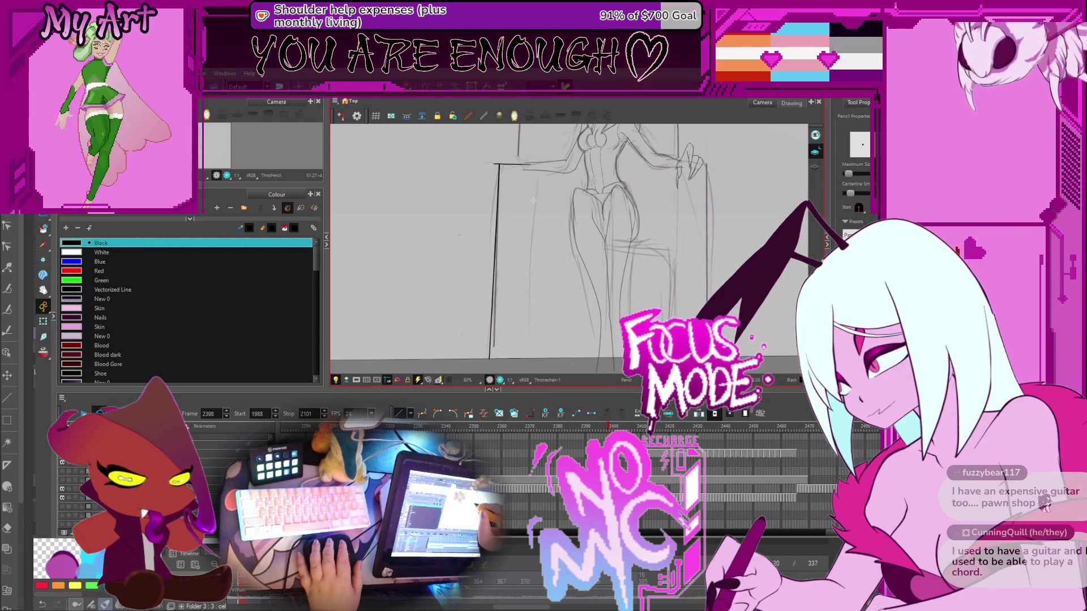
pyautogui.moveTo(528, 171); pyautogui.dragTo(526, 360)
pyautogui.scroll(6, 530, 249)
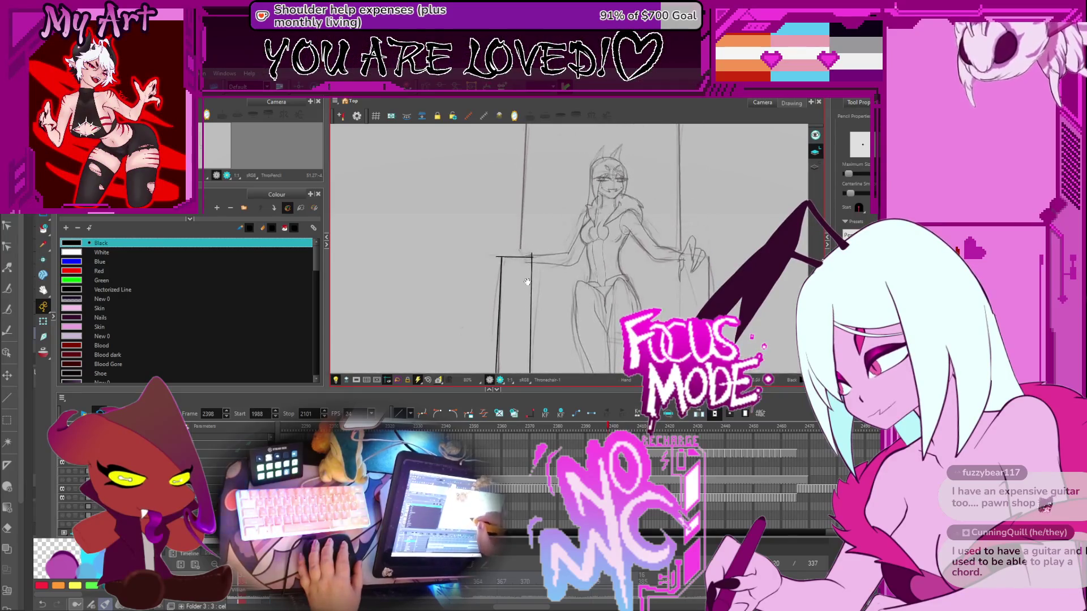
pyautogui.scroll(-3, 527, 261)
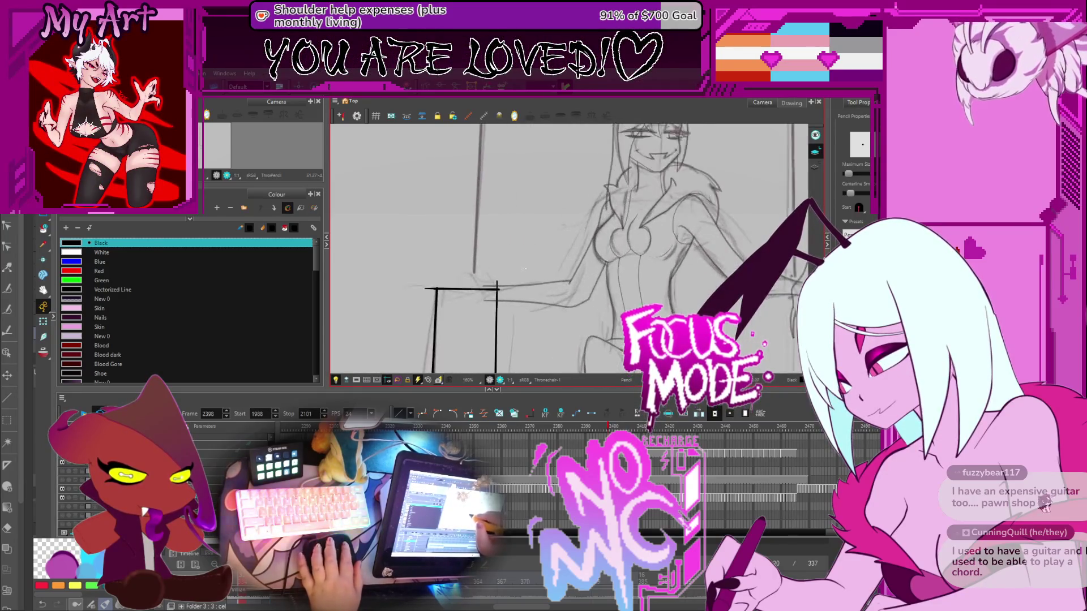
pyautogui.moveTo(499, 295); pyautogui.dragTo(499, 334)
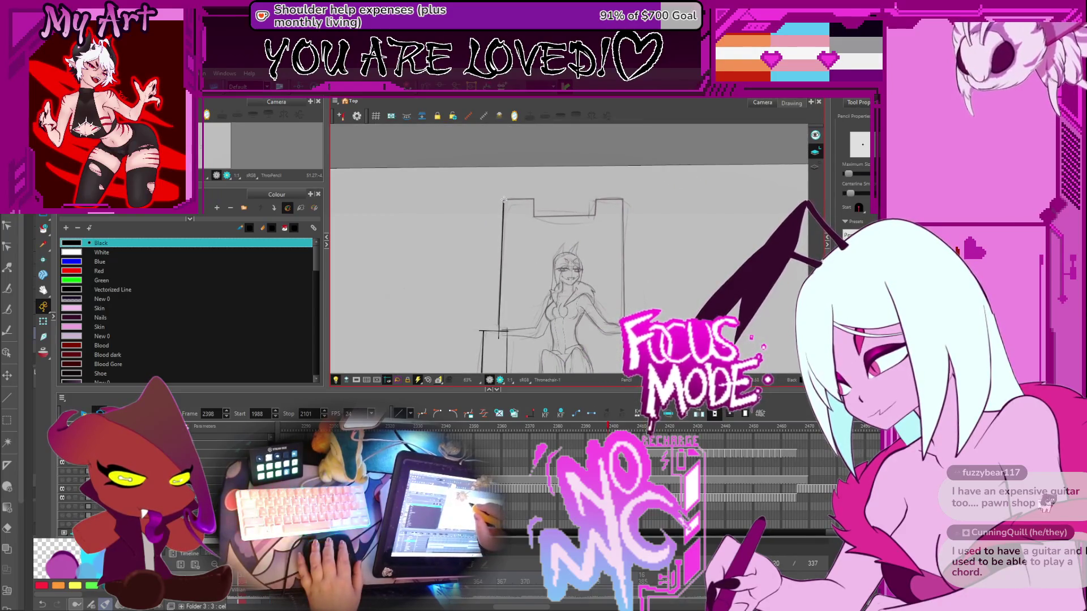
# Ink the throne back's top edge and a short vertical at the top notch
pyautogui.scroll(3, 504, 197)
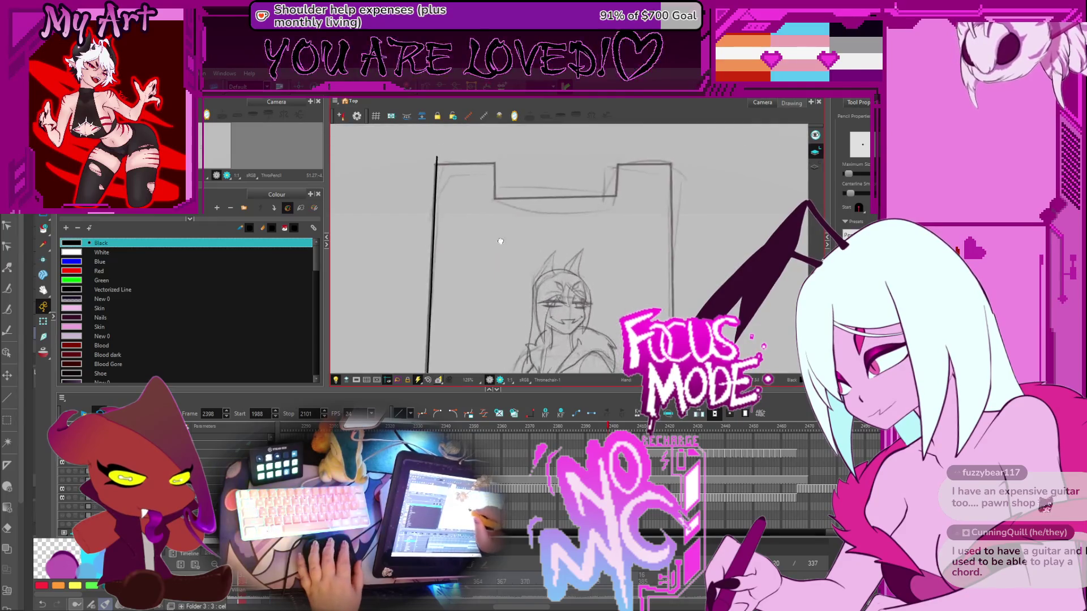
pyautogui.moveTo(594, 228); pyautogui.dragTo(692, 233)
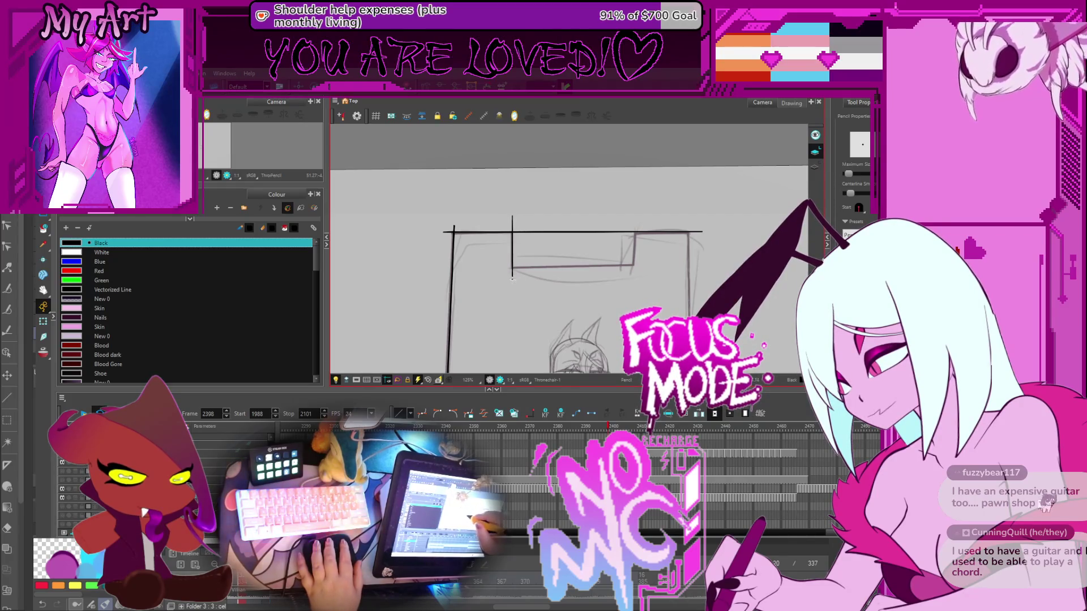
pyautogui.moveTo(633, 271); pyautogui.dragTo(635, 275)
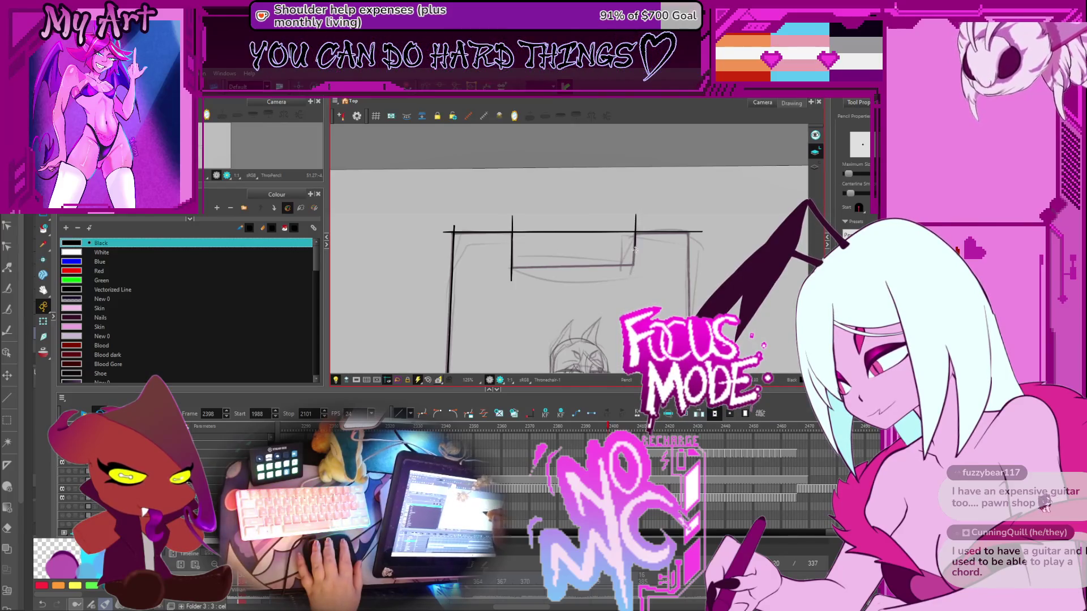
pyautogui.press('.')
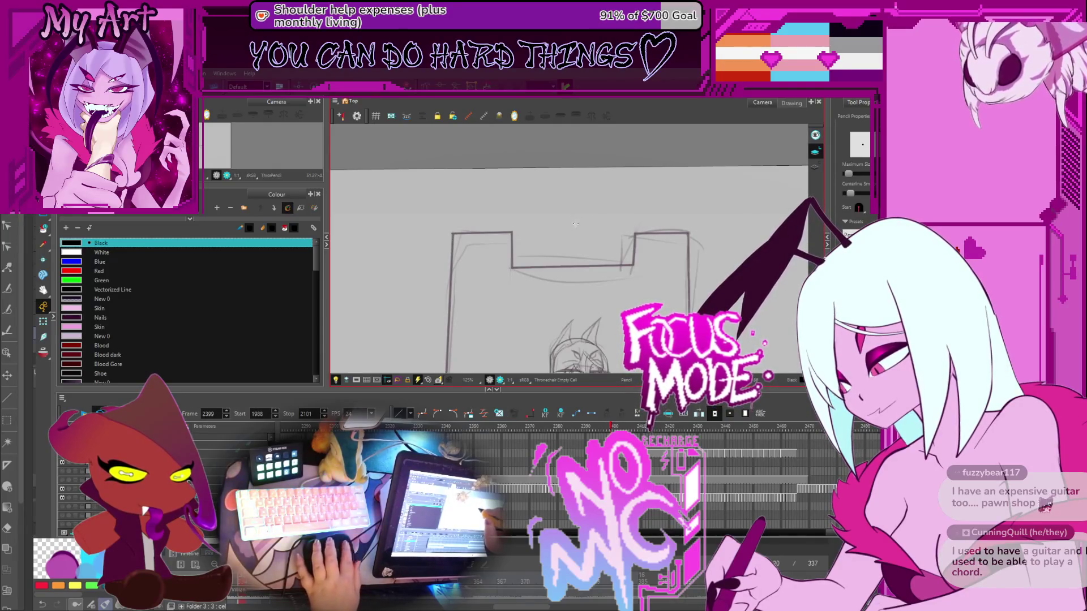
pyautogui.hotkey('ctrl', 'v')
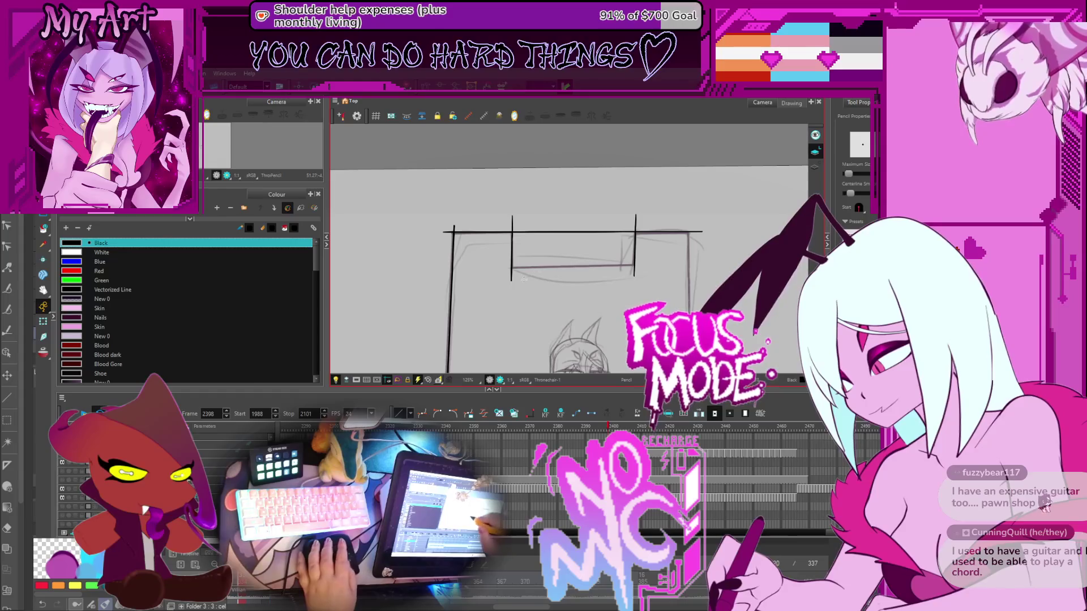
# Straighten the bowed top line with the Contour Editor
pyautogui.moveTo(591, 229); pyautogui.dragTo(557, 229)
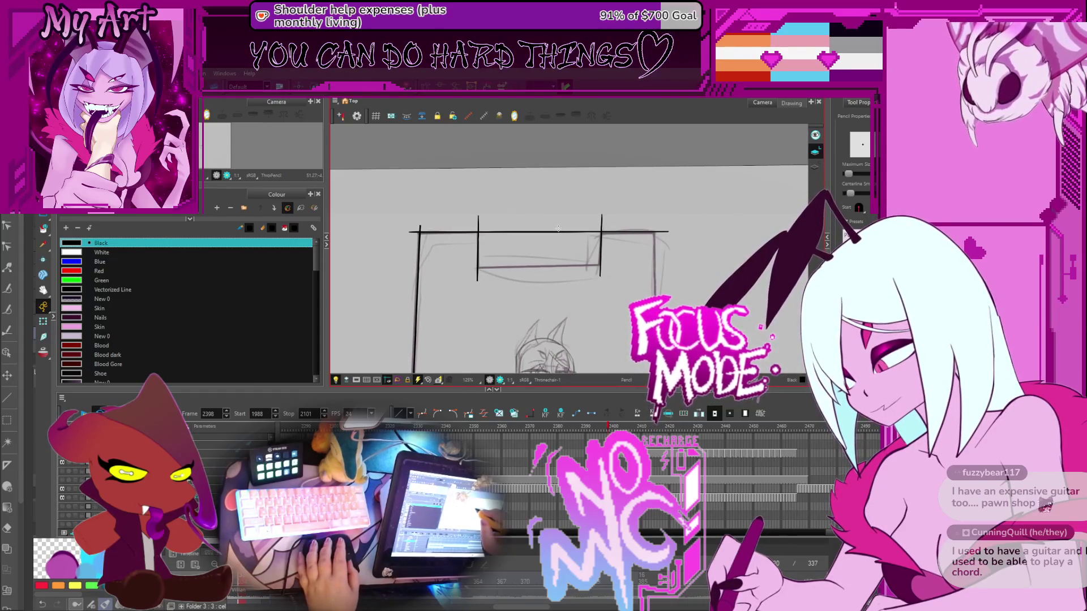
pyautogui.hotkey('alt', 'q')
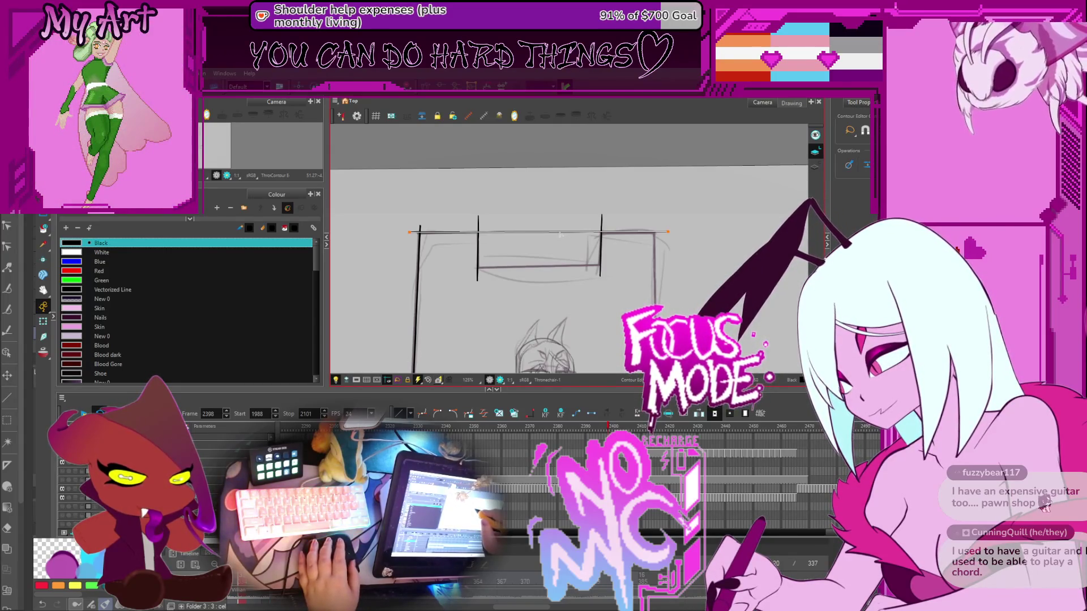
pyautogui.moveTo(557, 252); pyautogui.dragTo(559, 233)
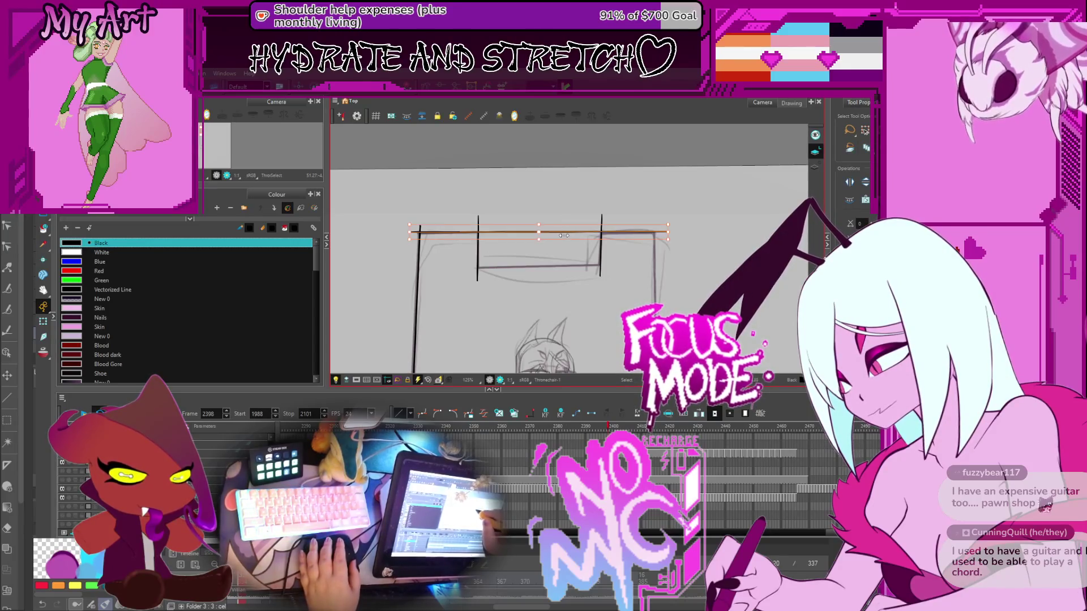
# Nudge the throne's top crossbar a few pixels down and right onto the sketch, recentring the view
pyautogui.moveTo(542, 239); pyautogui.dragTo(543, 242)
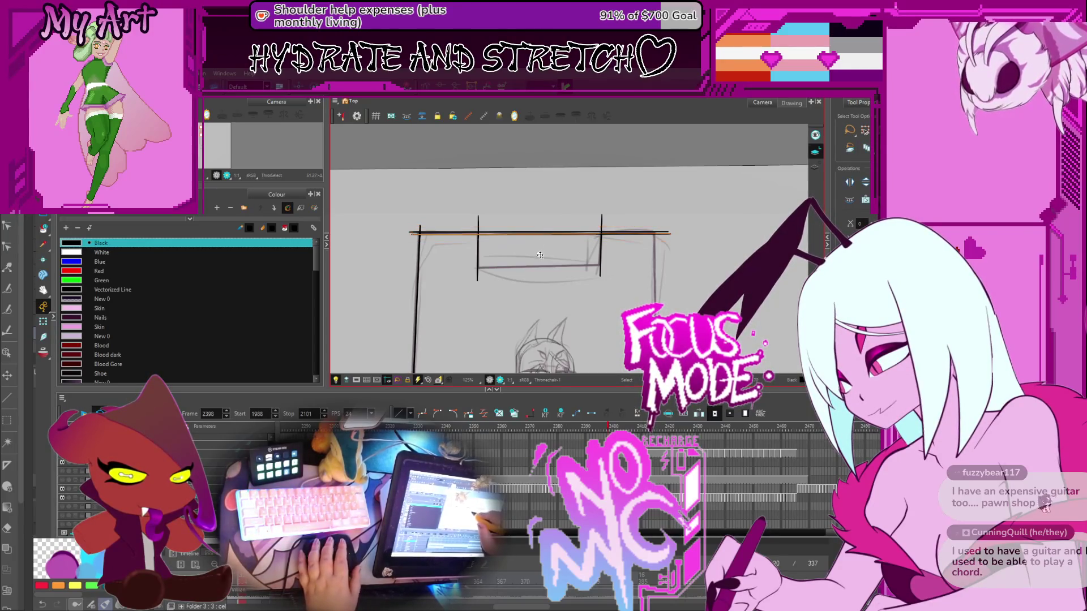
pyautogui.click(542, 237)
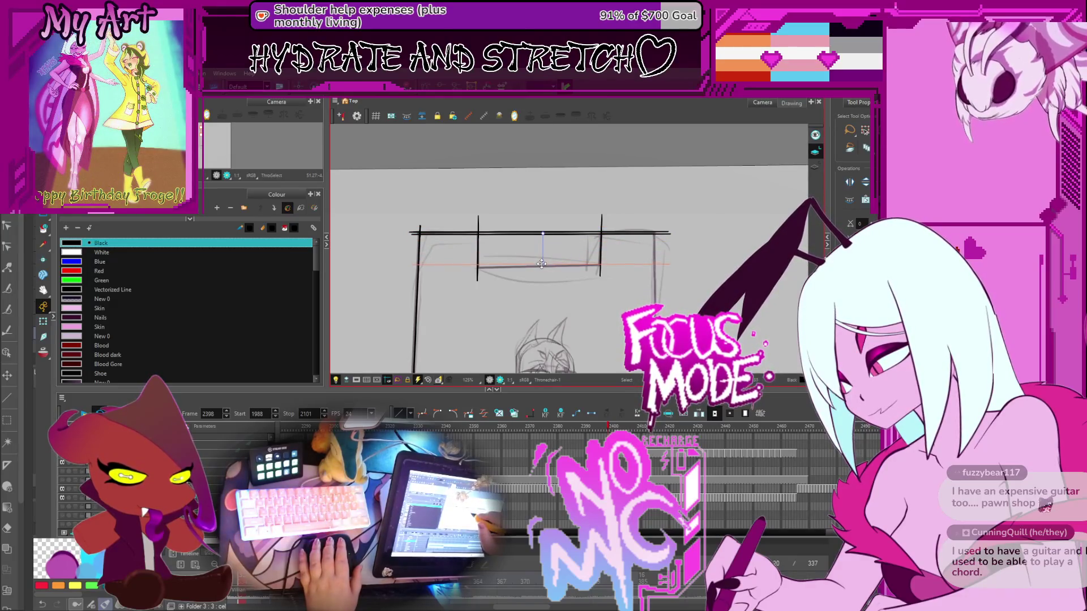
pyautogui.moveTo(589, 272)
pyautogui.mouseDown()
pyautogui.moveTo(561, 243)
pyautogui.moveTo(549, 249)
pyautogui.mouseUp()
pyautogui.press('2')
pyautogui.moveTo(584, 233); pyautogui.dragTo(596, 254)
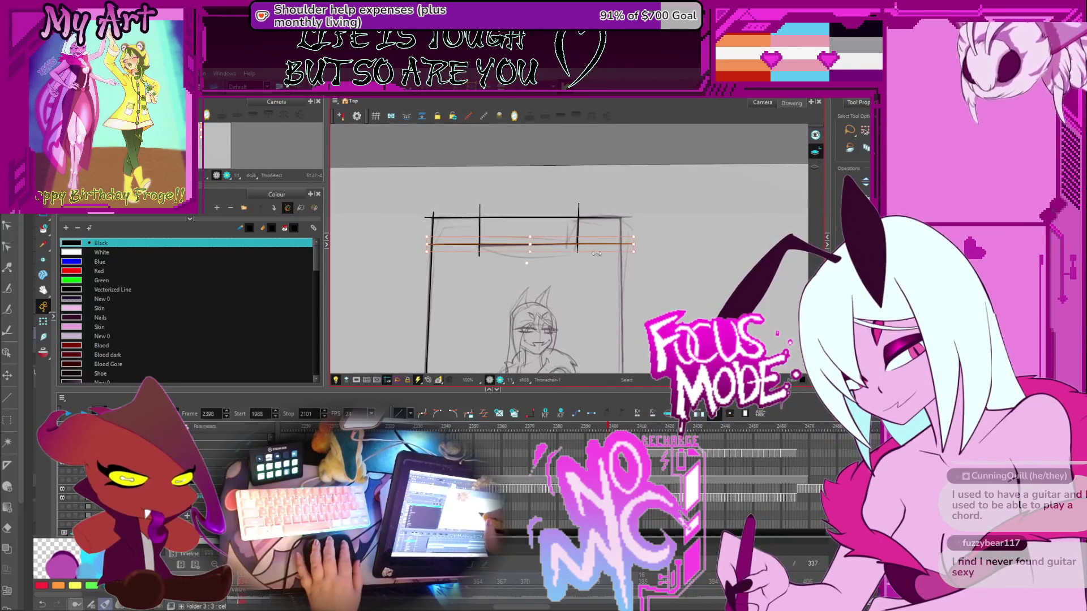
pyautogui.press('2')
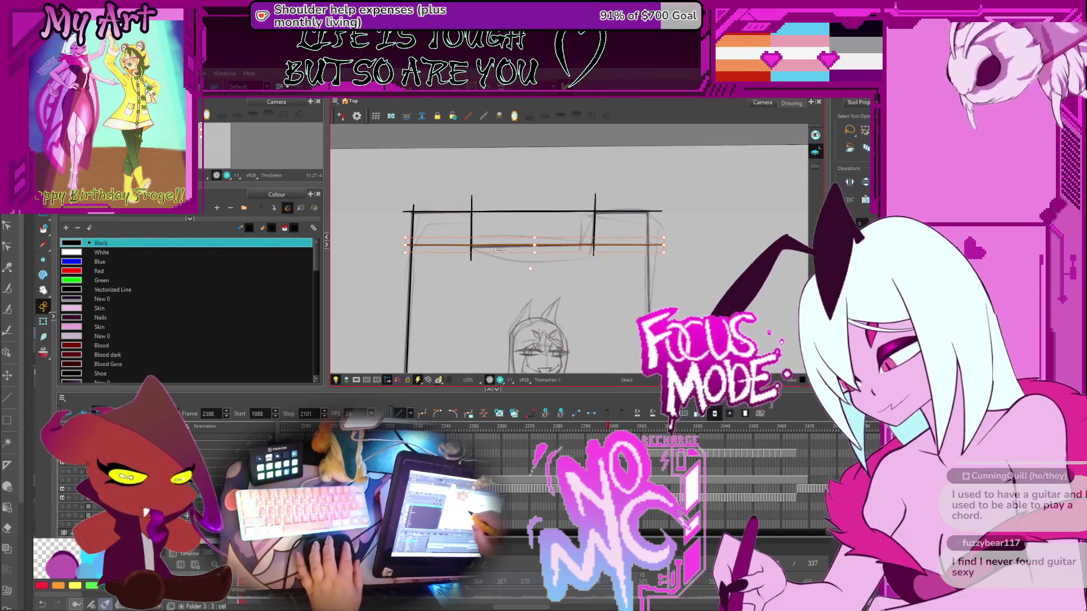
pyautogui.hotkey('alt', 't')
pyautogui.moveTo(482, 247); pyautogui.dragTo(512, 274)
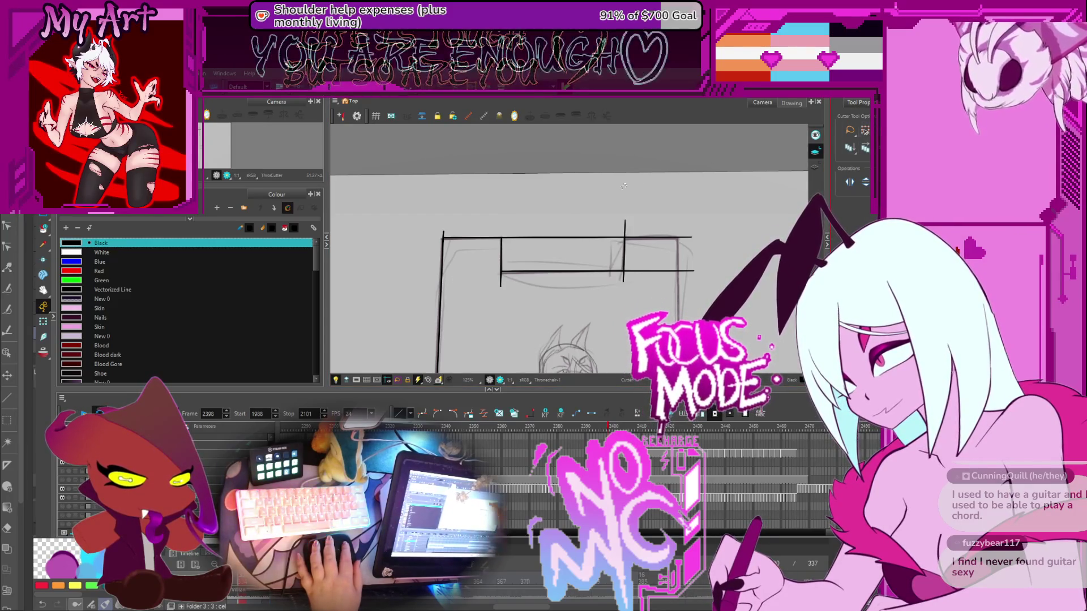
# Cut away the overhanging line ends and stray fragments at the backrest's top-left corner
pyautogui.moveTo(437, 241); pyautogui.dragTo(459, 226)
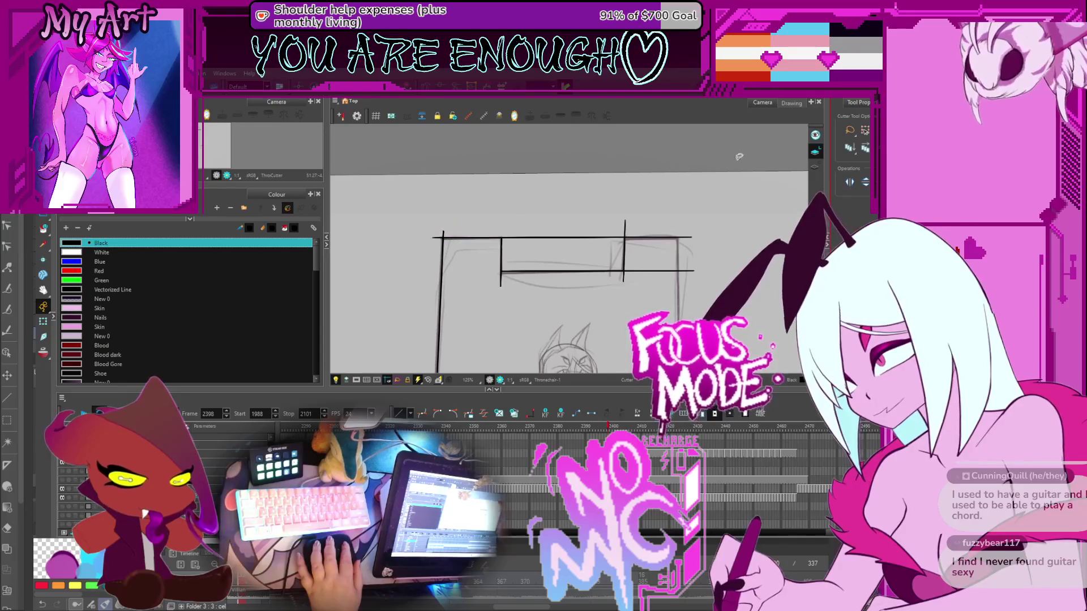
pyautogui.moveTo(738, 157); pyautogui.dragTo(753, 159)
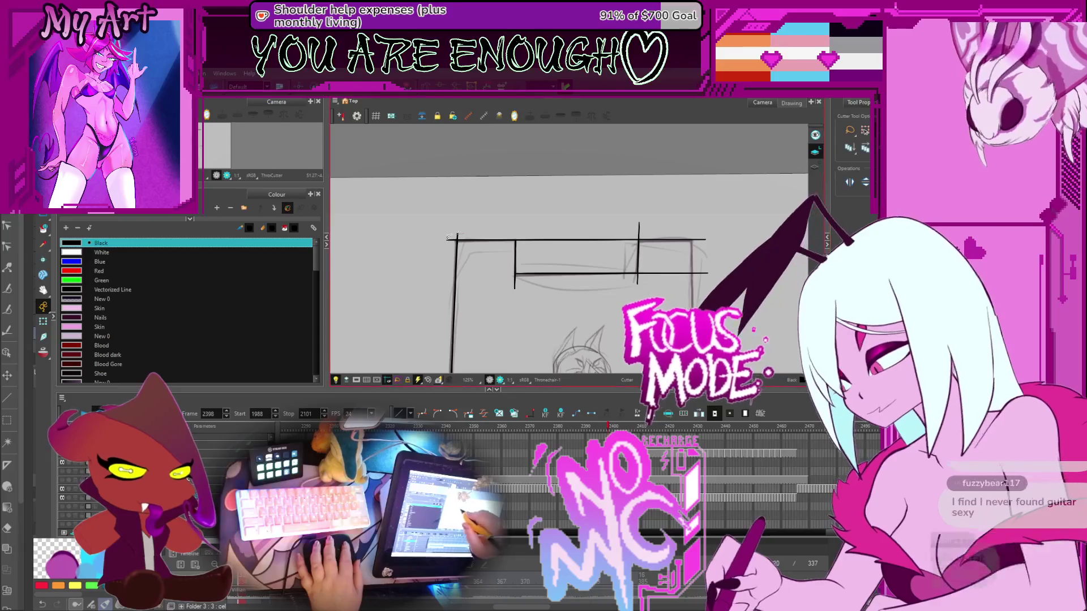
pyautogui.scroll(3, 450, 243)
pyautogui.scroll(-1, 456, 266)
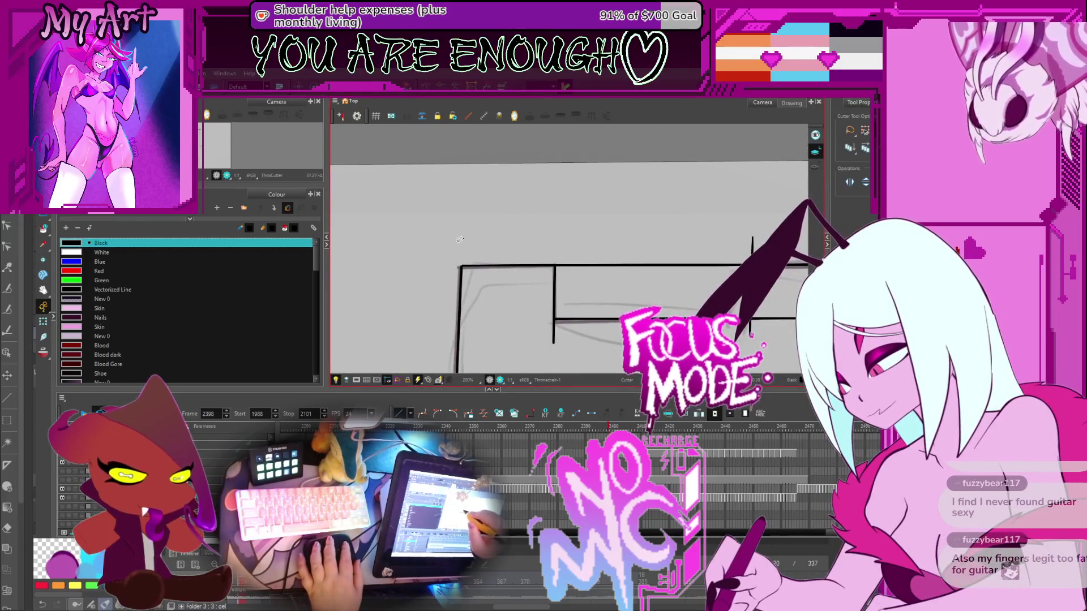
pyautogui.scroll(5, 460, 239)
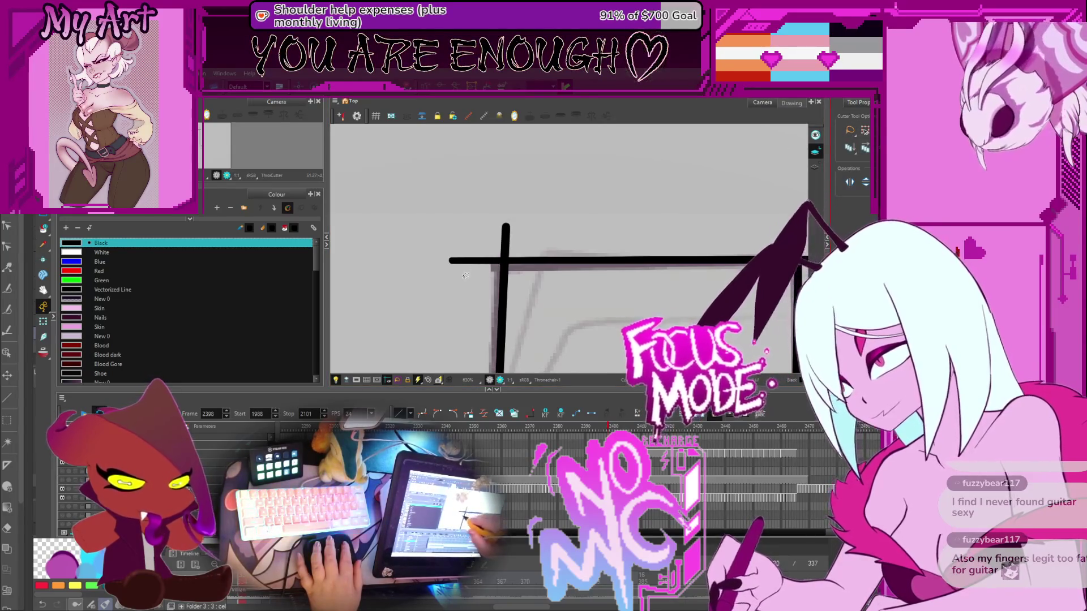
pyautogui.moveTo(474, 280); pyautogui.dragTo(507, 227)
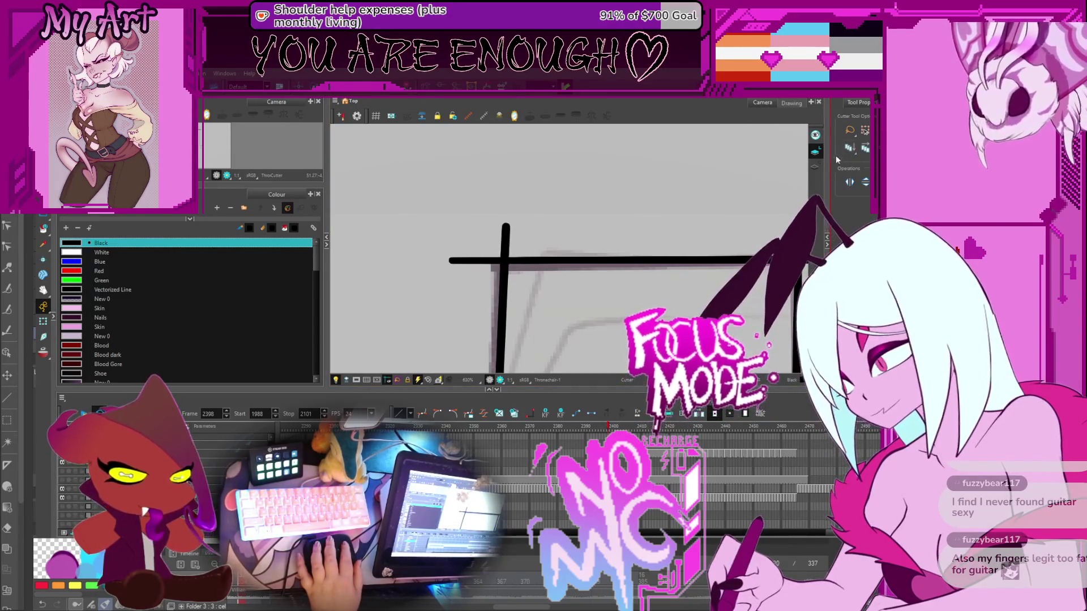
pyautogui.moveTo(496, 236); pyautogui.dragTo(516, 249)
pyautogui.click(537, 219)
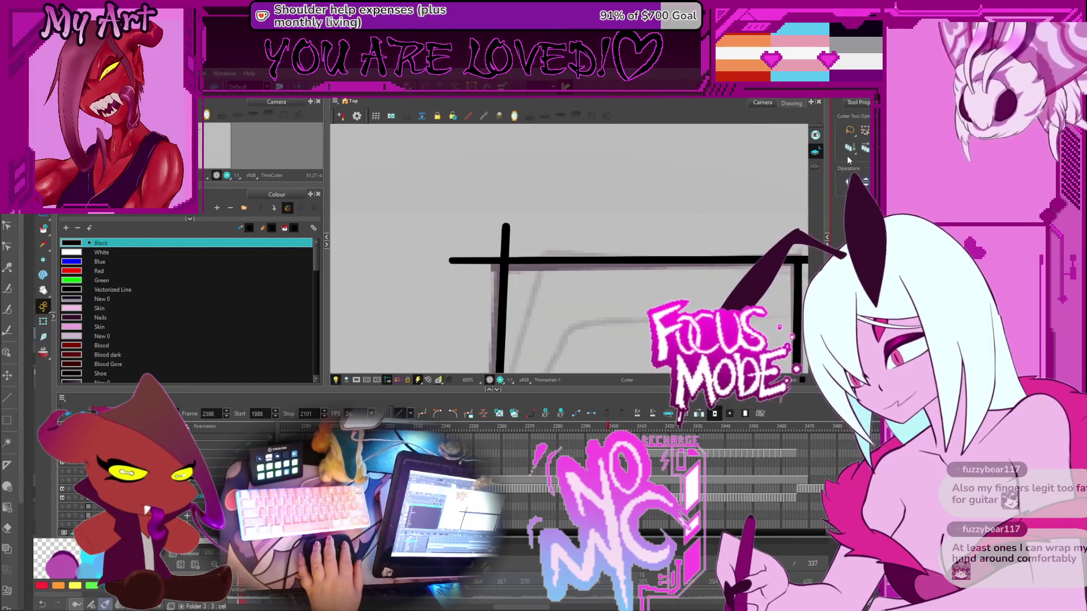
pyautogui.moveTo(453, 266); pyautogui.dragTo(502, 225)
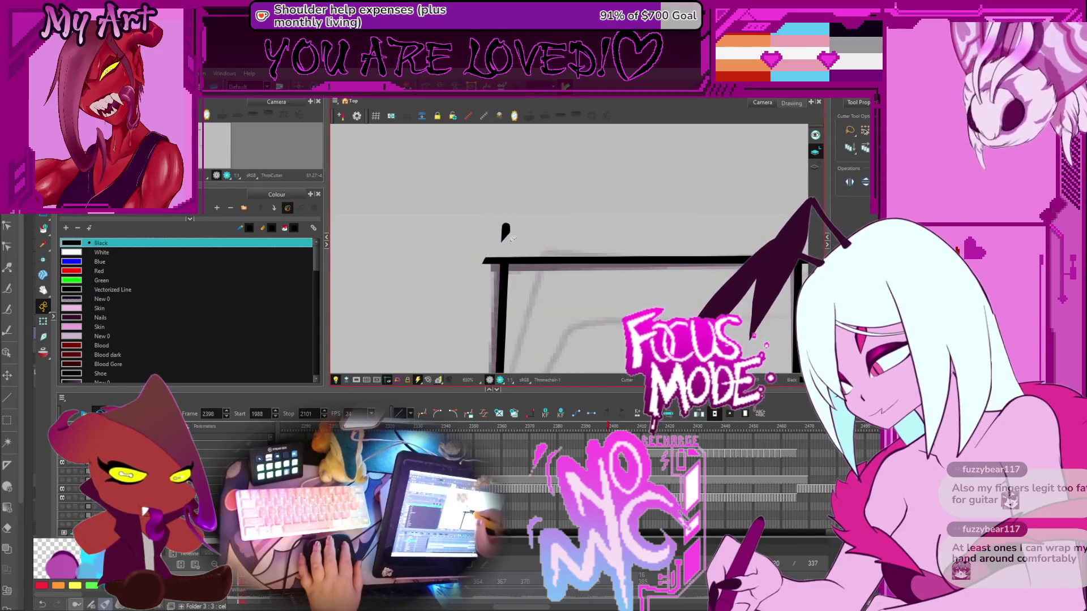
pyautogui.moveTo(510, 208); pyautogui.dragTo(524, 221)
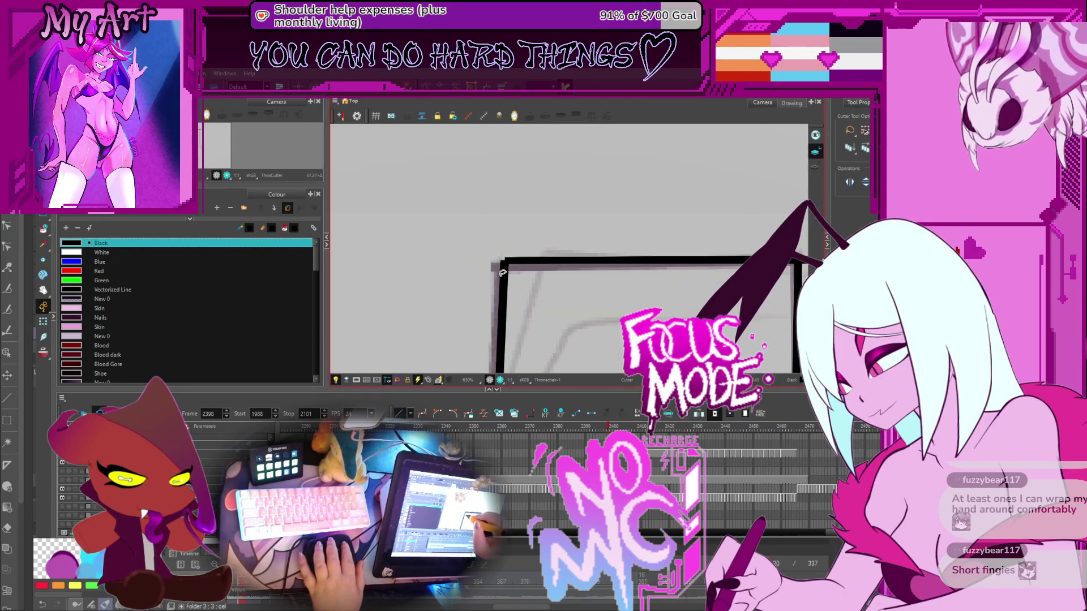
pyautogui.moveTo(496, 262); pyautogui.dragTo(493, 238)
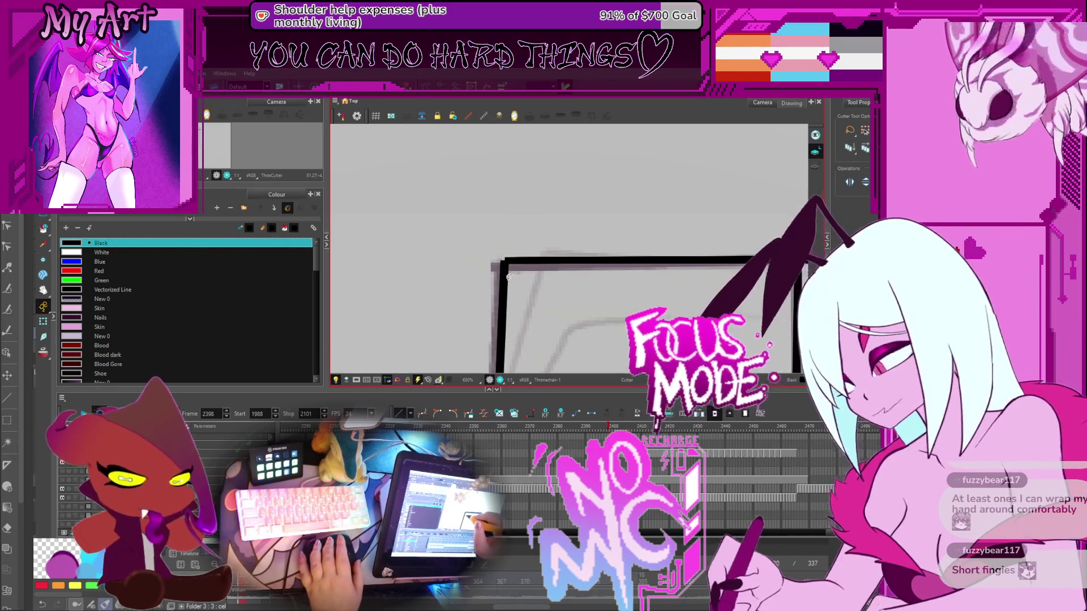
# Reshape the corner strokes, widening the vertical stroke so it joins the top crossbar cleanly
pyautogui.hotkey('alt', 'shift', 'q')
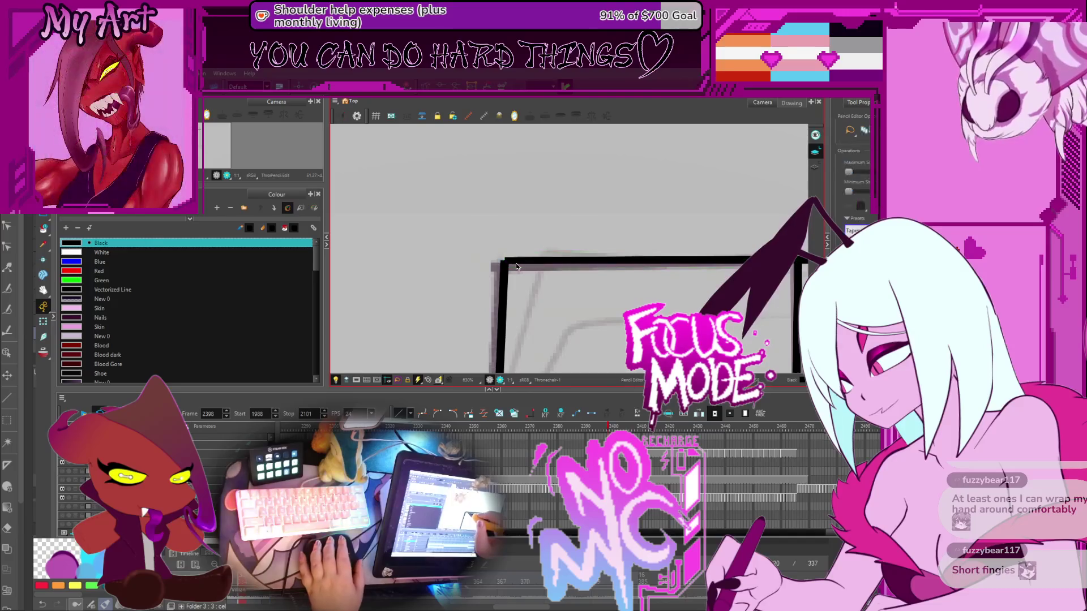
pyautogui.scroll(5, 513, 264)
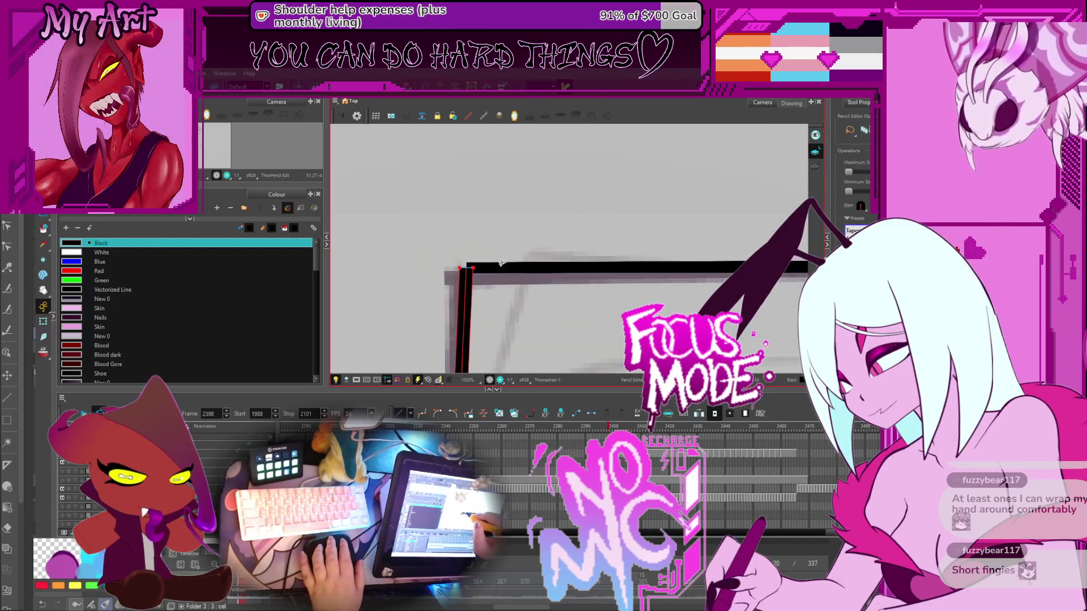
pyautogui.moveTo(469, 274); pyautogui.dragTo(474, 272)
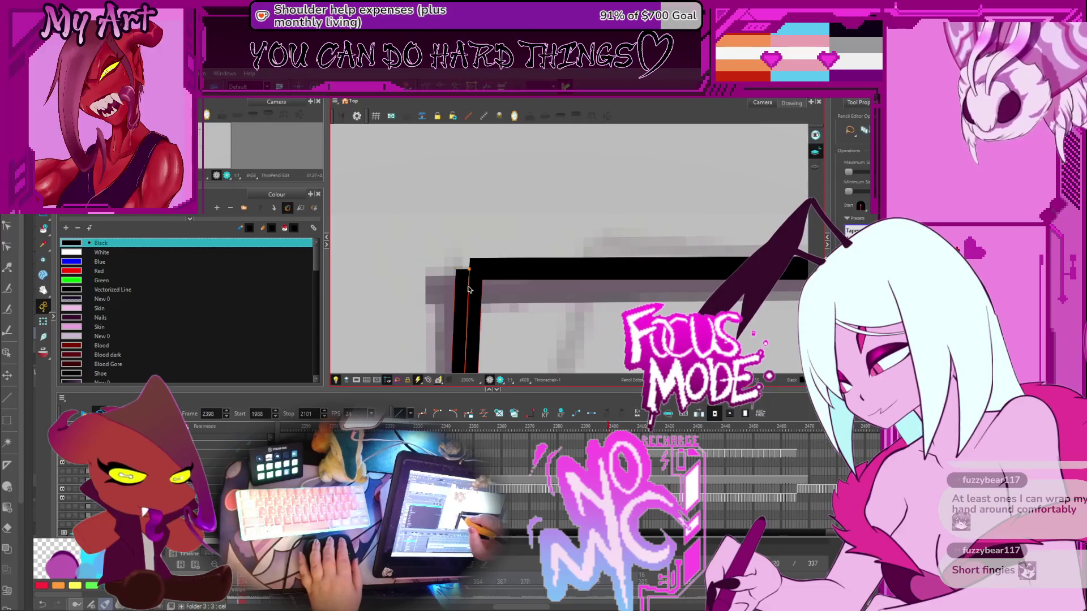
pyautogui.hotkey('alt', 'q')
pyautogui.click(471, 264)
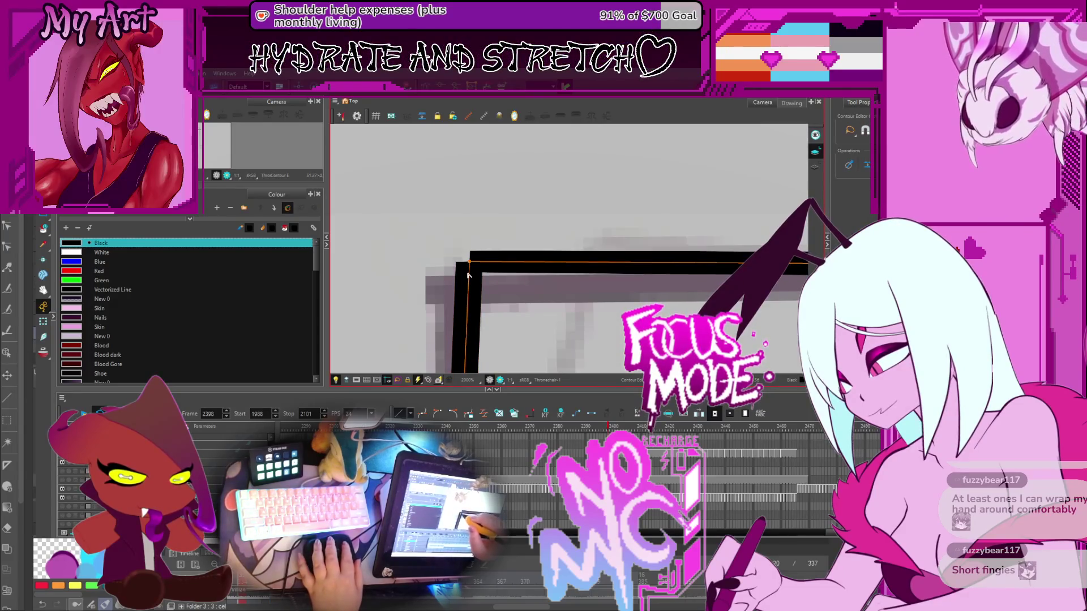
pyautogui.click(469, 281)
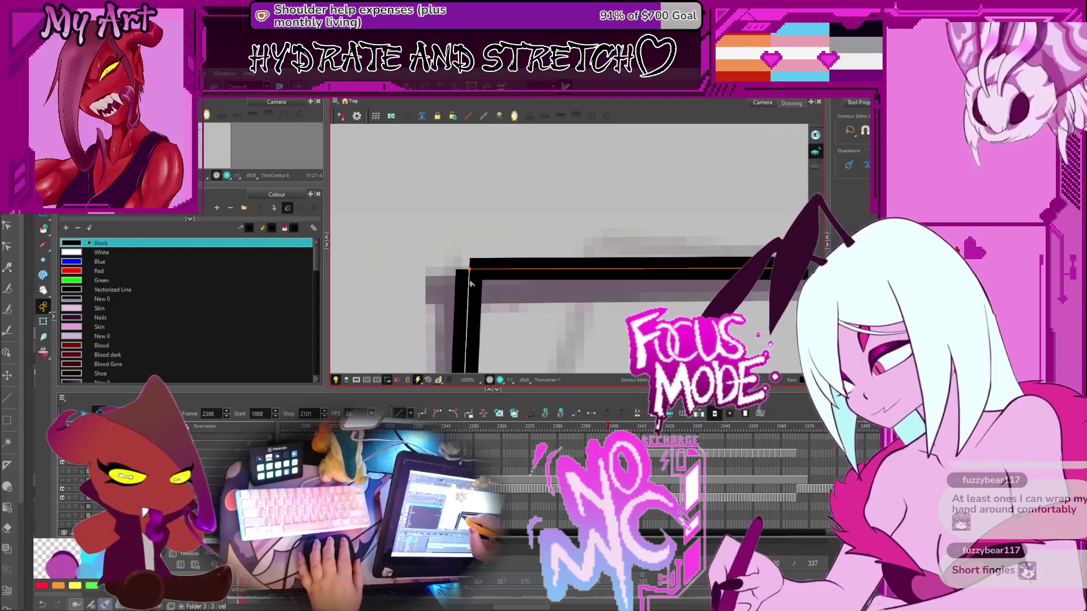
pyautogui.hotkey('alt', 'shift', 'q')
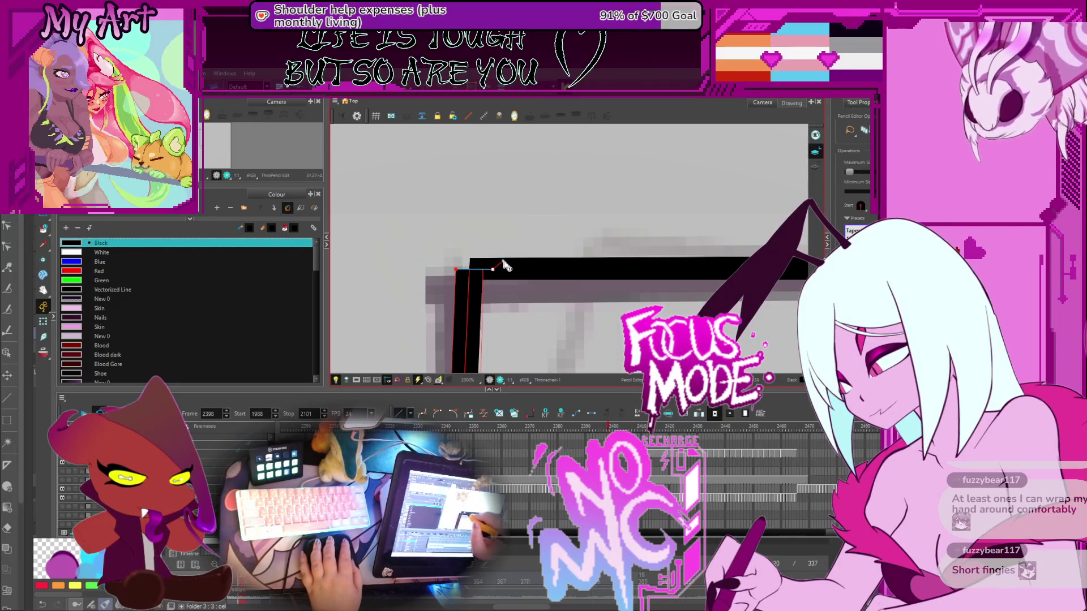
pyautogui.moveTo(523, 290); pyautogui.dragTo(484, 275)
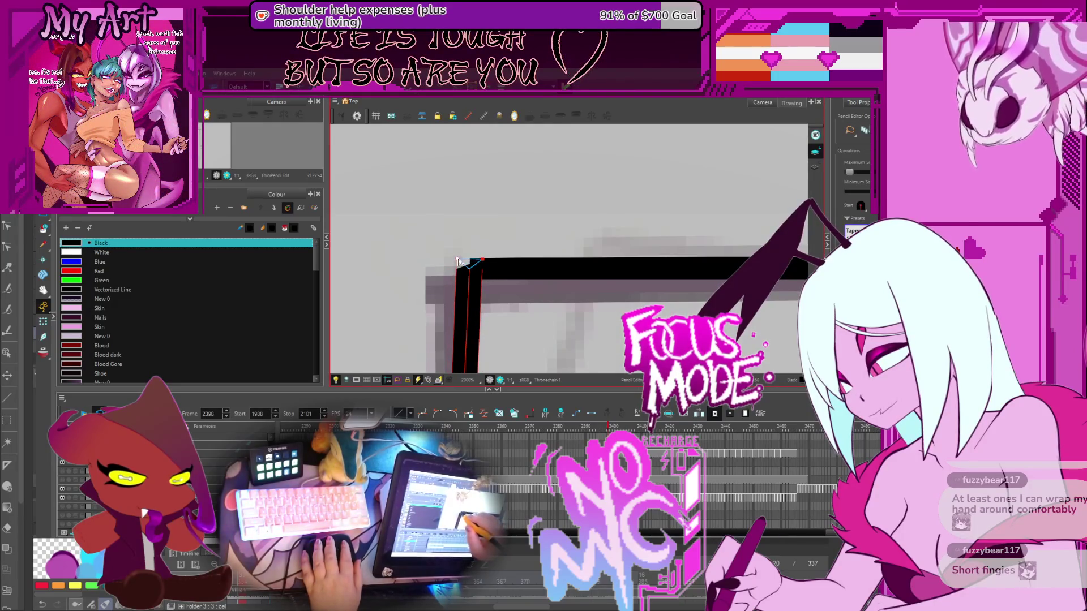
pyautogui.scroll(-10, 458, 260)
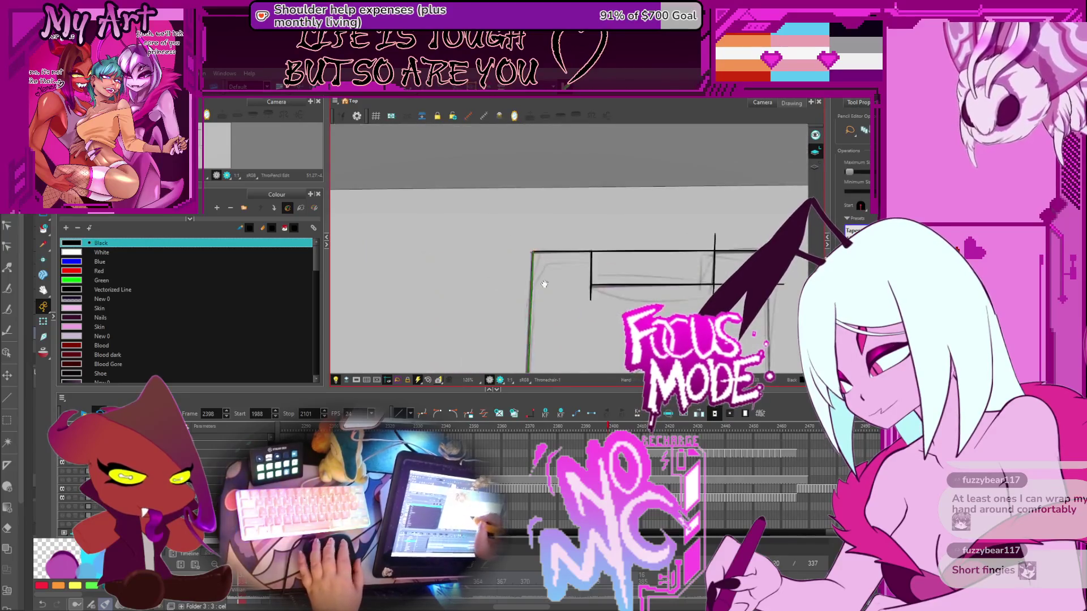
# Trim the right notch post's overshooting segment and delete the bottom line's extra right extension
pyautogui.hotkey('alt', 'v')
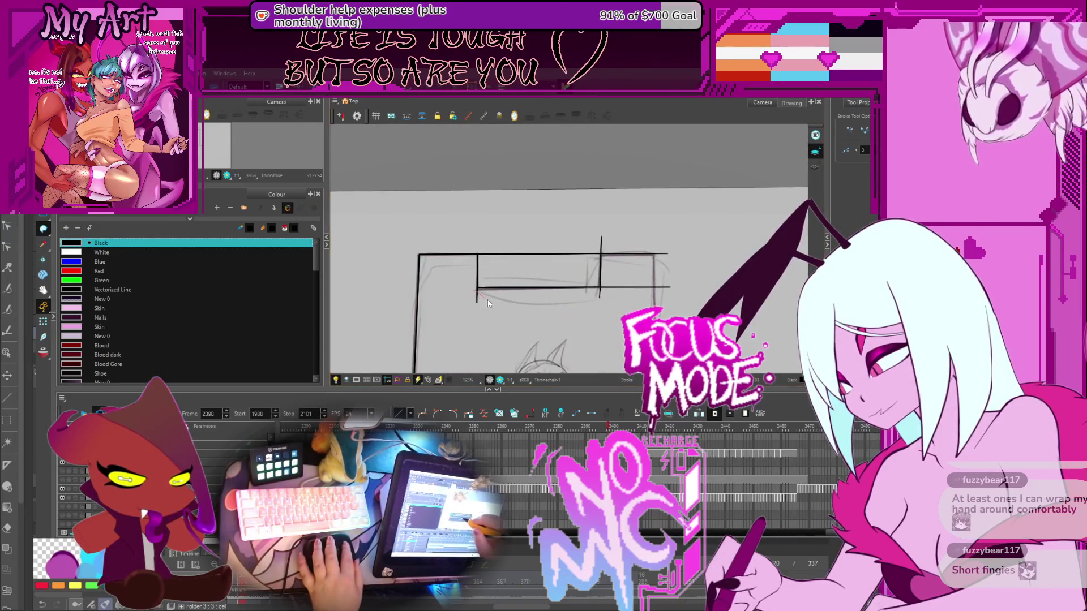
pyautogui.hotkey('alt', 't')
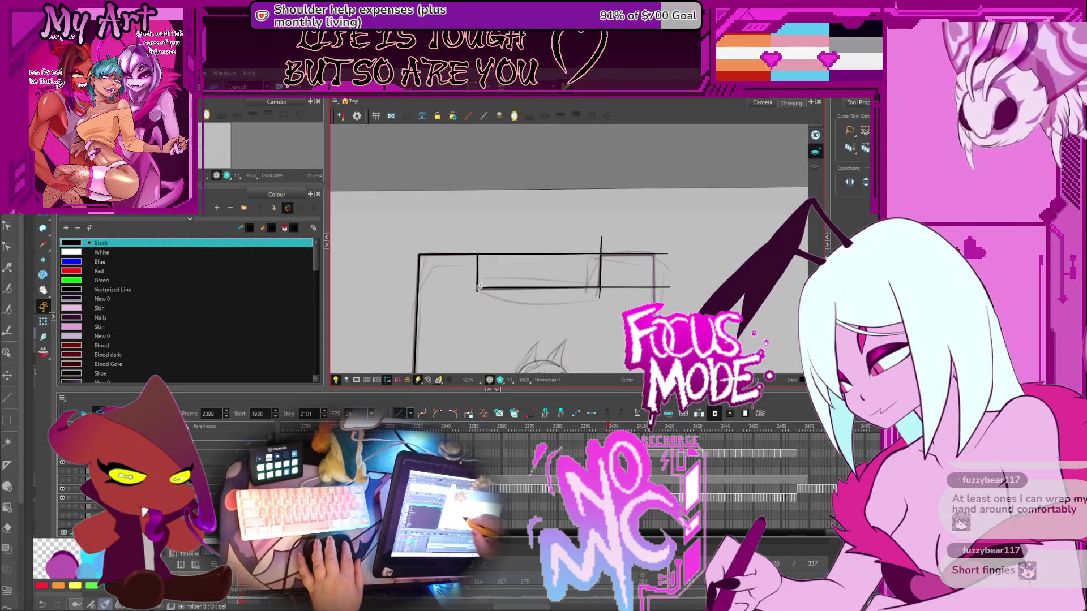
pyautogui.scroll(3, 468, 277)
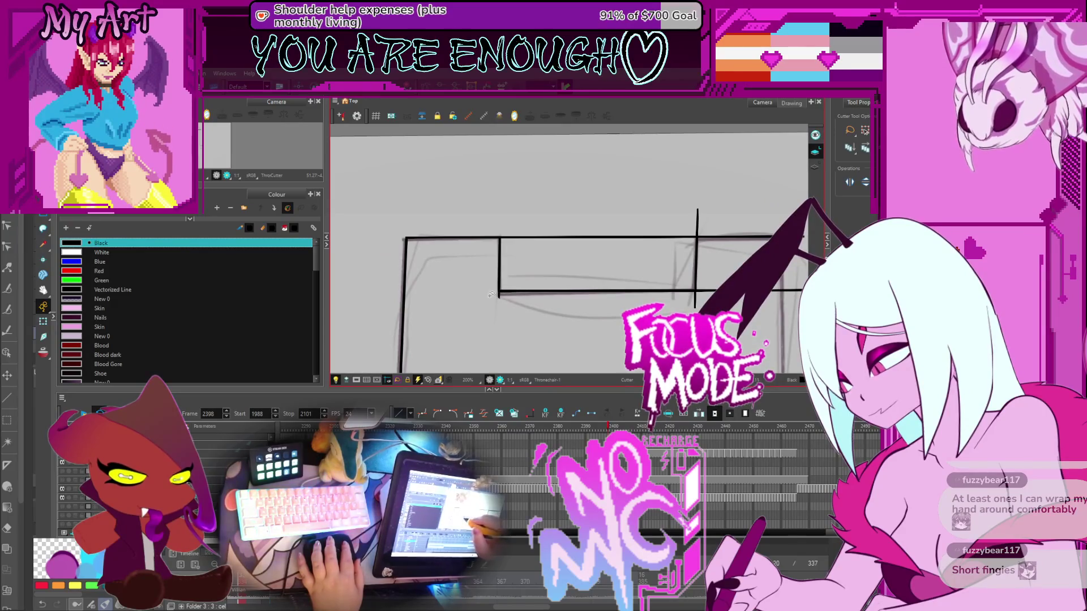
pyautogui.moveTo(566, 226); pyautogui.dragTo(572, 249)
pyautogui.moveTo(696, 304); pyautogui.dragTo(587, 324)
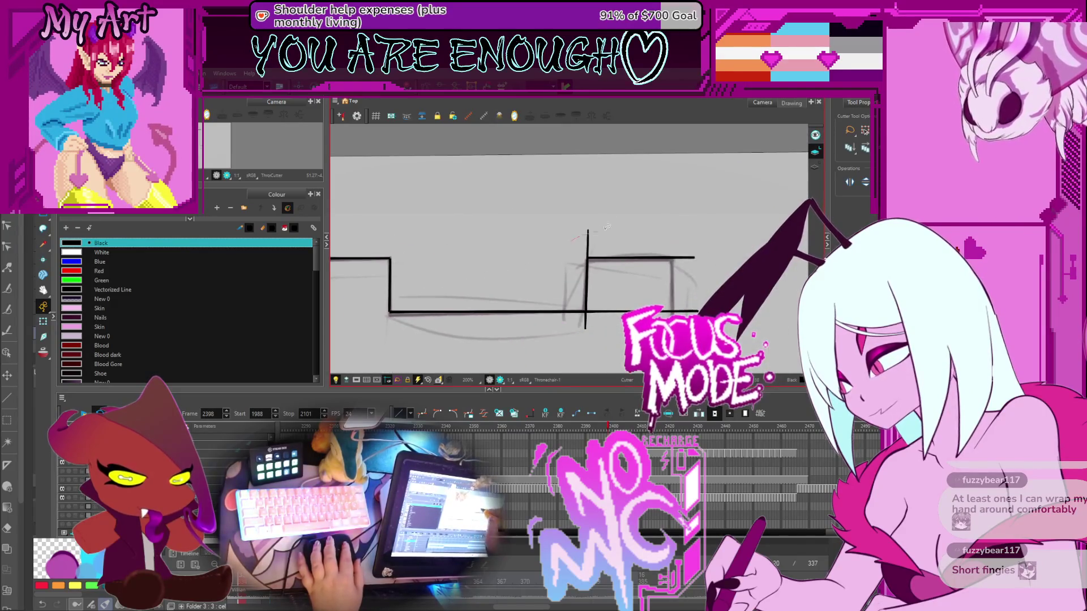
pyautogui.press('Delete')
pyautogui.hscroll(2, 587, 324)
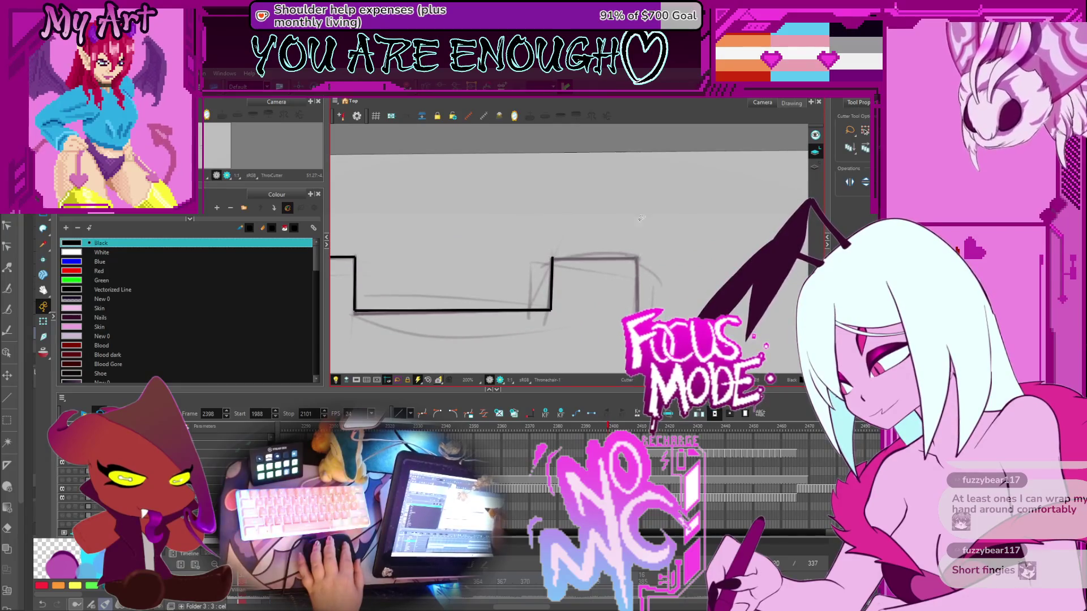
pyautogui.hotkey('alt', 'x')
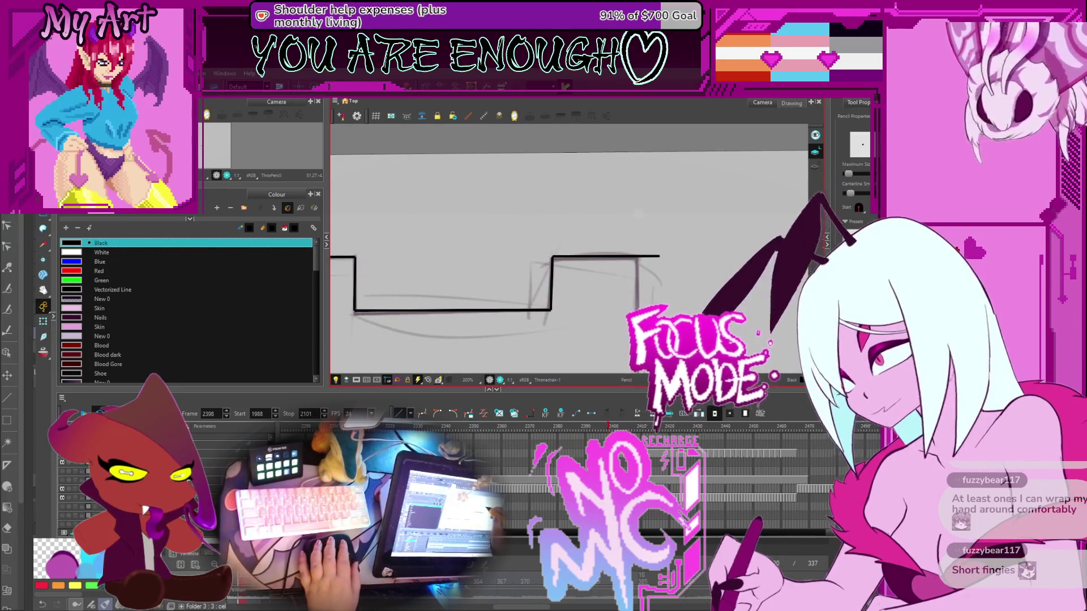
pyautogui.moveTo(644, 236); pyautogui.dragTo(639, 213)
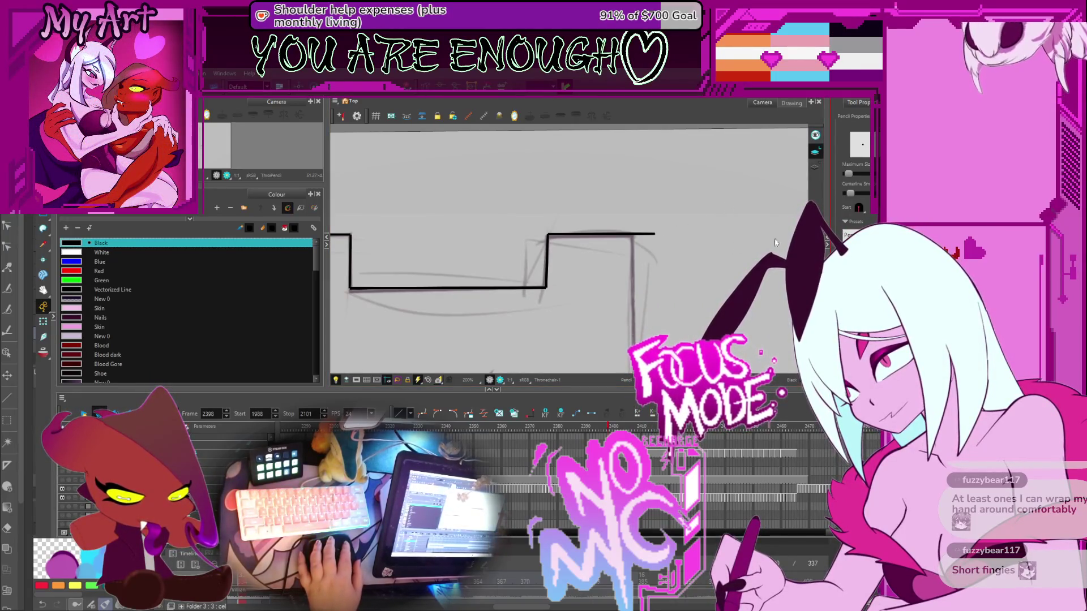
pyautogui.moveTo(736, 233); pyautogui.dragTo(740, 247)
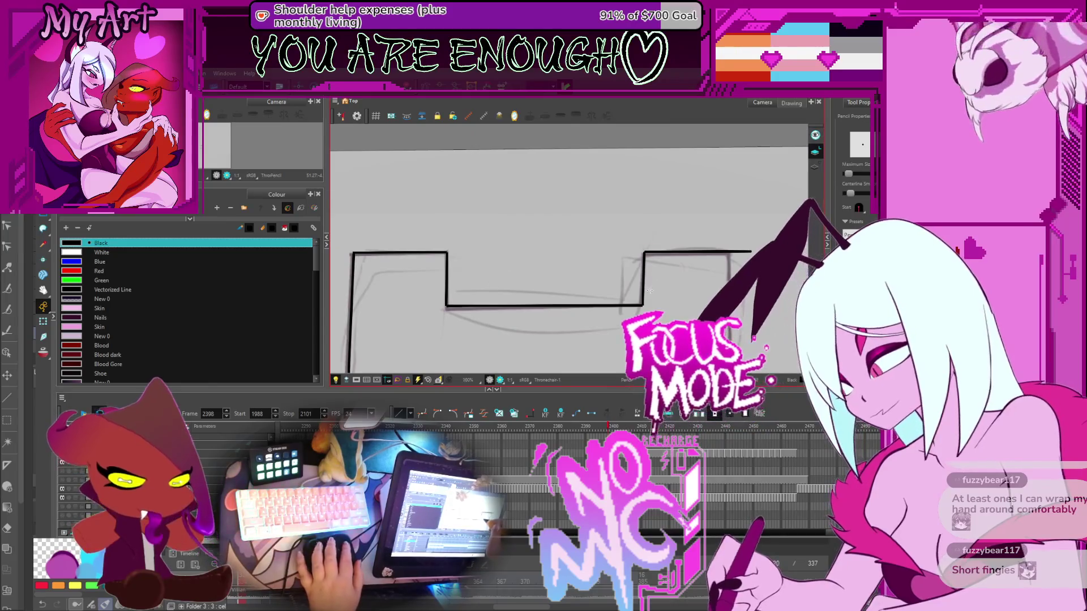
pyautogui.scroll(-2, 578, 224)
pyautogui.scroll(-1, 578, 224)
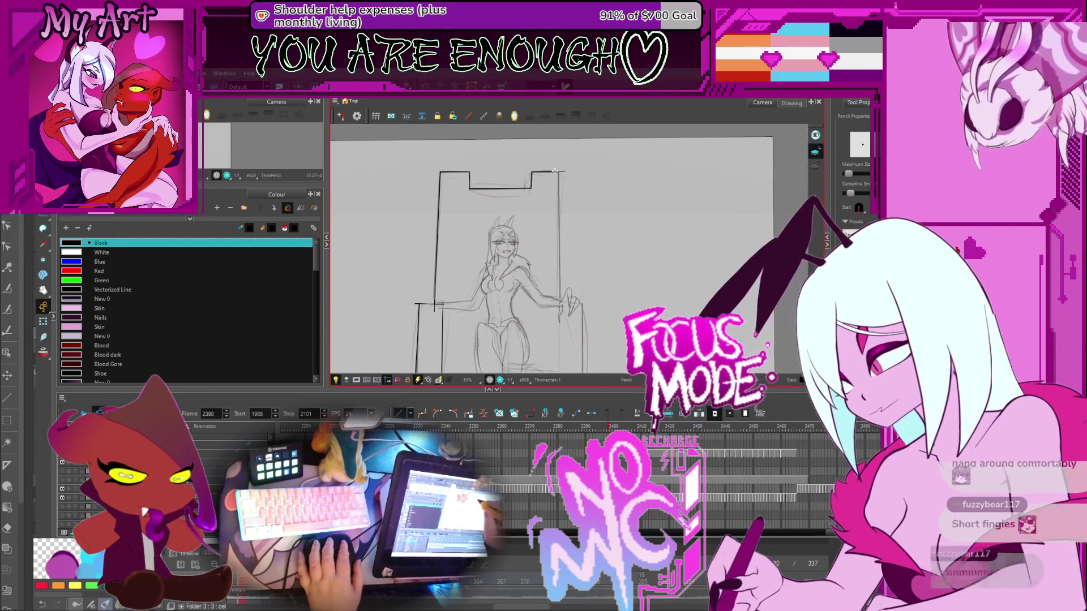
# Undo a misplaced vertical stroke and redraw the throne's right post line
pyautogui.moveTo(560, 166); pyautogui.dragTo(560, 315)
pyautogui.hotkey('ctrl', 'z')
pyautogui.hotkey('alt', 's')
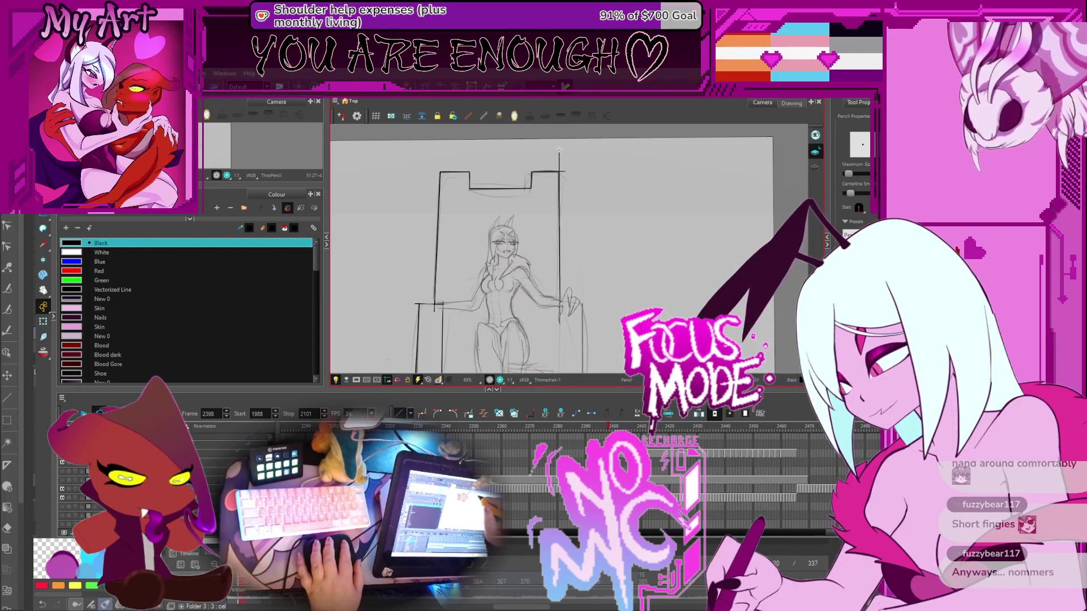
pyautogui.moveTo(557, 148); pyautogui.dragTo(554, 174)
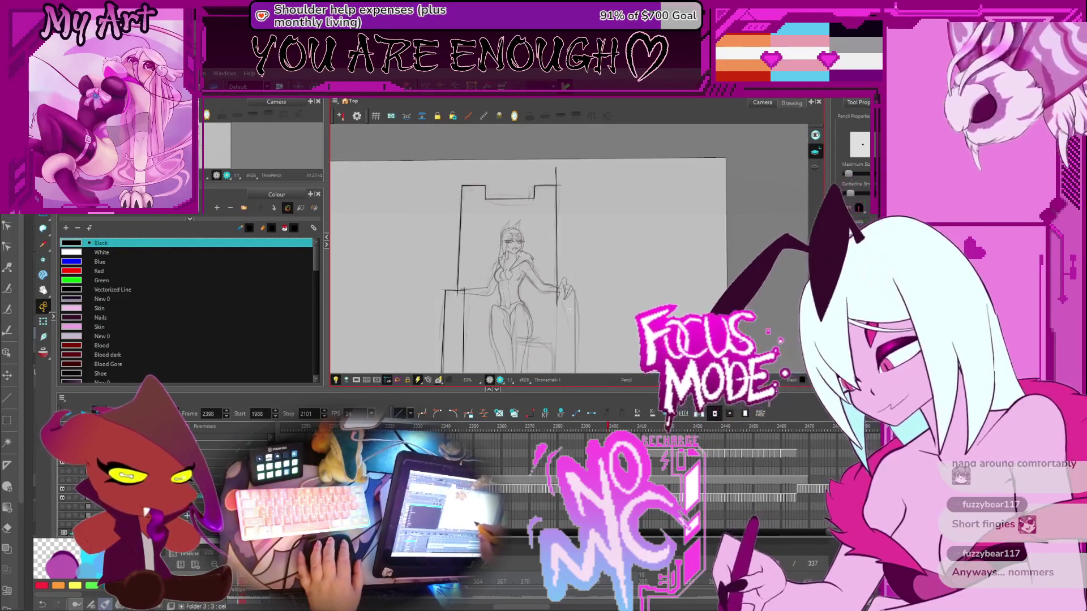
pyautogui.scroll(1, 566, 259)
pyautogui.scroll(-1, 566, 259)
pyautogui.moveTo(566, 259); pyautogui.dragTo(623, 236)
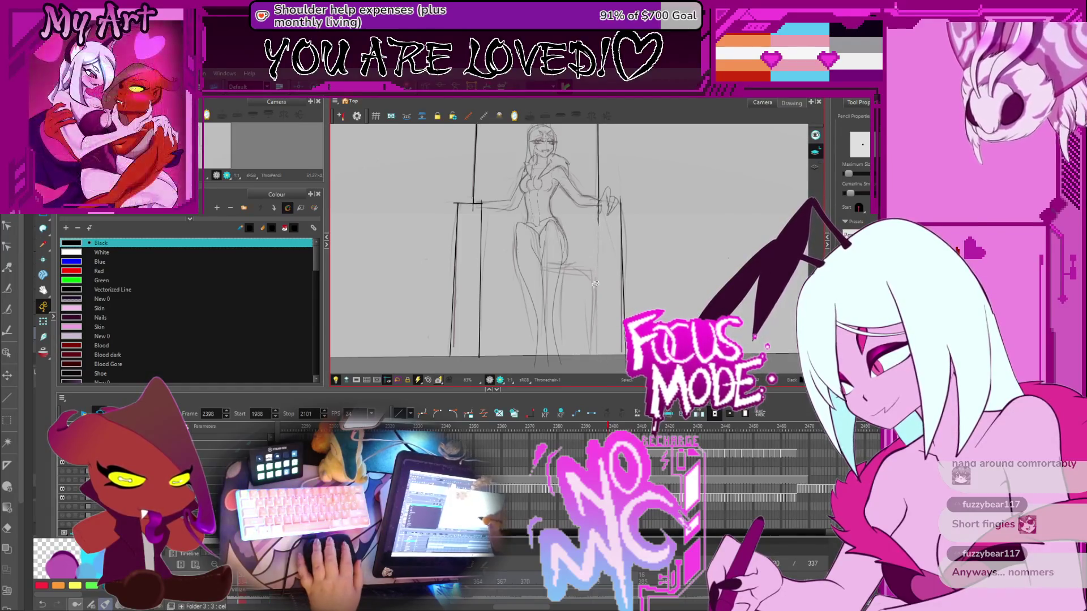
pyautogui.moveTo(592, 348); pyautogui.dragTo(598, 198)
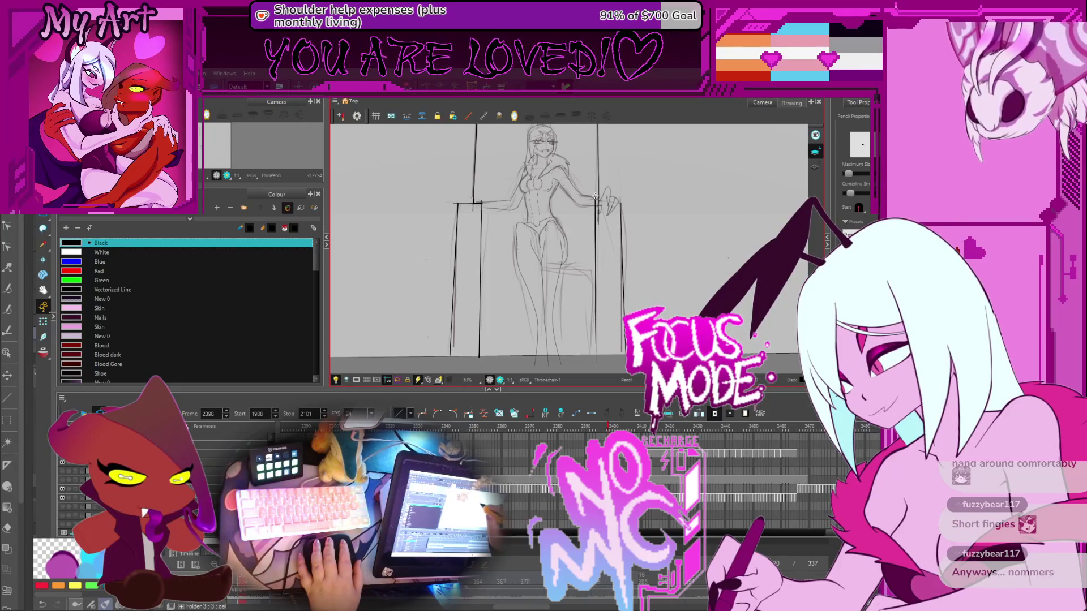
pyautogui.moveTo(616, 231); pyautogui.dragTo(617, 234)
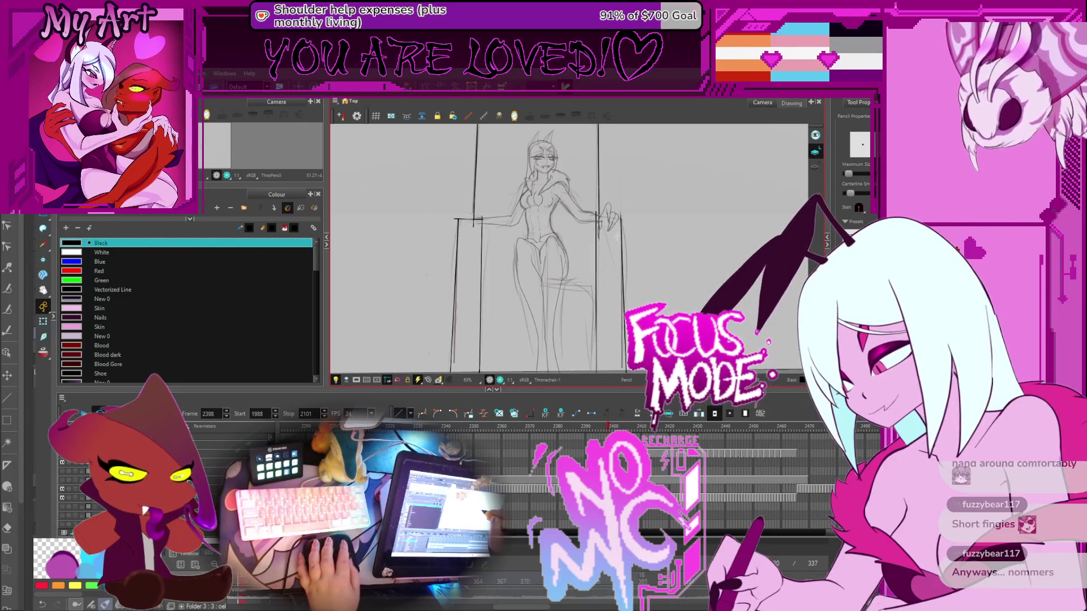
# Ink the top line of the right armrest beside the figure's hand
pyautogui.hotkey('alt', 'q')
pyautogui.press('1')
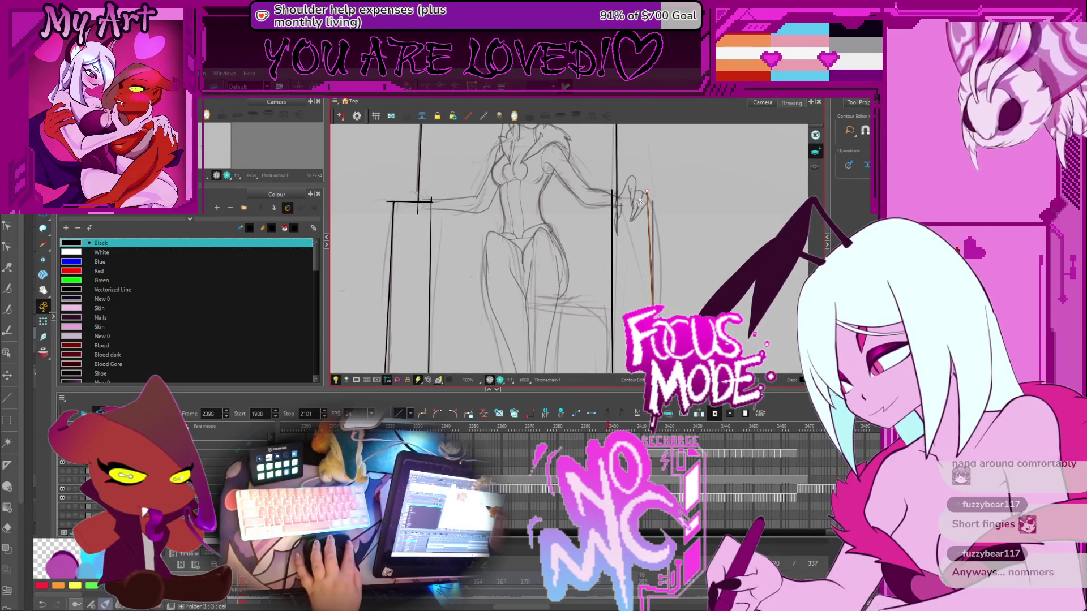
pyautogui.moveTo(620, 203); pyautogui.dragTo(622, 216)
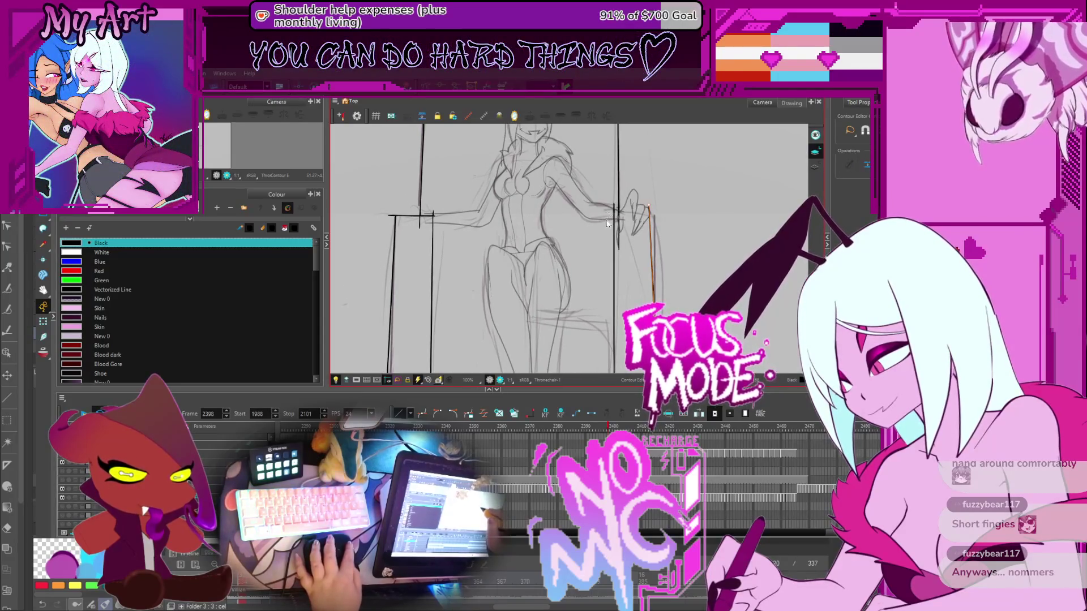
pyautogui.hotkey('alt', 'v')
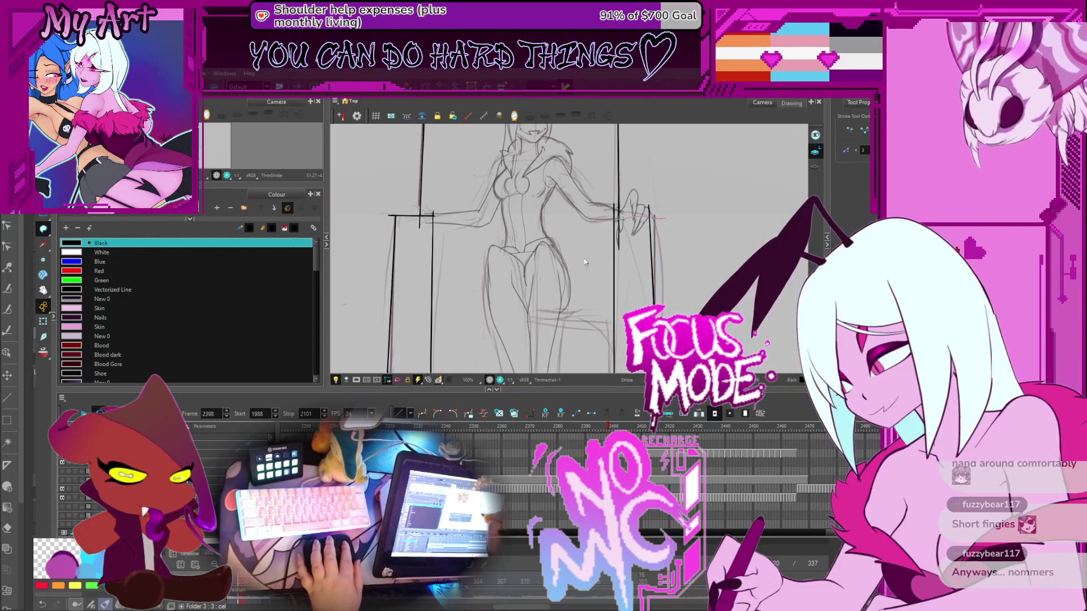
pyautogui.hotkey('alt', 's')
pyautogui.hotkey('alt', '/')
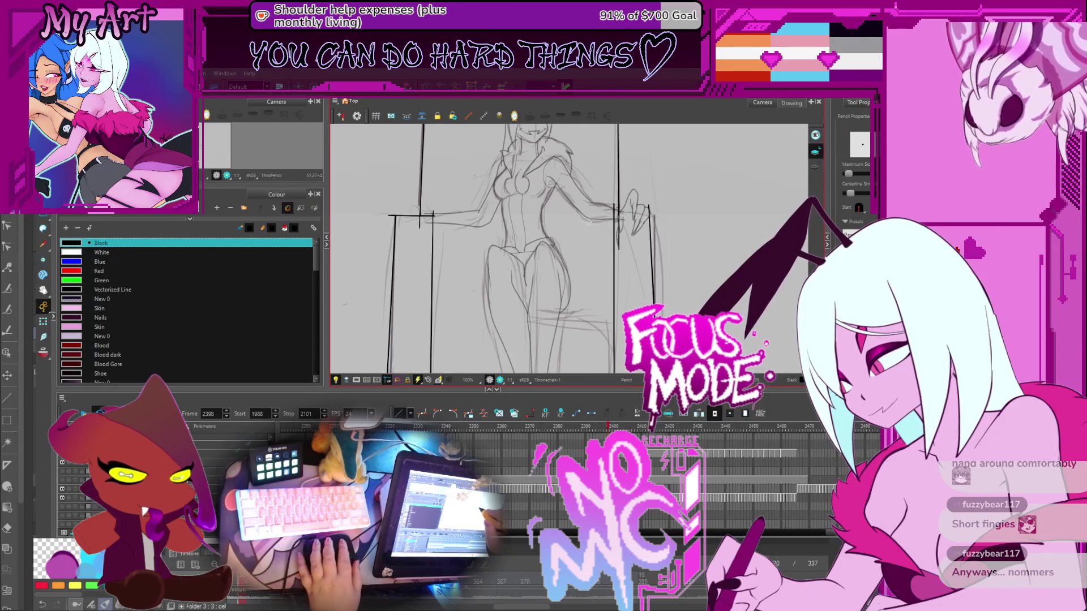
pyautogui.moveTo(621, 216); pyautogui.dragTo(646, 241)
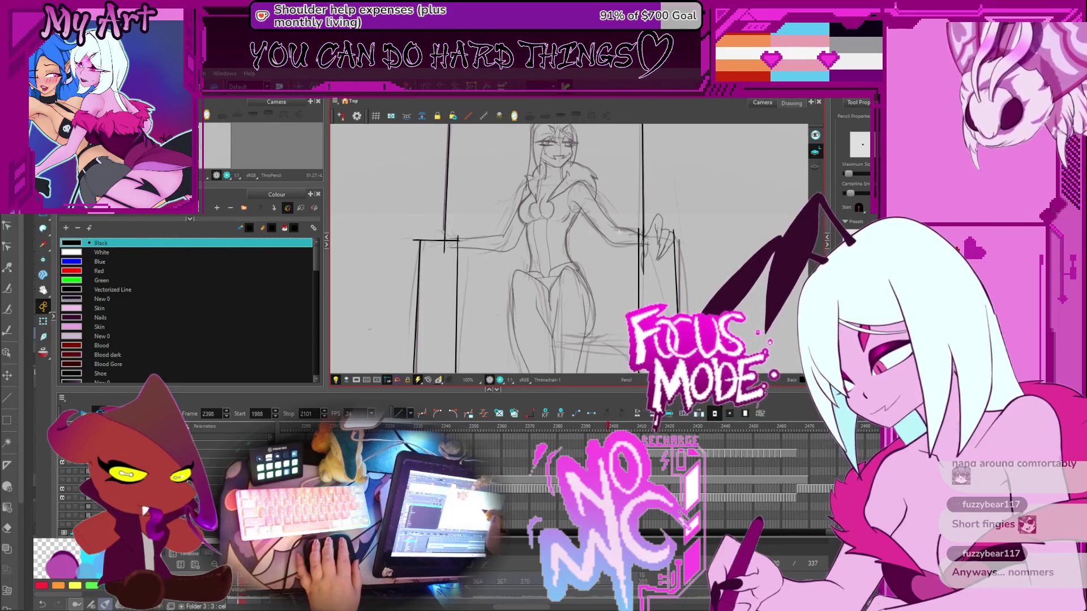
pyautogui.moveTo(616, 239); pyautogui.dragTo(661, 233)
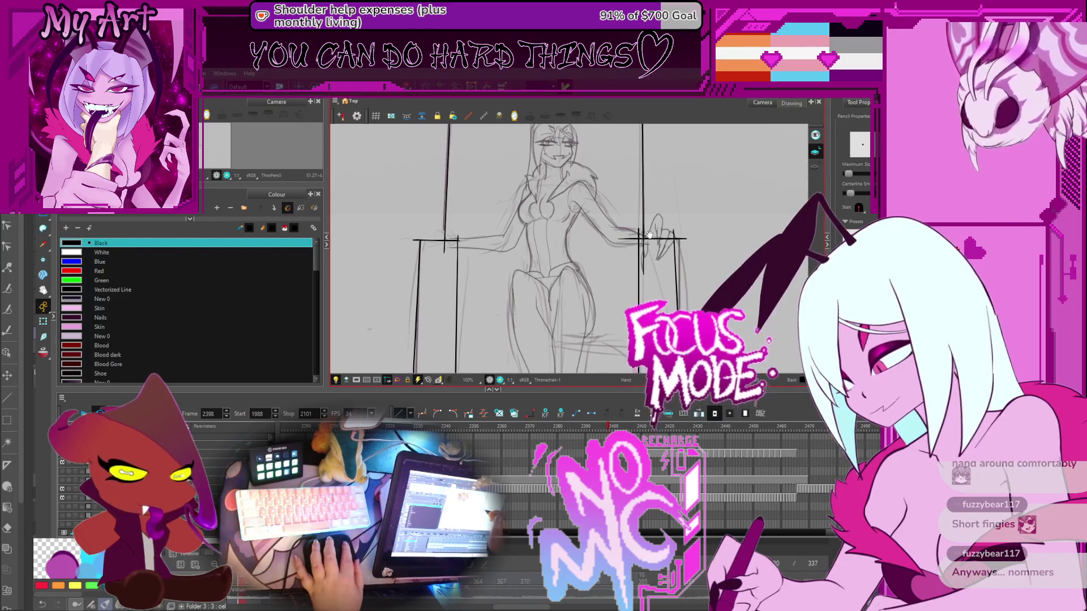
pyautogui.scroll(2, 643, 238)
pyautogui.hotkey('alt', 't')
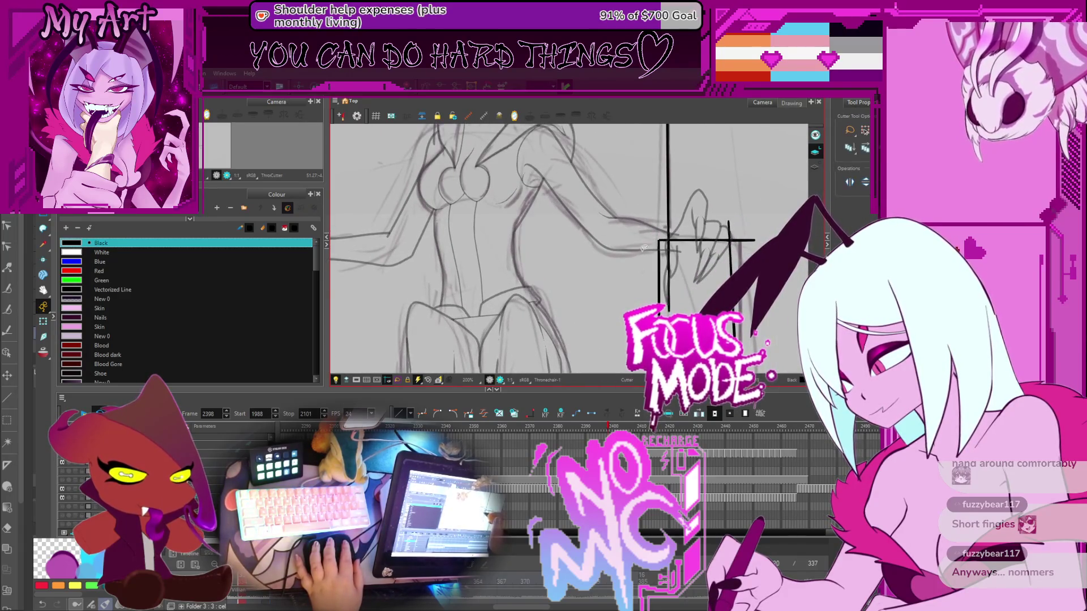
# Ink the left armrest in black and trim the armrest corners
pyautogui.moveTo(691, 243); pyautogui.dragTo(650, 244)
pyautogui.scroll(-2, 702, 242)
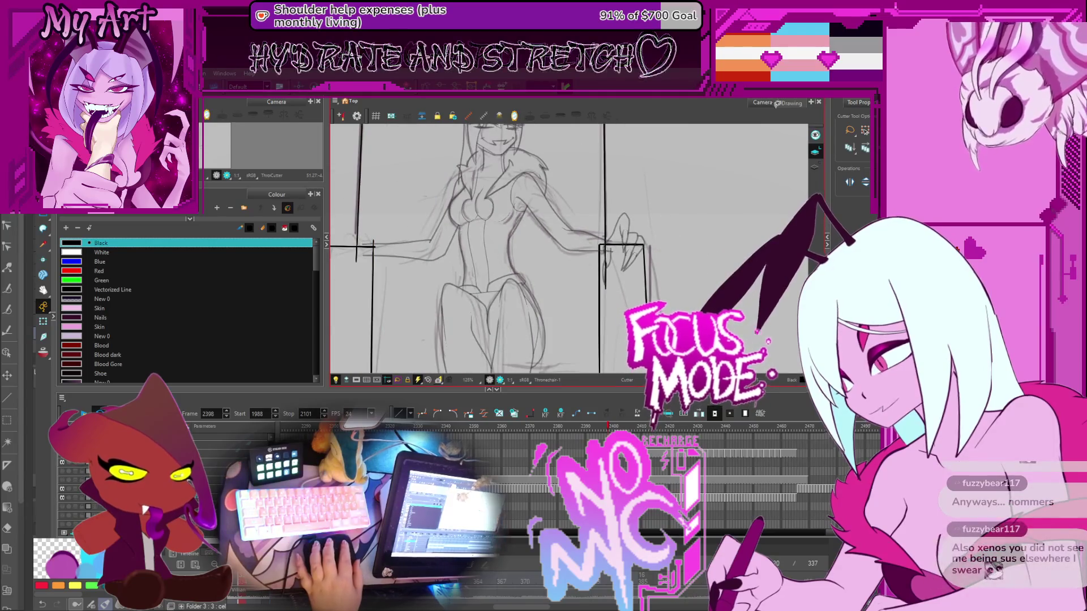
pyautogui.hotkey('alt', '/')
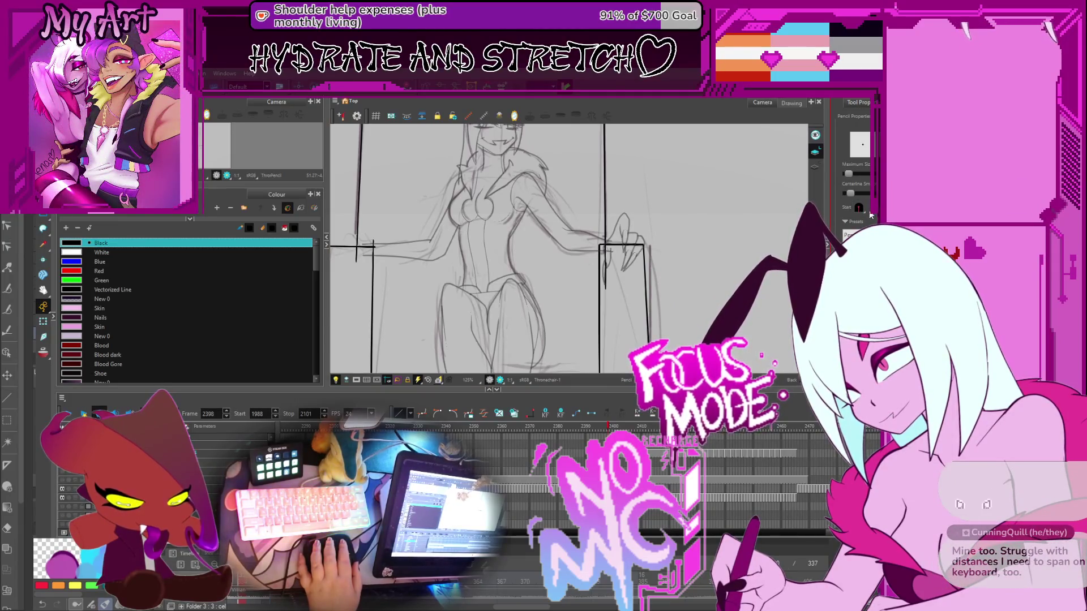
pyautogui.moveTo(621, 234); pyautogui.dragTo(684, 225)
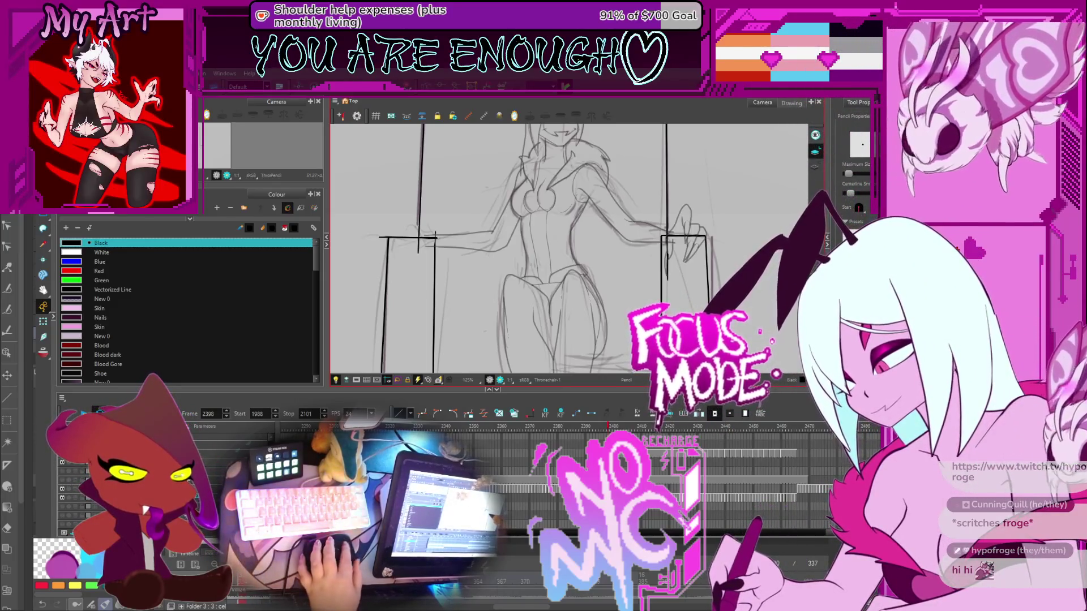
pyautogui.scroll(3, 628, 262)
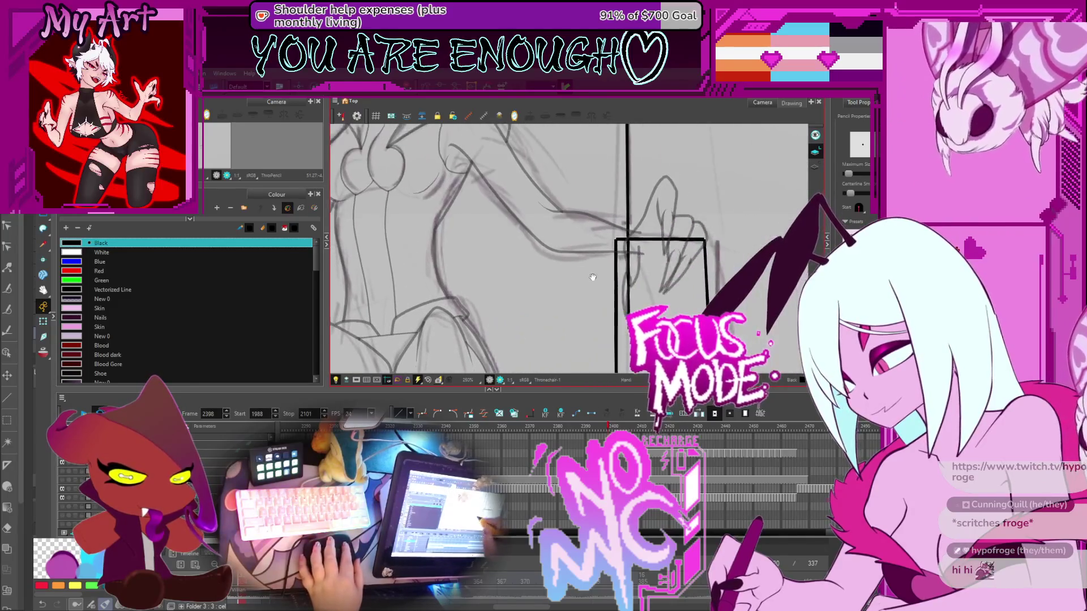
pyautogui.hotkey('alt', 't')
pyautogui.scroll(-5, 635, 264)
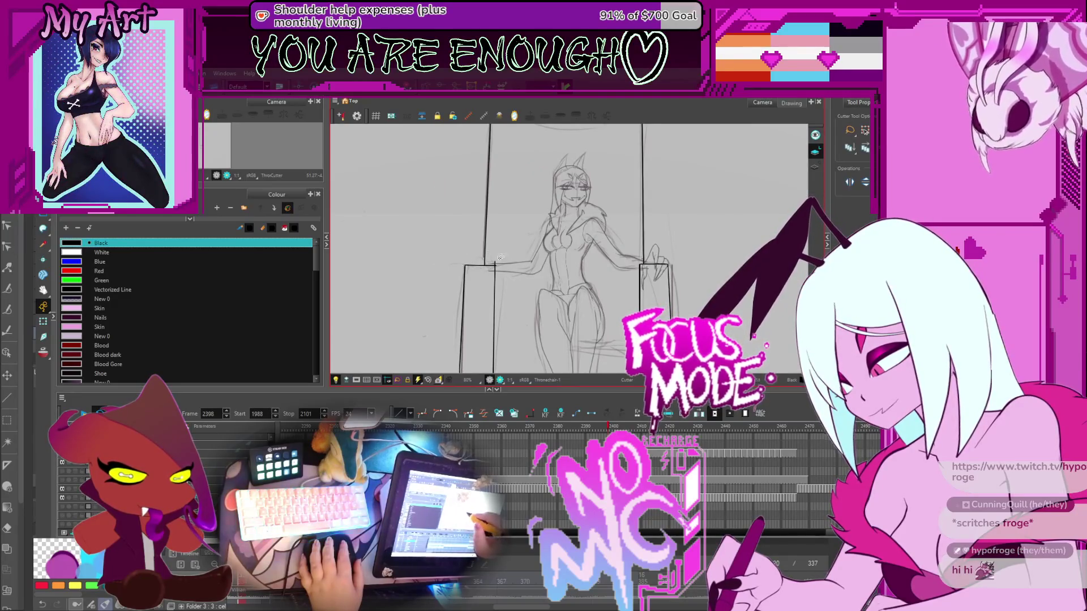
pyautogui.scroll(5, 504, 259)
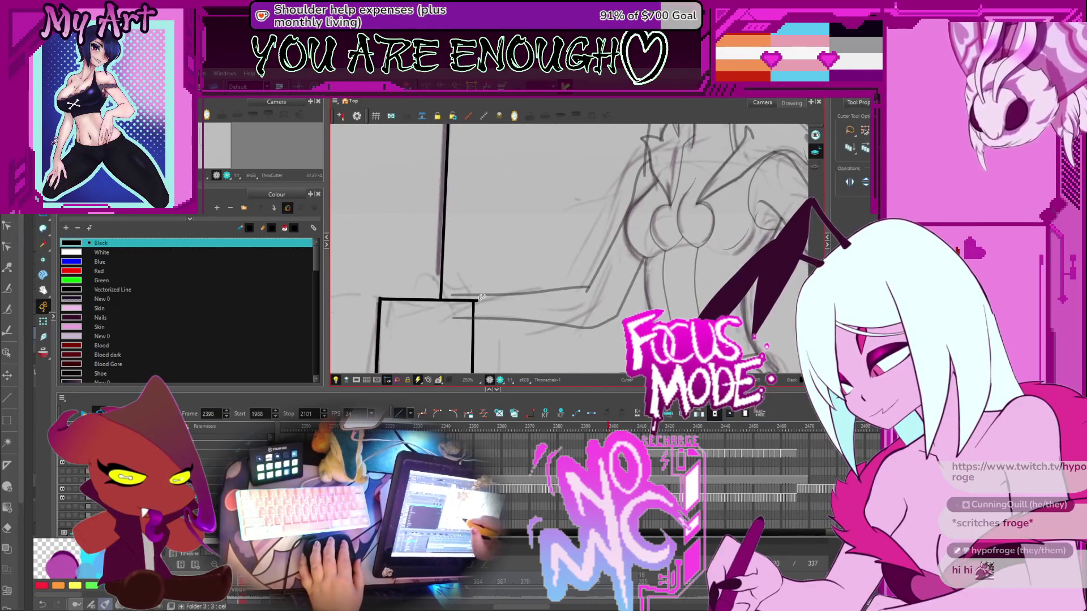
pyautogui.scroll(-8, 473, 285)
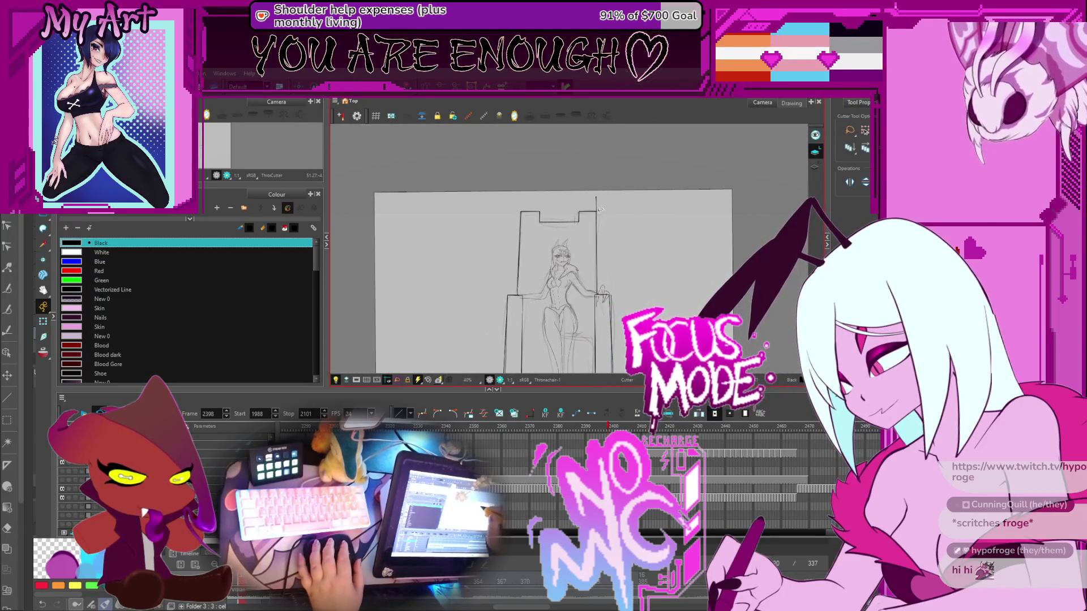
# Draw a straight horizontal seat line across the throne between the armrests
pyautogui.scroll(4, 590, 198)
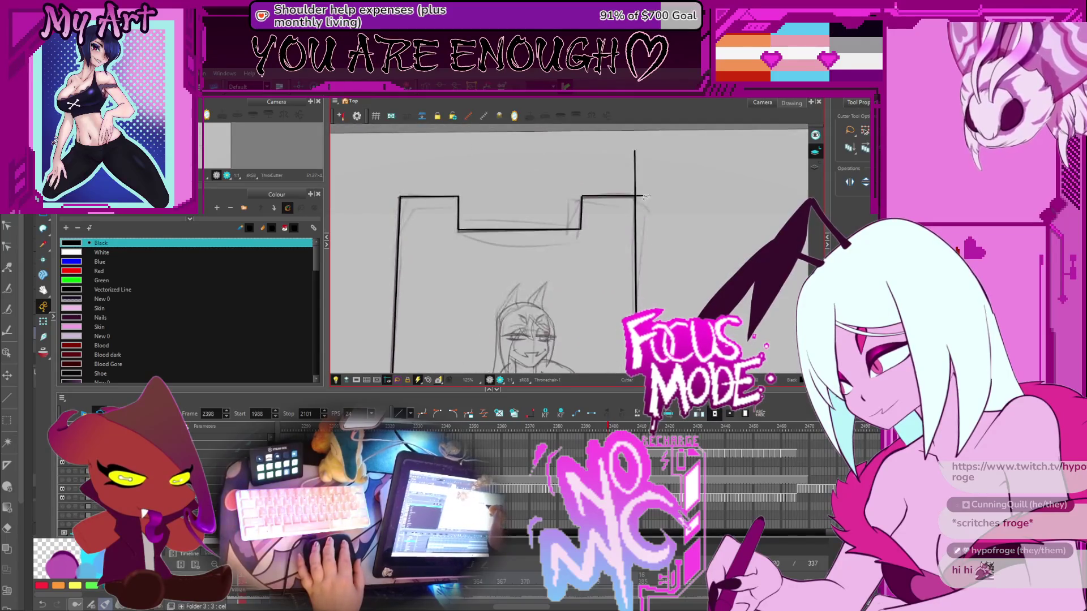
pyautogui.scroll(6, 507, 319)
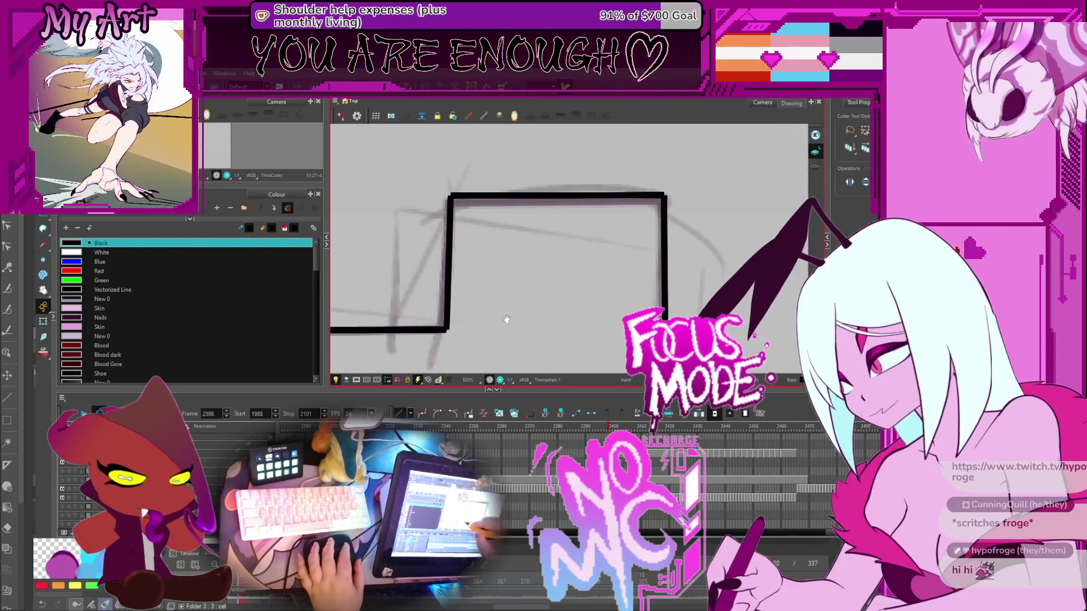
pyautogui.scroll(-7, 515, 312)
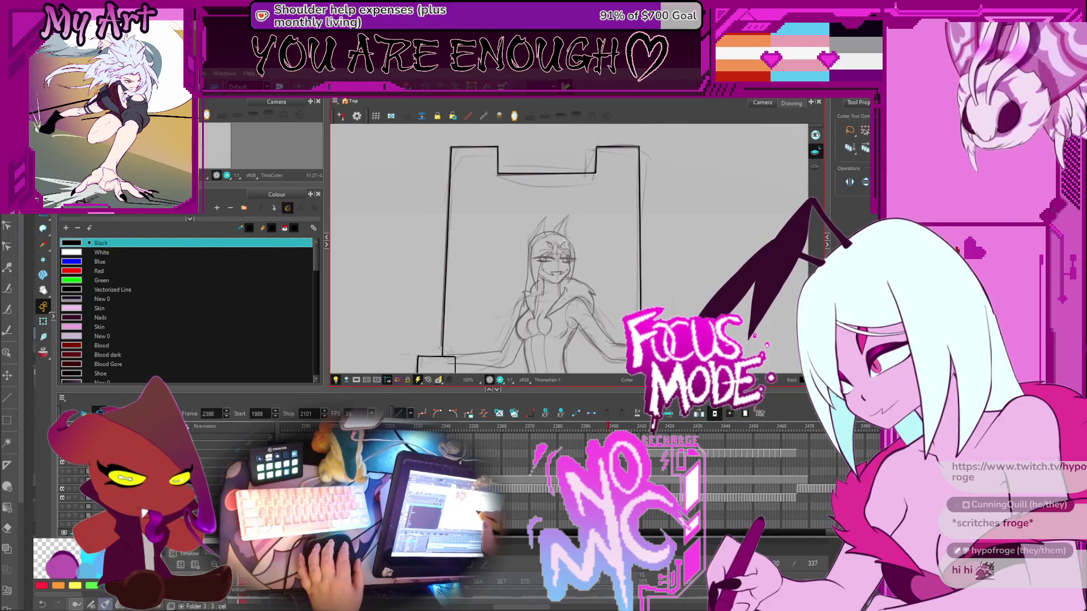
pyautogui.scroll(-3, 556, 272)
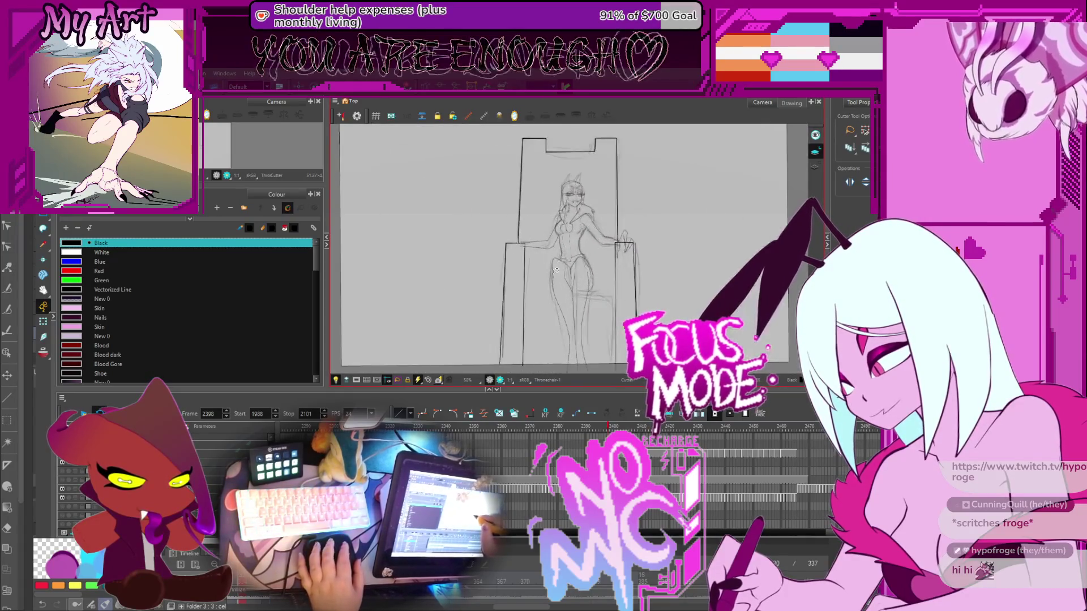
pyautogui.moveTo(555, 270); pyautogui.dragTo(526, 265)
pyautogui.hotkey('alt', '/')
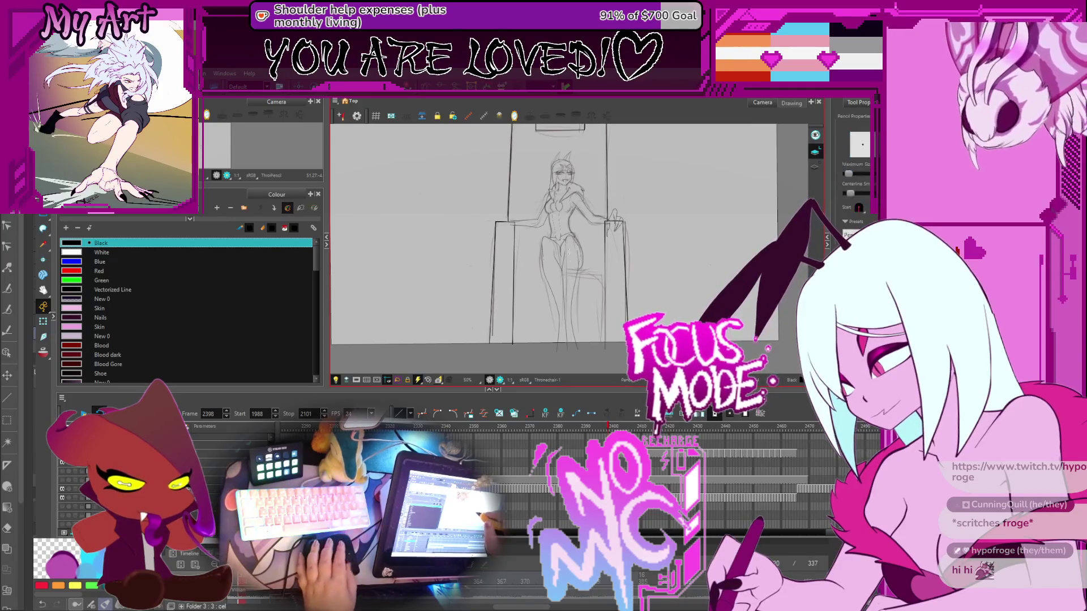
pyautogui.scroll(2, 543, 285)
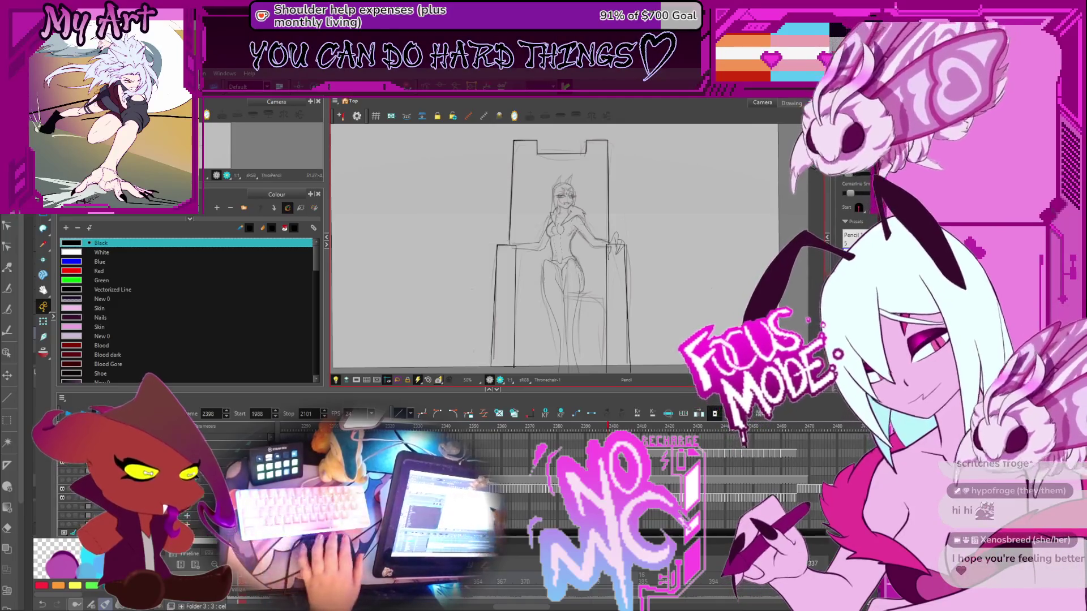
pyautogui.scroll(2, 449, 298)
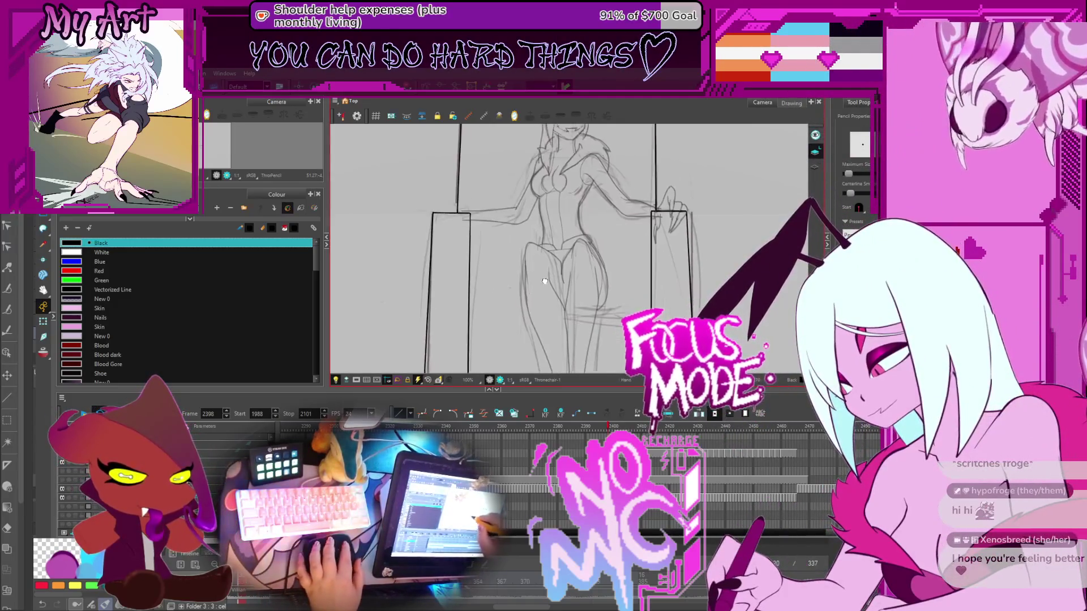
pyautogui.moveTo(515, 296); pyautogui.dragTo(670, 298)
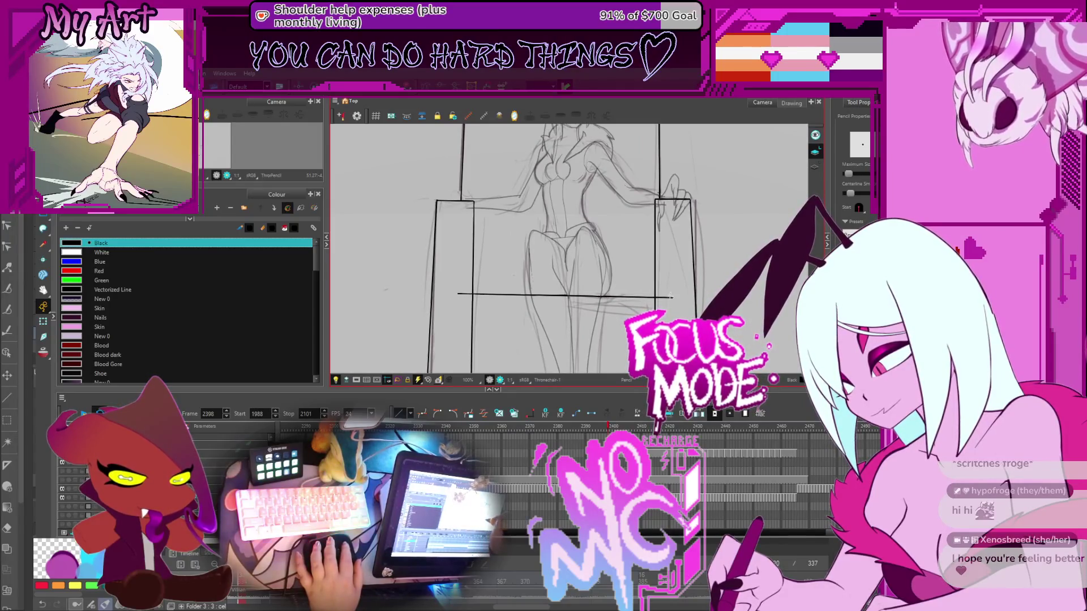
pyautogui.moveTo(576, 303); pyautogui.dragTo(447, 296)
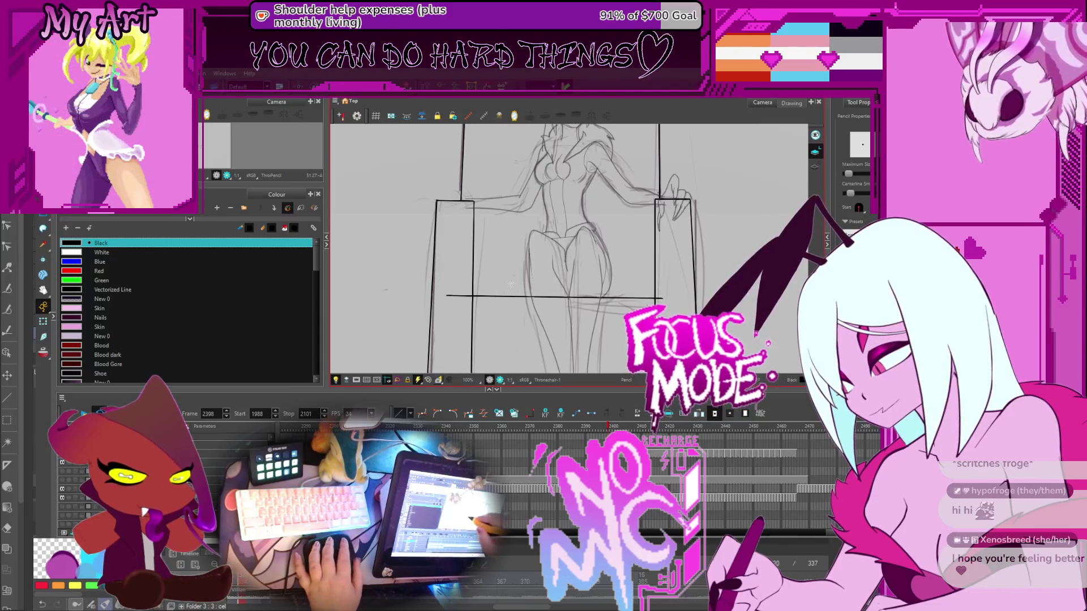
# Pan and zoom over the right armrest and the whole throne to check the seat line
pyautogui.scroll(-2, 511, 283)
pyautogui.scroll(3, 506, 261)
pyautogui.scroll(-2, 504, 259)
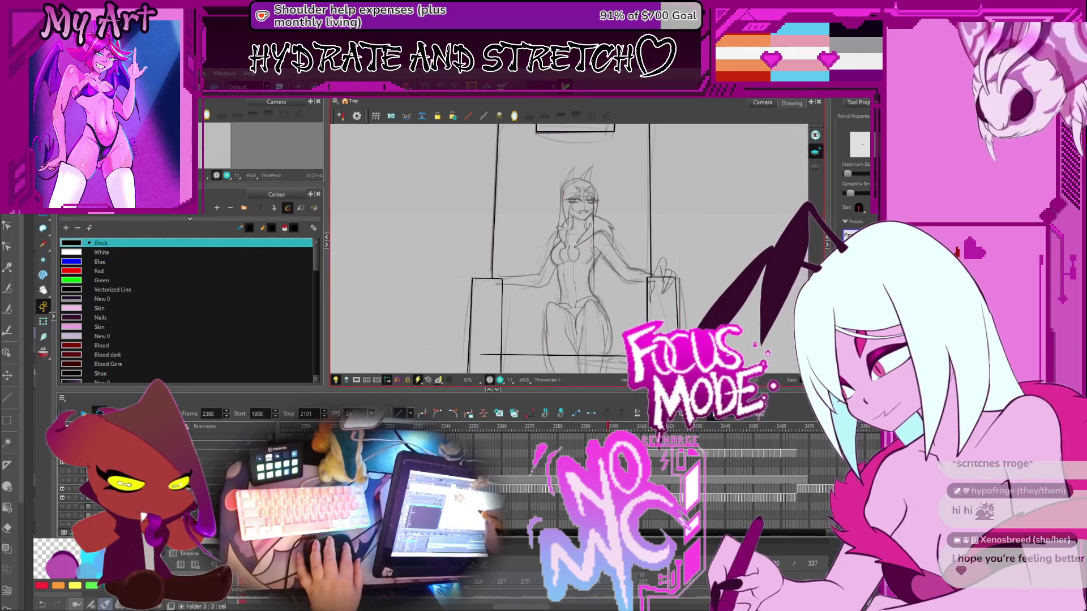
pyautogui.scroll(-2, 566, 181)
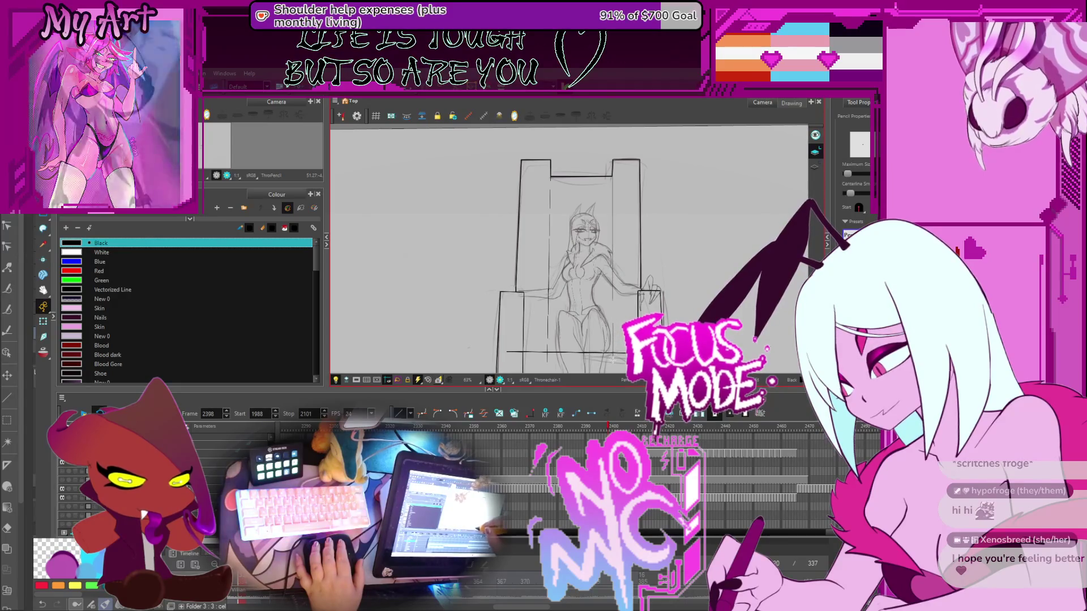
pyautogui.scroll(-3, 543, 254)
pyautogui.scroll(3, 542, 254)
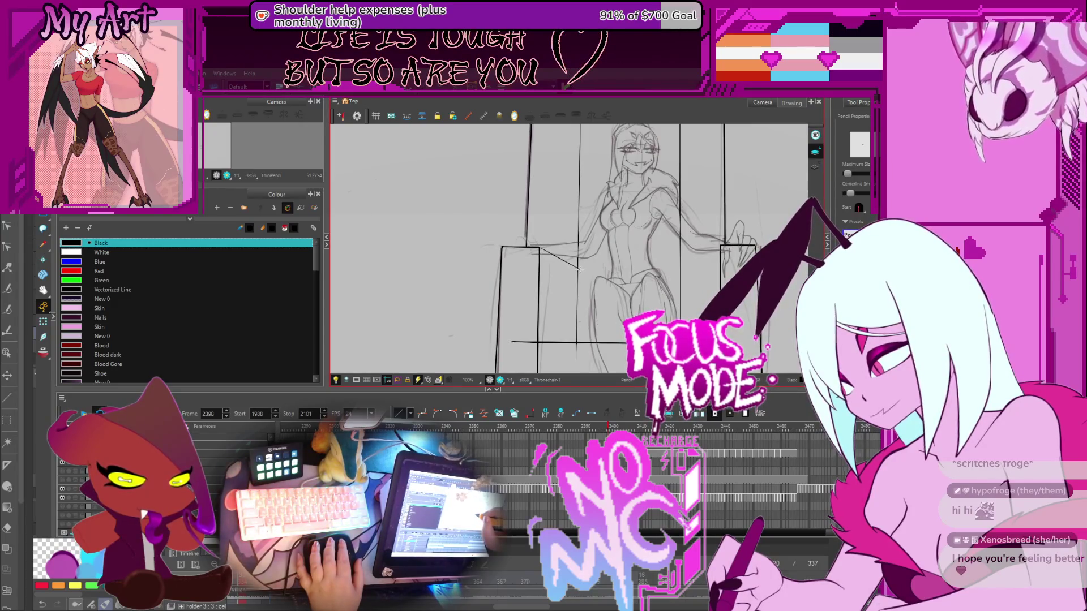
pyautogui.moveTo(542, 254); pyautogui.dragTo(489, 234)
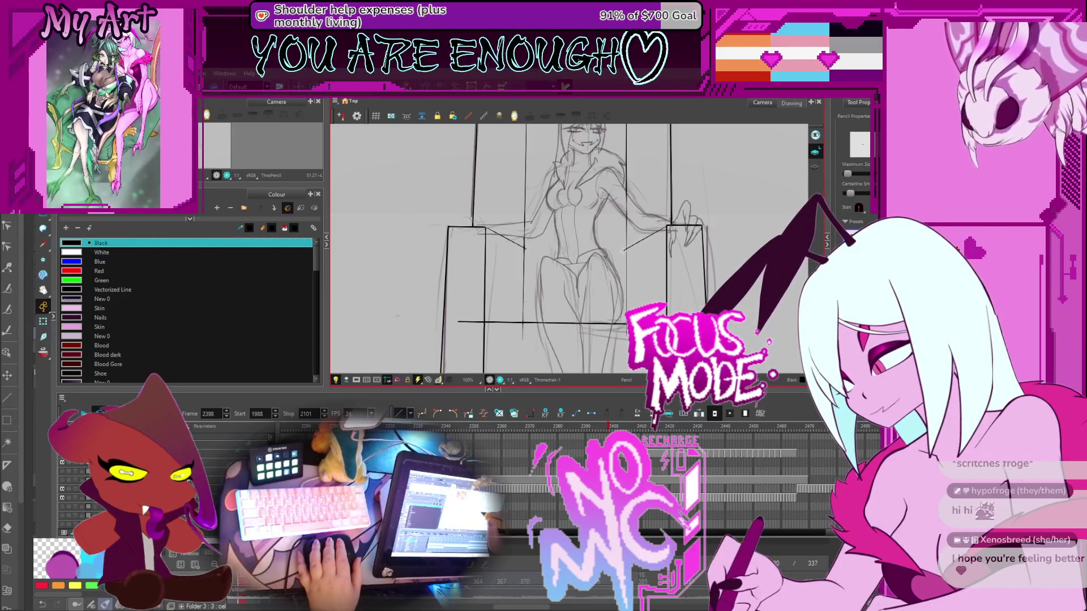
pyautogui.scroll(-2, 652, 258)
pyautogui.moveTo(653, 258); pyautogui.dragTo(614, 214)
pyautogui.moveTo(648, 298); pyautogui.dragTo(632, 264)
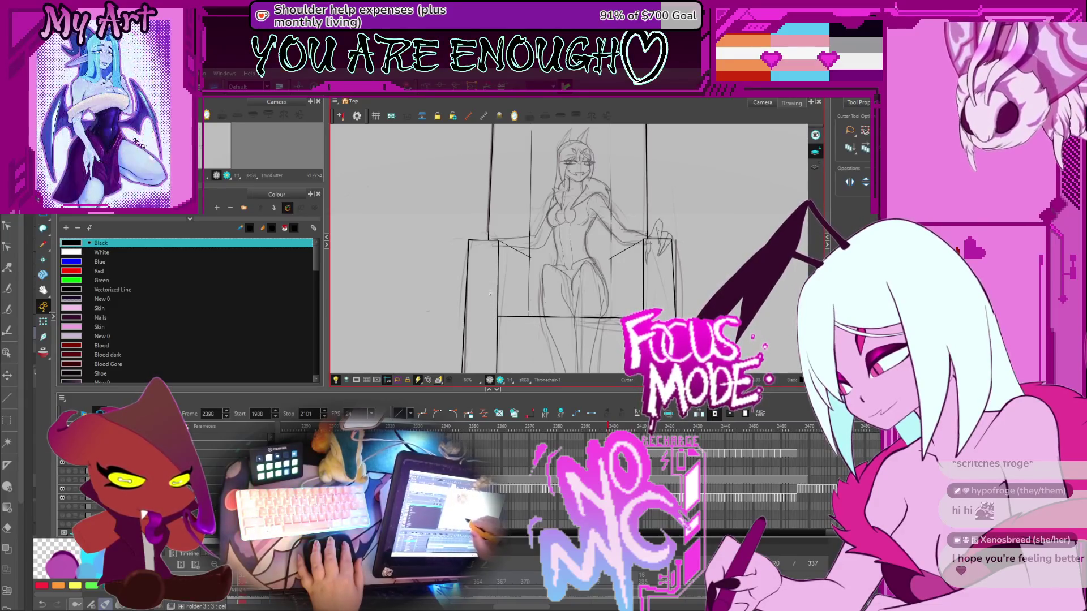
# Zoom to about 250% on the left armrest corner where it meets the throne back
pyautogui.moveTo(599, 270); pyautogui.dragTo(611, 247)
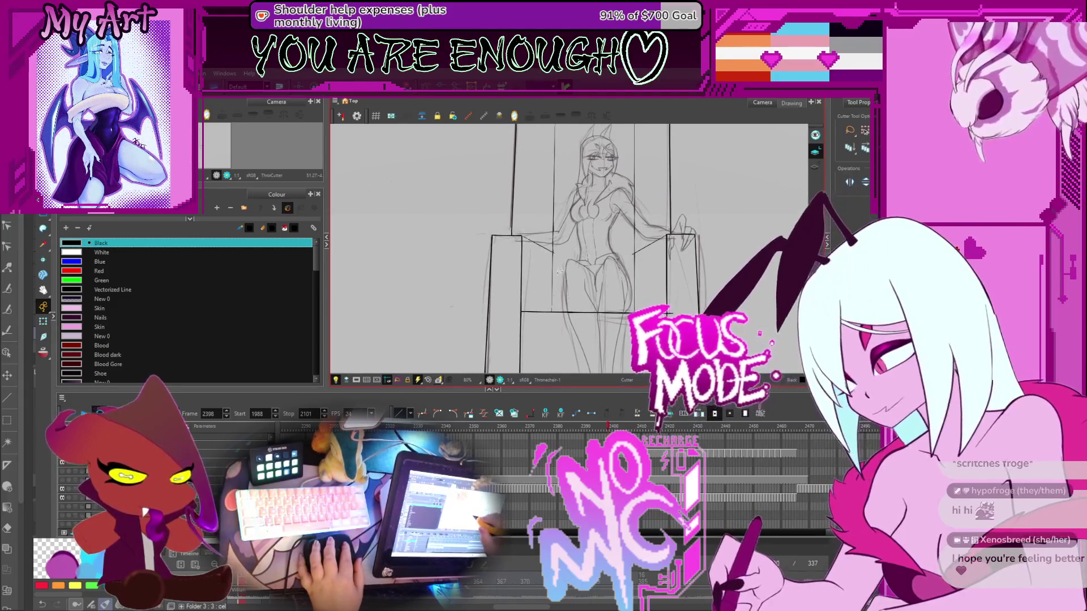
pyautogui.scroll(2, 566, 252)
pyautogui.scroll(2, 546, 255)
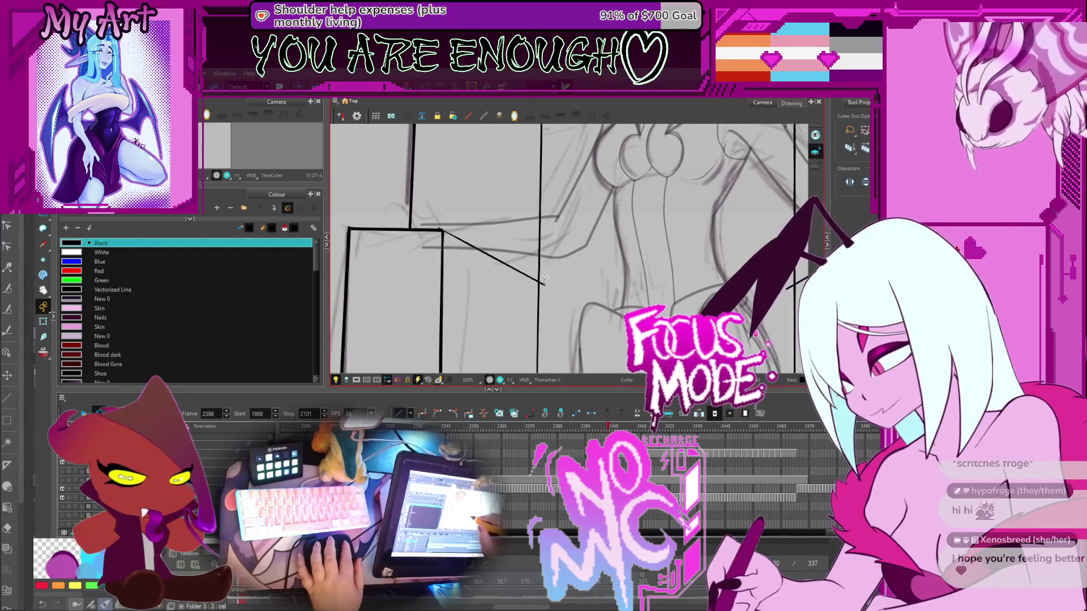
pyautogui.moveTo(538, 267); pyautogui.dragTo(509, 251)
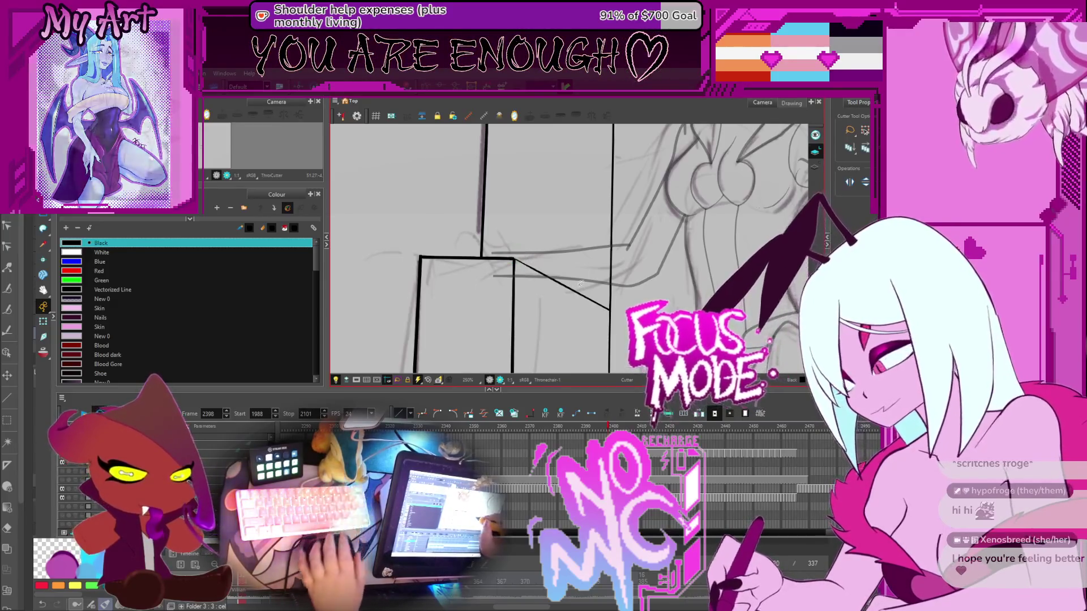
pyautogui.scroll(-3, 580, 283)
pyautogui.scroll(3, 637, 293)
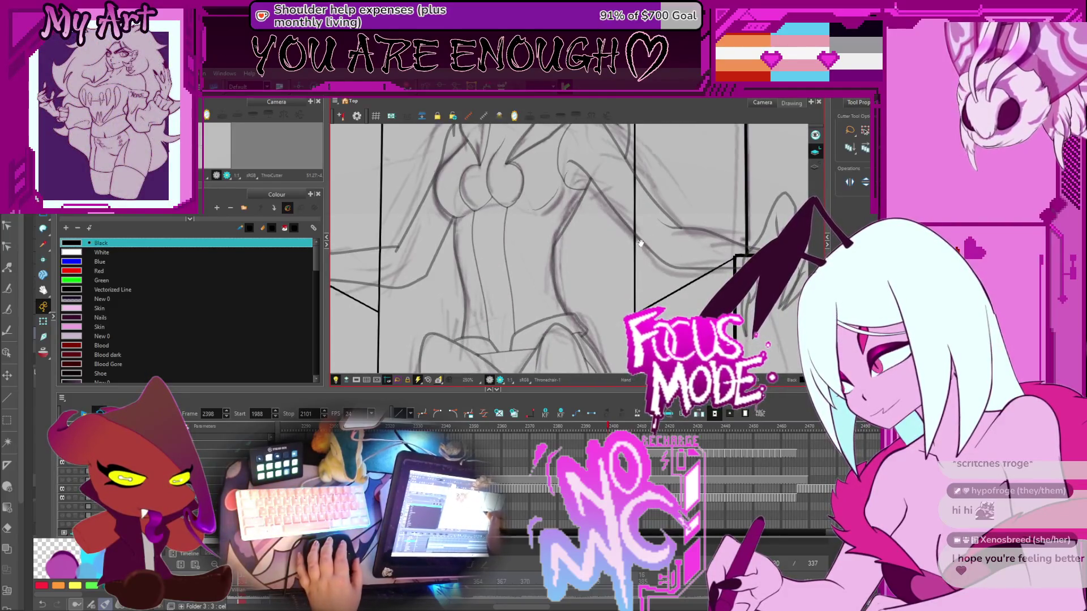
pyautogui.scroll(-3, 641, 243)
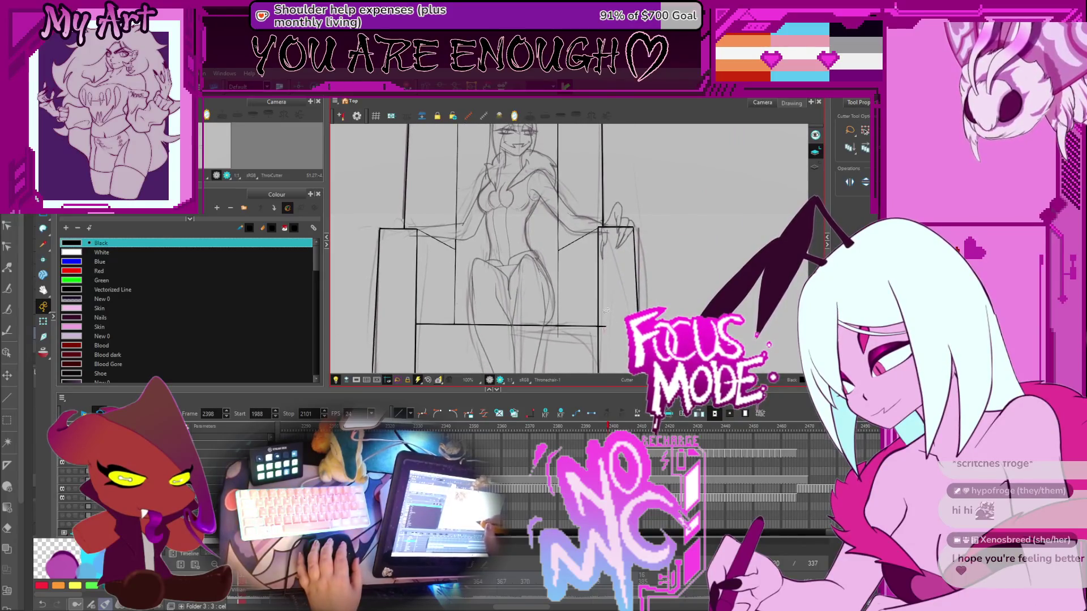
pyautogui.scroll(-3, 634, 297)
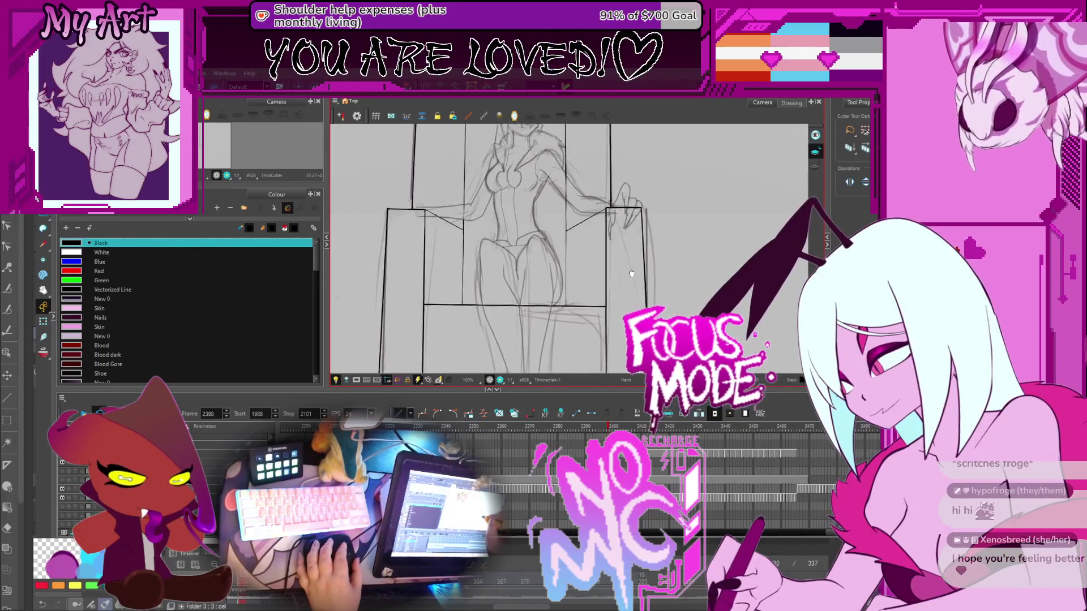
pyautogui.moveTo(634, 297); pyautogui.dragTo(641, 299)
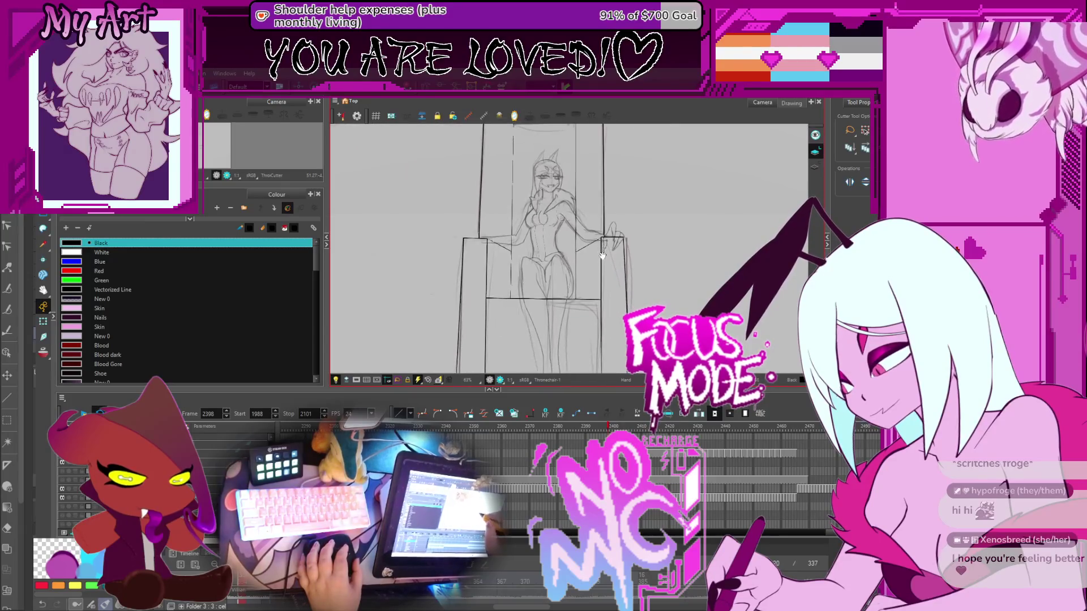
pyautogui.moveTo(542, 287)
pyautogui.mouseDown()
pyautogui.moveTo(557, 289)
pyautogui.moveTo(564, 307)
pyautogui.mouseUp()
pyautogui.moveTo(547, 237); pyautogui.dragTo(548, 192)
pyautogui.scroll(-2, 547, 193)
pyautogui.moveTo(628, 288); pyautogui.dragTo(637, 281)
pyautogui.scroll(2, 638, 280)
pyautogui.scroll(-2, 628, 288)
pyautogui.scroll(1, 617, 294)
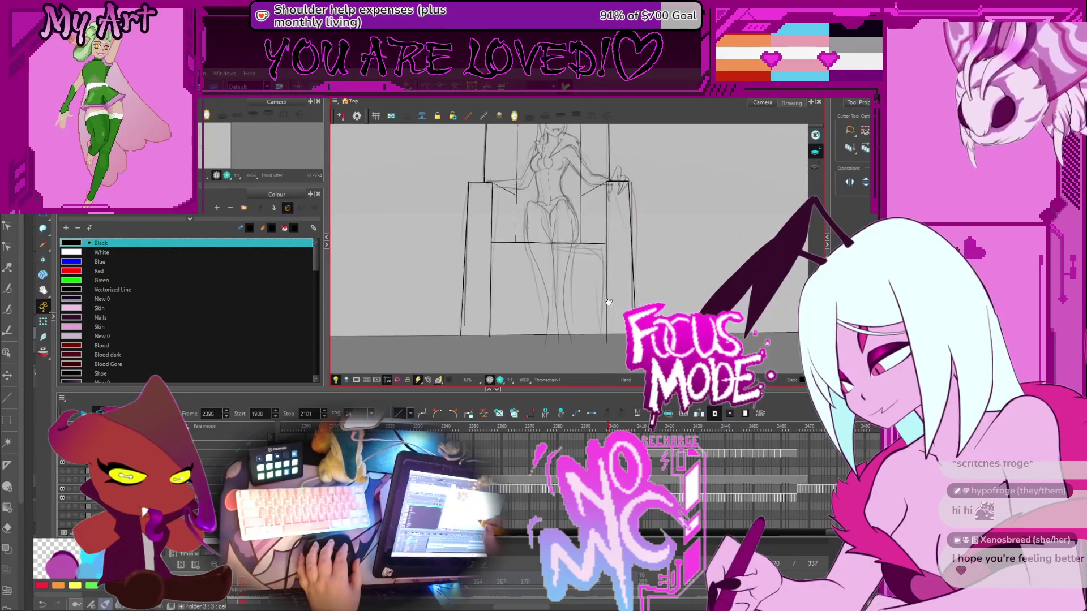
pyautogui.moveTo(601, 253); pyautogui.dragTo(612, 227)
pyautogui.moveTo(511, 303); pyautogui.dragTo(526, 309)
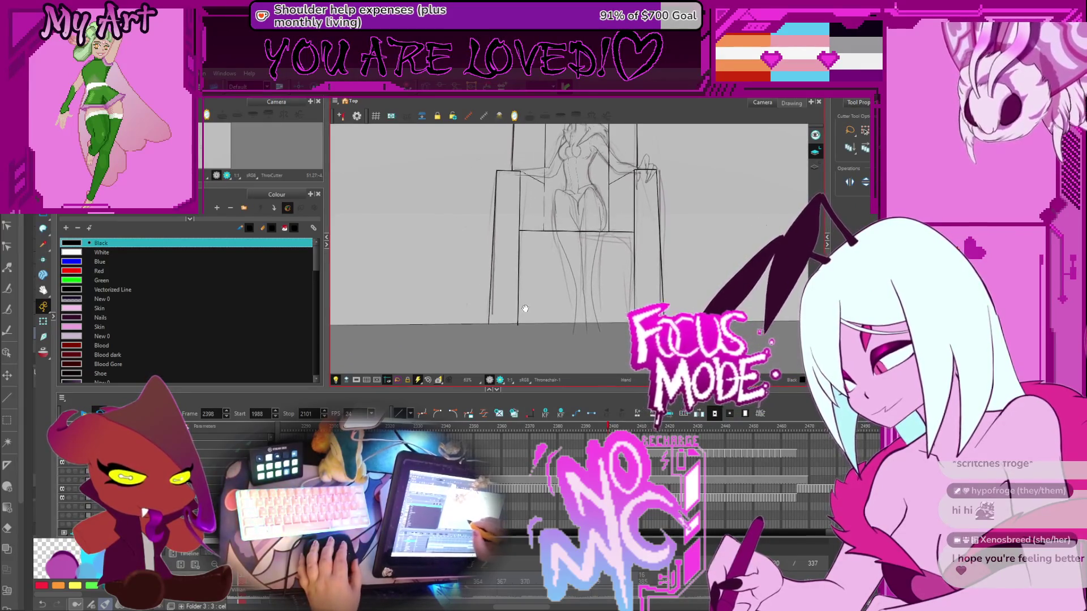
pyautogui.scroll(-1, 536, 300)
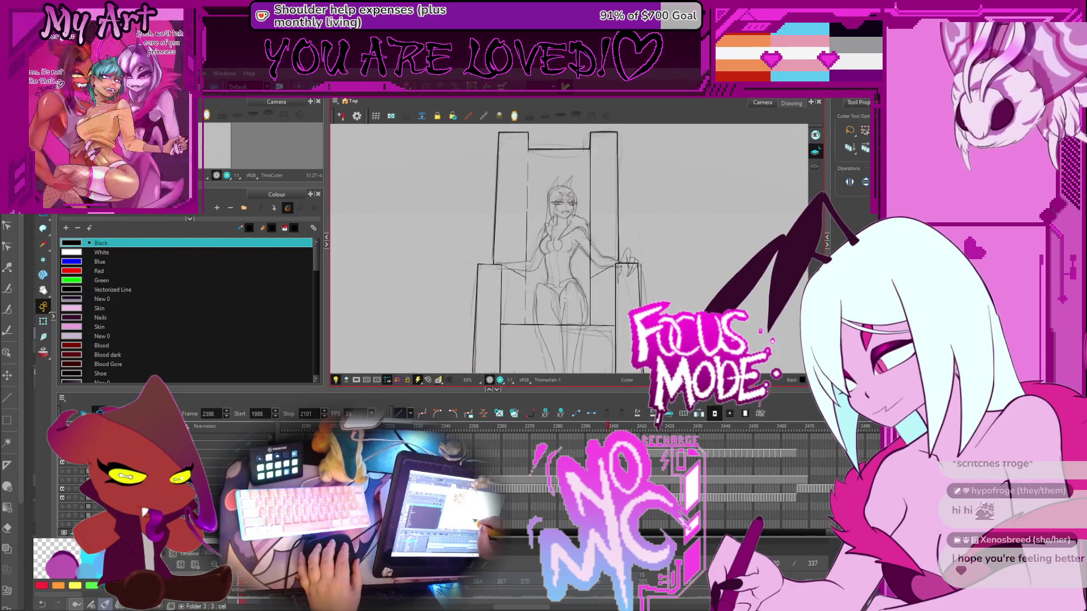
pyautogui.scroll(-1, 565, 304)
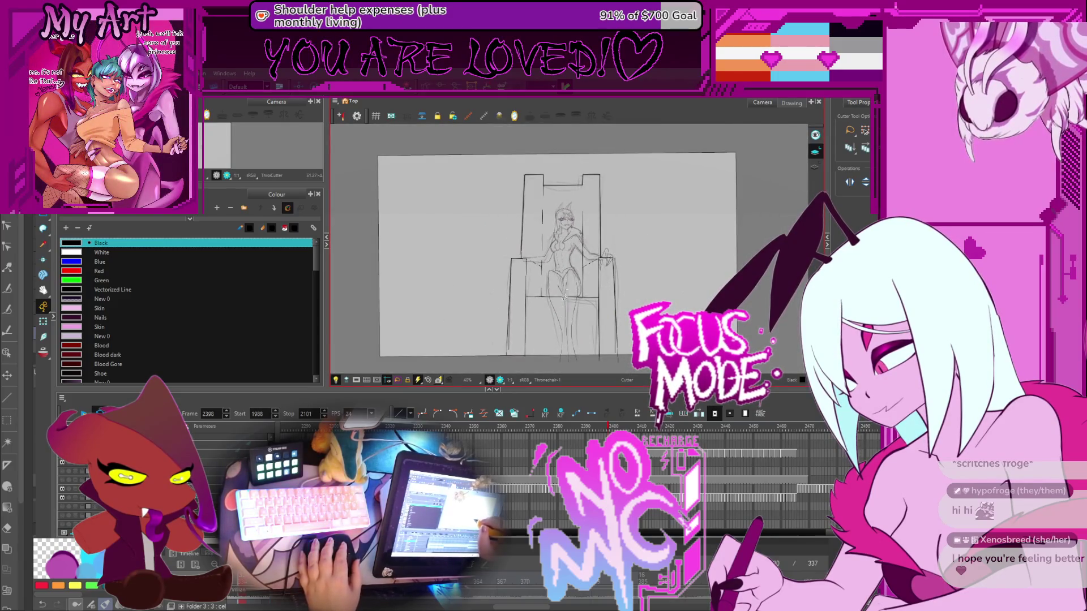
pyautogui.moveTo(657, 270); pyautogui.dragTo(655, 280)
pyautogui.press(',')
pyautogui.press(',')
# Flip to the next throne drawing and back to Thronechair-1, enlarging the timeline frame cells
pyautogui.press('.')
pyautogui.press('.')
pyautogui.press('.')
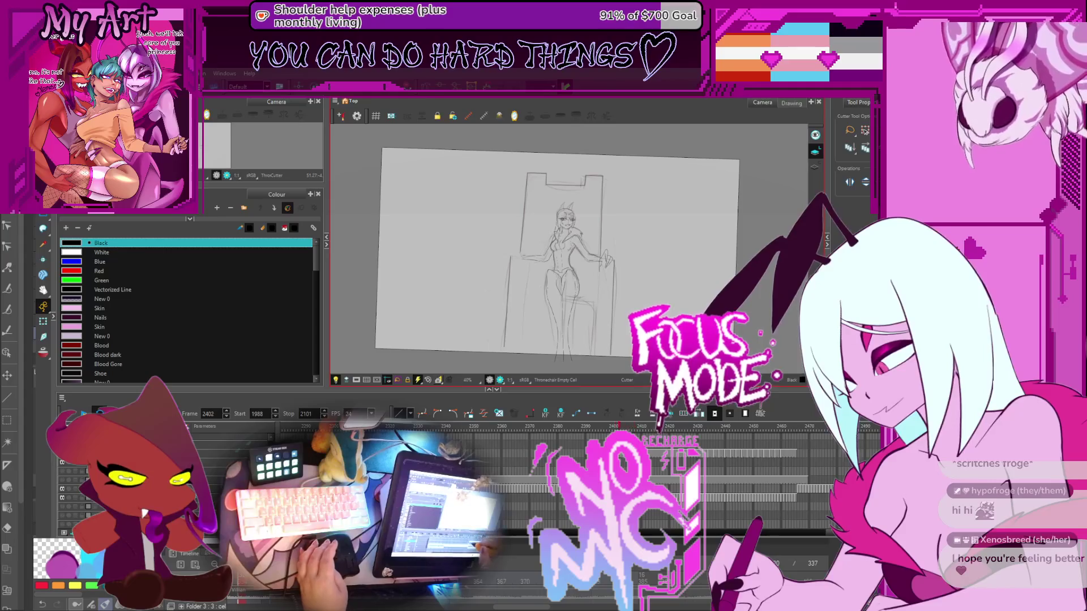
pyautogui.press('2')
pyautogui.press(',')
pyautogui.press(',')
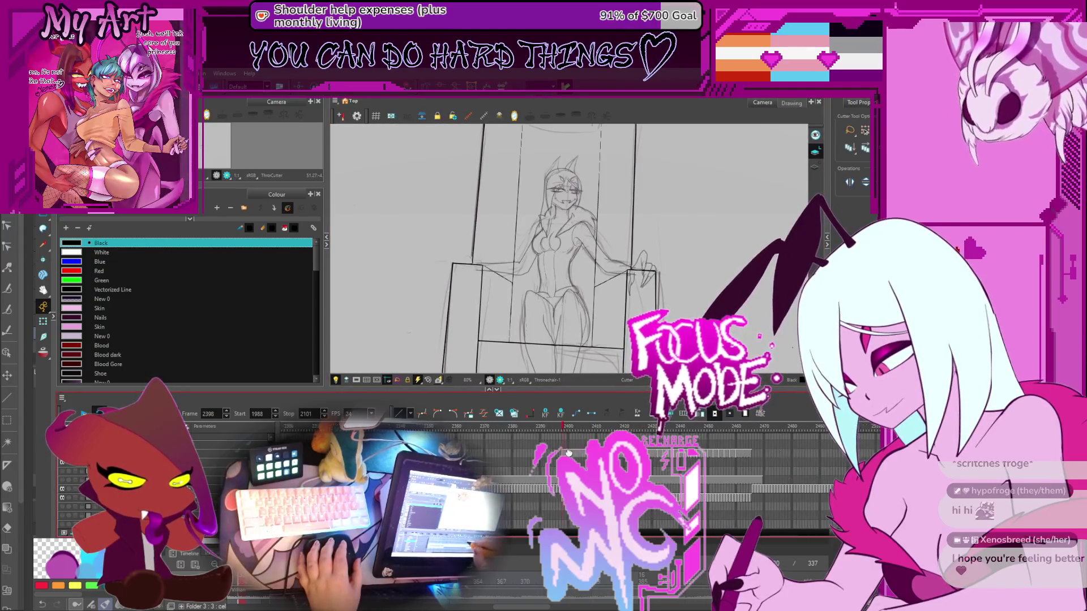
pyautogui.press('2')
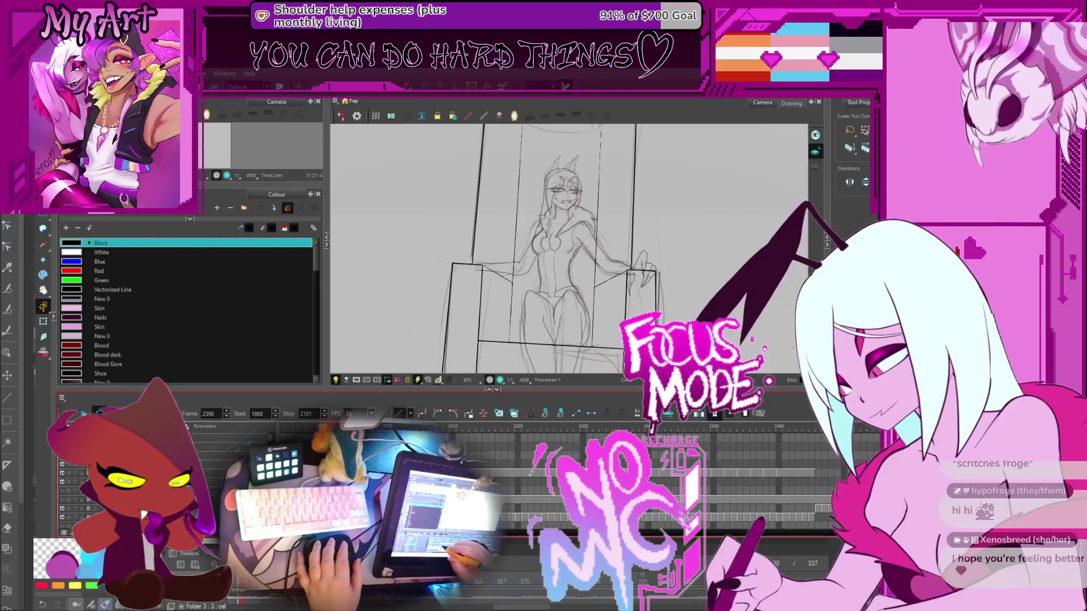
pyautogui.press('2')
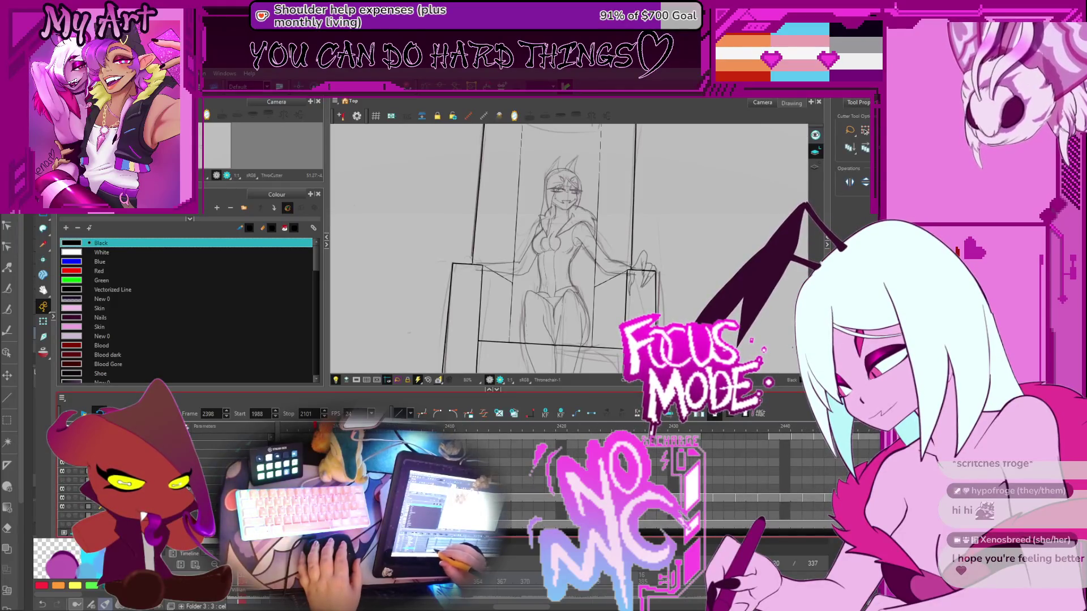
pyautogui.press('2')
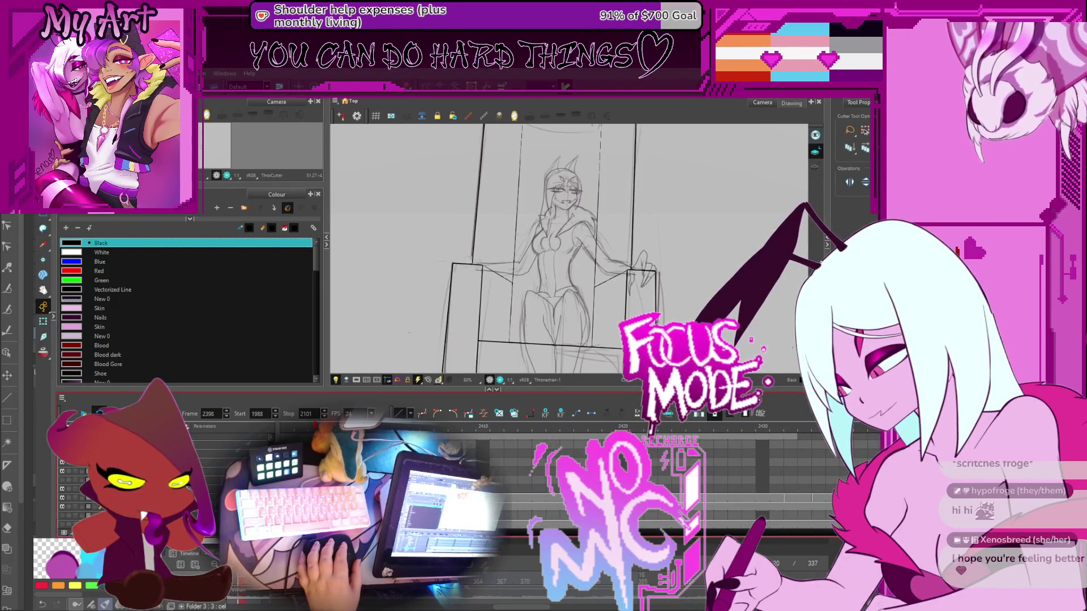
# Scroll the timeline, switch to canvas rotation and jump to frame 2425
pyautogui.hscroll(5, 807, 486)
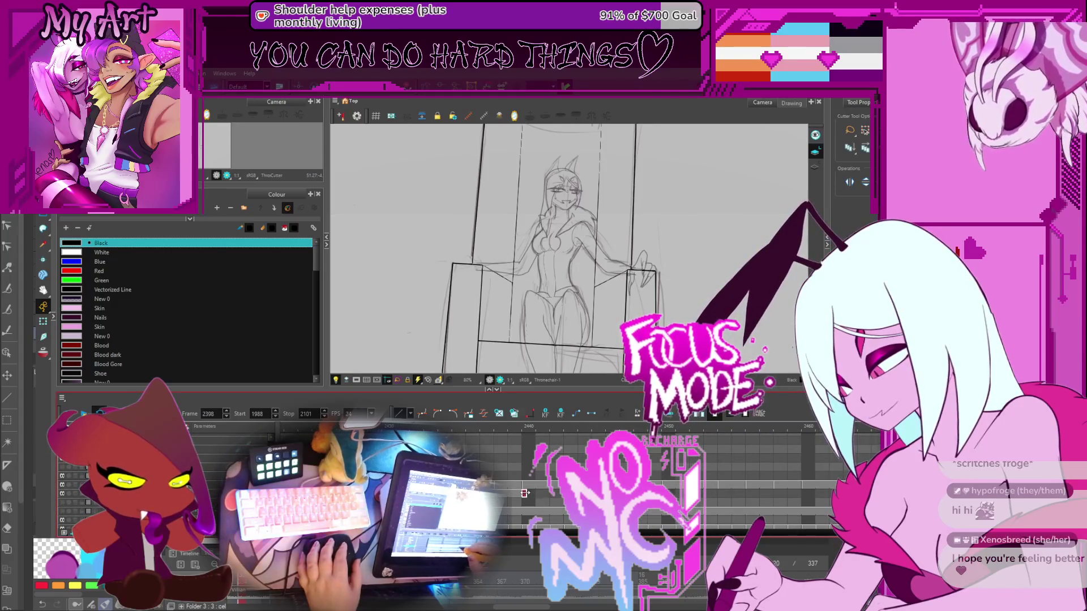
pyautogui.hscroll(3, 822, 493)
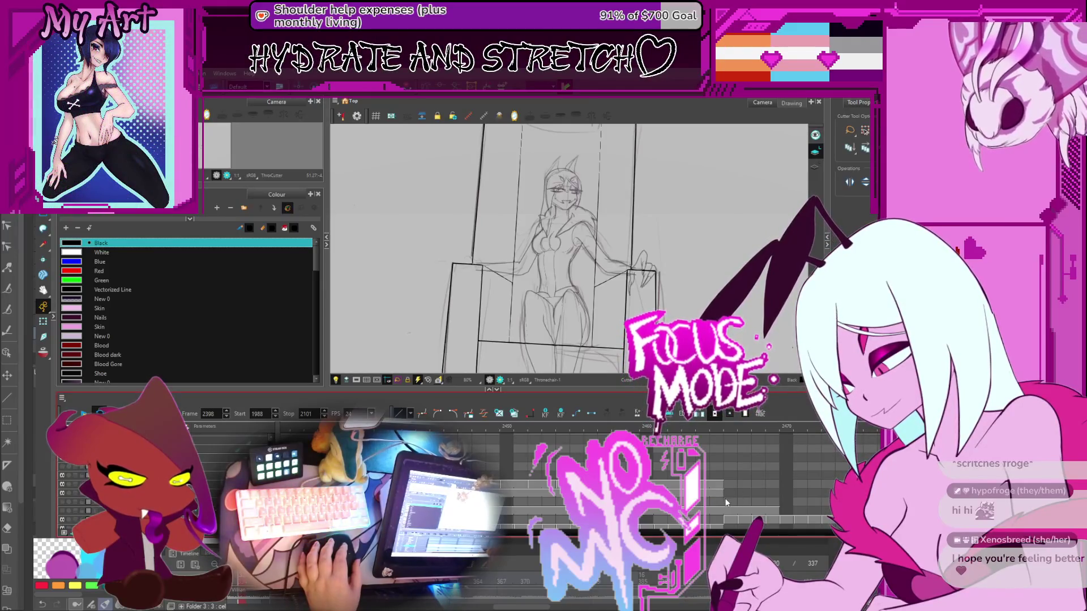
pyautogui.scroll(-3, 726, 503)
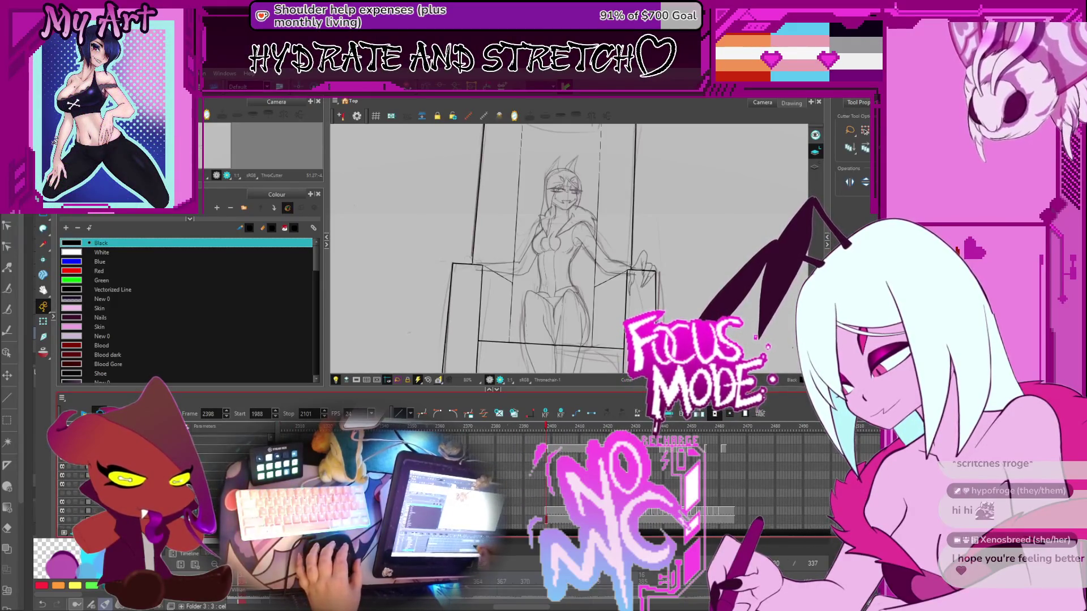
pyautogui.scroll(-2, 509, 227)
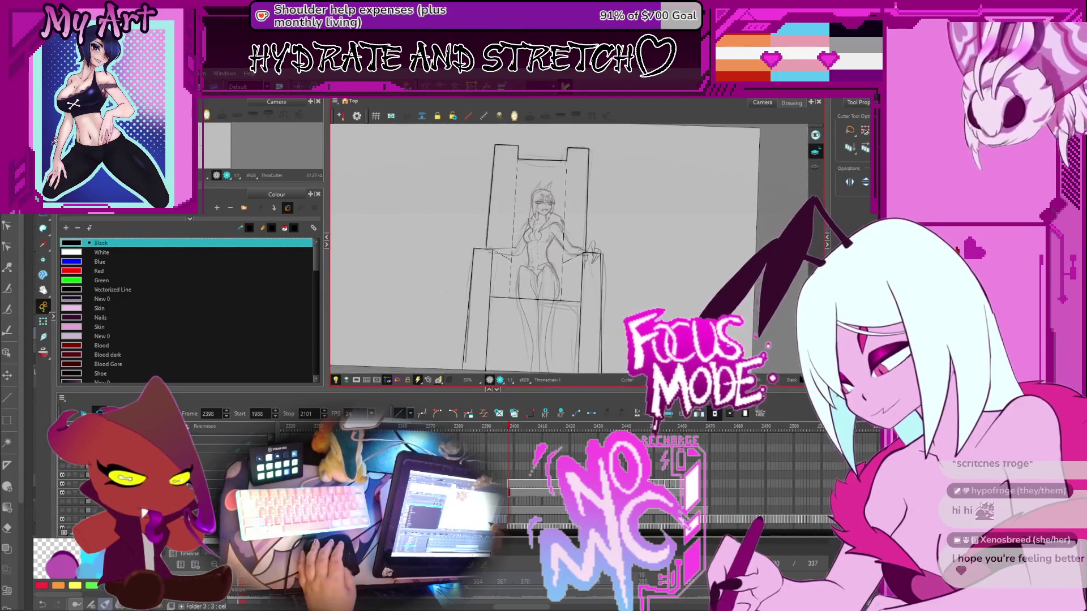
pyautogui.hotkey('ctrl', 'alt')
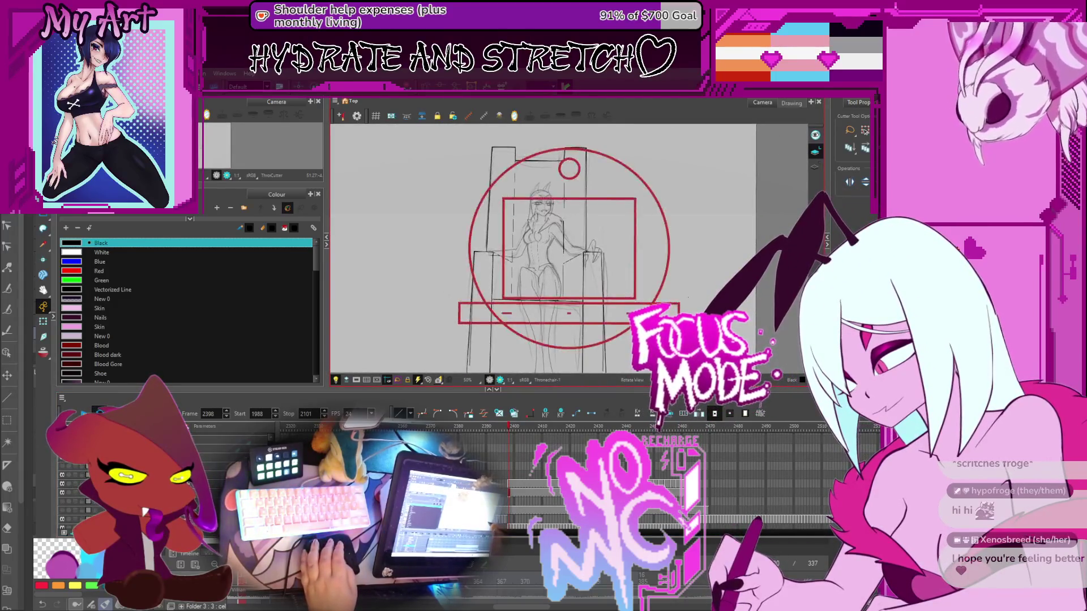
pyautogui.click(584, 426)
# Scrub the drawings up to frame 2460, then step back and forth through the throne frames
pyautogui.moveTo(623, 430); pyautogui.dragTo(683, 435)
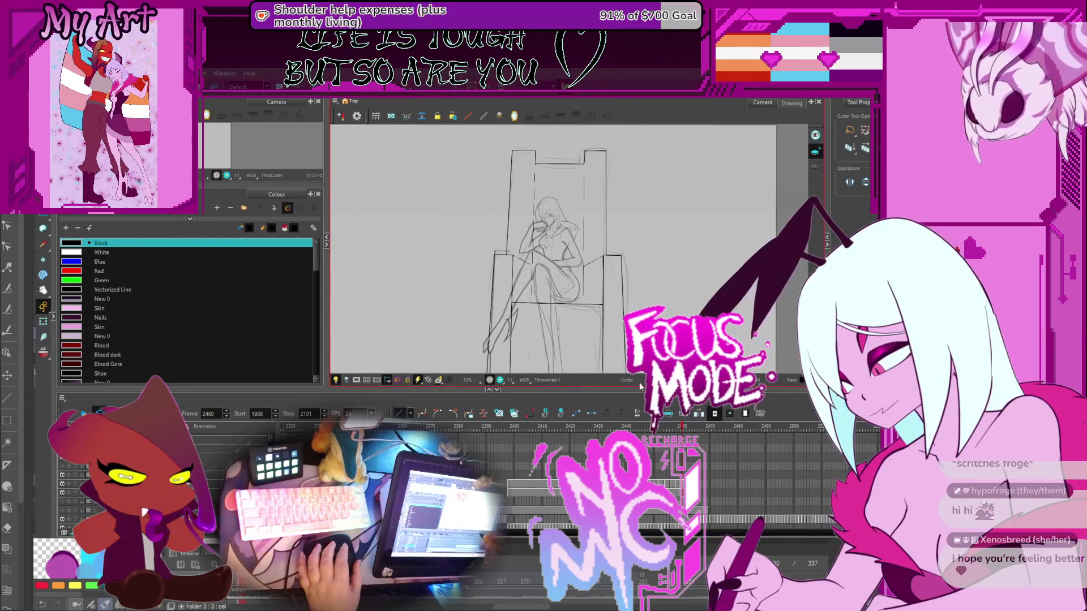
pyautogui.scroll(-3, 651, 481)
pyautogui.hscroll(5, 650, 431)
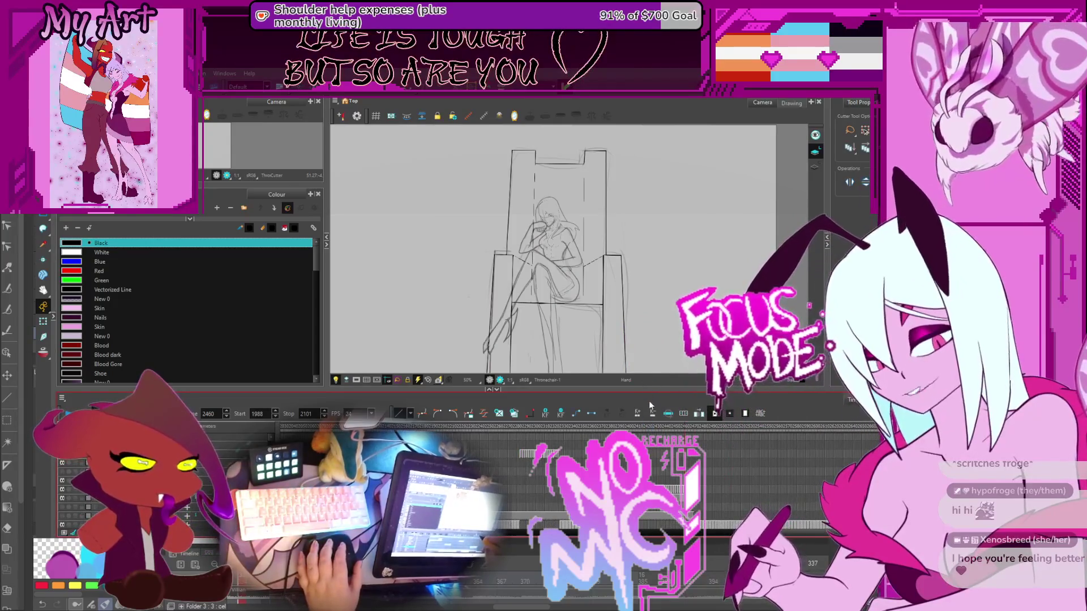
pyautogui.scroll(1, 653, 353)
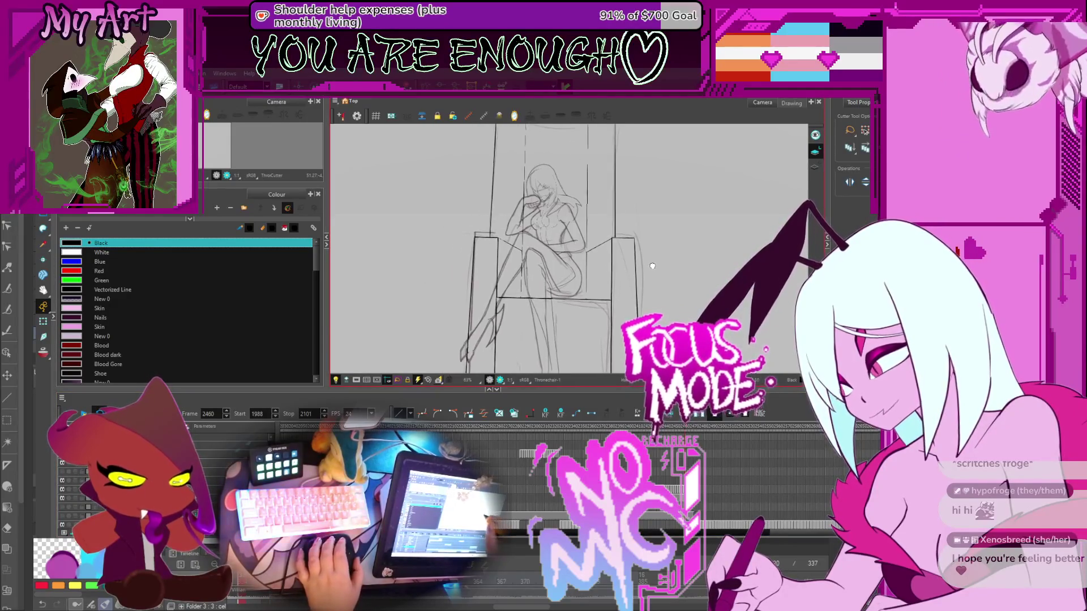
pyautogui.press(',')
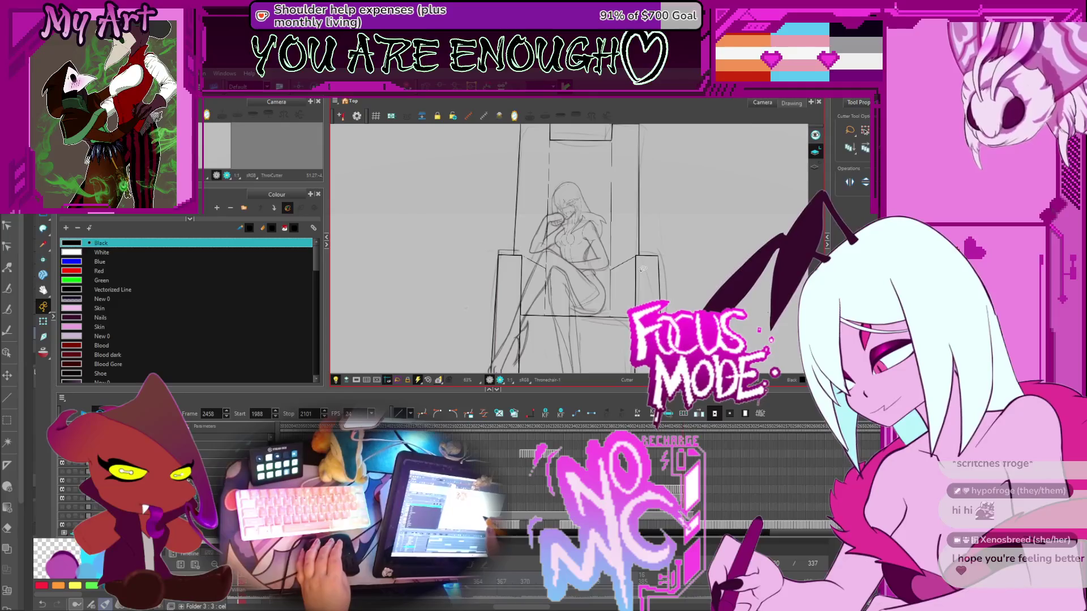
pyautogui.press(',')
pyautogui.press(',')
pyautogui.press(',')
pyautogui.press(',')
pyautogui.press(',')
pyautogui.press(',')
pyautogui.press('.')
pyautogui.press('.')
pyautogui.press('.')
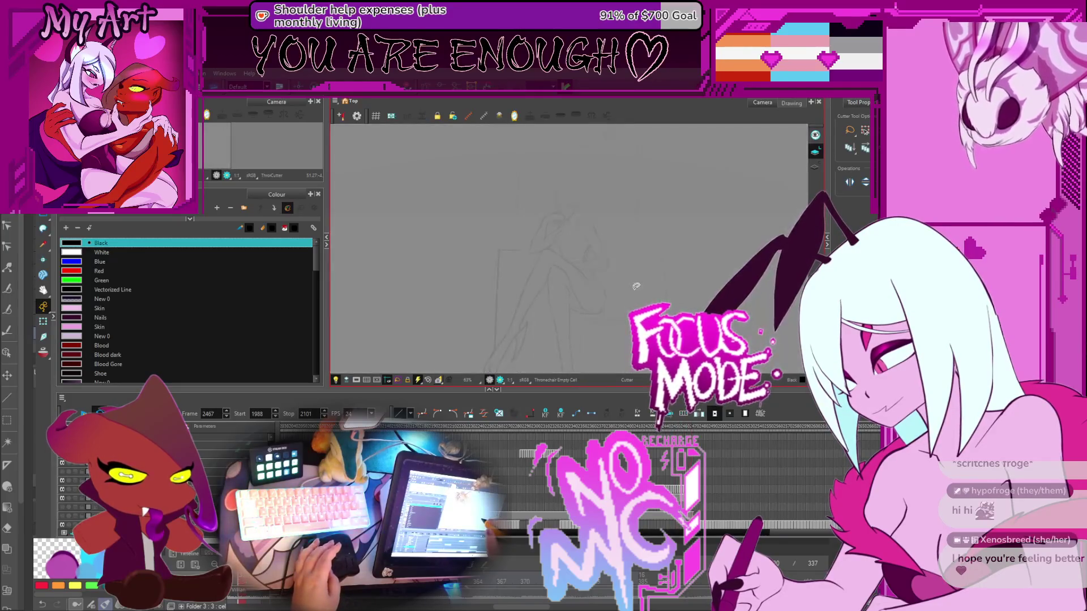
# Zoom to 125% on frame 2440's left armrest and check the sketch without the lineart
pyautogui.moveTo(591, 302); pyautogui.dragTo(606, 321)
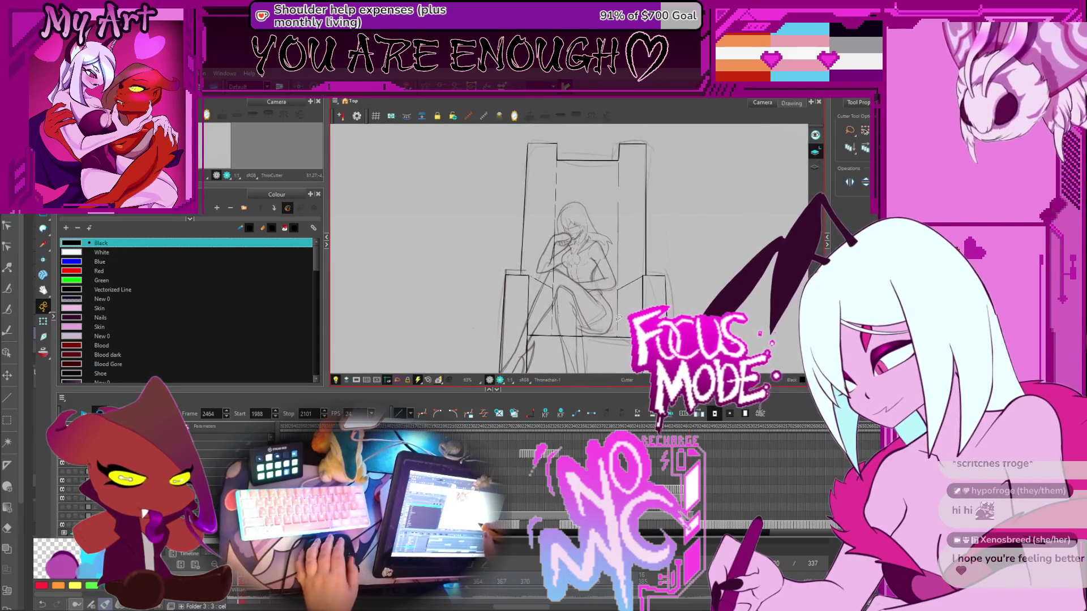
pyautogui.press(',')
pyautogui.press(',')
pyautogui.press(',')
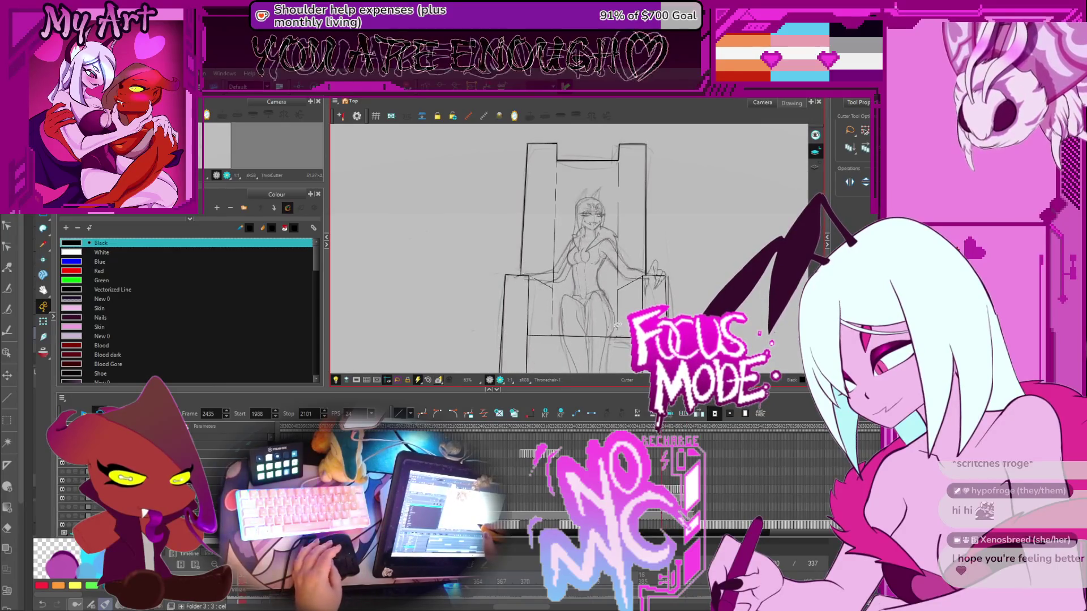
pyautogui.press(',')
pyautogui.press('2')
pyautogui.press('2')
pyautogui.press('2')
pyautogui.moveTo(527, 314)
pyautogui.mouseDown()
pyautogui.moveTo(540, 303)
pyautogui.moveTo(546, 310)
pyautogui.mouseUp()
pyautogui.press('Delete')
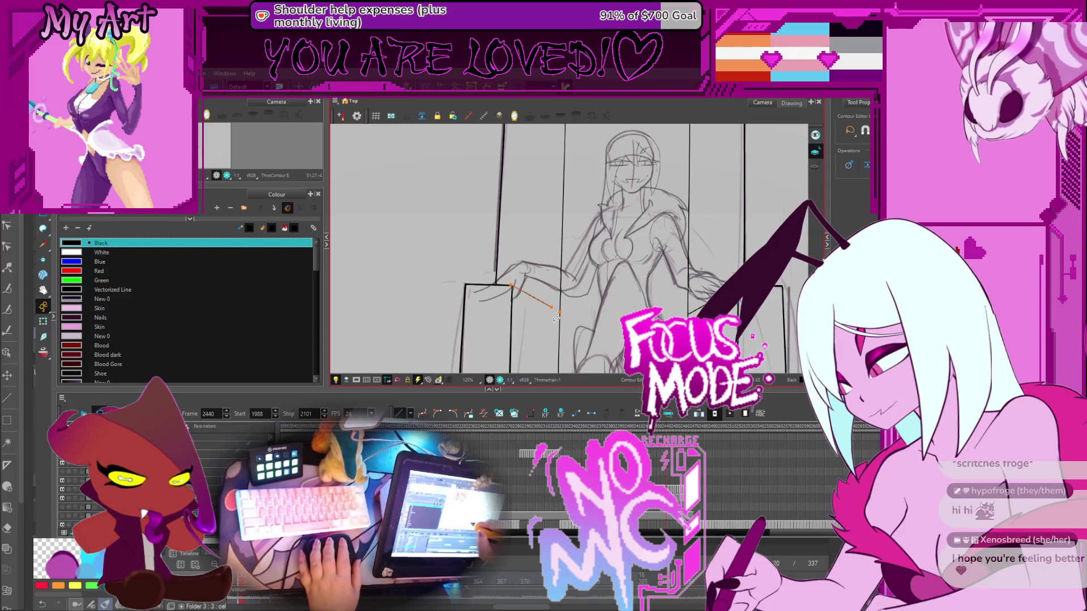
# Pull the armrest's diagonal stroke end back so it stops short of the post
pyautogui.moveTo(558, 325); pyautogui.dragTo(543, 314)
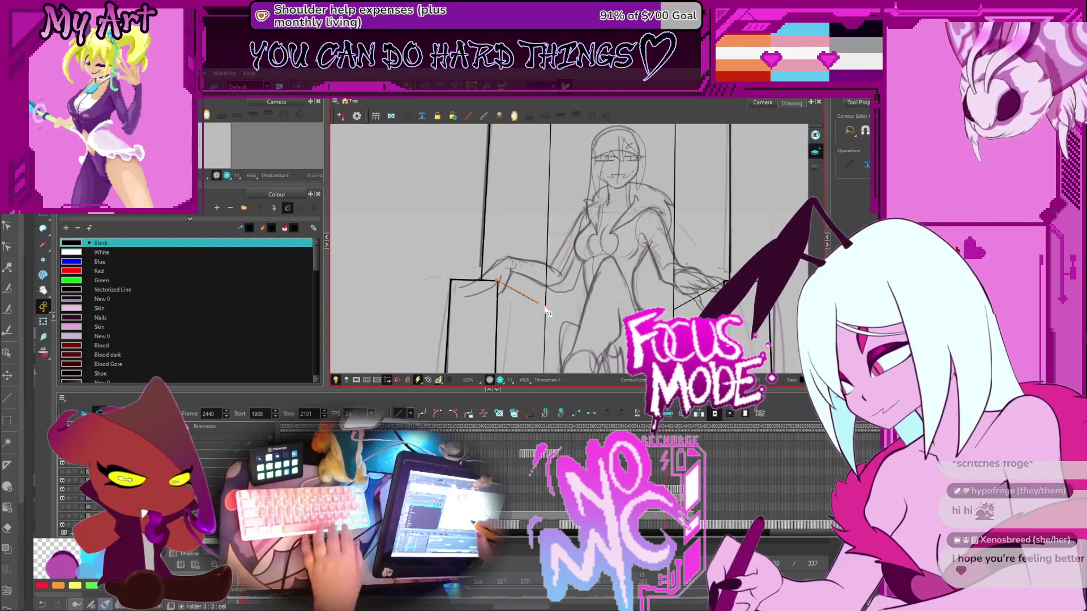
pyautogui.scroll(4, 540, 308)
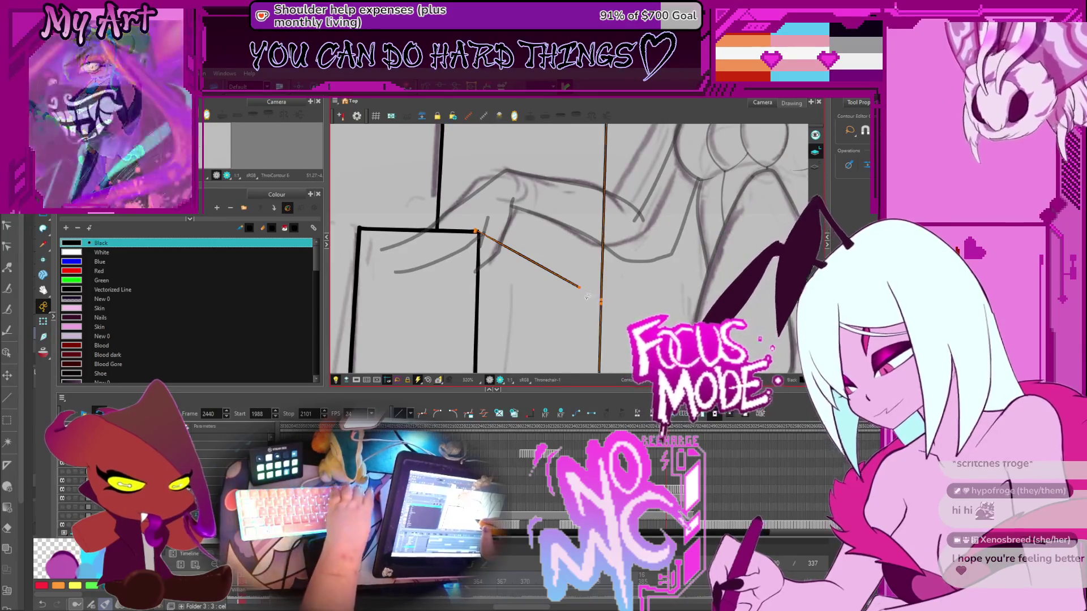
pyautogui.moveTo(587, 297); pyautogui.dragTo(581, 293)
pyautogui.scroll(-3, 587, 297)
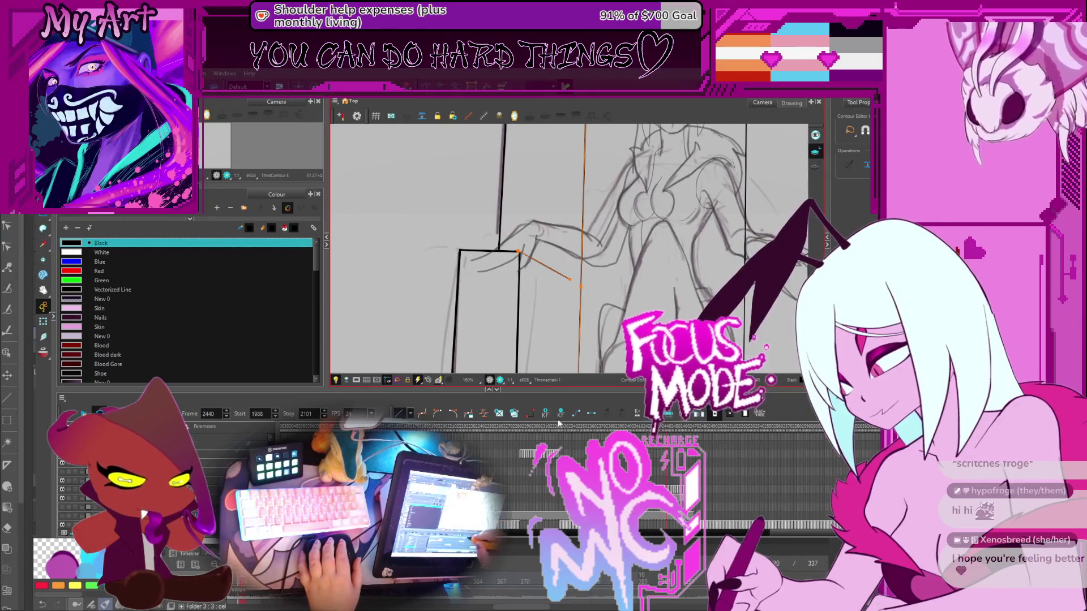
# Compare sketch frames up to 2460 and back to 2459, reframing the view over the armrest
pyautogui.press('.')
pyautogui.press('.')
pyautogui.press('.')
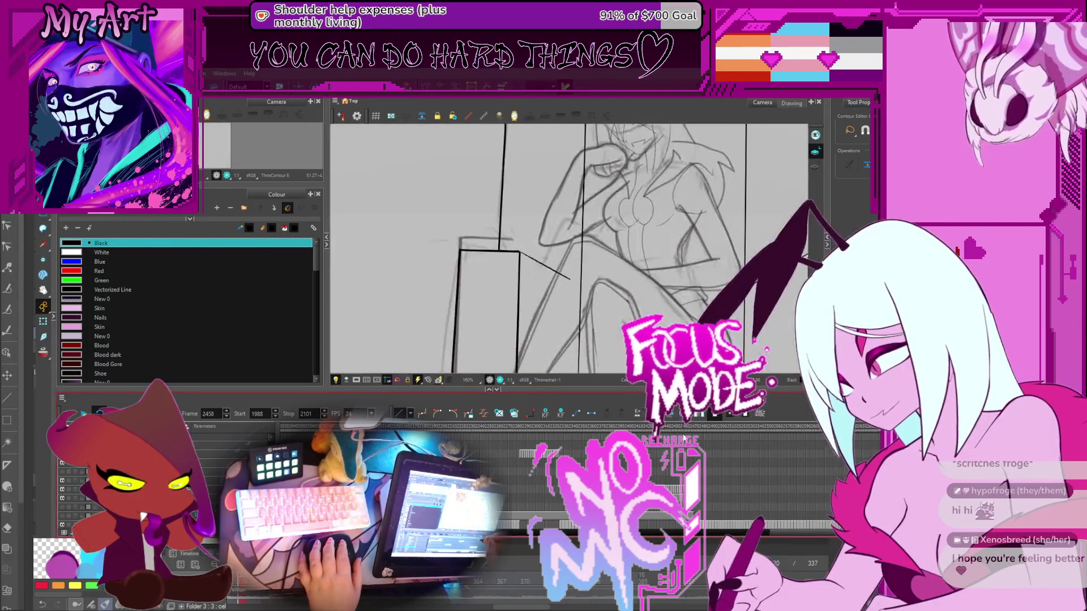
pyautogui.press('.')
pyautogui.press('.')
pyautogui.press('.')
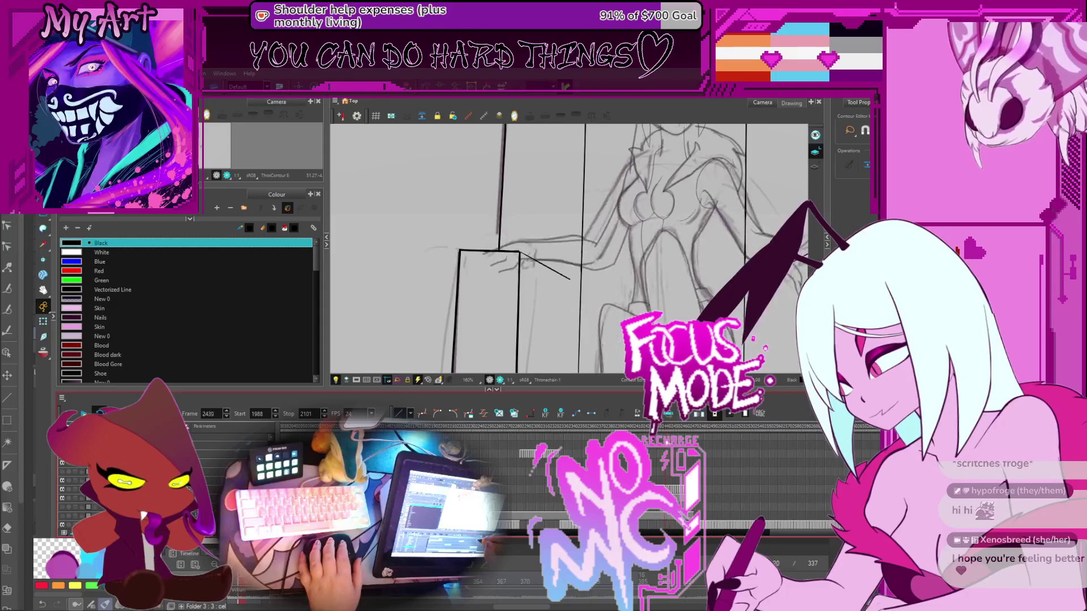
pyautogui.press(',')
pyautogui.press(',')
pyautogui.press(',')
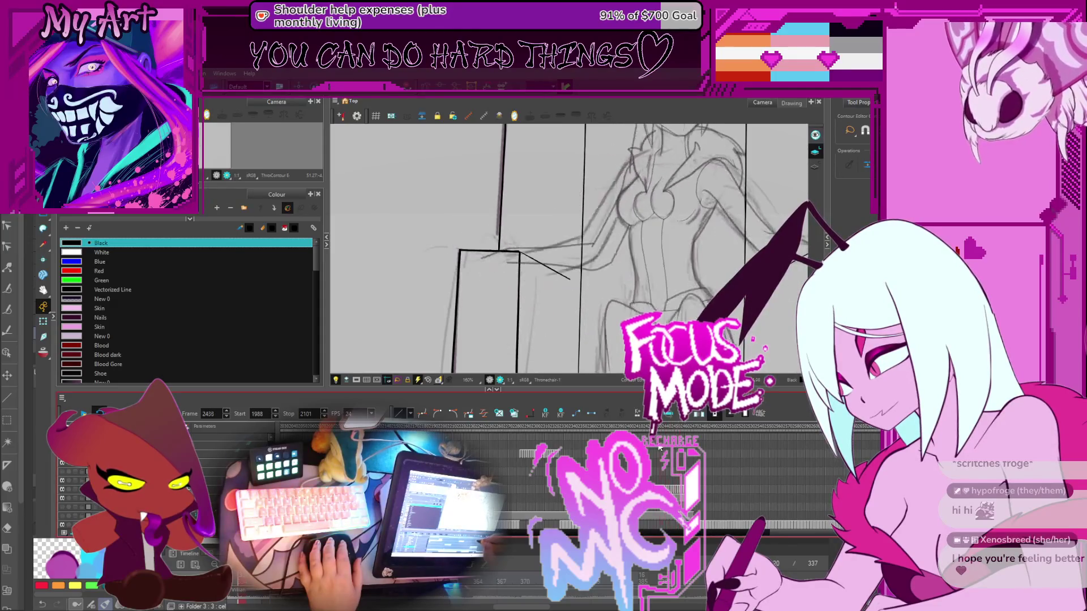
pyautogui.press('.')
pyautogui.press('.')
pyautogui.press('.')
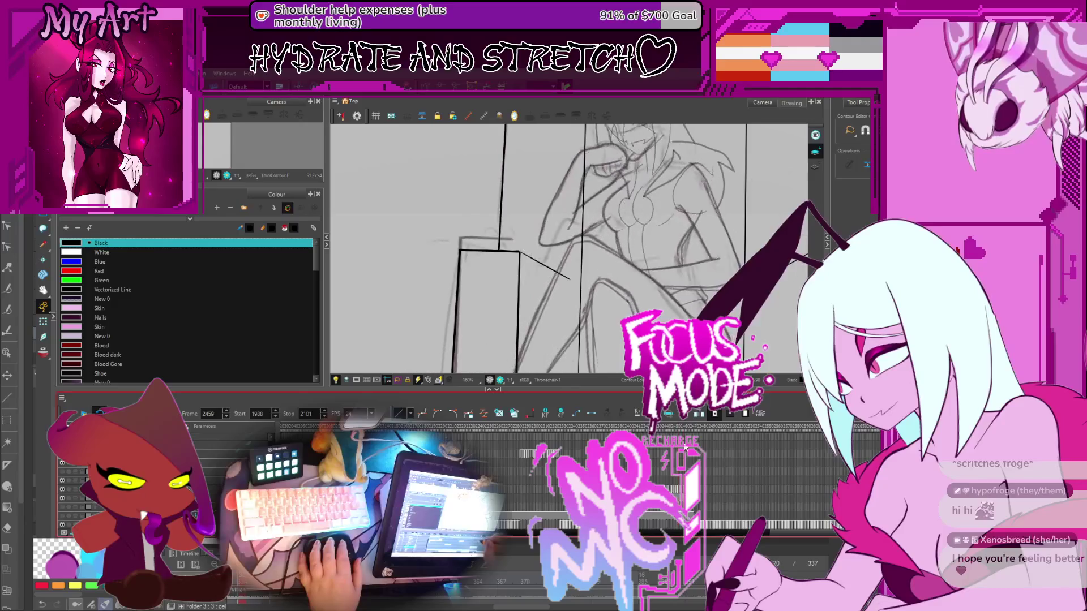
pyautogui.press(',')
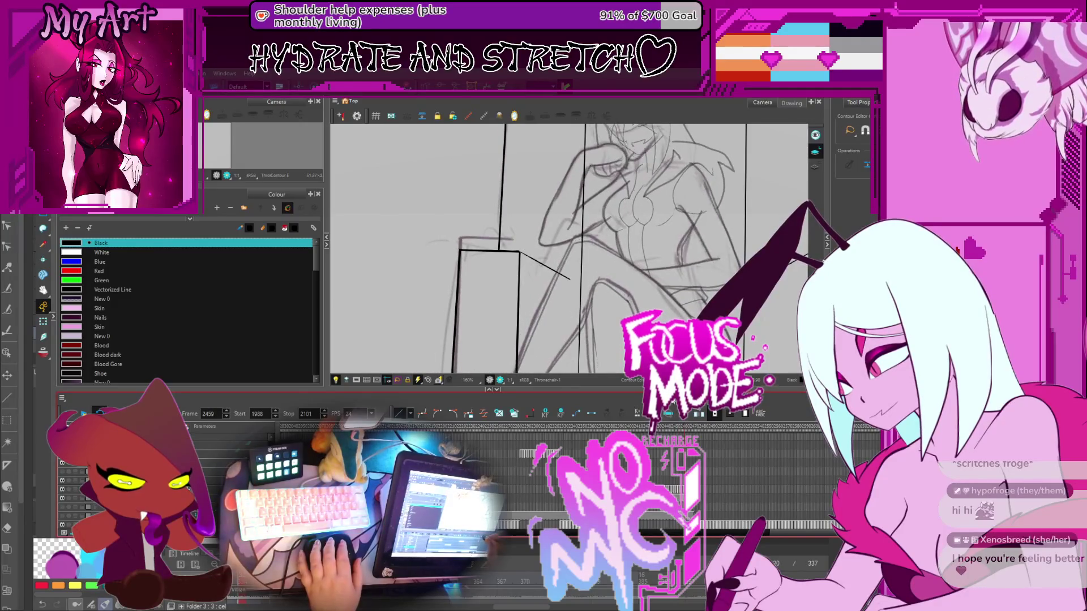
pyautogui.moveTo(681, 259); pyautogui.dragTo(624, 305)
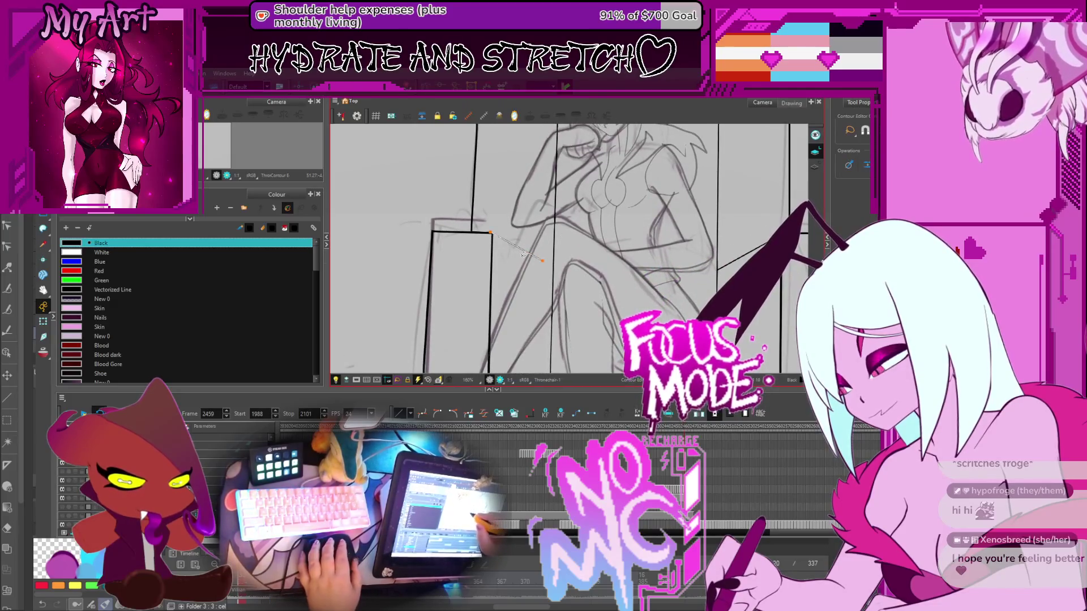
pyautogui.moveTo(559, 249); pyautogui.dragTo(539, 265)
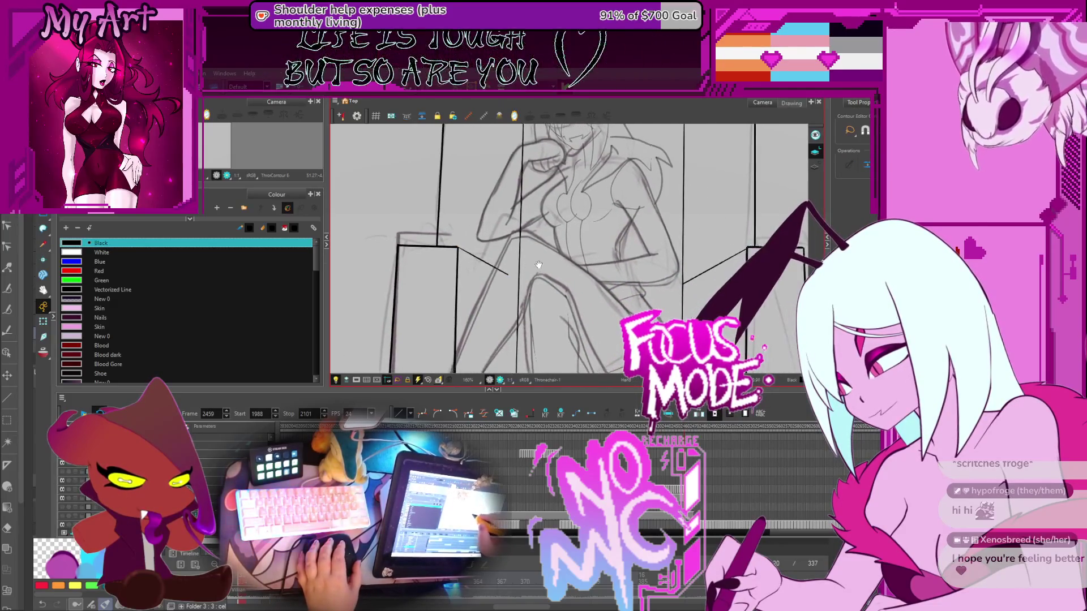
pyautogui.moveTo(546, 196); pyautogui.dragTo(536, 221)
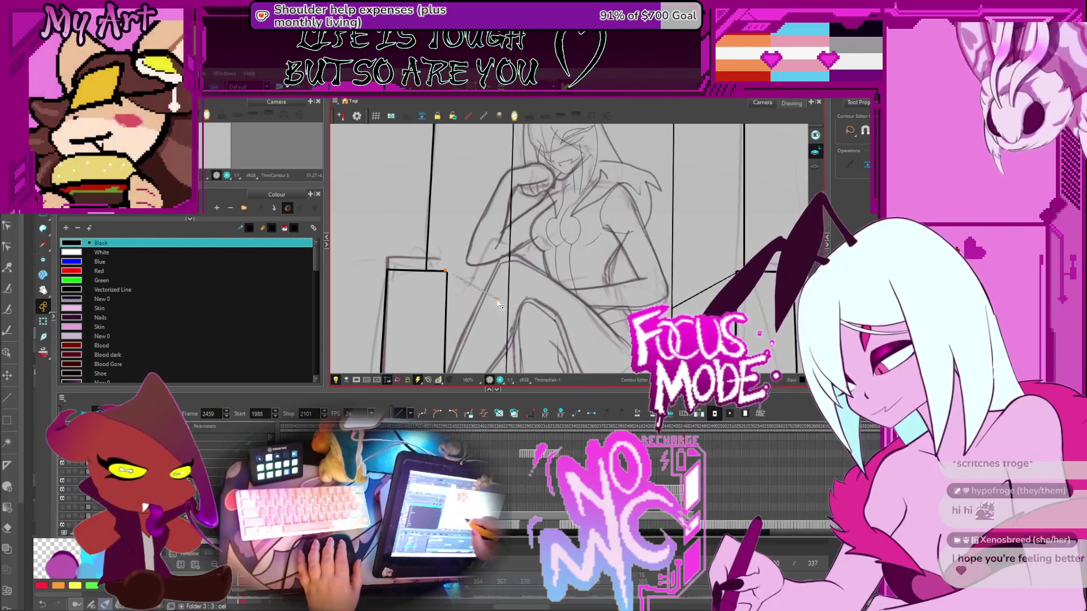
pyautogui.press('2')
pyautogui.press('2')
pyautogui.press('2')
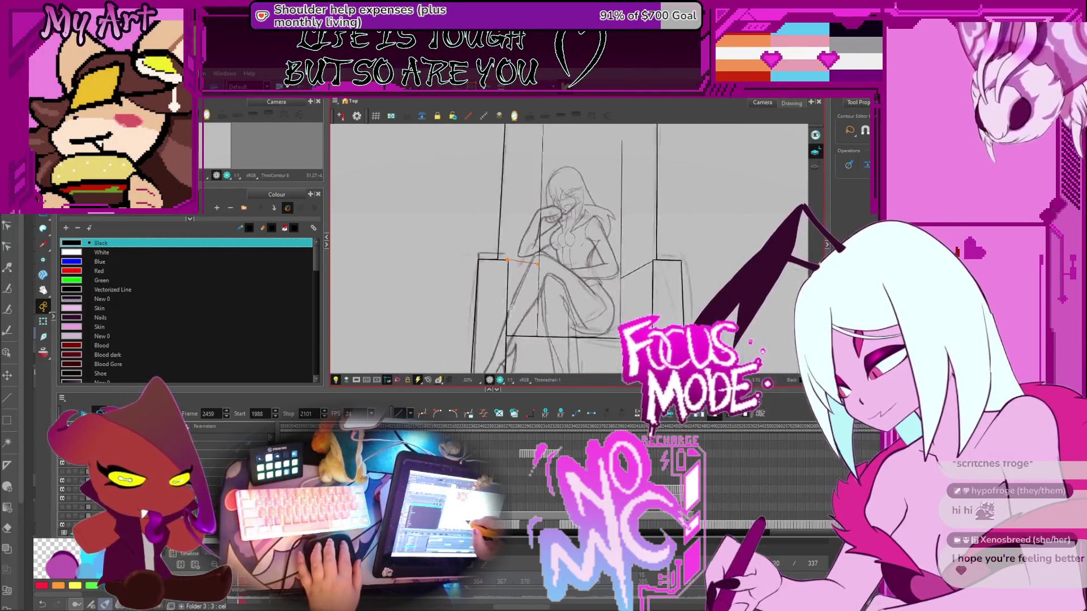
pyautogui.press('1')
# Flip back to frame 2438, then forward to 2457, zoomed in on the left armrest
pyautogui.press(',')
pyautogui.press(',')
pyautogui.press(',')
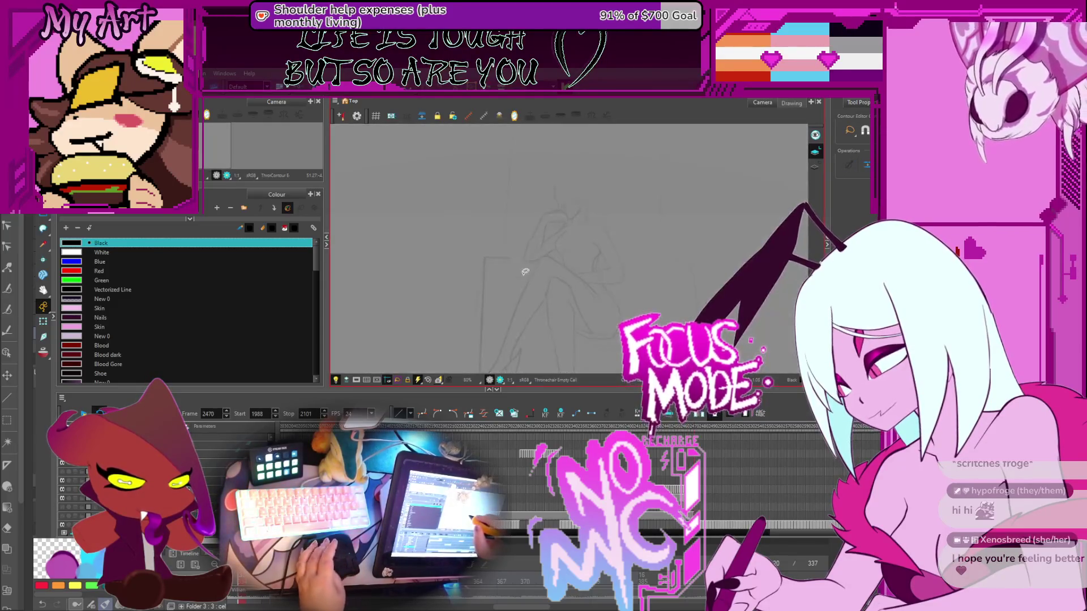
pyautogui.press(',')
pyautogui.press(',')
pyautogui.press(',')
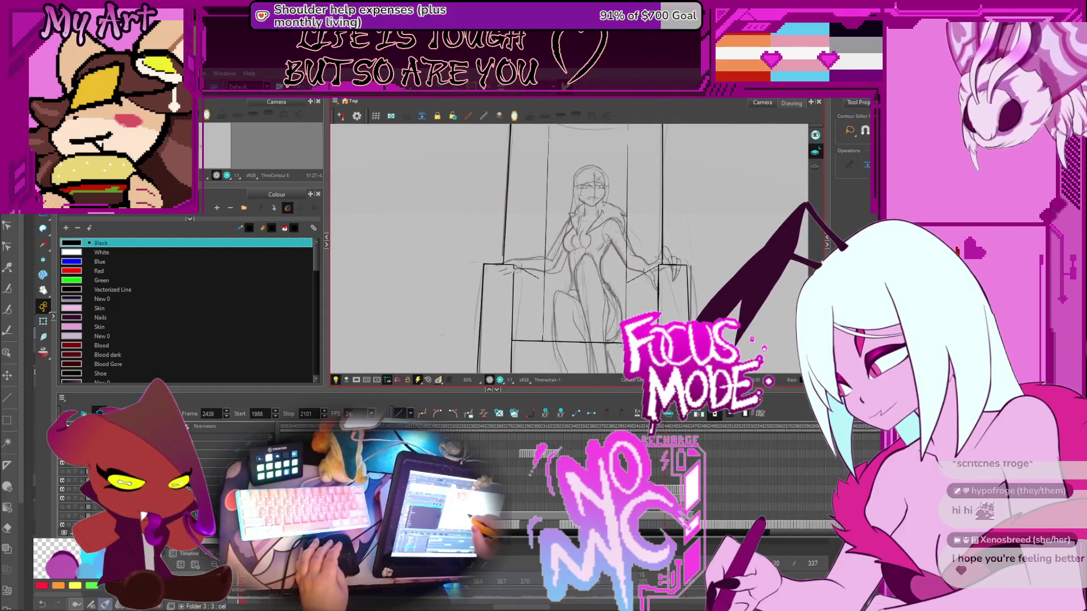
pyautogui.press('1')
pyautogui.press('1')
pyautogui.press('1')
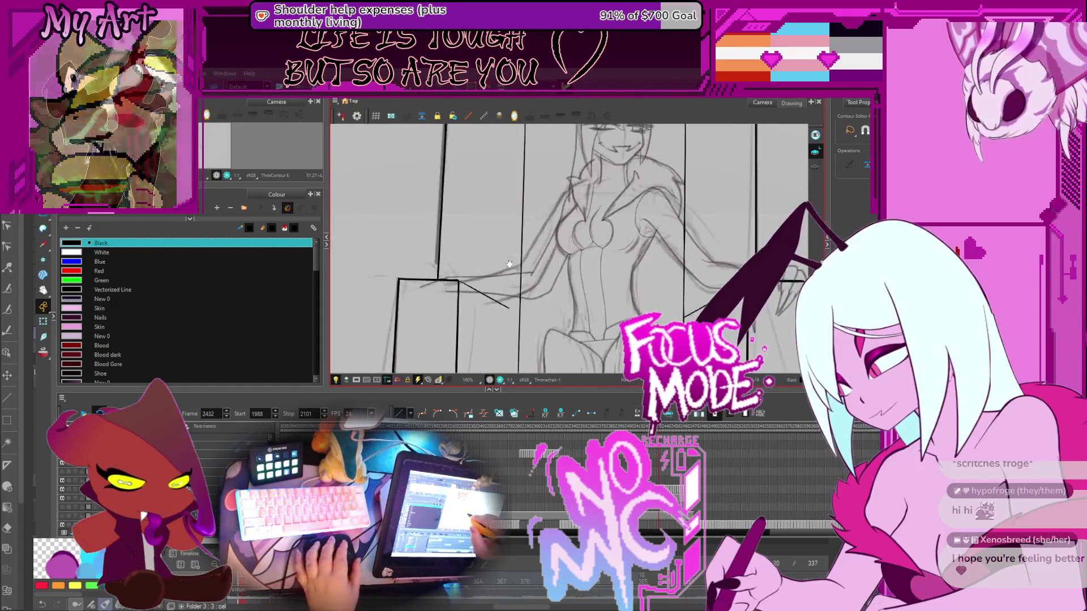
pyautogui.moveTo(515, 266); pyautogui.dragTo(537, 284)
pyautogui.press('.')
pyautogui.press('.')
pyautogui.press('.')
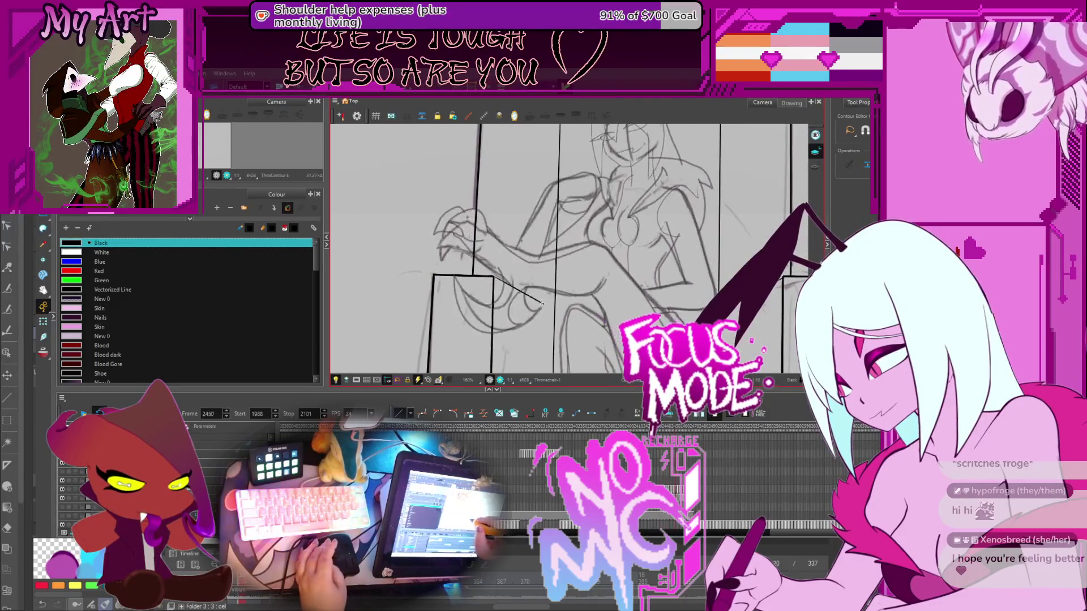
pyautogui.press('.')
pyautogui.press('.')
pyautogui.press('.')
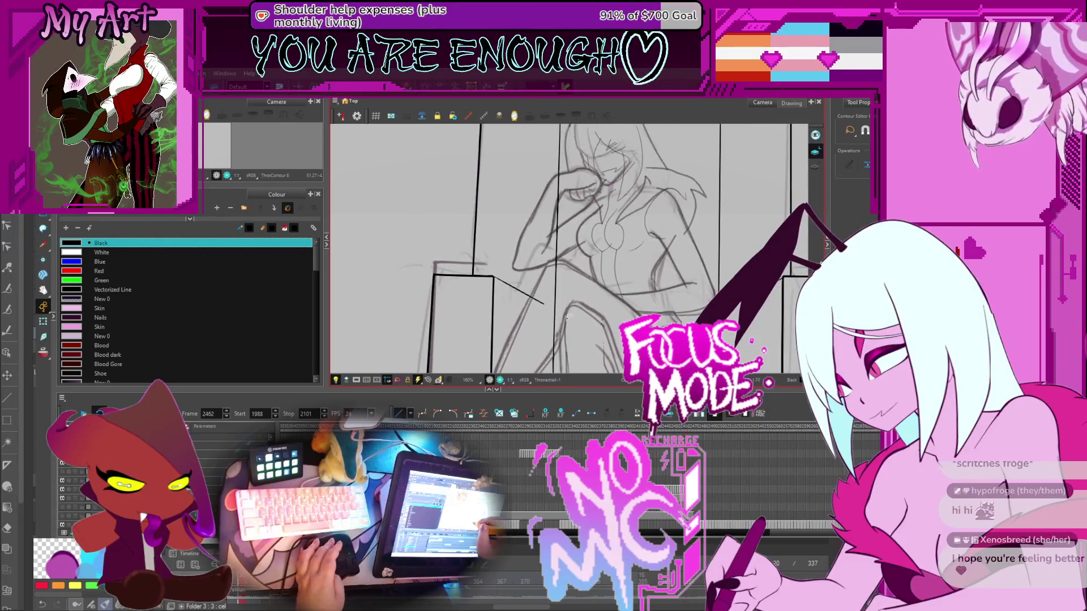
pyautogui.press(',')
pyautogui.press(',')
pyautogui.press(',')
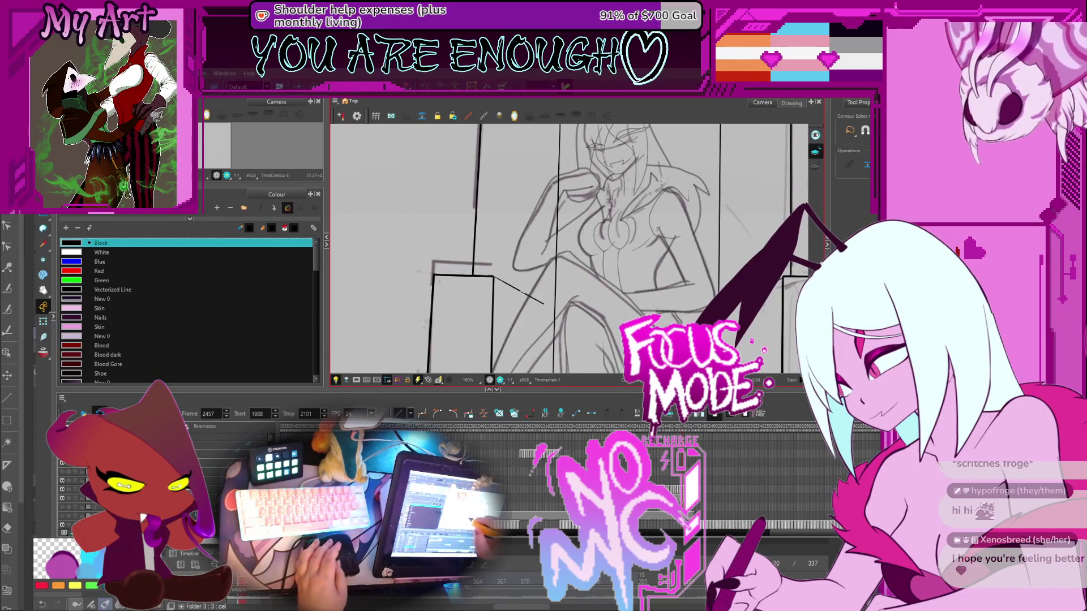
pyautogui.scroll(-3, 566, 291)
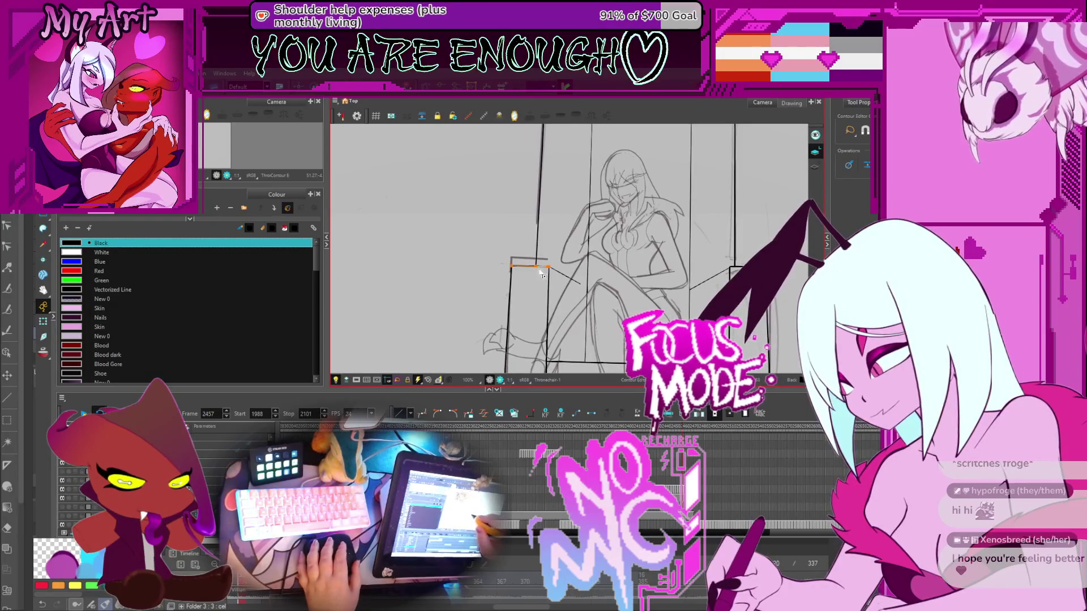
pyautogui.scroll(3, 542, 274)
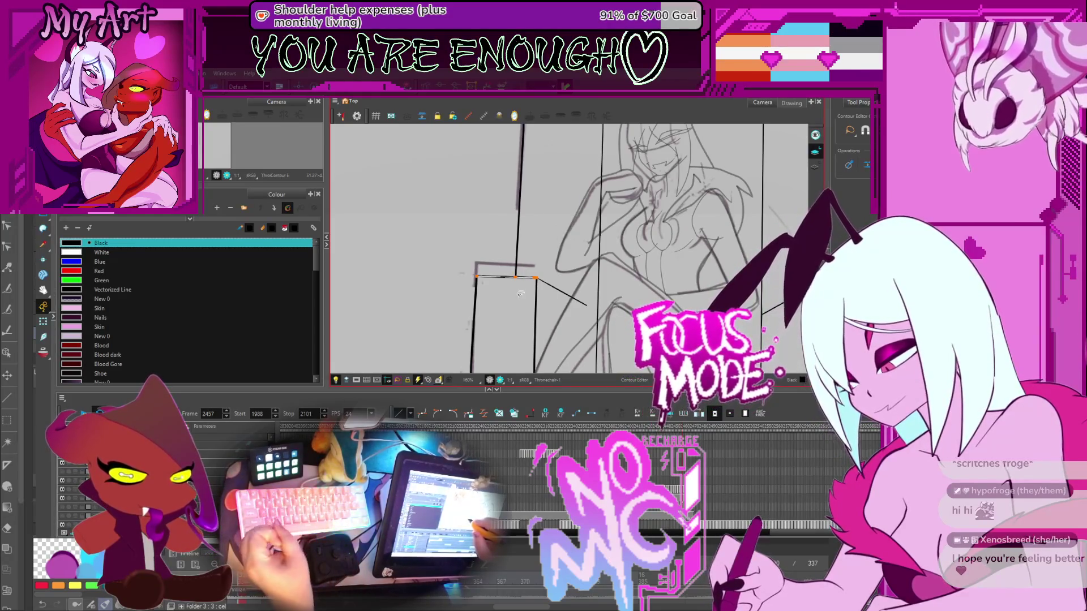
# Zoom on the armrest corner and select the throne's vertical post and armrest top edge
pyautogui.press('2')
pyautogui.moveTo(513, 285); pyautogui.dragTo(608, 268)
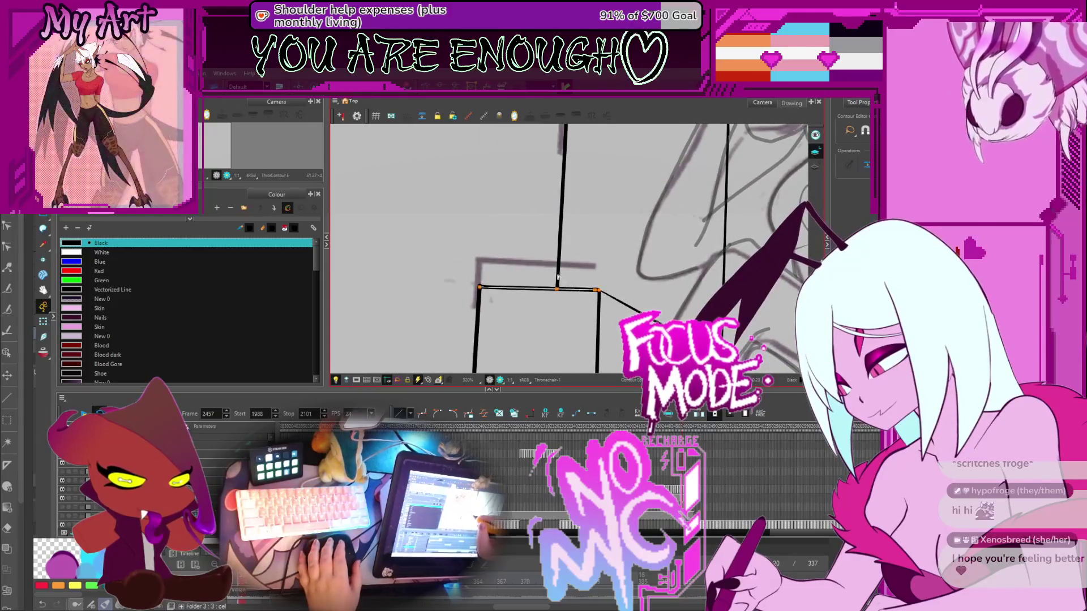
pyautogui.keyDown('shift'); pyautogui.click(559, 272); pyautogui.keyUp('shift')
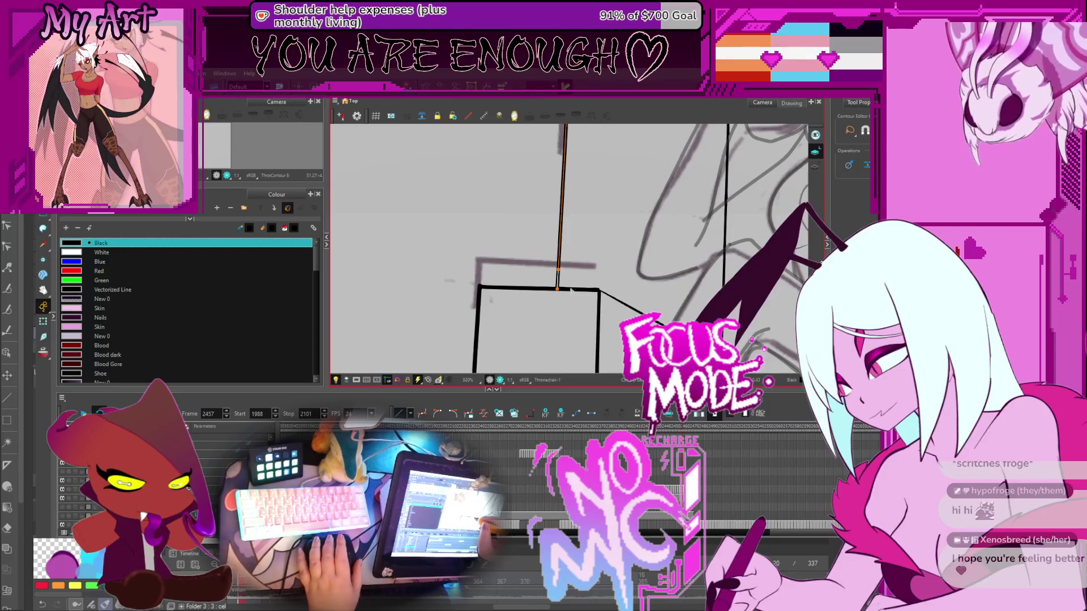
pyautogui.keyDown('shift'); pyautogui.click(563, 289); pyautogui.keyUp('shift')
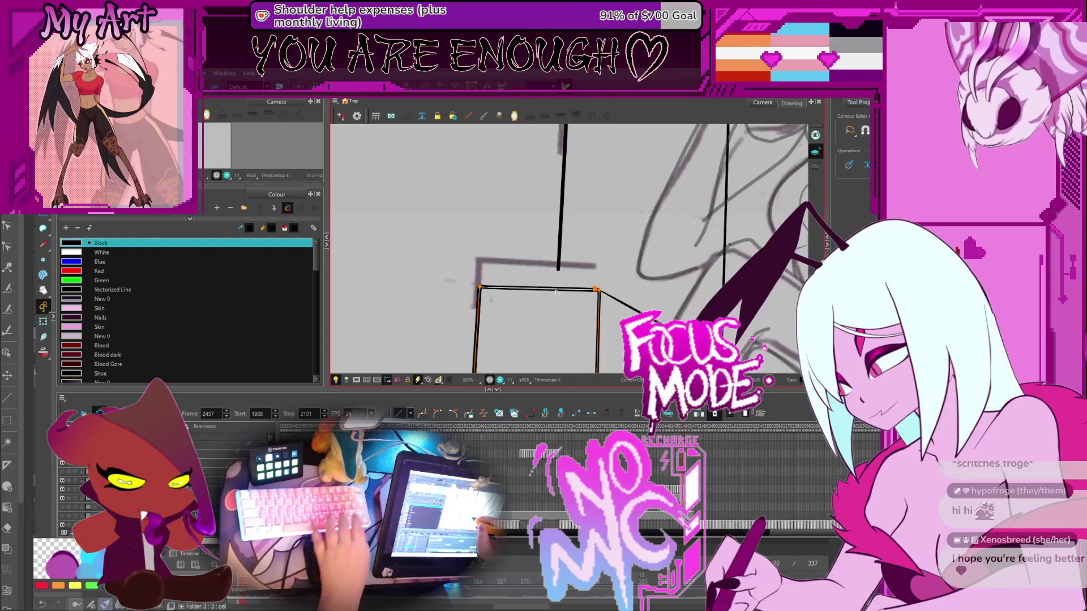
pyautogui.hotkey('alt', 's')
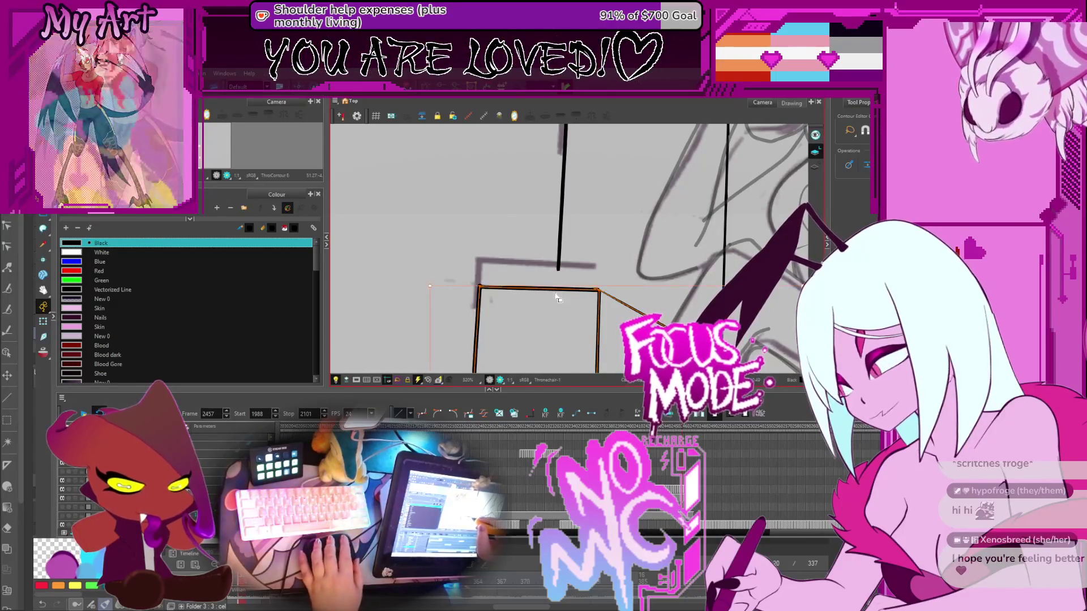
# Raise the left armrest's top edge and move the diagonal stroke slightly upward
pyautogui.click(549, 287)
pyautogui.moveTo(552, 276); pyautogui.dragTo(553, 265)
pyautogui.scroll(-5, 566, 277)
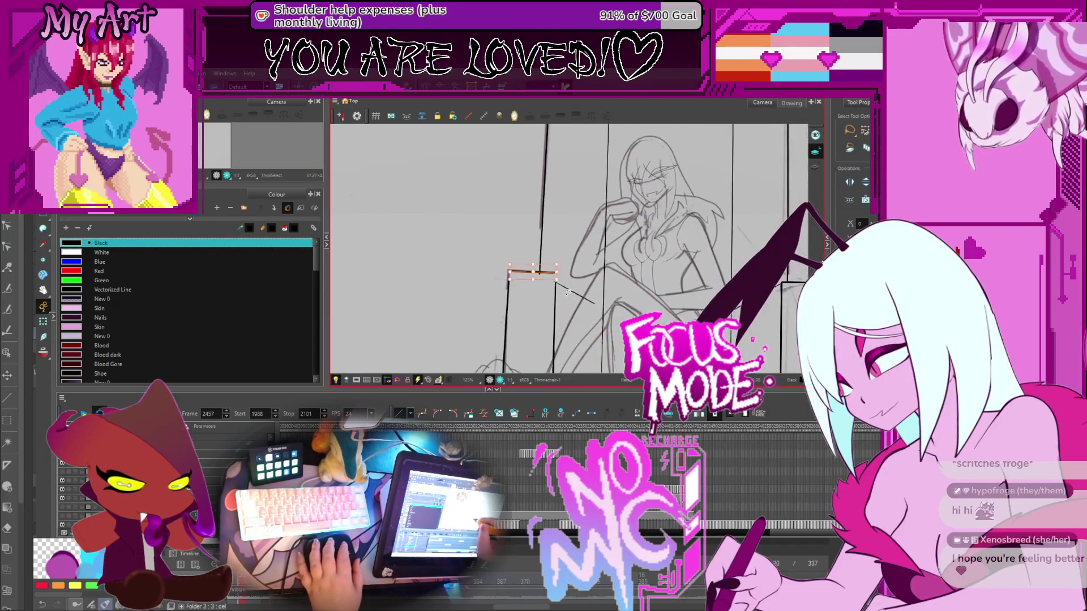
pyautogui.scroll(3, 575, 289)
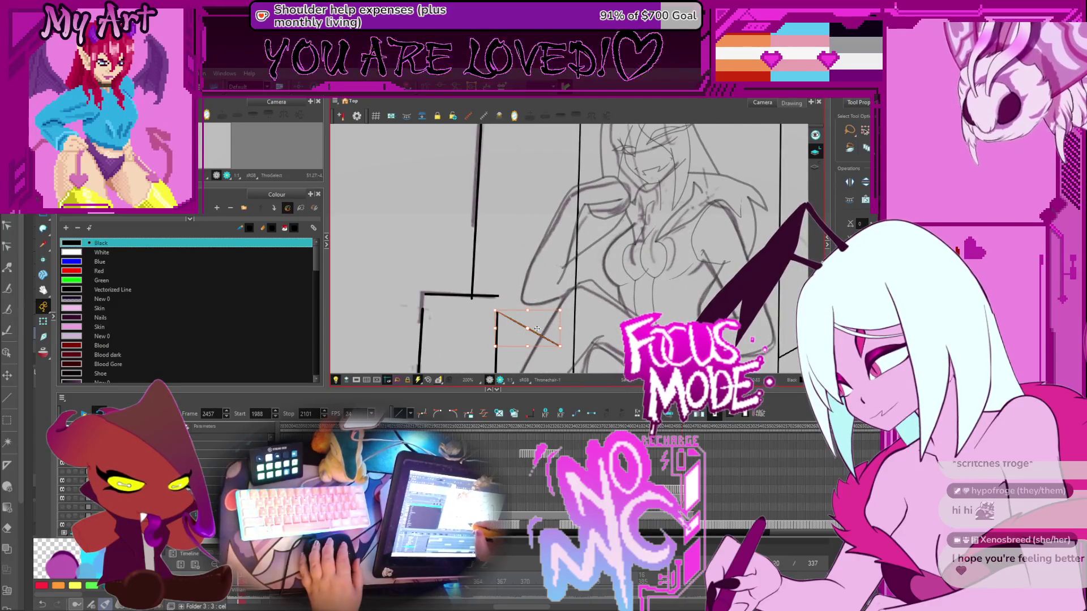
pyautogui.moveTo(538, 329); pyautogui.dragTo(541, 319)
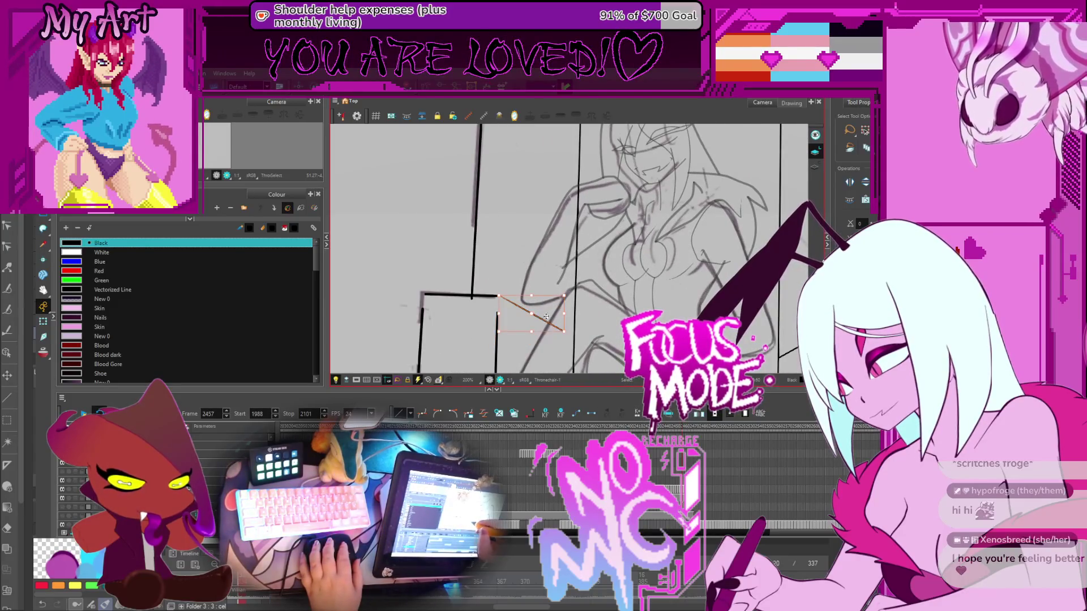
pyautogui.scroll(-3, 546, 317)
pyautogui.scroll(4, 559, 287)
# In the Contour Editor, delete the stroke's last end point, then undo the deletion
pyautogui.hotkey('alt', 'q')
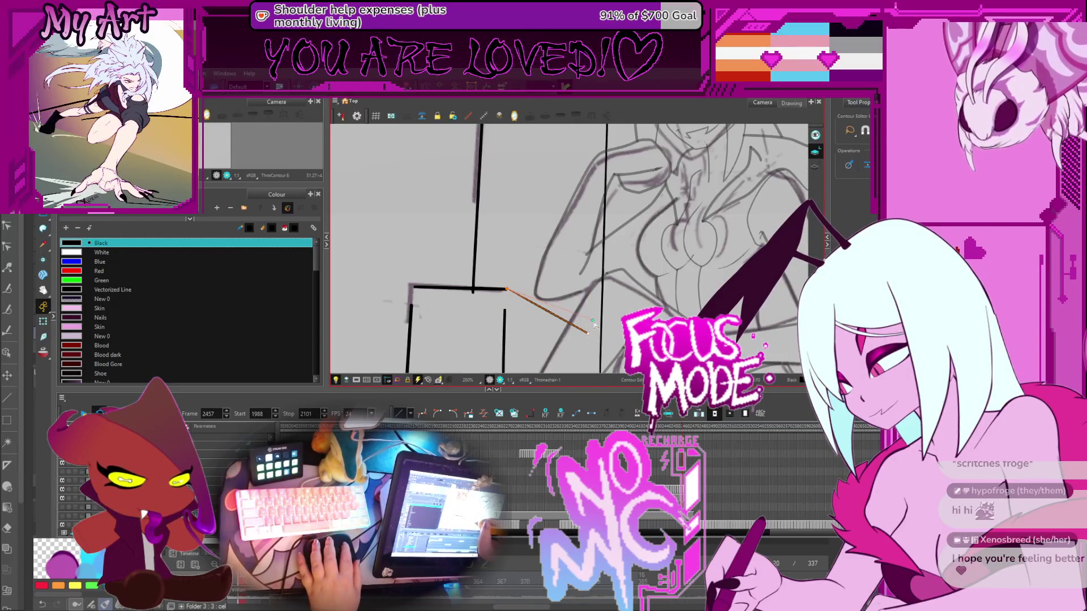
pyautogui.moveTo(568, 324); pyautogui.dragTo(527, 303)
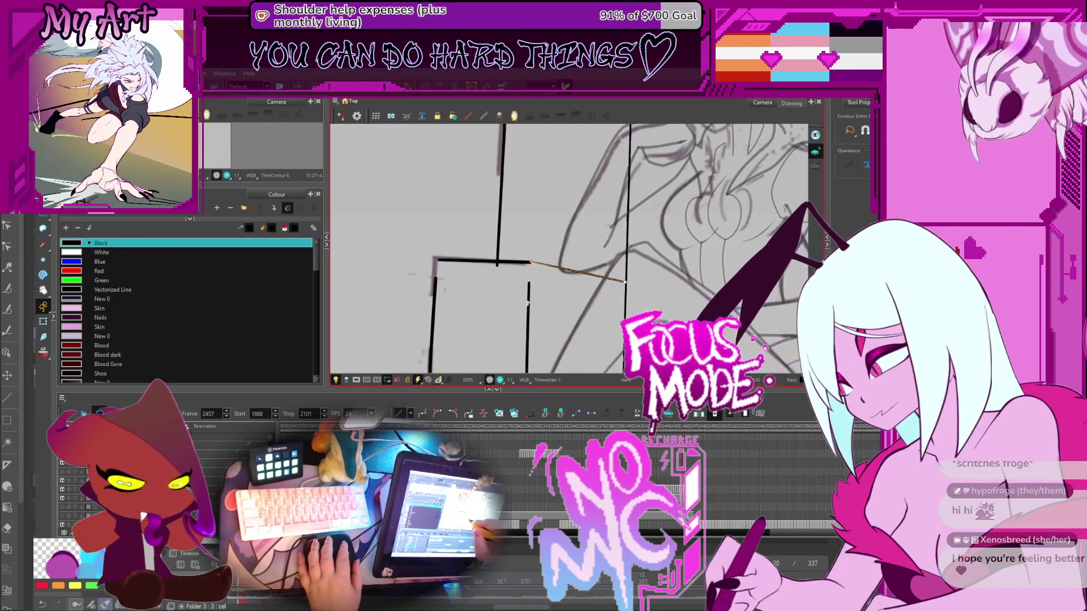
pyautogui.scroll(5, 522, 264)
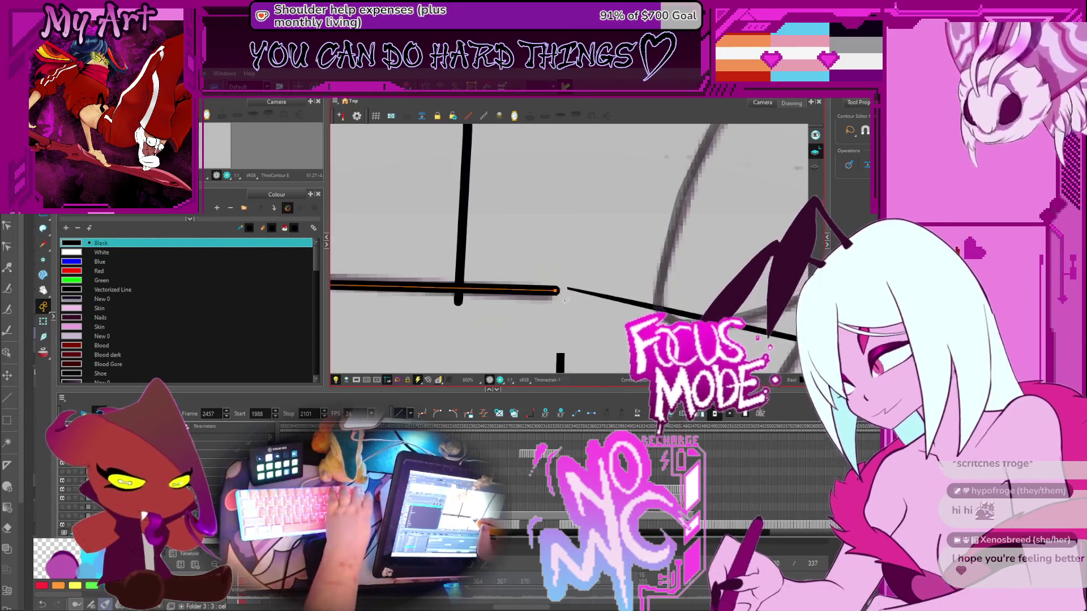
pyautogui.press('Delete')
pyautogui.hotkey('ctrl', 'z')
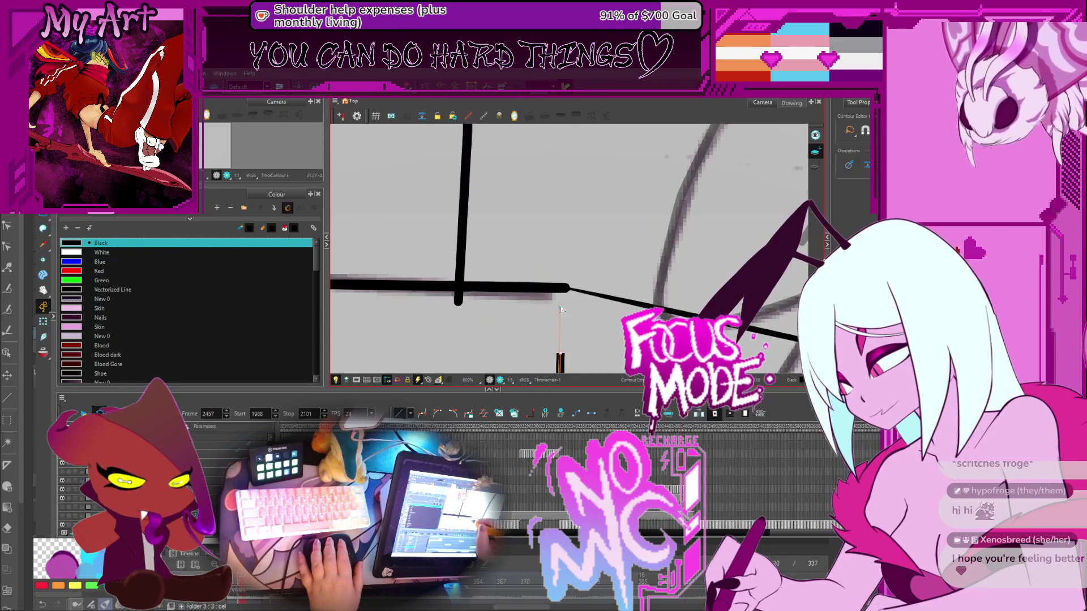
# At 400% zoom, join the vertical stroke's top point to the horizontal armrest line
pyautogui.press('2')
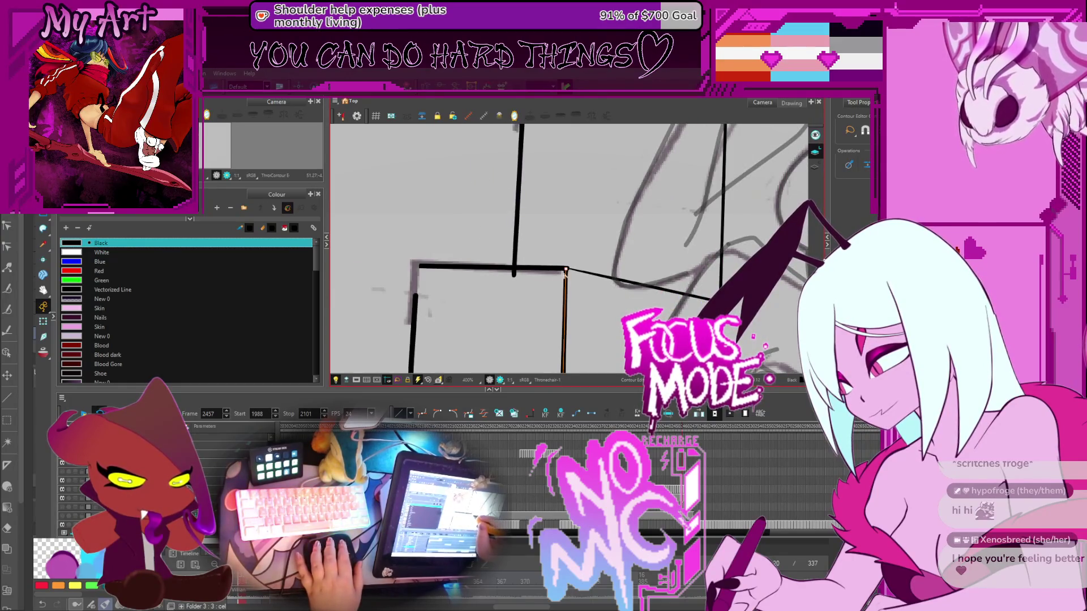
pyautogui.hscroll(-2, 568, 272)
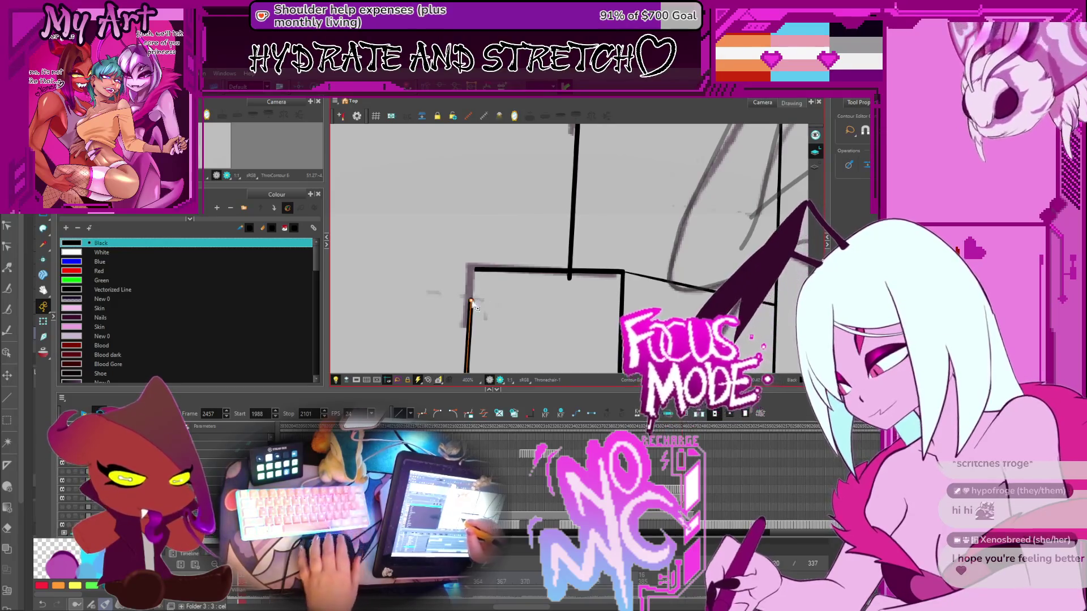
pyautogui.moveTo(474, 271); pyautogui.dragTo(472, 270)
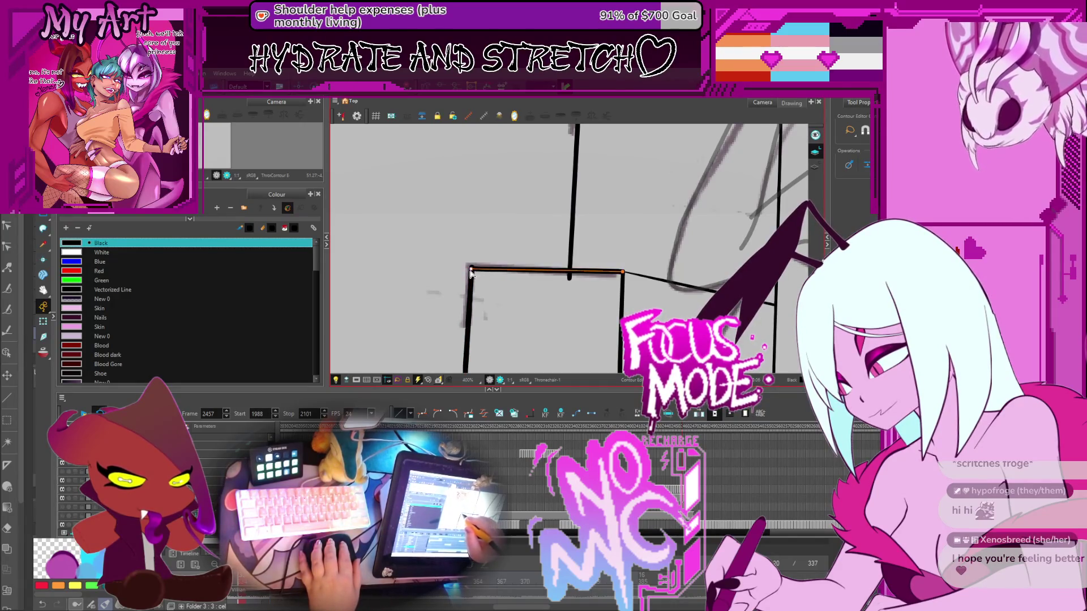
pyautogui.hscroll(3, 613, 236)
pyautogui.scroll(-5, 613, 235)
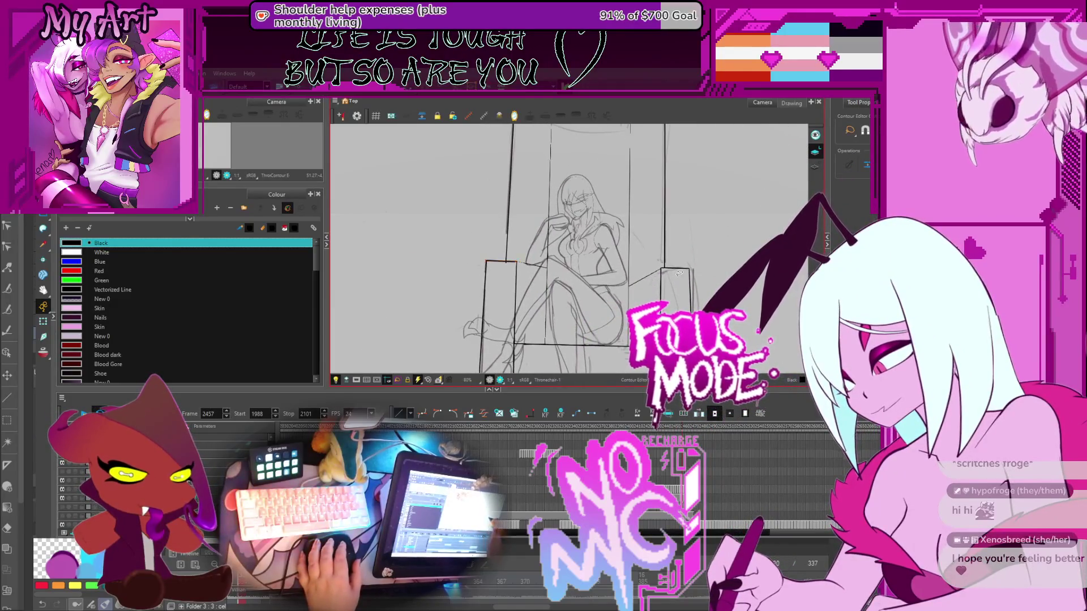
# Centre the throne and scrub the timeline back to frame 2429
pyautogui.moveTo(654, 282); pyautogui.dragTo(604, 282)
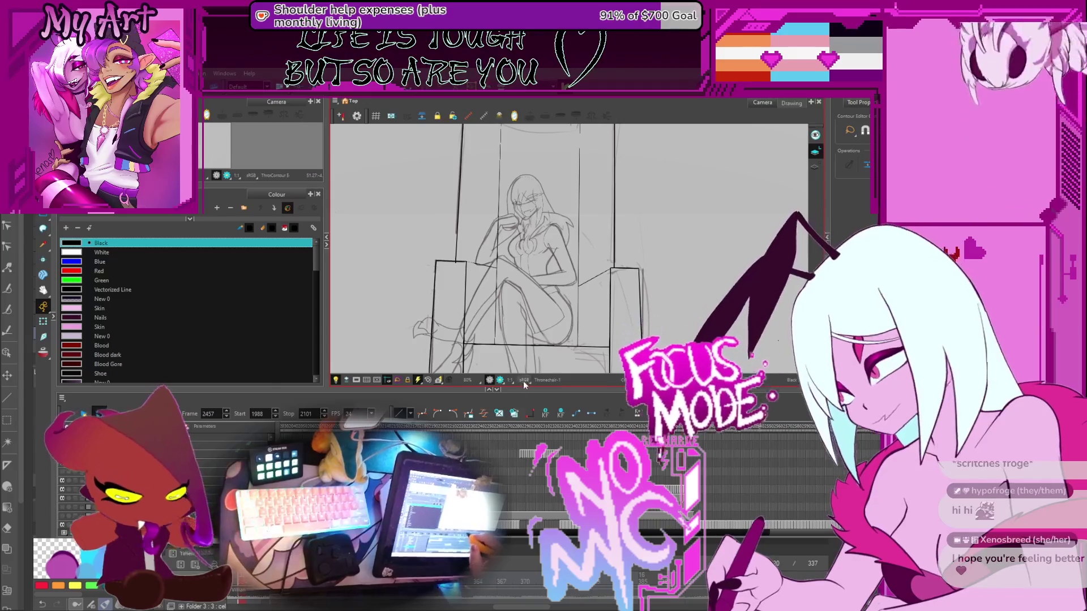
pyautogui.click(677, 427)
pyautogui.moveTo(677, 428)
pyautogui.mouseDown()
pyautogui.moveTo(654, 431)
pyautogui.moveTo(710, 429)
pyautogui.moveTo(656, 450)
pyautogui.mouseUp()
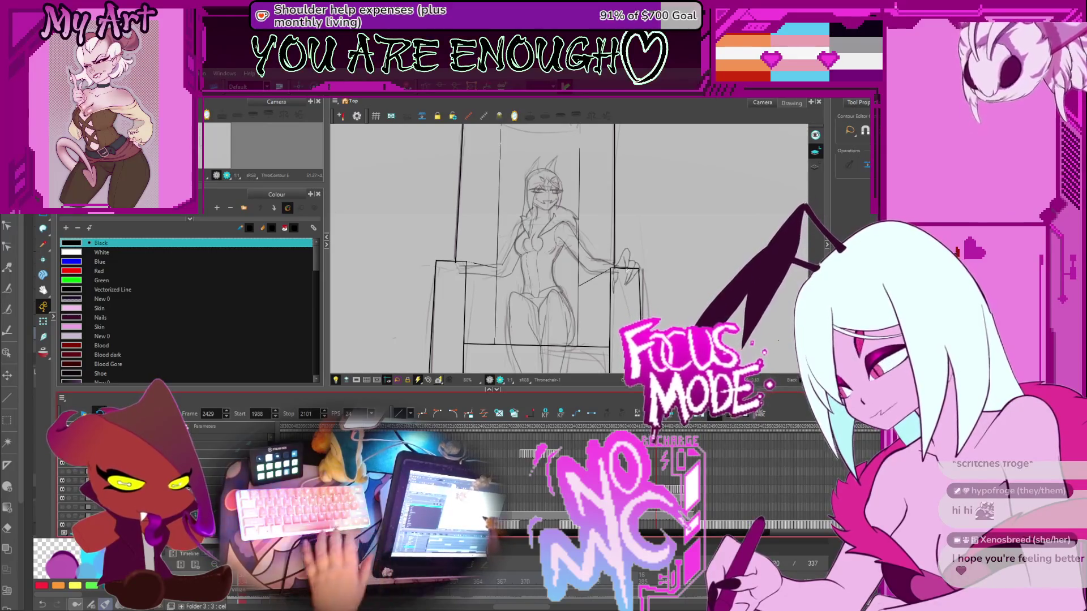
pyautogui.scroll(3, 656, 294)
# Raise the right armrest's top stroke and reshape its points to meet the raised line
pyautogui.scroll(2, 634, 289)
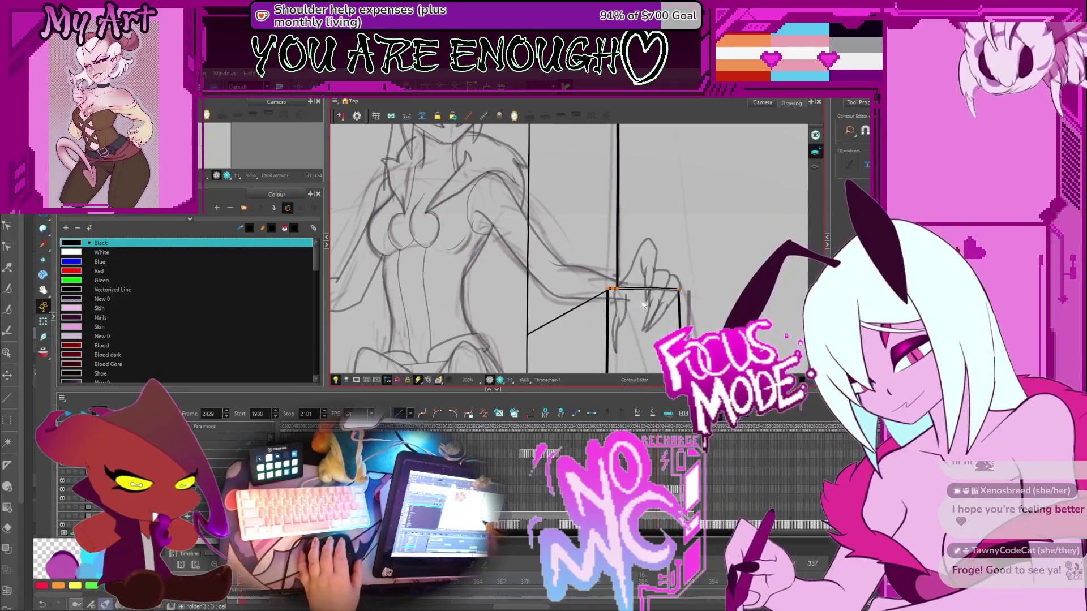
pyautogui.press('s')
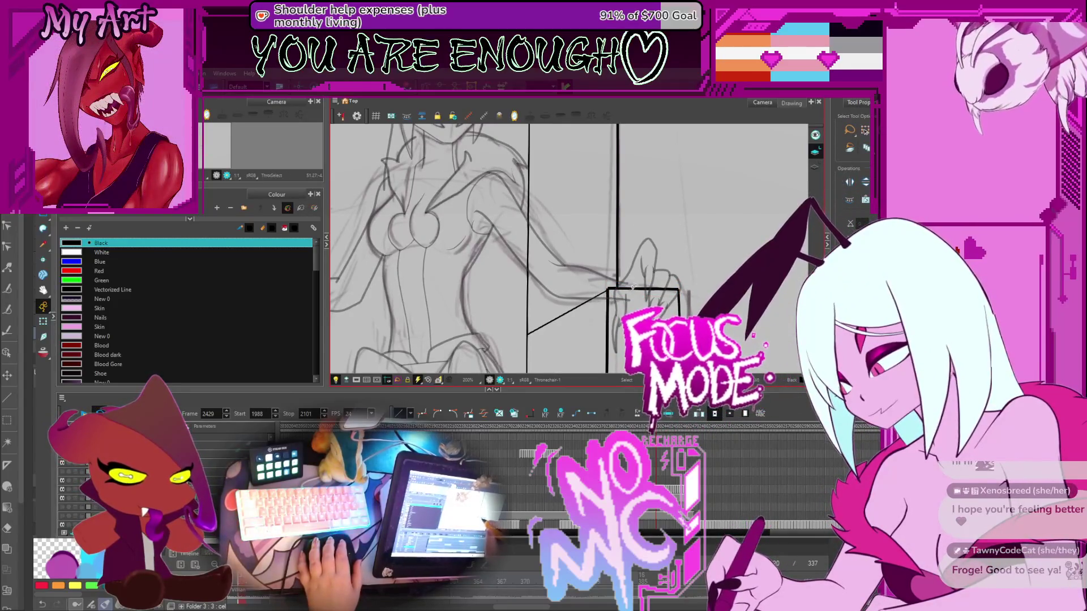
pyautogui.click(635, 289)
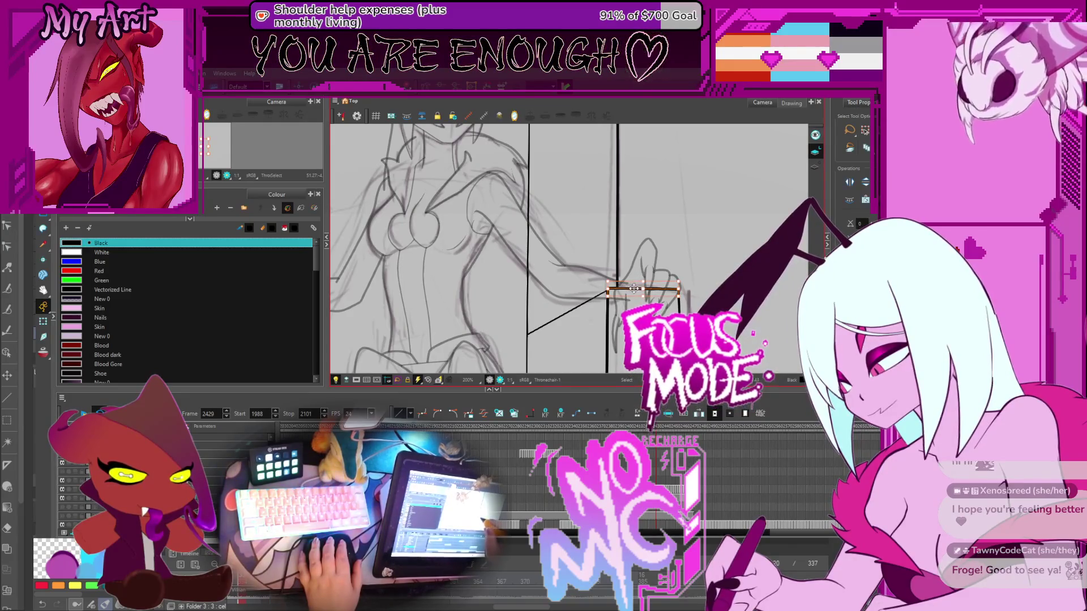
pyautogui.moveTo(634, 272); pyautogui.dragTo(623, 278)
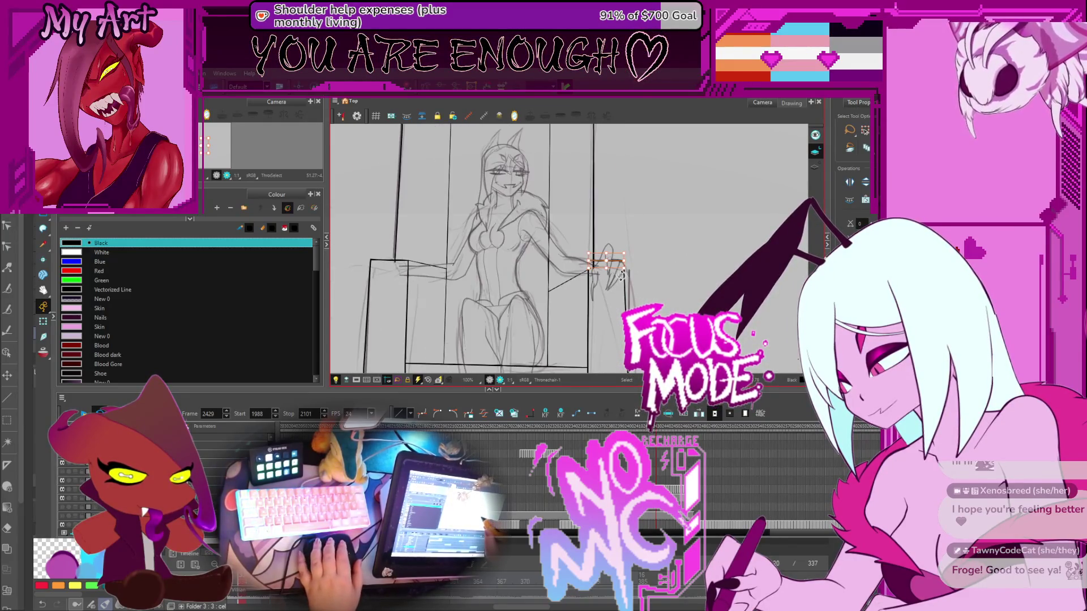
pyautogui.scroll(3, 623, 278)
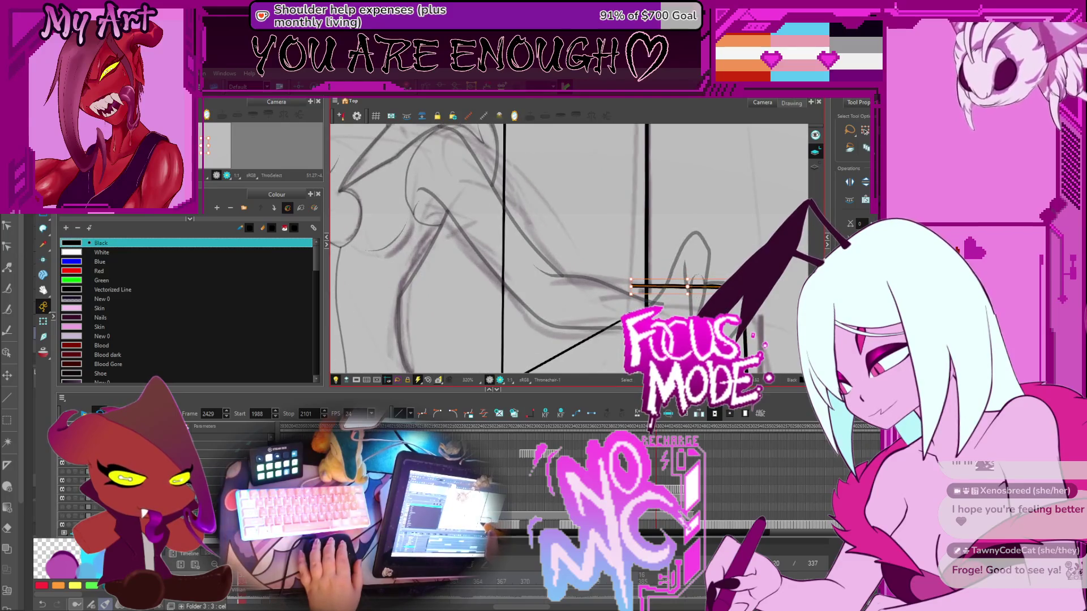
pyautogui.hotkey('alt', 'q')
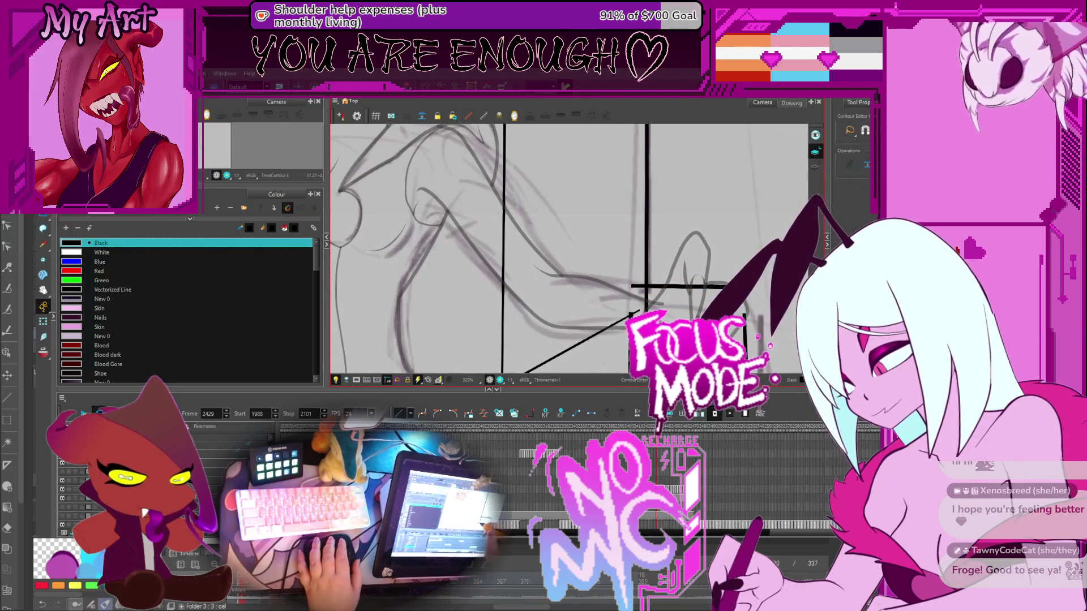
pyautogui.moveTo(630, 313); pyautogui.dragTo(638, 290)
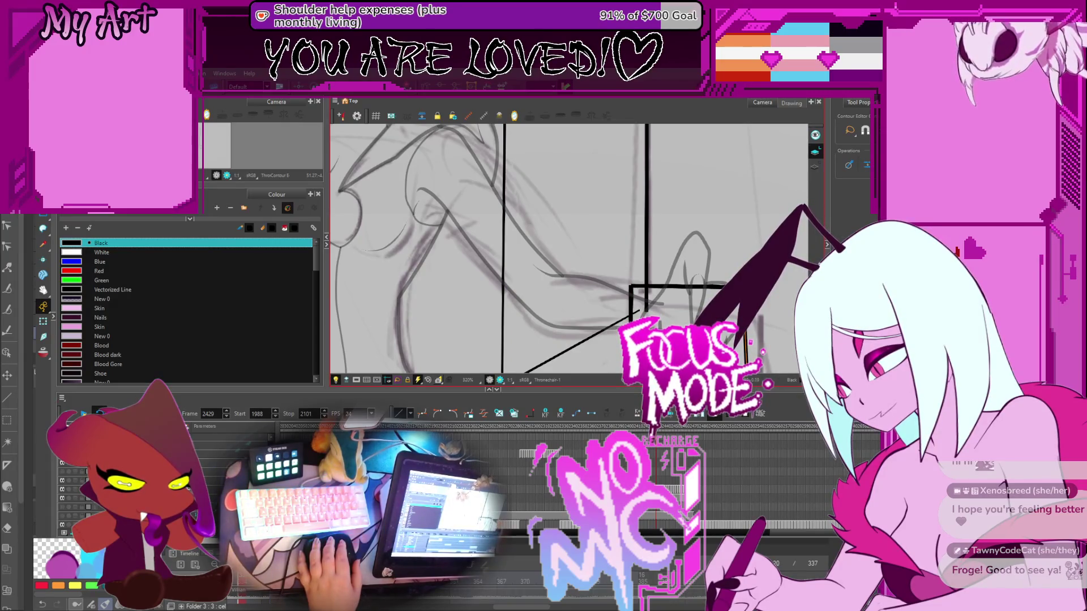
# Shorten the diagonal armrest line's lower end, then deselect it
pyautogui.moveTo(677, 290); pyautogui.dragTo(697, 273)
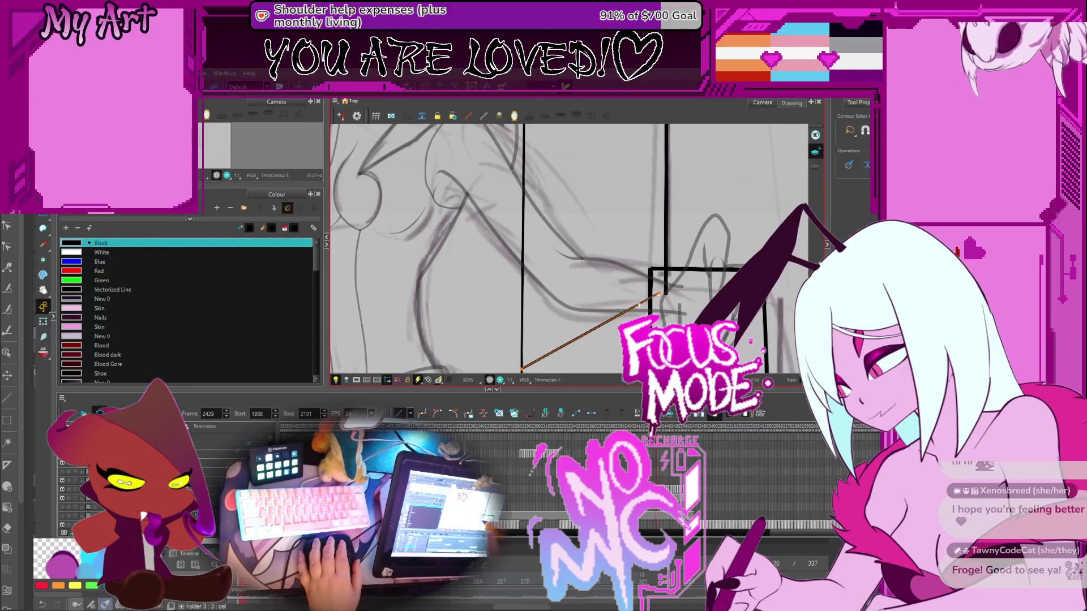
pyautogui.moveTo(591, 335); pyautogui.dragTo(628, 307)
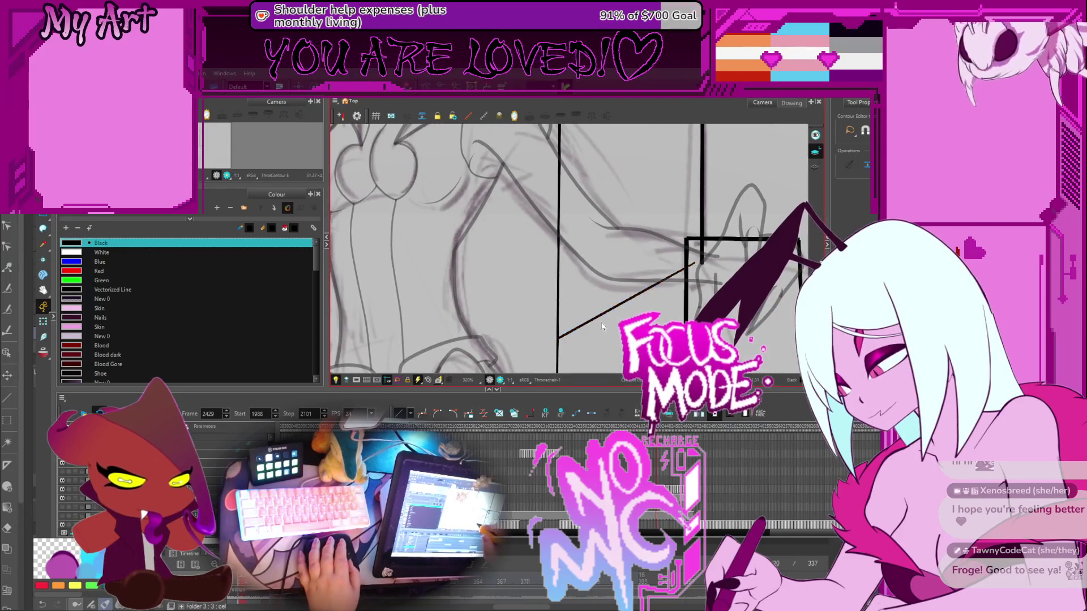
pyautogui.click(581, 327)
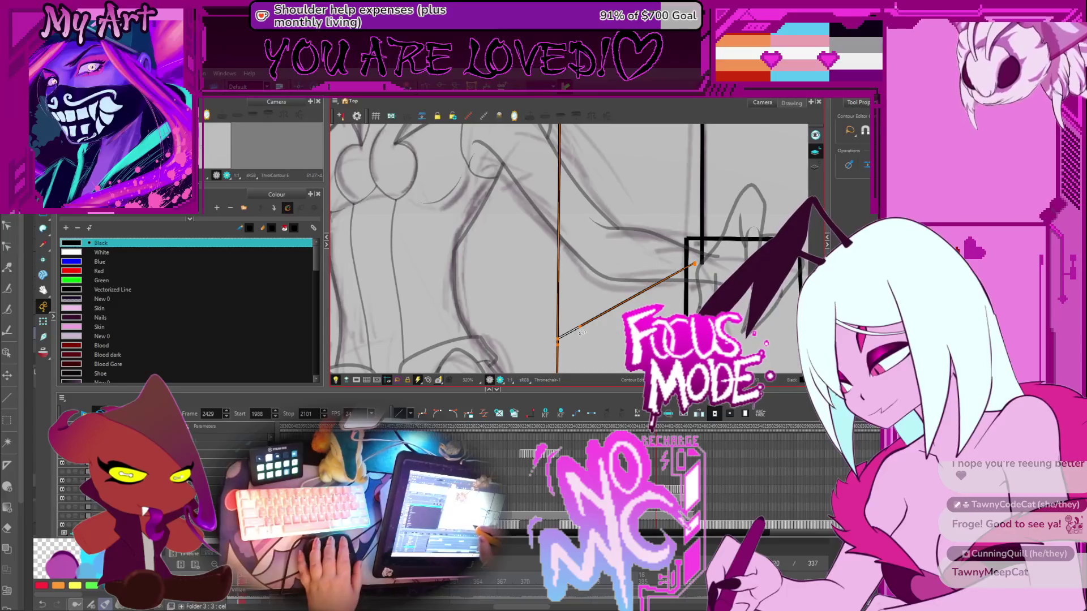
pyautogui.moveTo(579, 331); pyautogui.dragTo(584, 328)
pyautogui.hotkey('alt', 's')
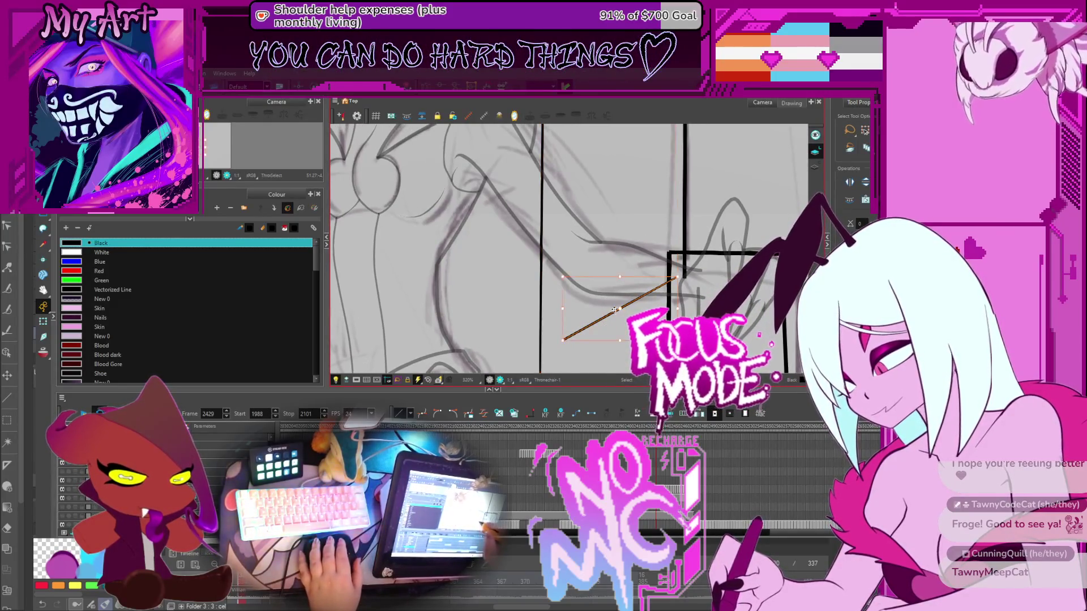
pyautogui.click(635, 295)
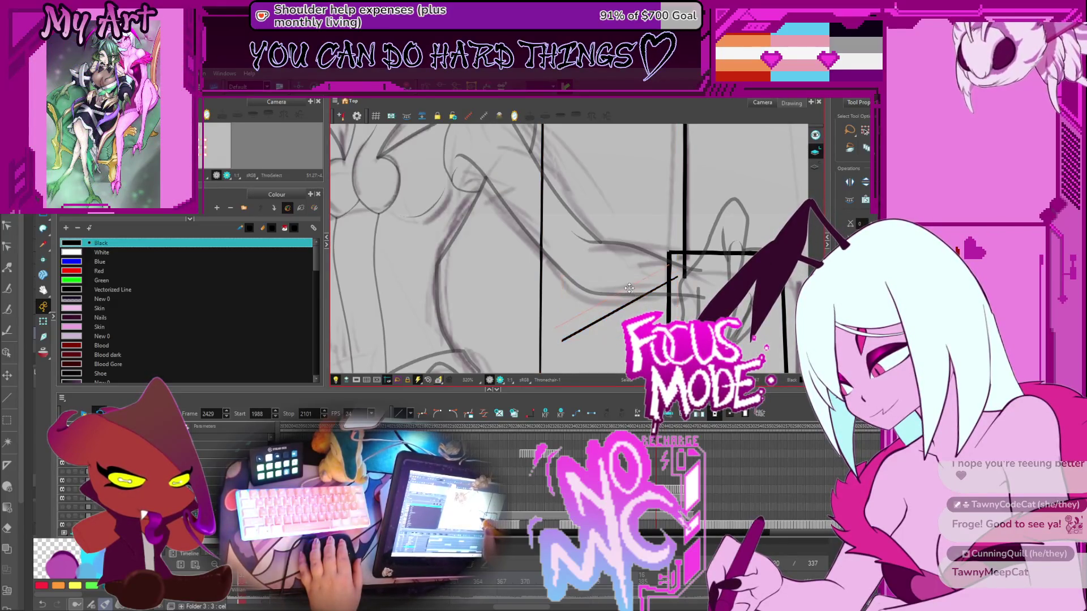
# Reframe the throne and pick a point on the diagonal armrest line in the Contour Editor
pyautogui.scroll(-4, 619, 284)
pyautogui.scroll(2, 603, 275)
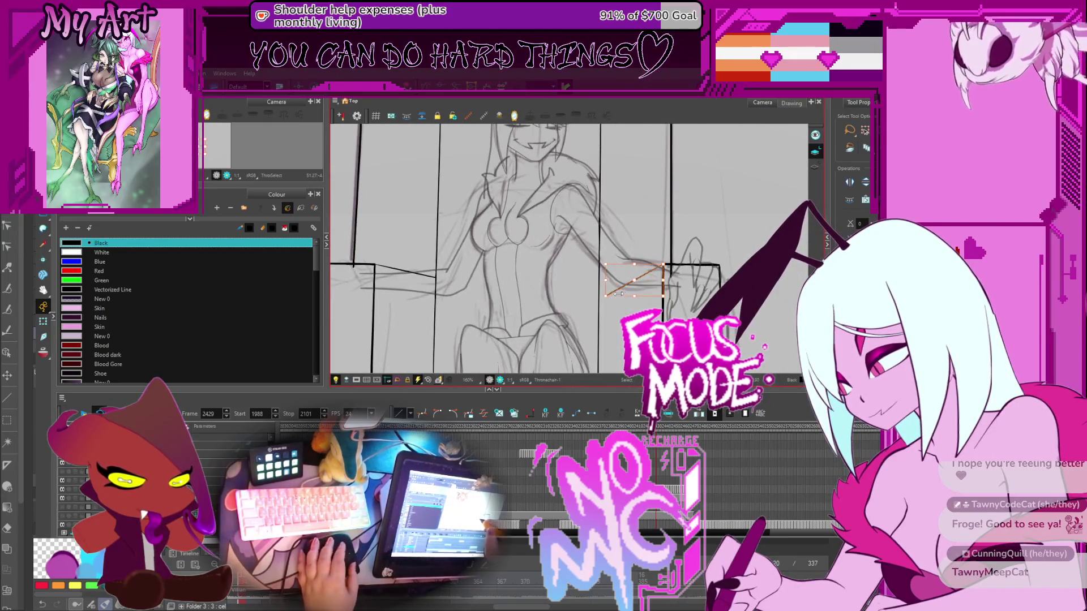
pyautogui.scroll(1, 619, 294)
pyautogui.hotkey('alt', 'q')
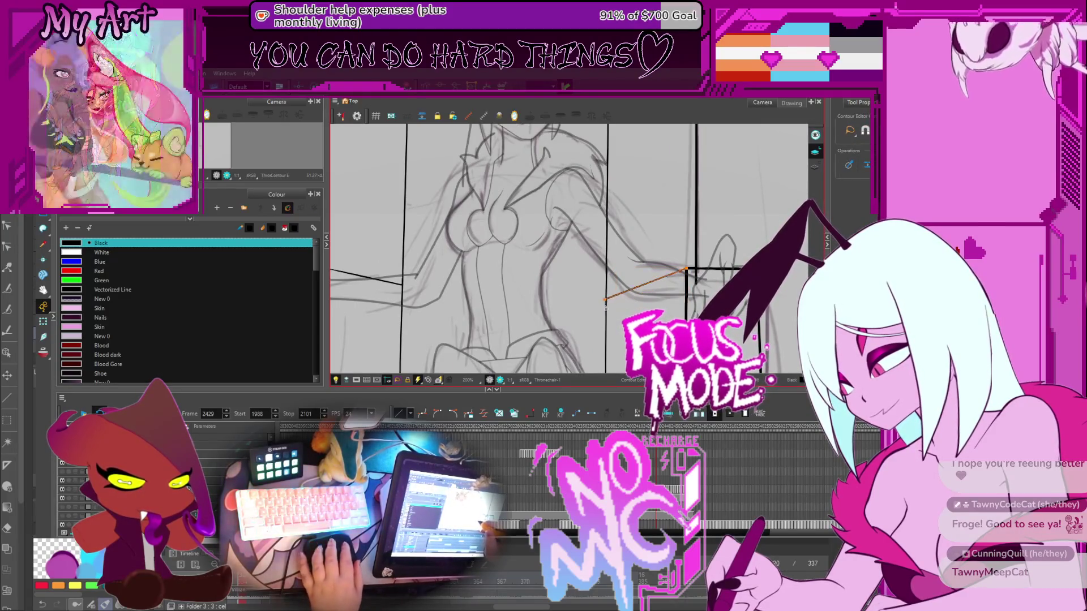
pyautogui.scroll(-2, 605, 306)
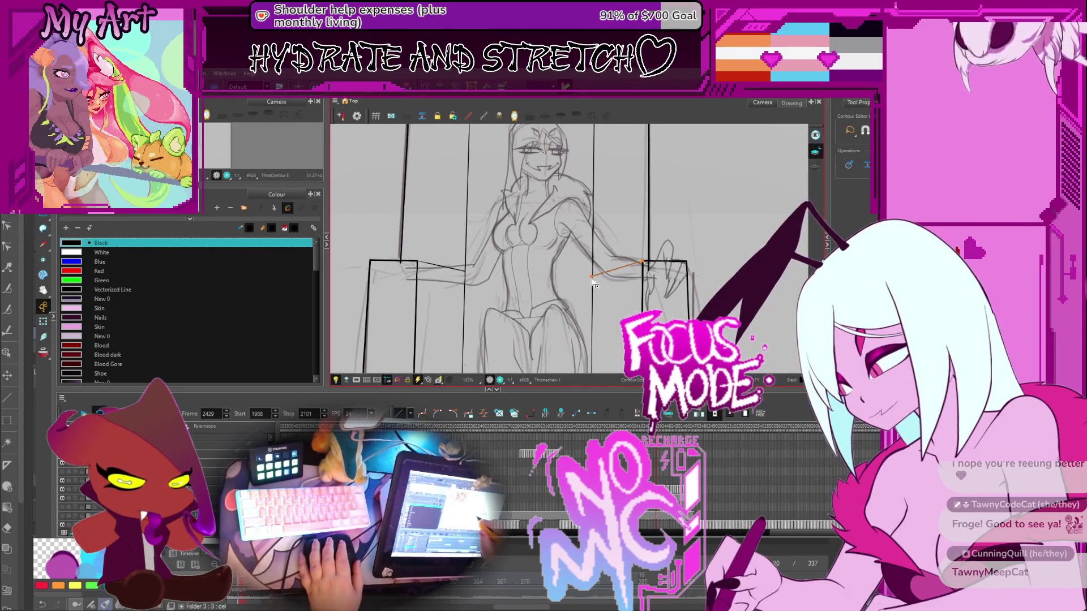
pyautogui.moveTo(603, 301); pyautogui.dragTo(623, 311)
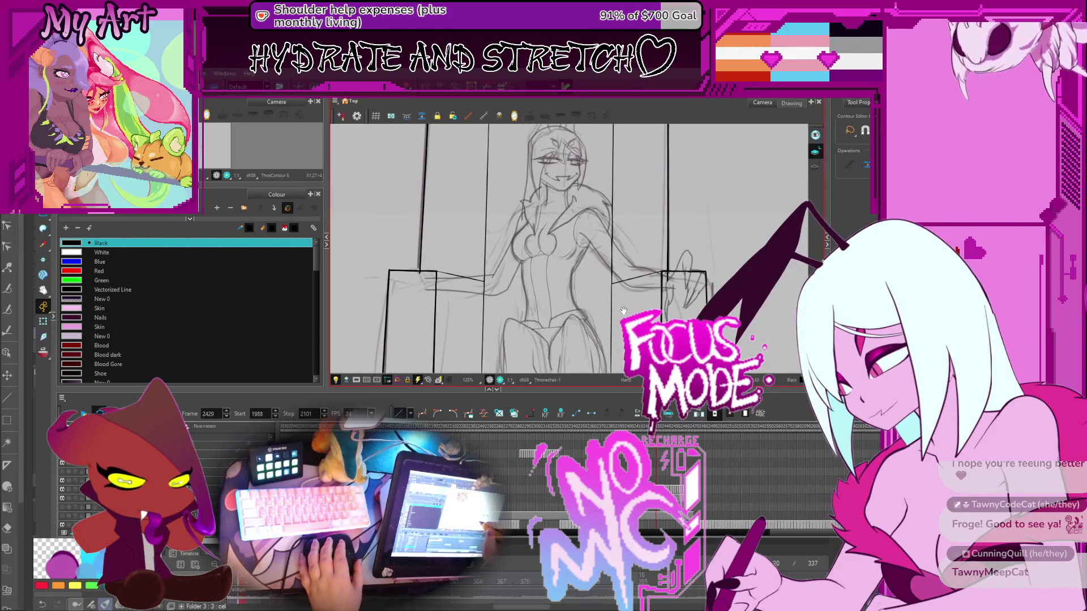
pyautogui.moveTo(676, 276); pyautogui.dragTo(644, 274)
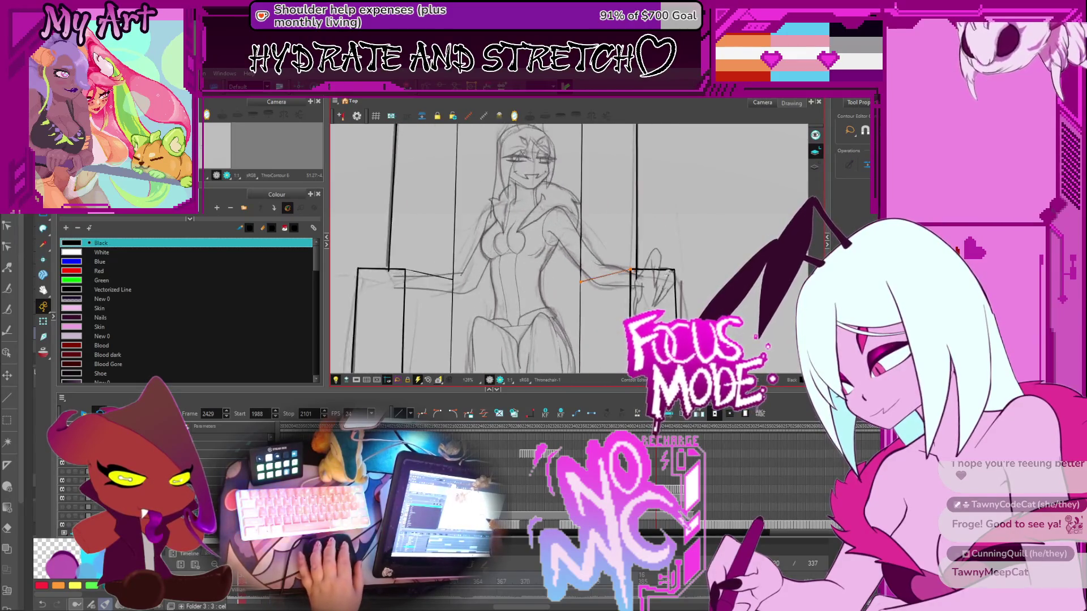
pyautogui.click(633, 271)
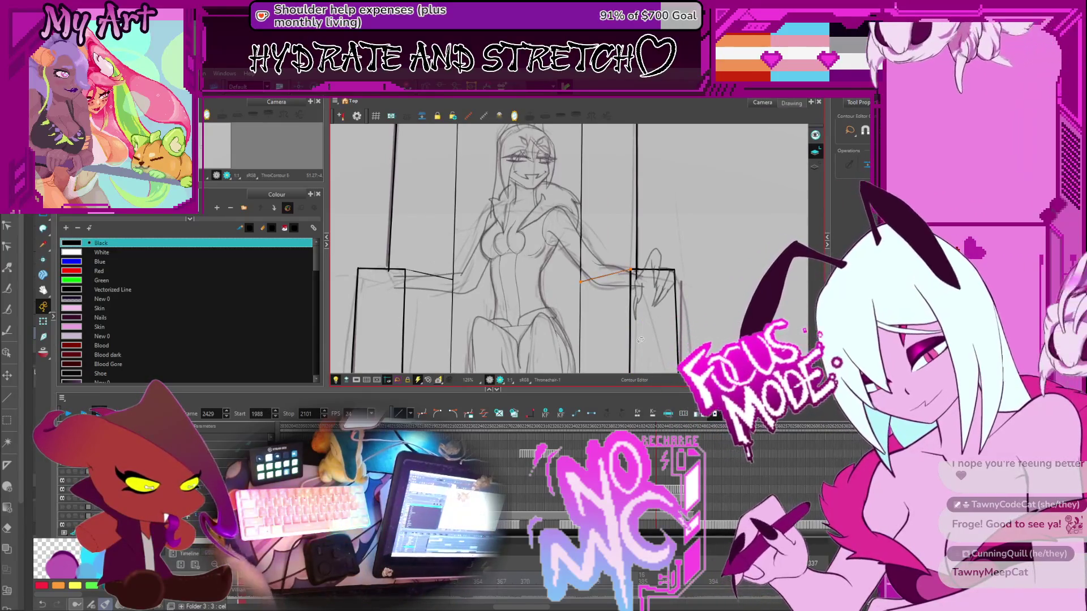